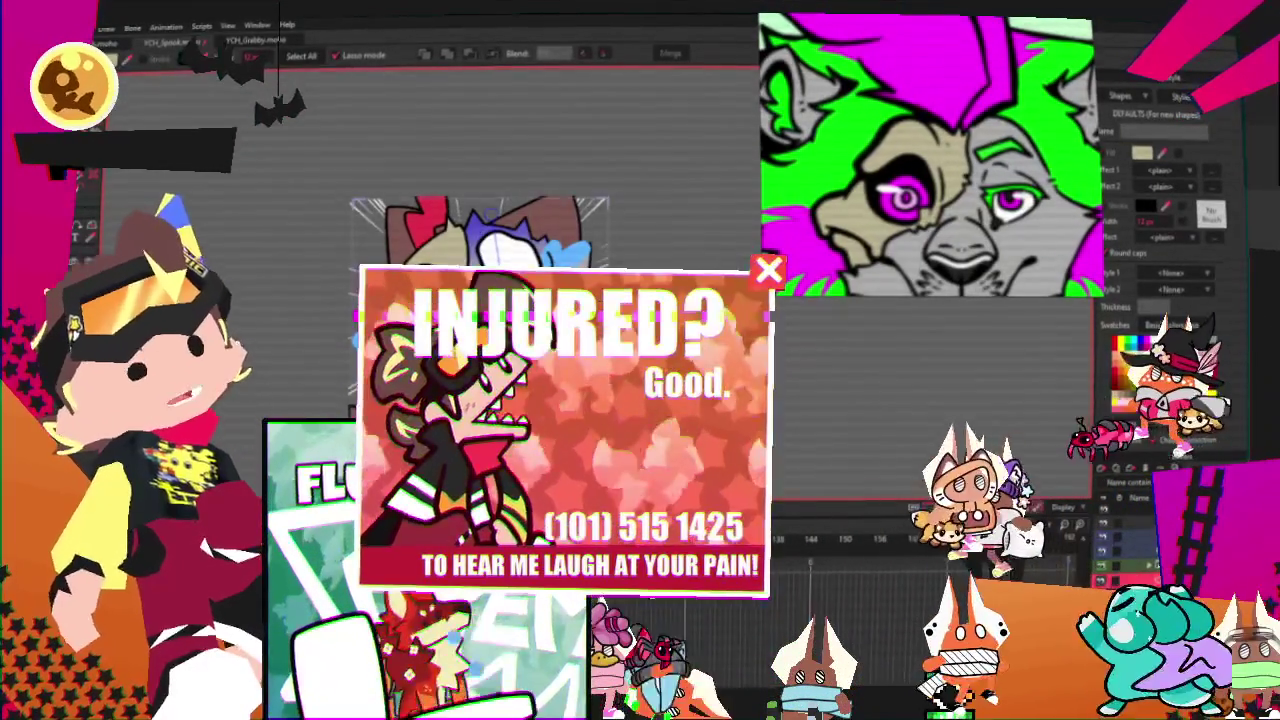
Step: Zoom in and out around the character's head to inspect the brown hat shape
{"action": "key", "text": "t"}
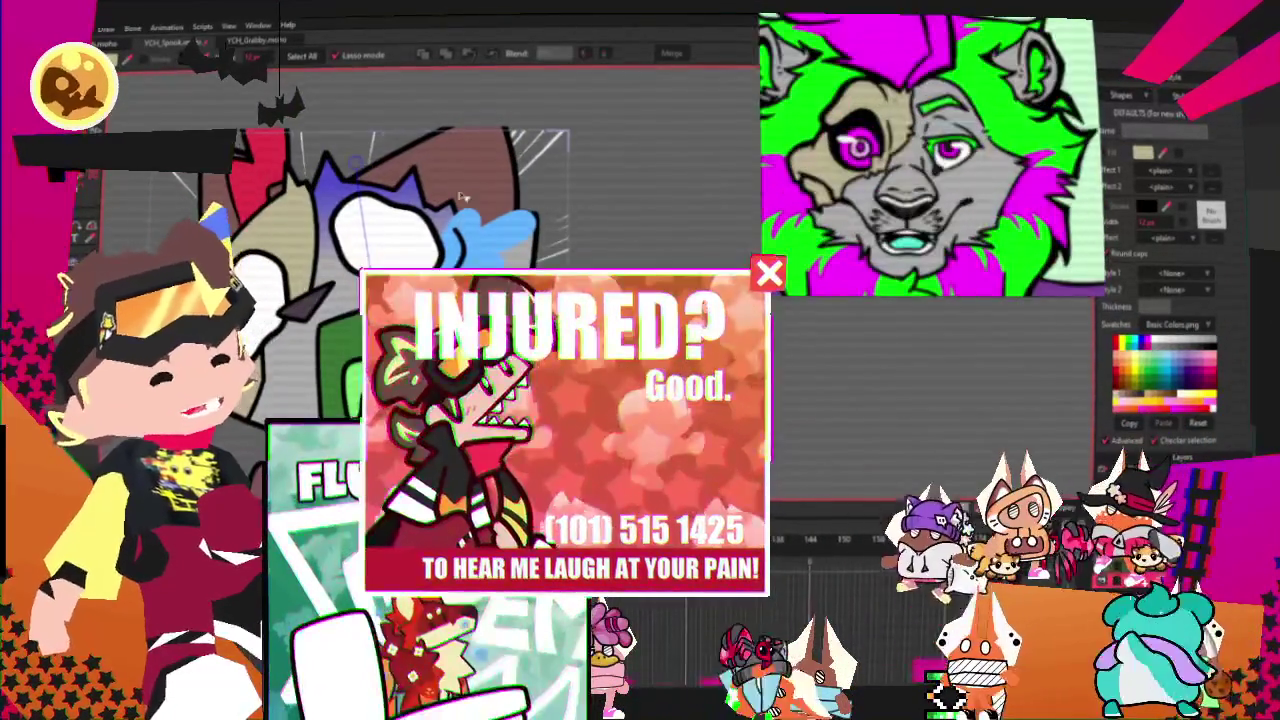
{"action": "scroll", "coordinate": [450, 200], "scroll_direction": "up", "scroll_amount": 2}
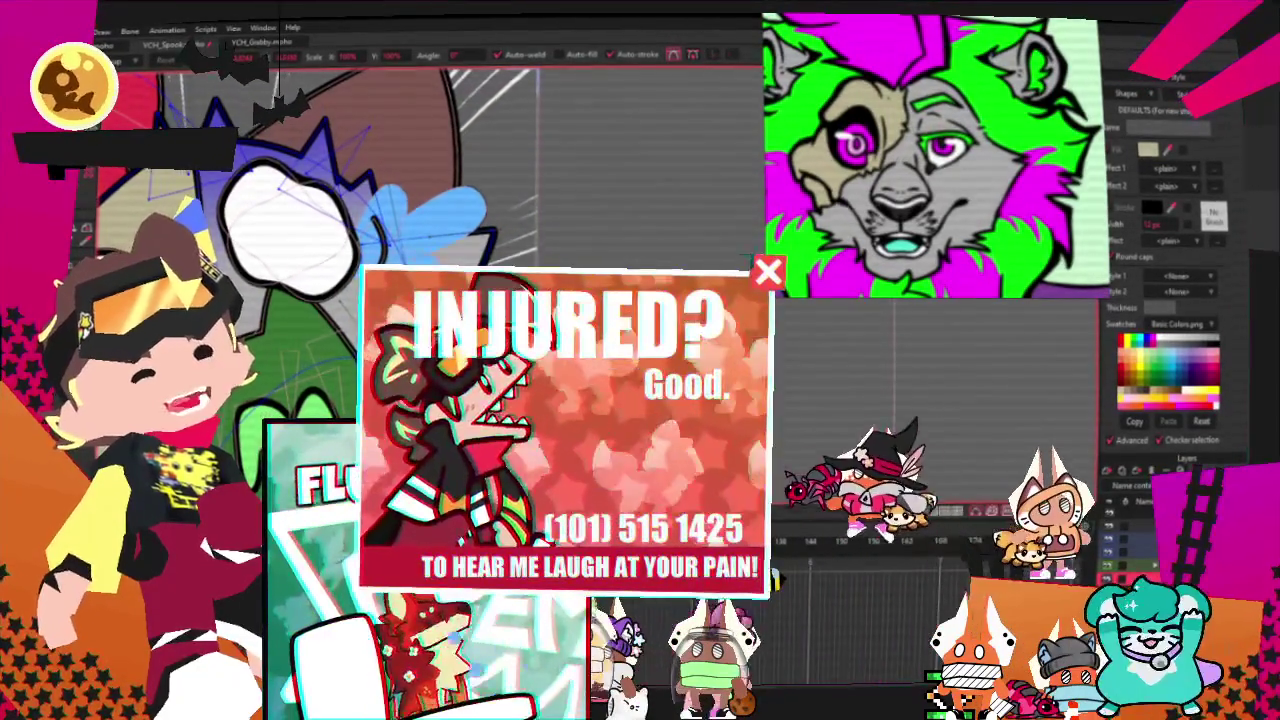
{"action": "scroll", "coordinate": [450, 200], "scroll_direction": "up", "scroll_amount": 2}
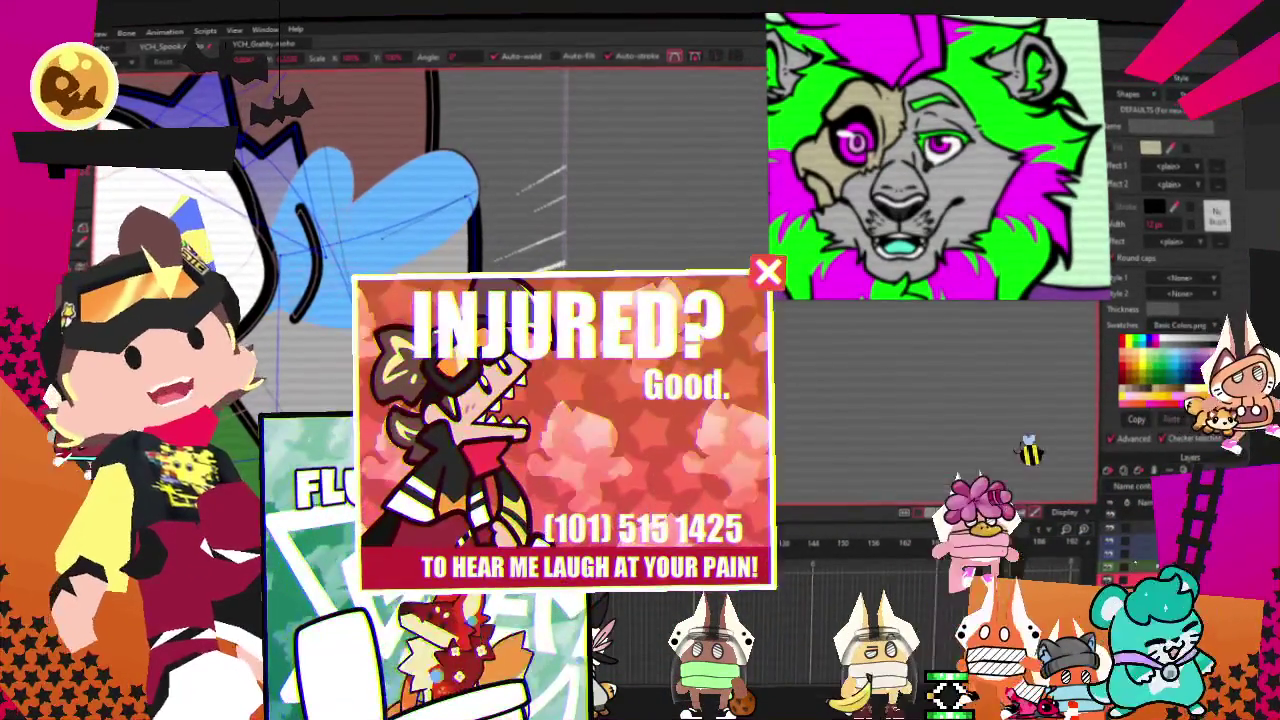
{"action": "scroll", "coordinate": [450, 200], "scroll_direction": "down", "scroll_amount": 1}
{"action": "scroll", "coordinate": [450, 200], "scroll_direction": "down", "scroll_amount": 1}
{"action": "scroll", "coordinate": [450, 160], "scroll_direction": "up", "scroll_amount": 1}
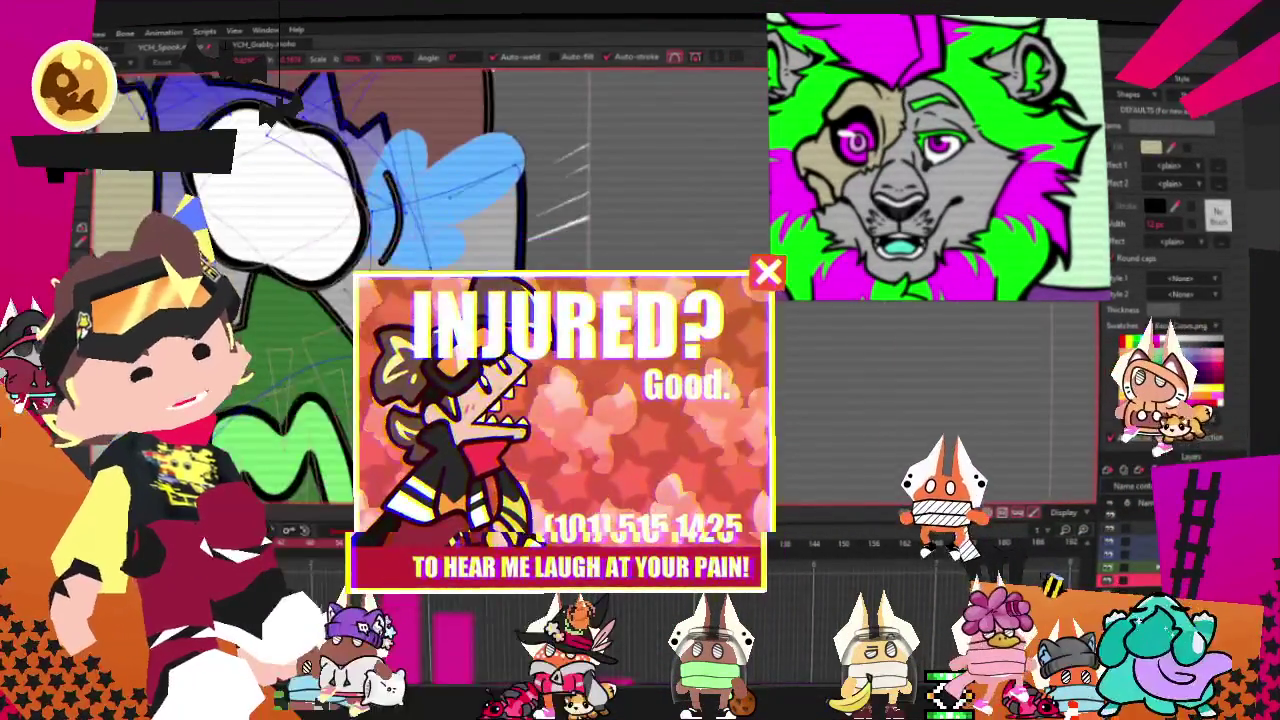
{"action": "scroll", "coordinate": [450, 160], "scroll_direction": "up", "scroll_amount": 1}
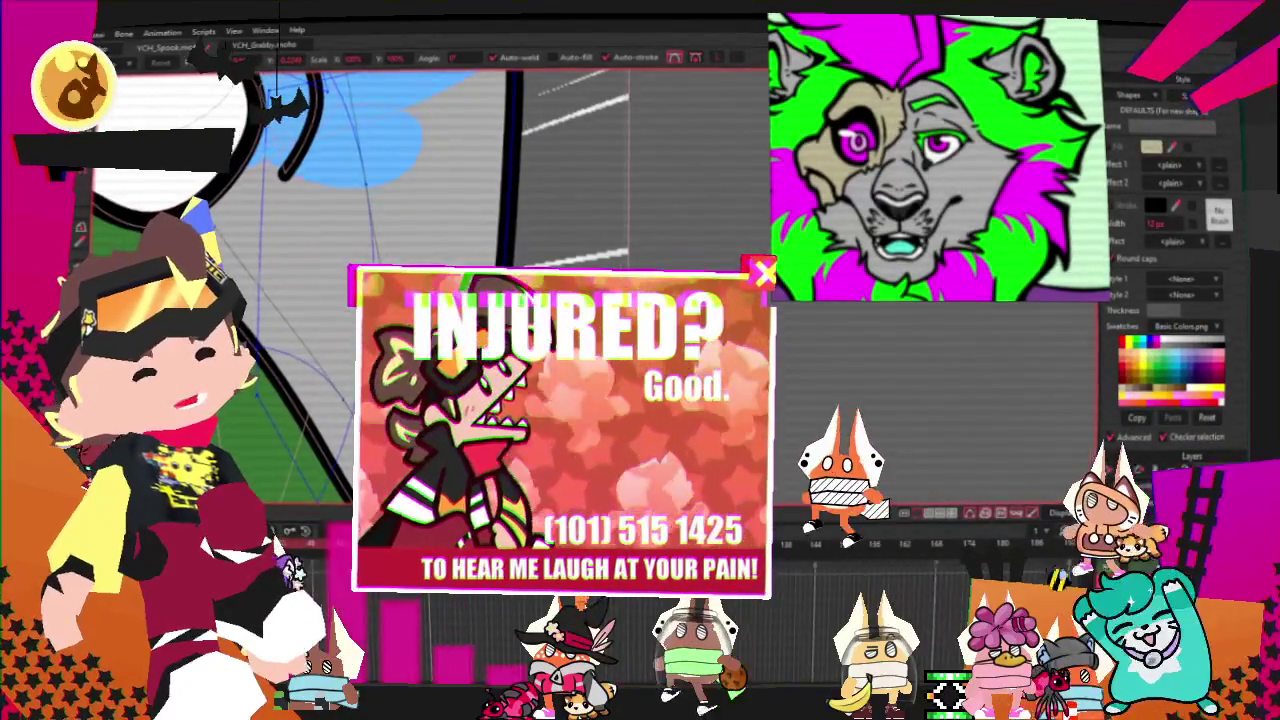
{"action": "scroll", "coordinate": [450, 160], "scroll_direction": "down", "scroll_amount": 1}
{"action": "scroll", "coordinate": [450, 160], "scroll_direction": "down", "scroll_amount": 1}
{"action": "scroll", "coordinate": [450, 160], "scroll_direction": "up", "scroll_amount": 1}
{"action": "scroll", "coordinate": [450, 160], "scroll_direction": "up", "scroll_amount": 1}
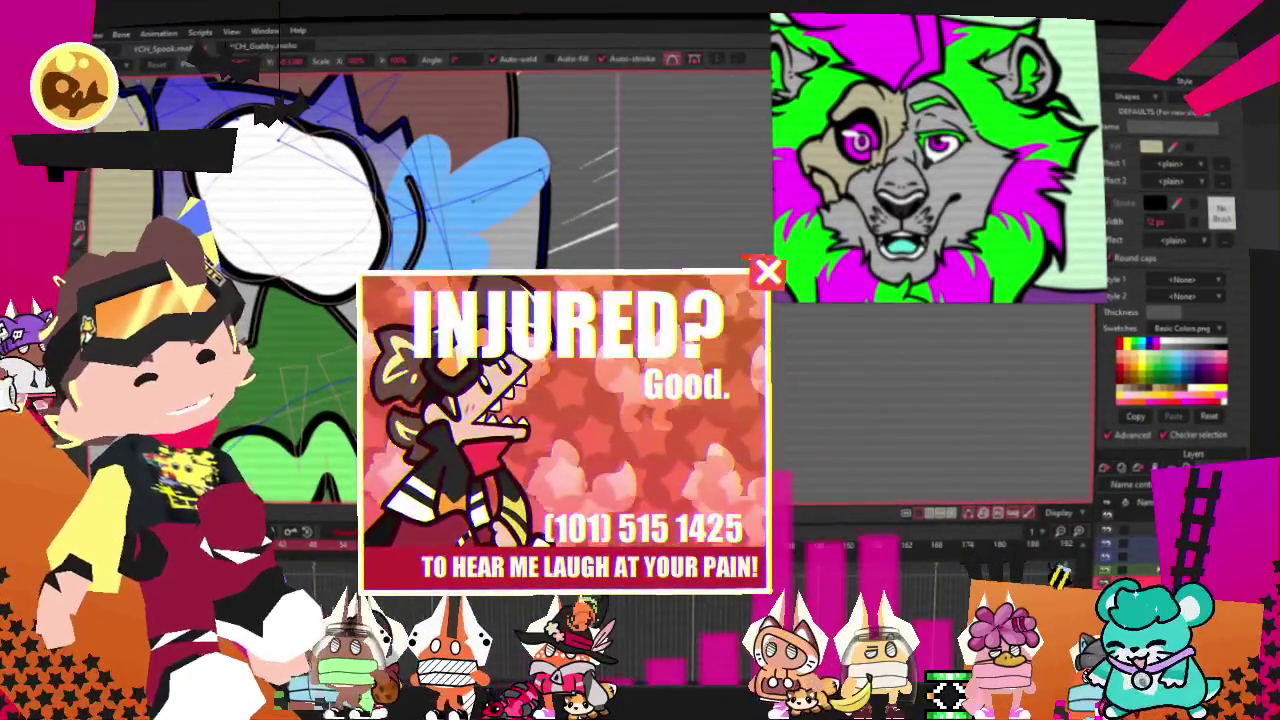
{"action": "scroll", "coordinate": [450, 160], "scroll_direction": "down", "scroll_amount": 1}
{"action": "scroll", "coordinate": [450, 160], "scroll_direction": "down", "scroll_amount": 1}
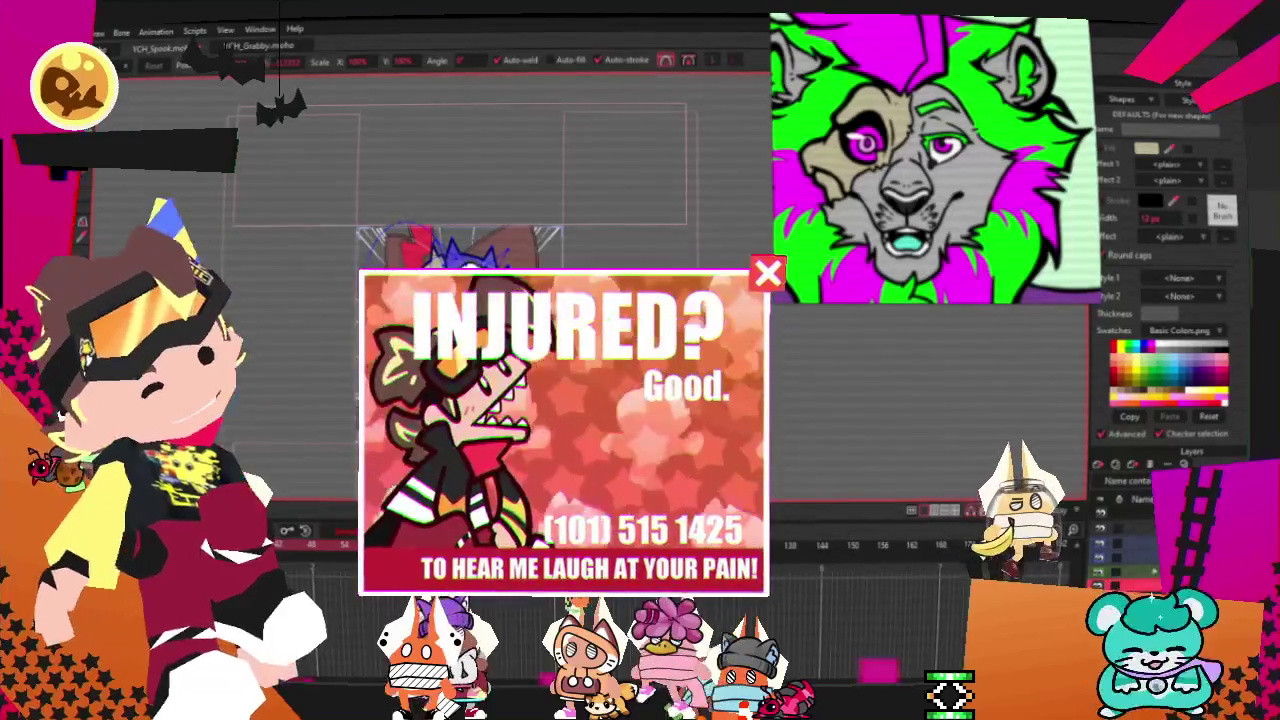
{"action": "scroll", "coordinate": [453, 246], "scroll_direction": "up", "scroll_amount": 3}
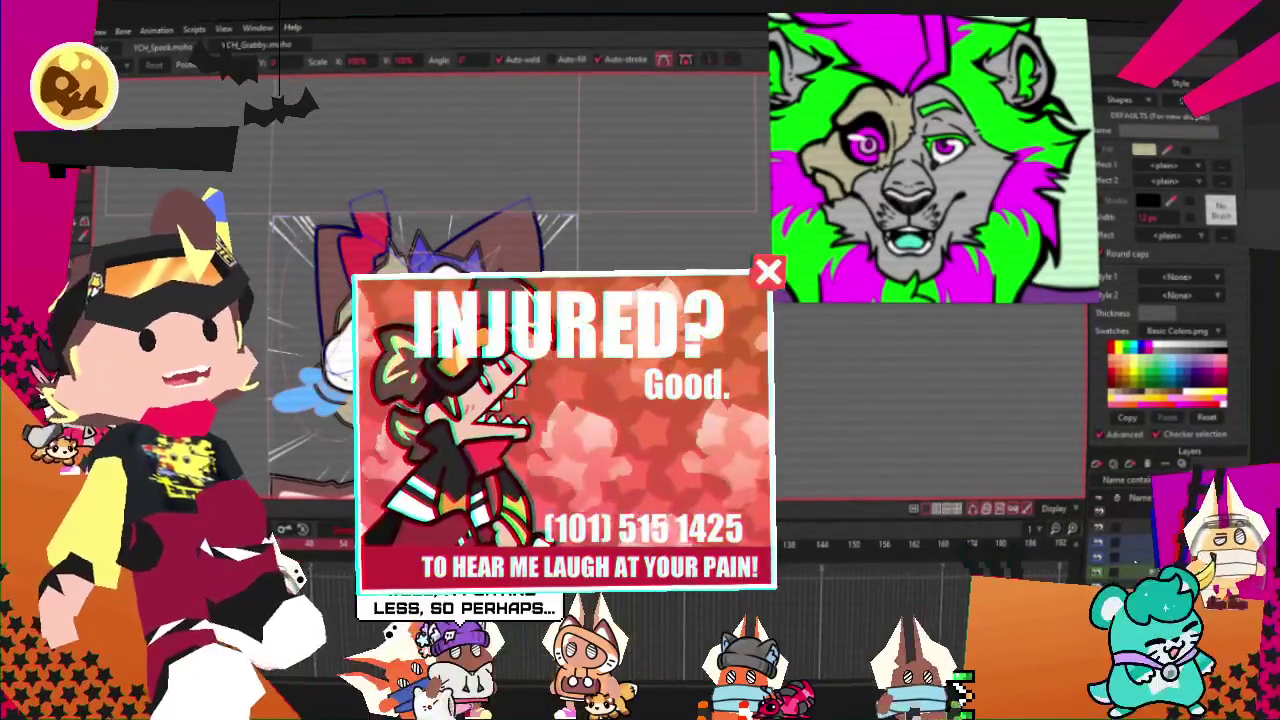
{"action": "scroll", "coordinate": [477, 240], "scroll_direction": "up", "scroll_amount": 2}
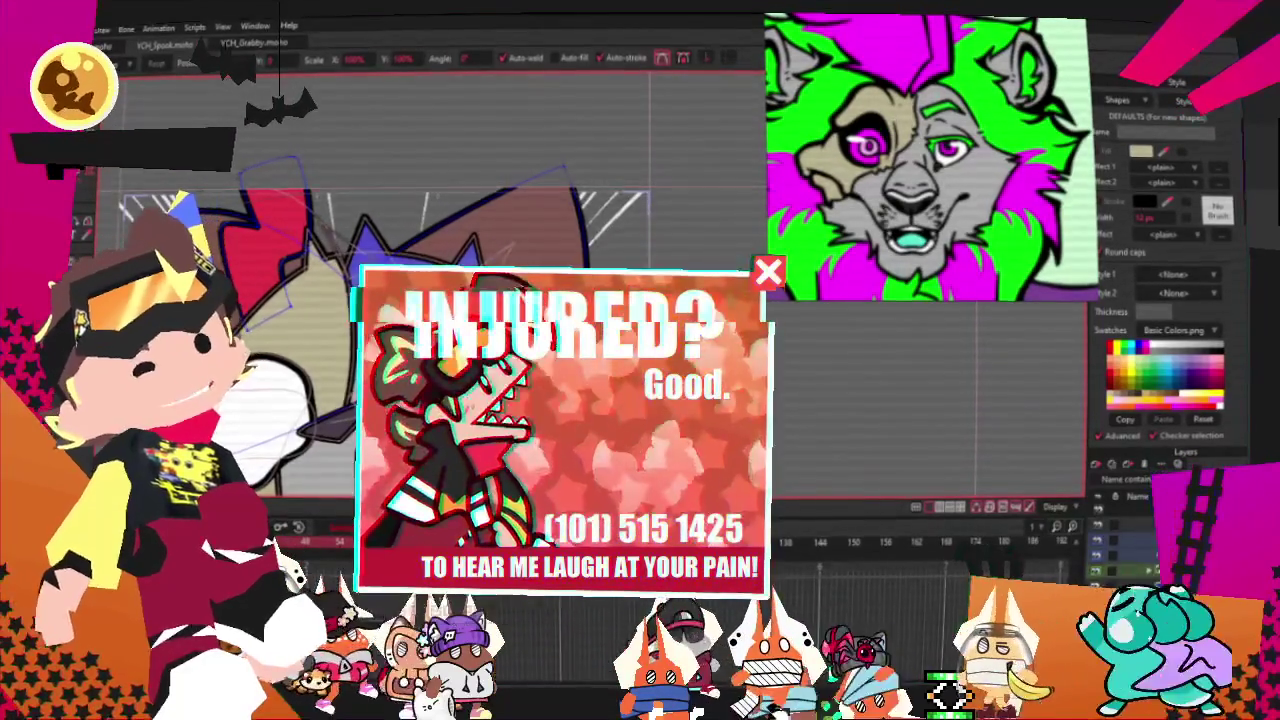
{"action": "key", "text": "g"}
{"action": "scroll", "coordinate": [261, 184], "scroll_direction": "up", "scroll_amount": 1}
{"action": "scroll", "coordinate": [467, 165], "scroll_direction": "down", "scroll_amount": 1}
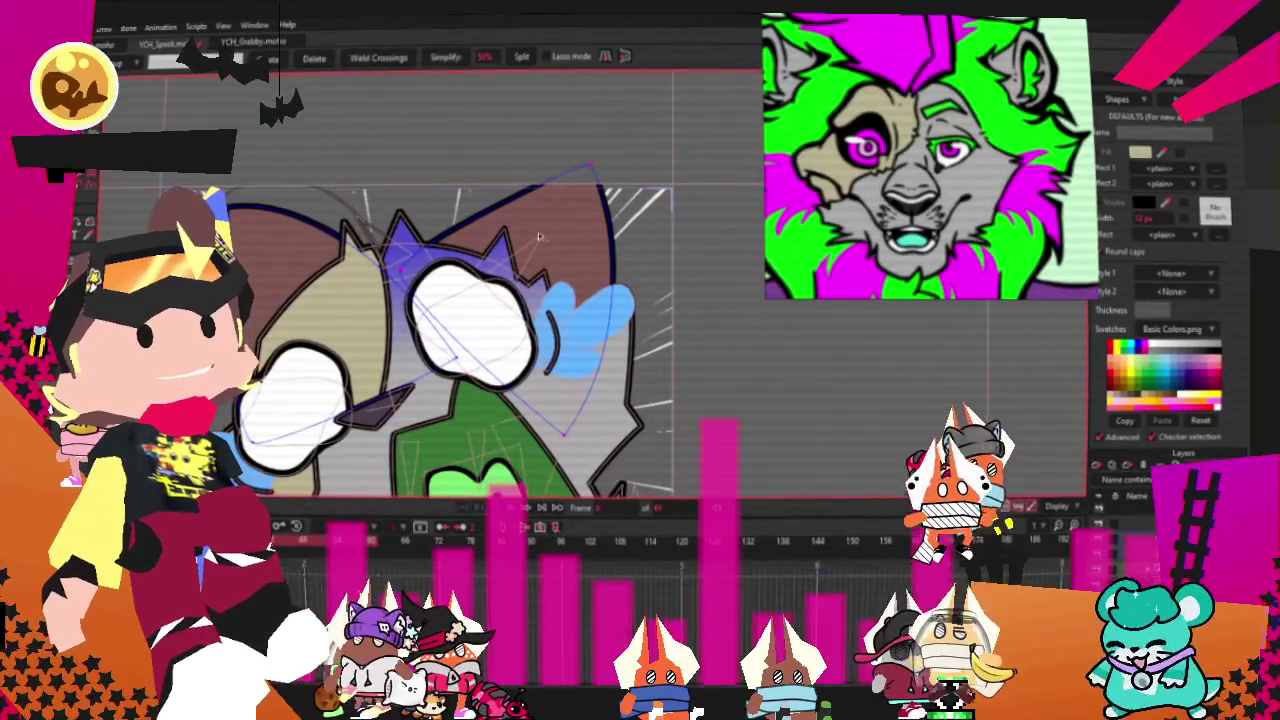
Step: Select the brown shape on the character's head and fill it magenta from the Swatches
{"action": "key", "text": "q"}
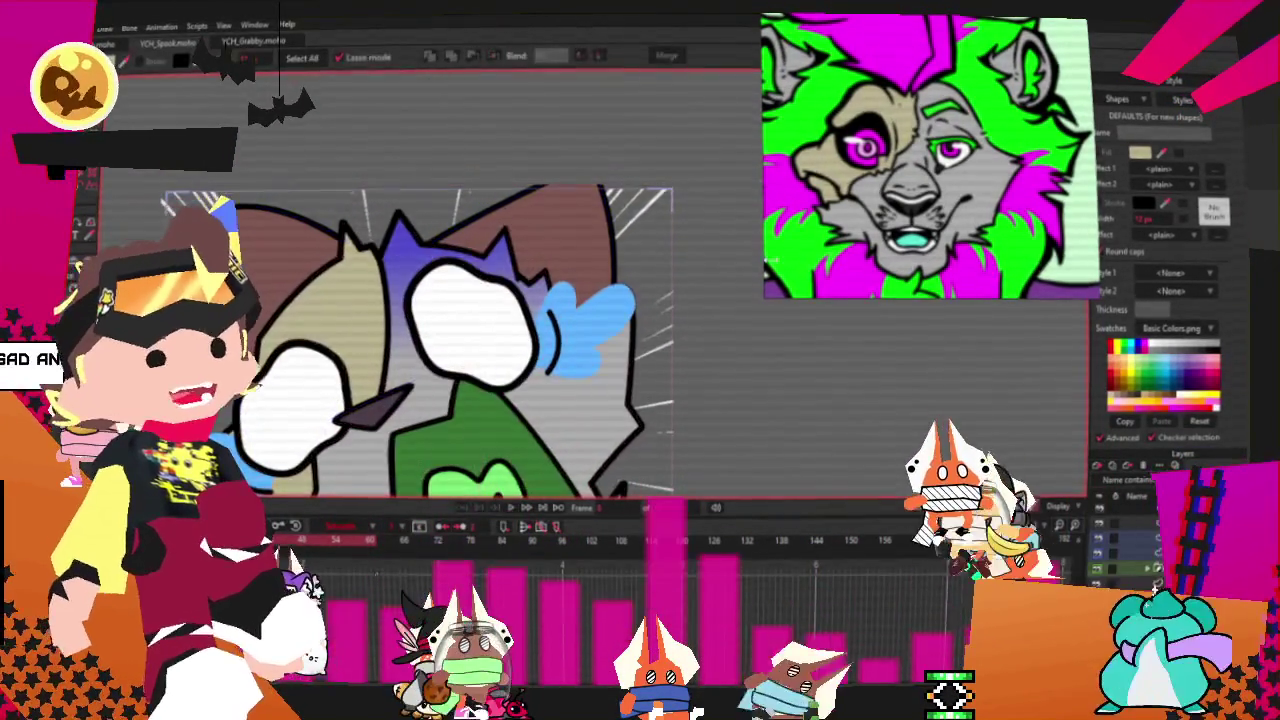
{"action": "left_click", "coordinate": [570, 278]}
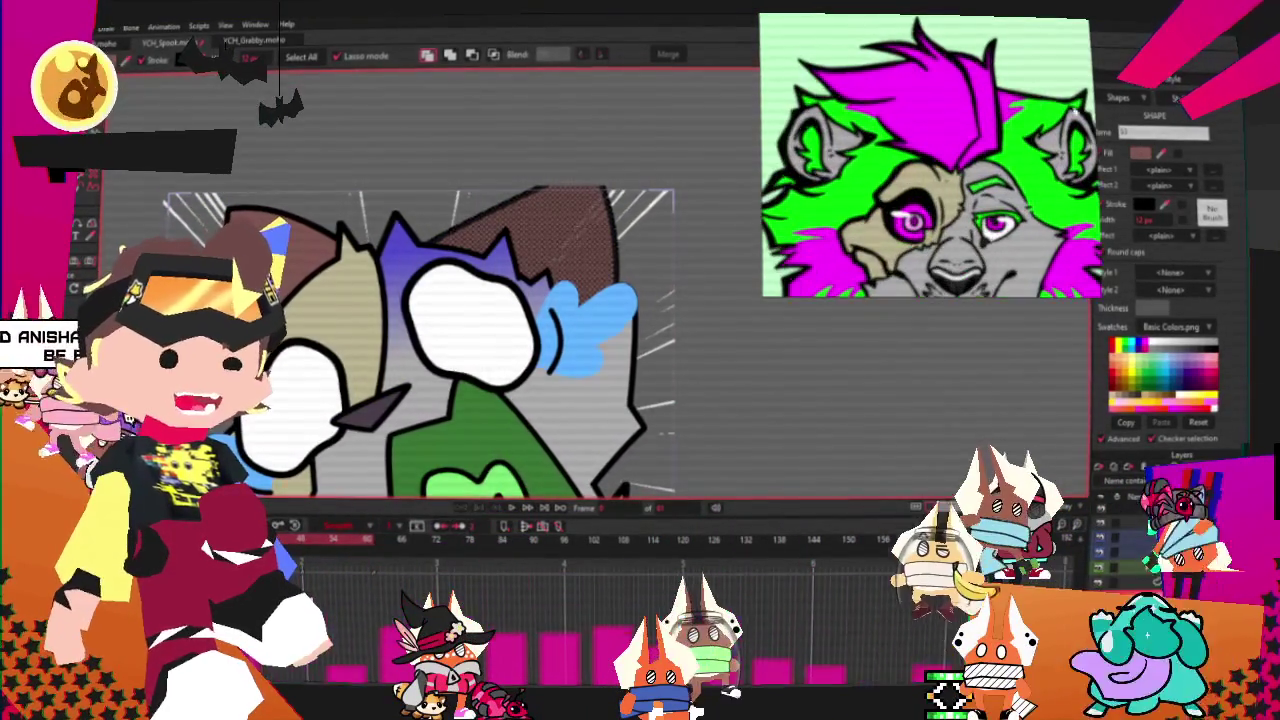
{"action": "left_click", "coordinate": [948, 128]}
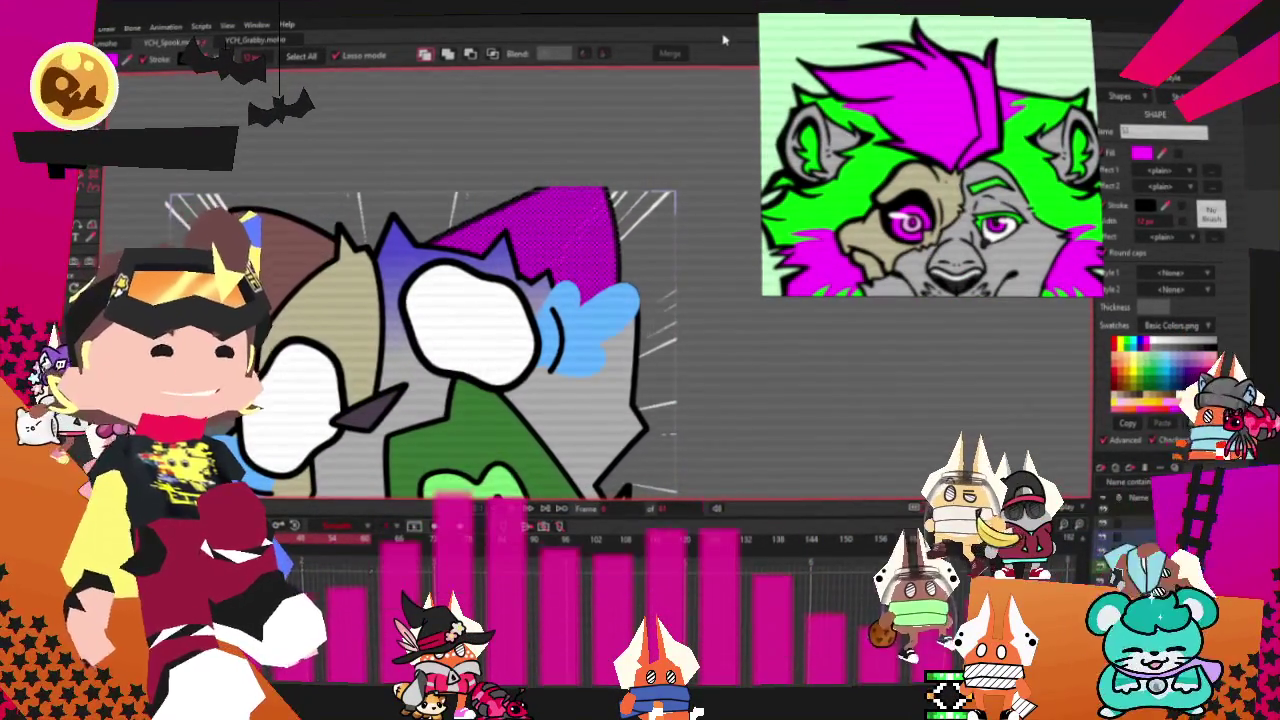
{"action": "key", "text": "a"}
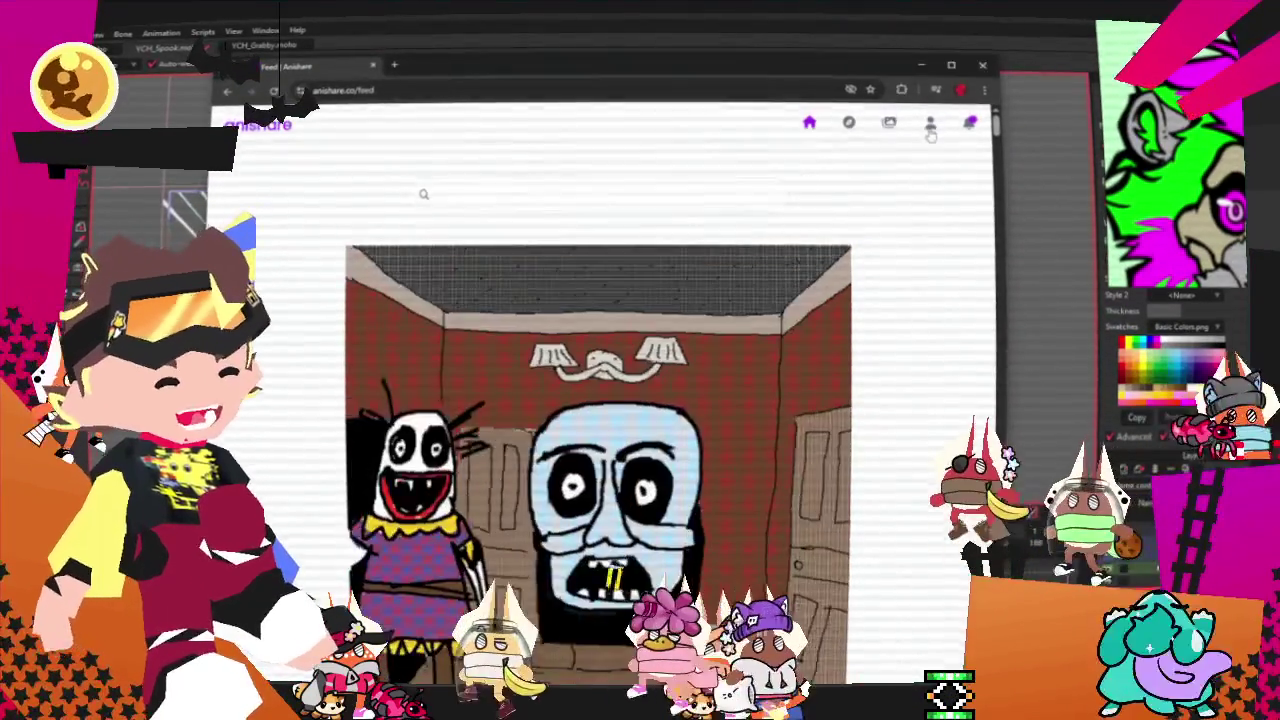
Step: Go from the Anishare profile to the gallery and open the 7pPoM animation in the editor
{"action": "left_click", "coordinate": [930, 122]}
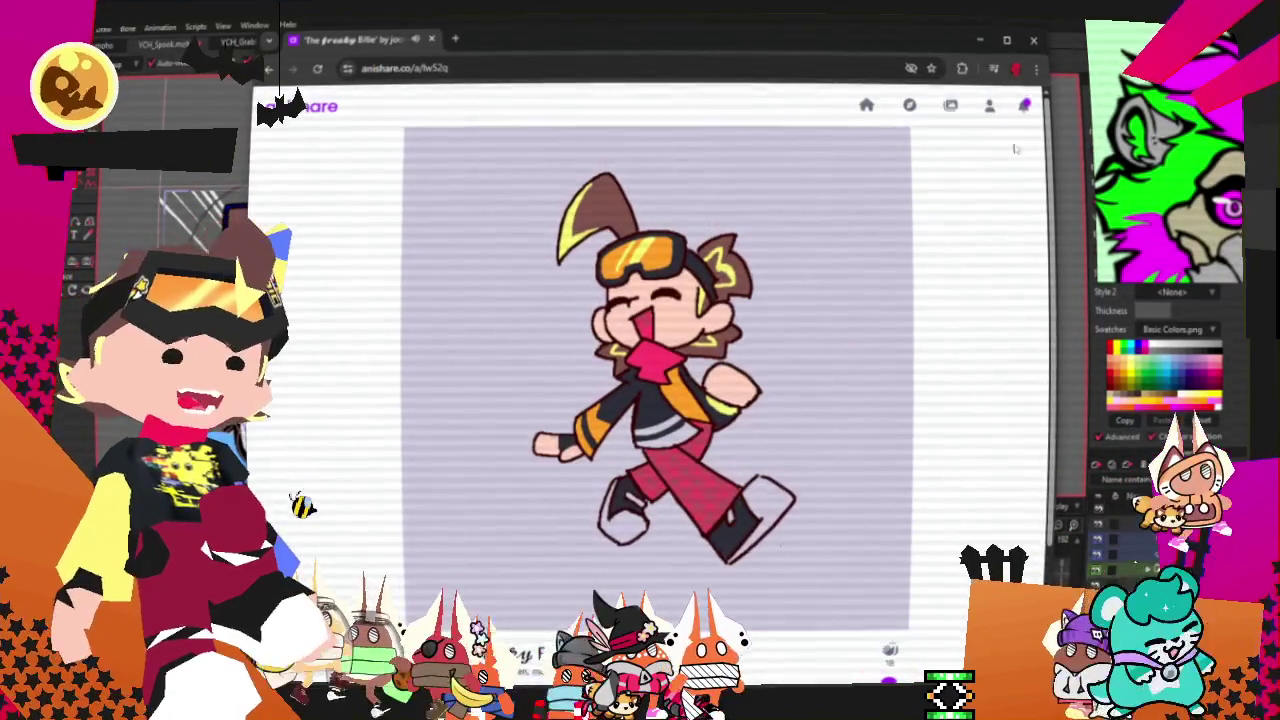
{"action": "left_click", "coordinate": [950, 105]}
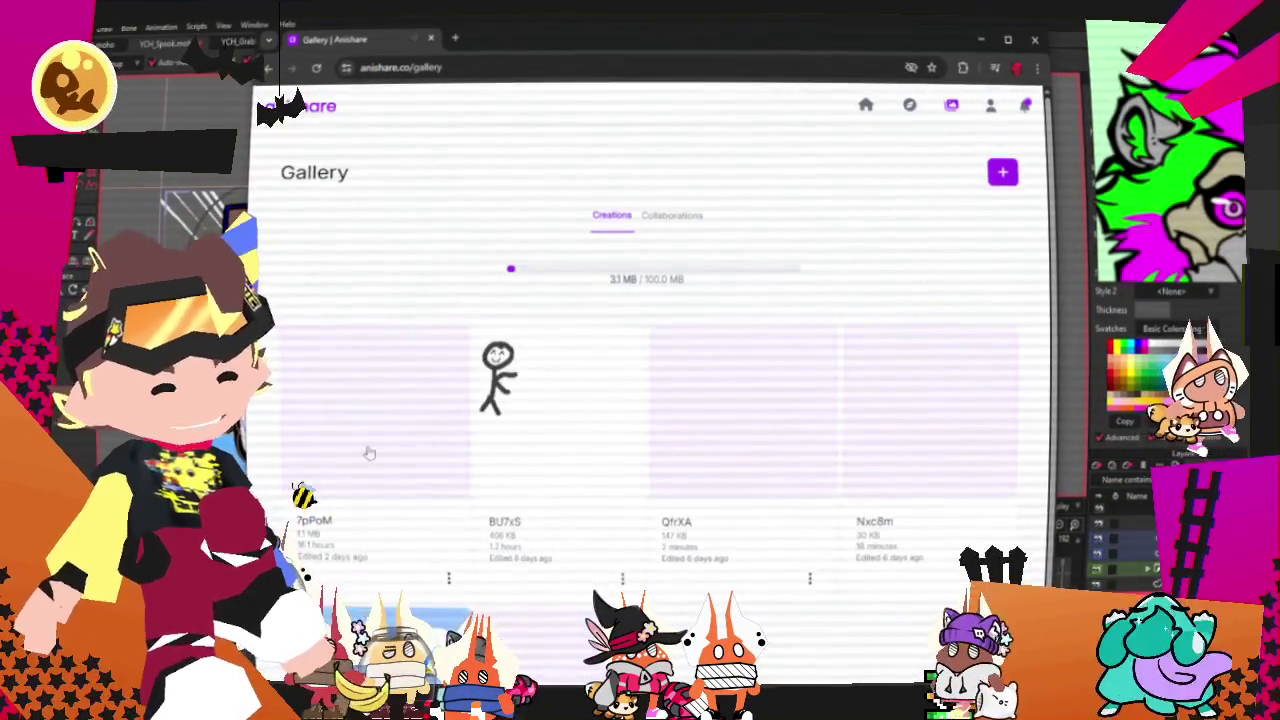
{"action": "left_click", "coordinate": [321, 432]}
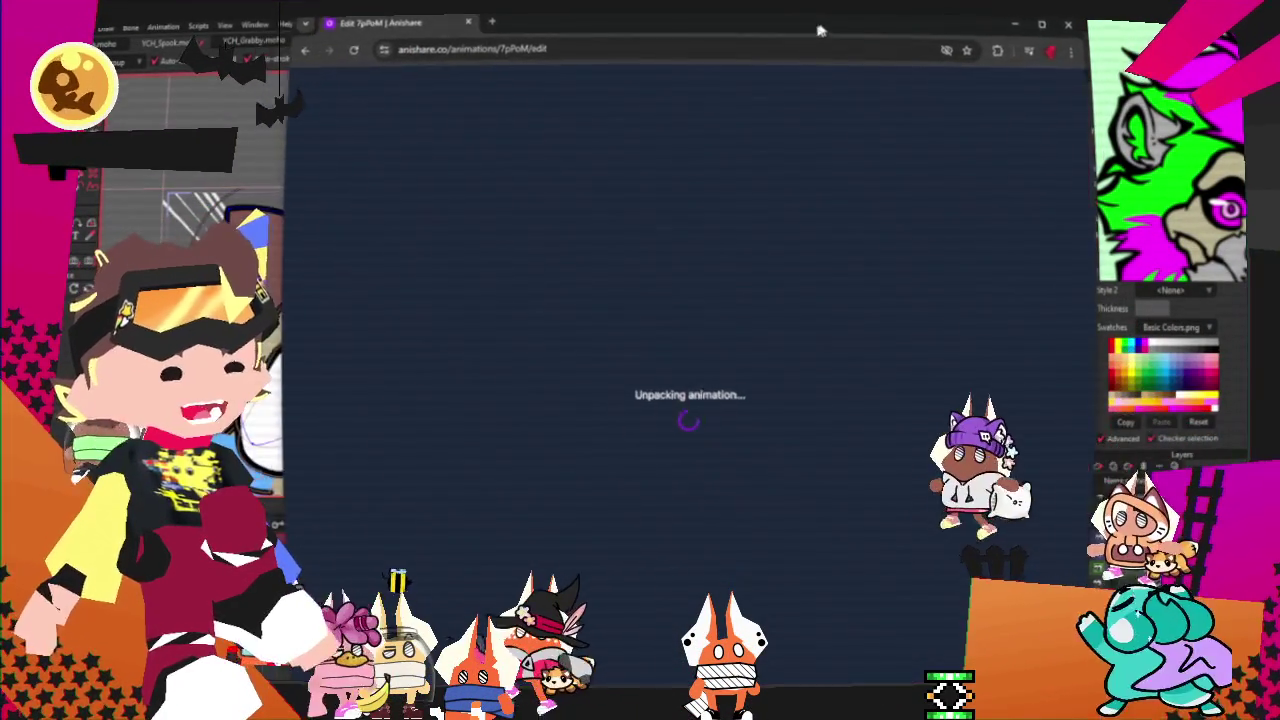
{"action": "key", "text": "super+Up"}
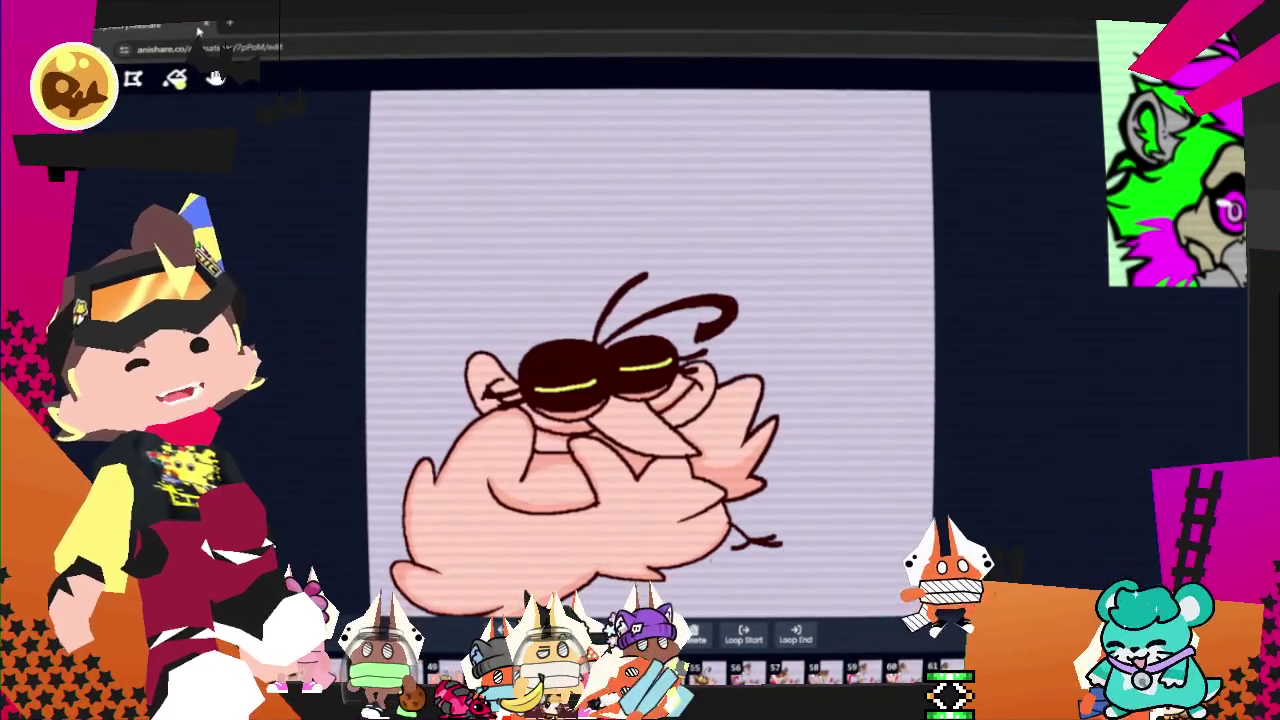
Step: Return to the Moho window showing the YCH_Grabby.moho group-shot drawing
{"action": "left_click", "coordinate": [207, 25]}
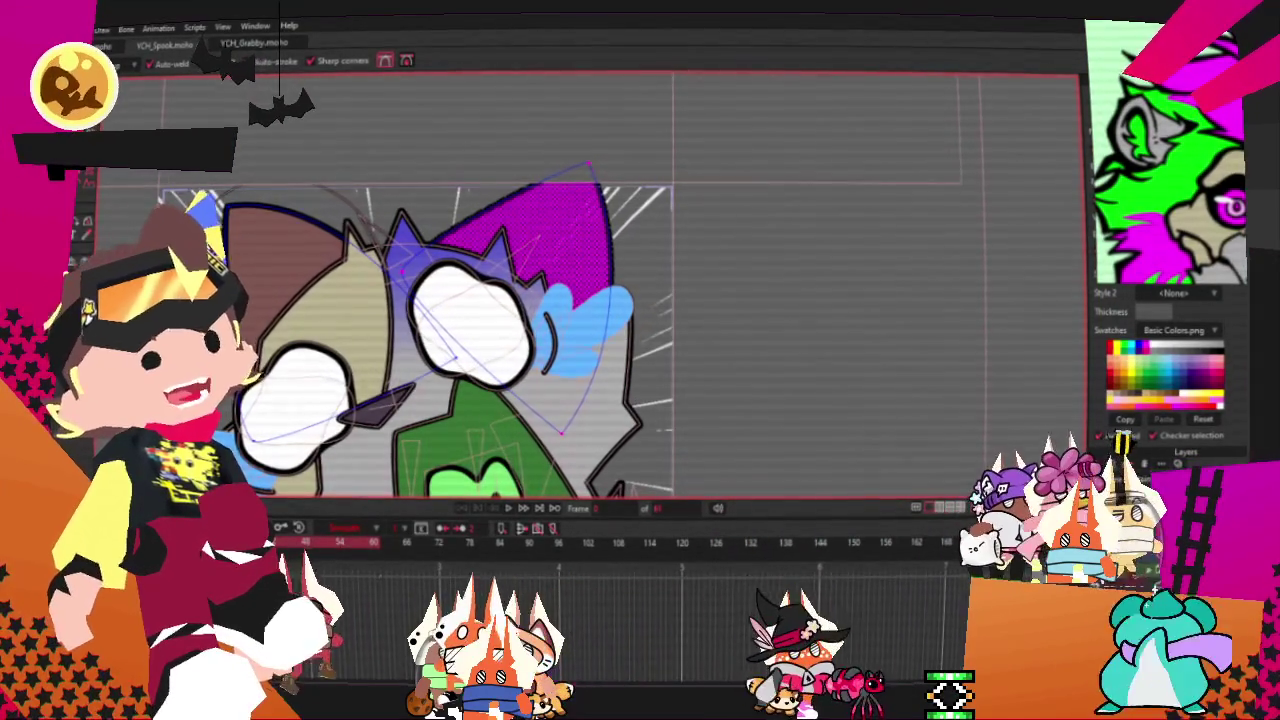
Step: Move the magenta hat shape up and left, then add a new corner point to it
{"action": "scroll", "coordinate": [773, 323], "scroll_direction": "down", "scroll_amount": 3}
{"action": "scroll", "coordinate": [773, 323], "scroll_direction": "up", "scroll_amount": 5}
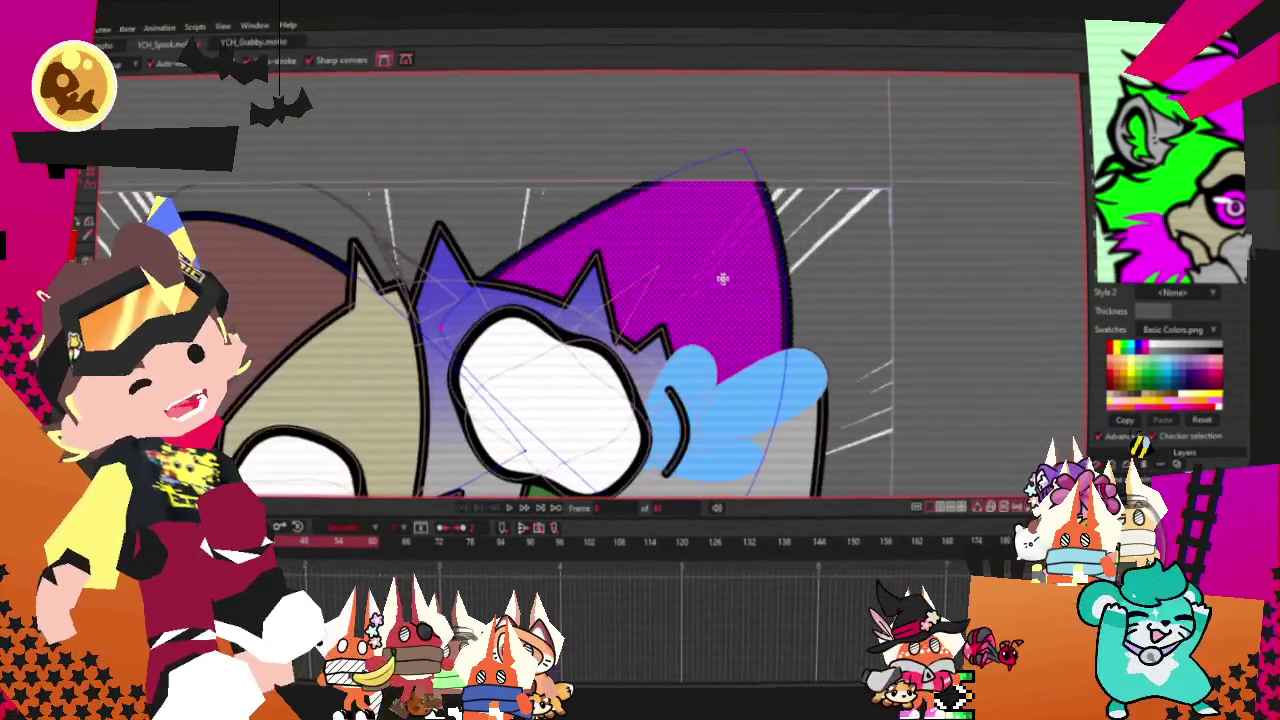
{"action": "key", "text": "t"}
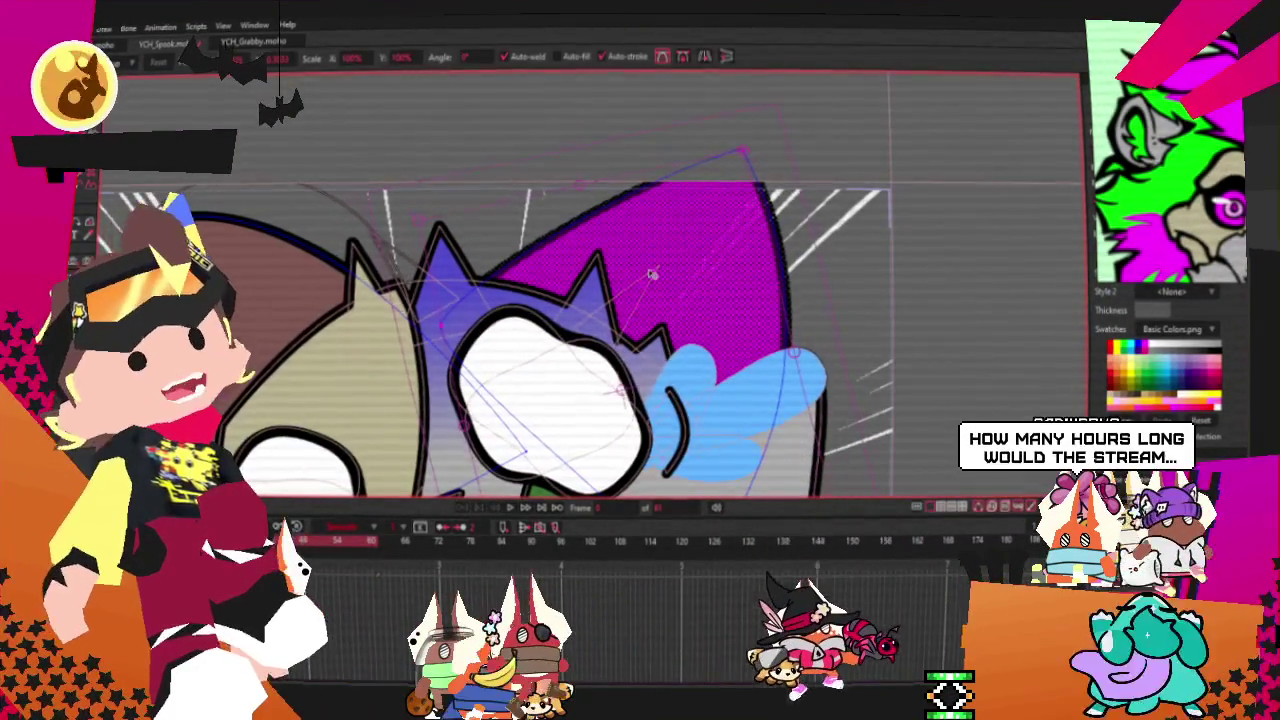
{"action": "left_click_drag", "start_coordinate": [673, 286], "coordinate": [509, 240]}
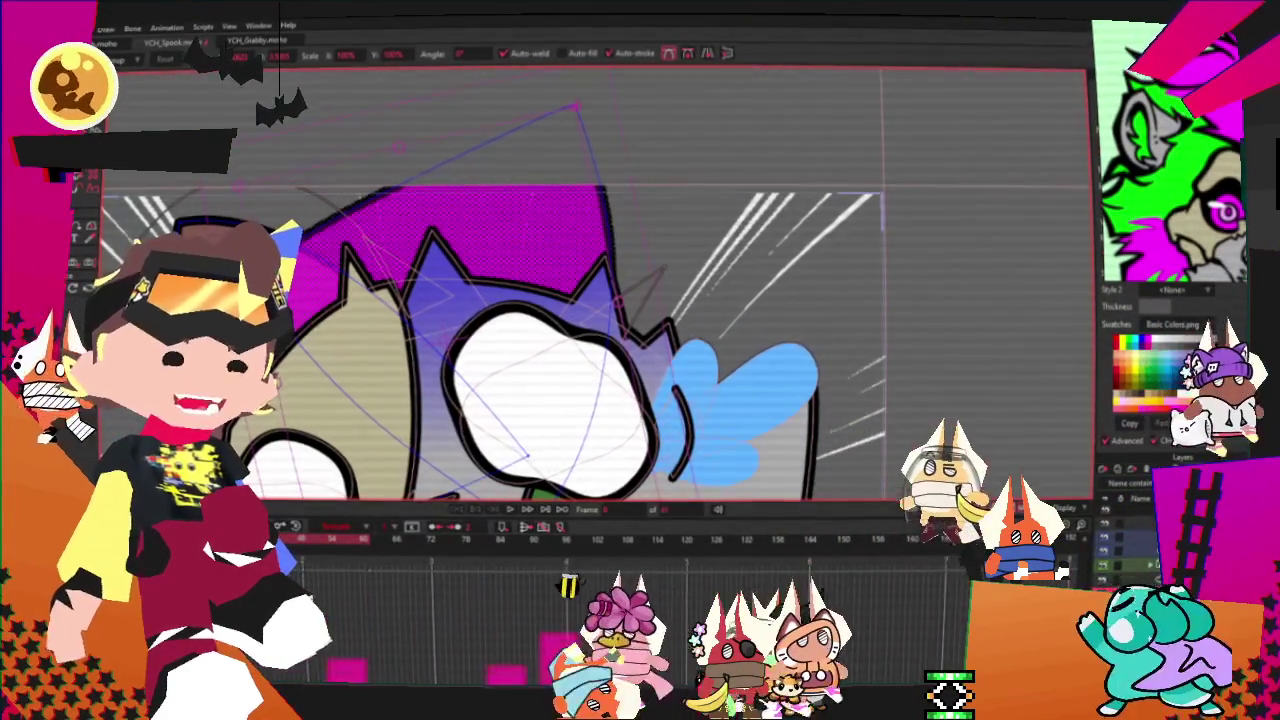
{"action": "key", "text": "a"}
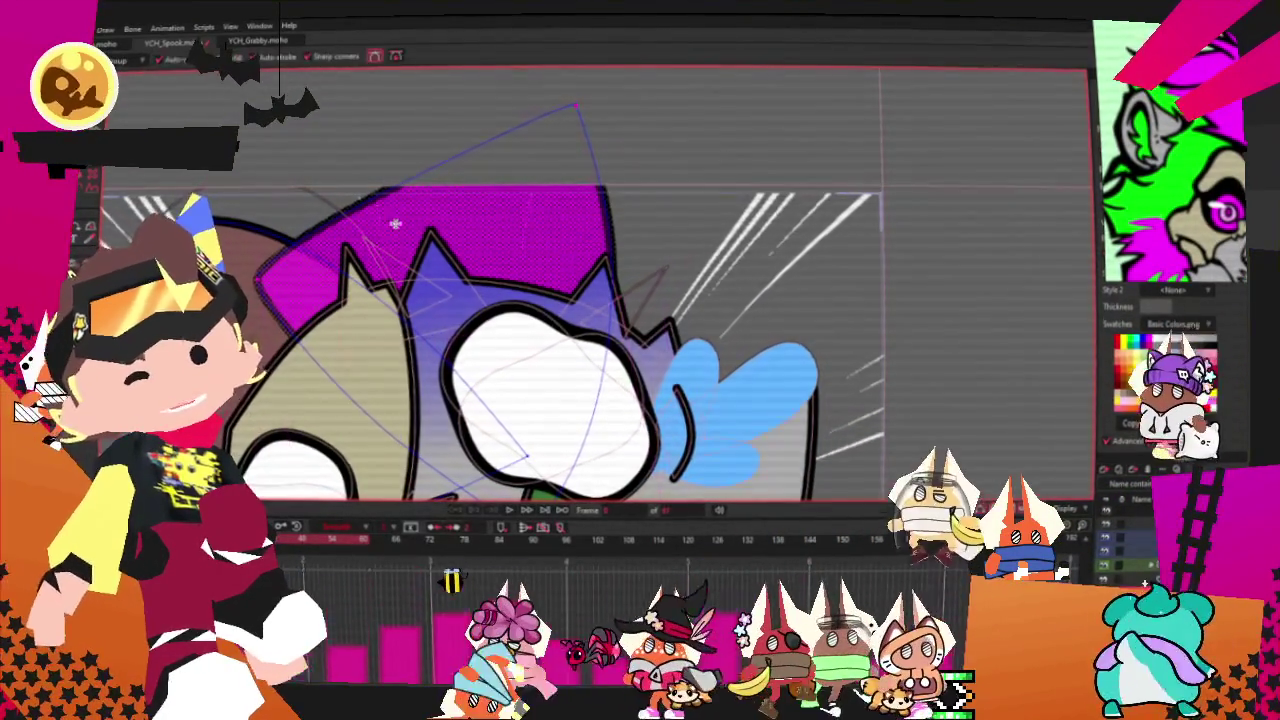
{"action": "left_click_drag", "start_coordinate": [409, 176], "coordinate": [540, 188]}
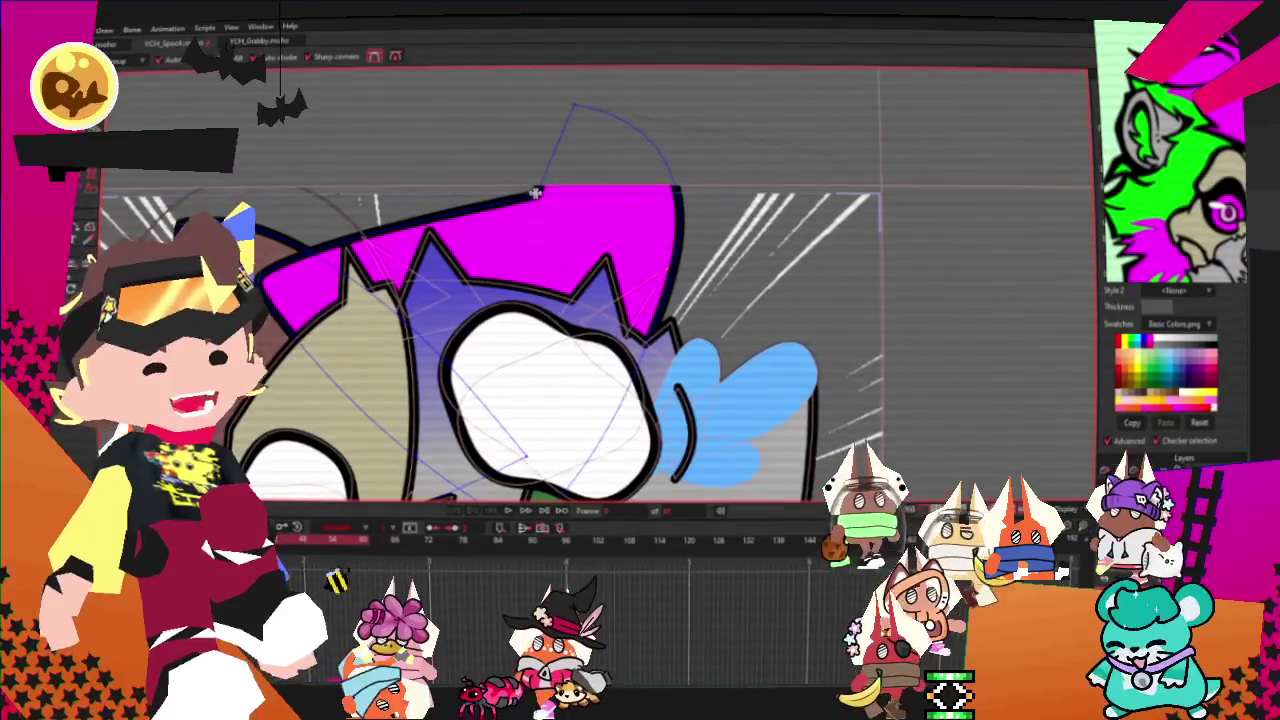
Step: Reshape the magenta hat by nudging its upper-left point right and another point down-right
{"action": "key", "text": "c"}
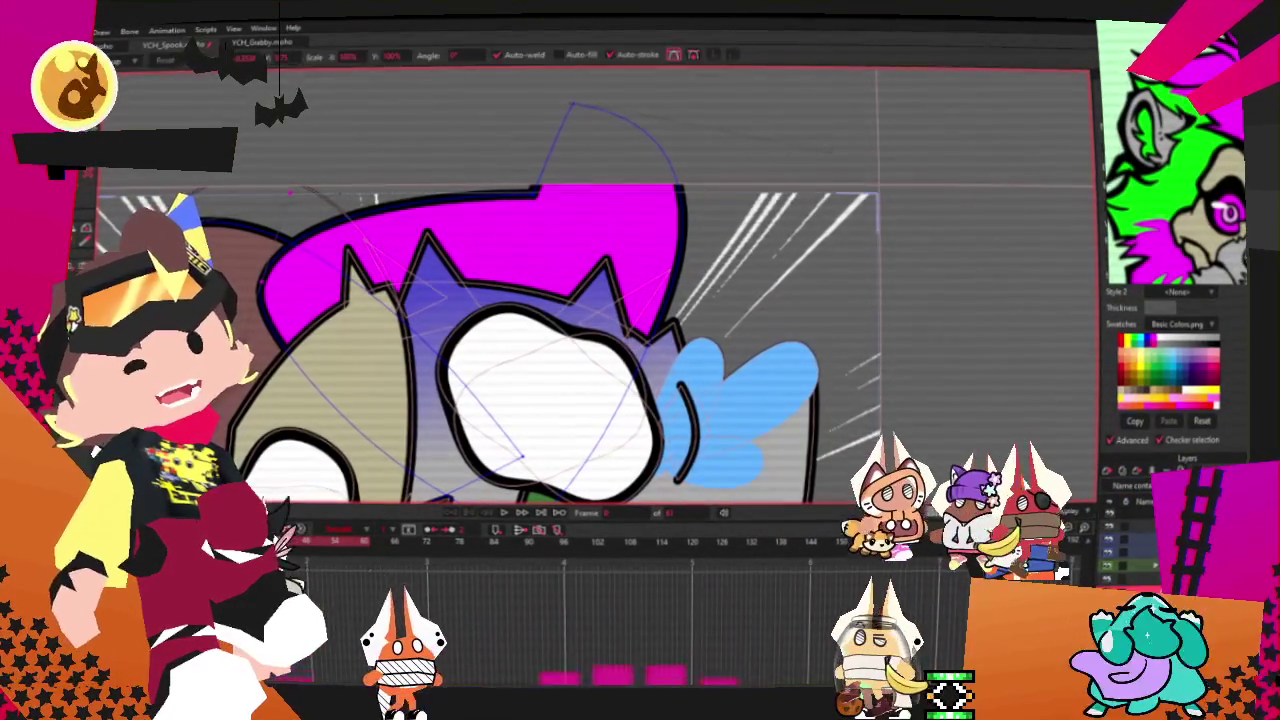
{"action": "key", "text": "t"}
{"action": "left_click_drag", "start_coordinate": [290, 192], "coordinate": [314, 200]}
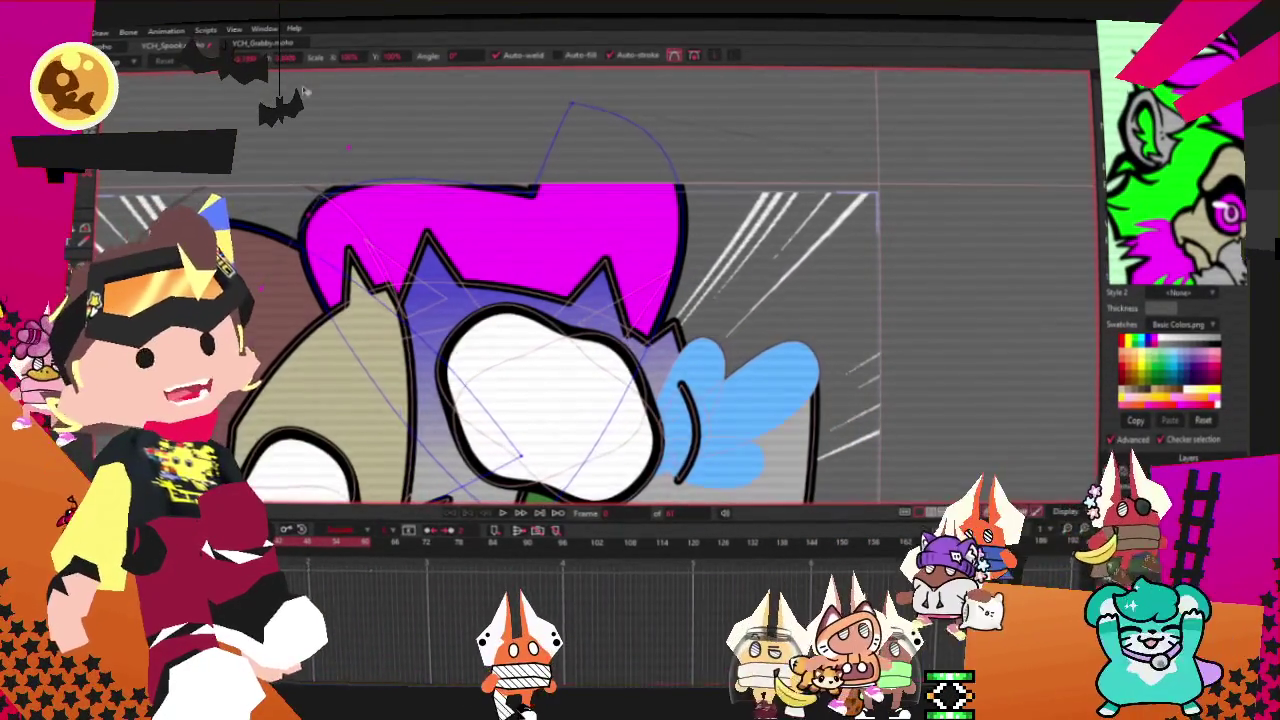
{"action": "scroll", "coordinate": [380, 270], "scroll_direction": "down", "scroll_amount": 2}
{"action": "scroll", "coordinate": [420, 310], "scroll_direction": "down", "scroll_amount": 2}
{"action": "scroll", "coordinate": [453, 343], "scroll_direction": "down", "scroll_amount": 1}
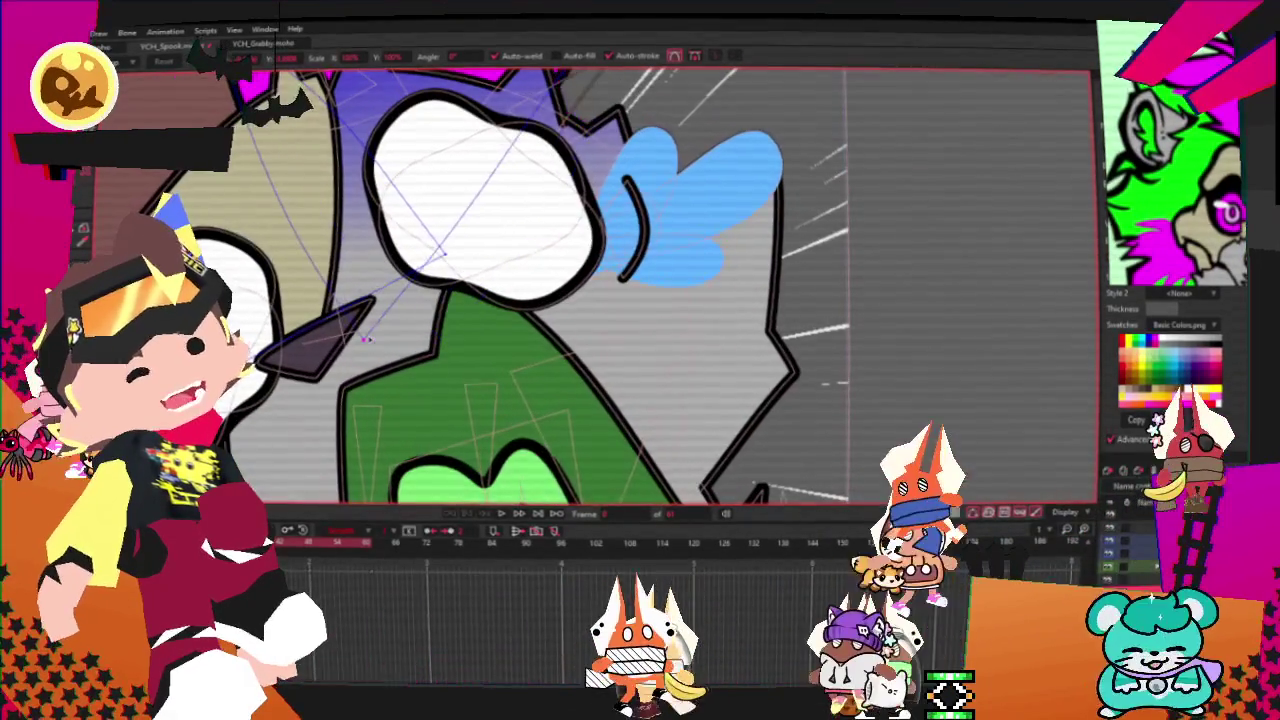
{"action": "scroll", "coordinate": [425, 280], "scroll_direction": "up", "scroll_amount": 2}
{"action": "scroll", "coordinate": [394, 209], "scroll_direction": "up", "scroll_amount": 1}
{"action": "scroll", "coordinate": [400, 205], "scroll_direction": "down", "scroll_amount": 3}
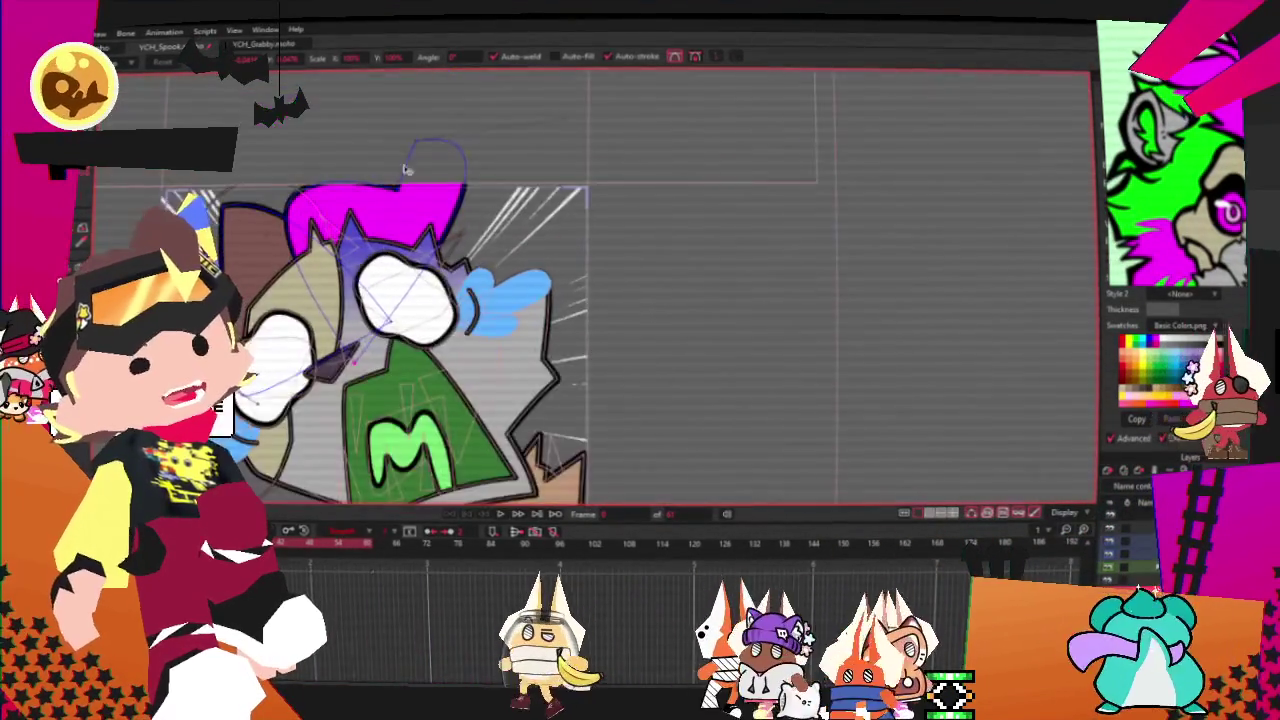
{"action": "scroll", "coordinate": [440, 195], "scroll_direction": "up", "scroll_amount": 2}
{"action": "left_click_drag", "start_coordinate": [450, 187], "coordinate": [470, 210]}
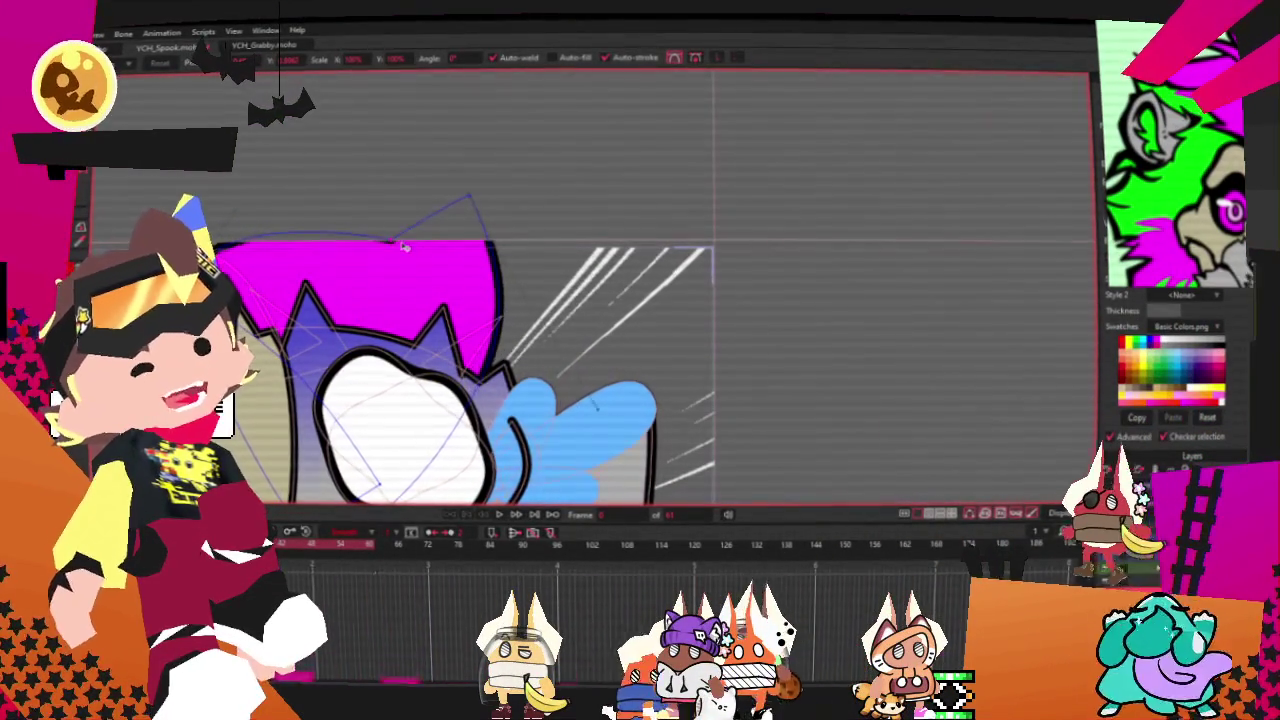
{"action": "scroll", "coordinate": [492, 258], "scroll_direction": "up", "scroll_amount": 2}
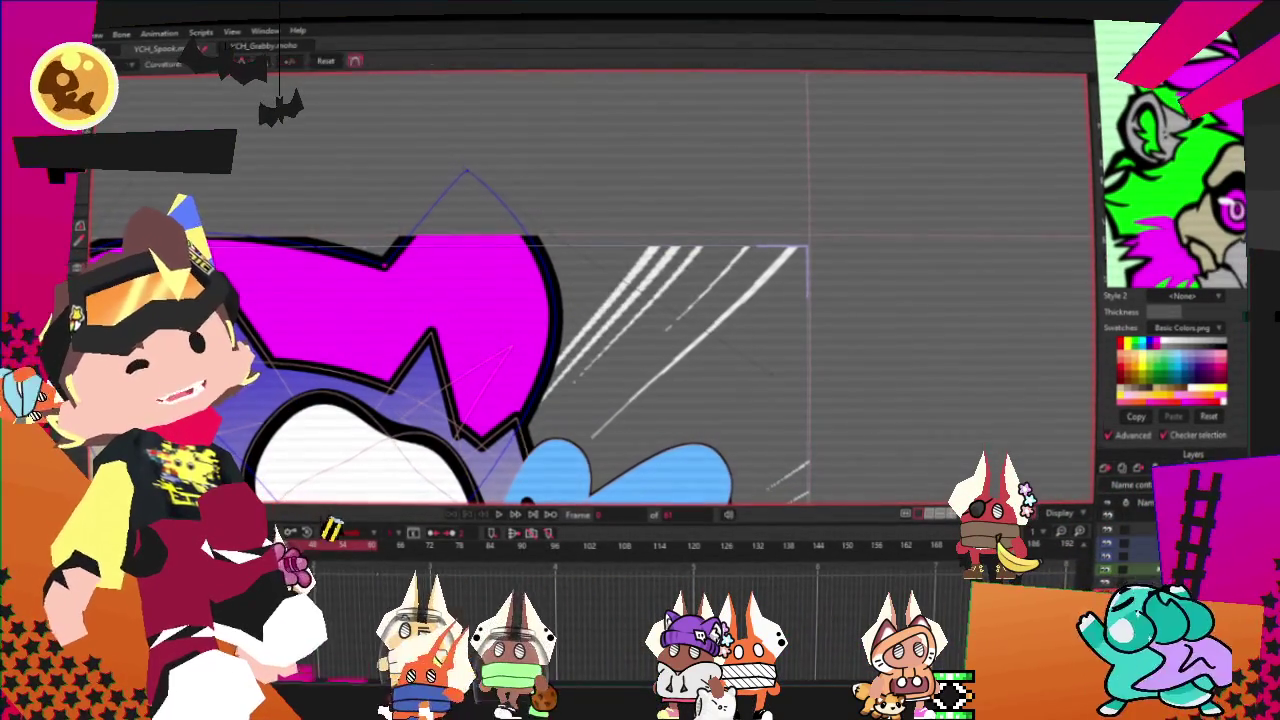
{"action": "scroll", "coordinate": [495, 270], "scroll_direction": "down", "scroll_amount": 2}
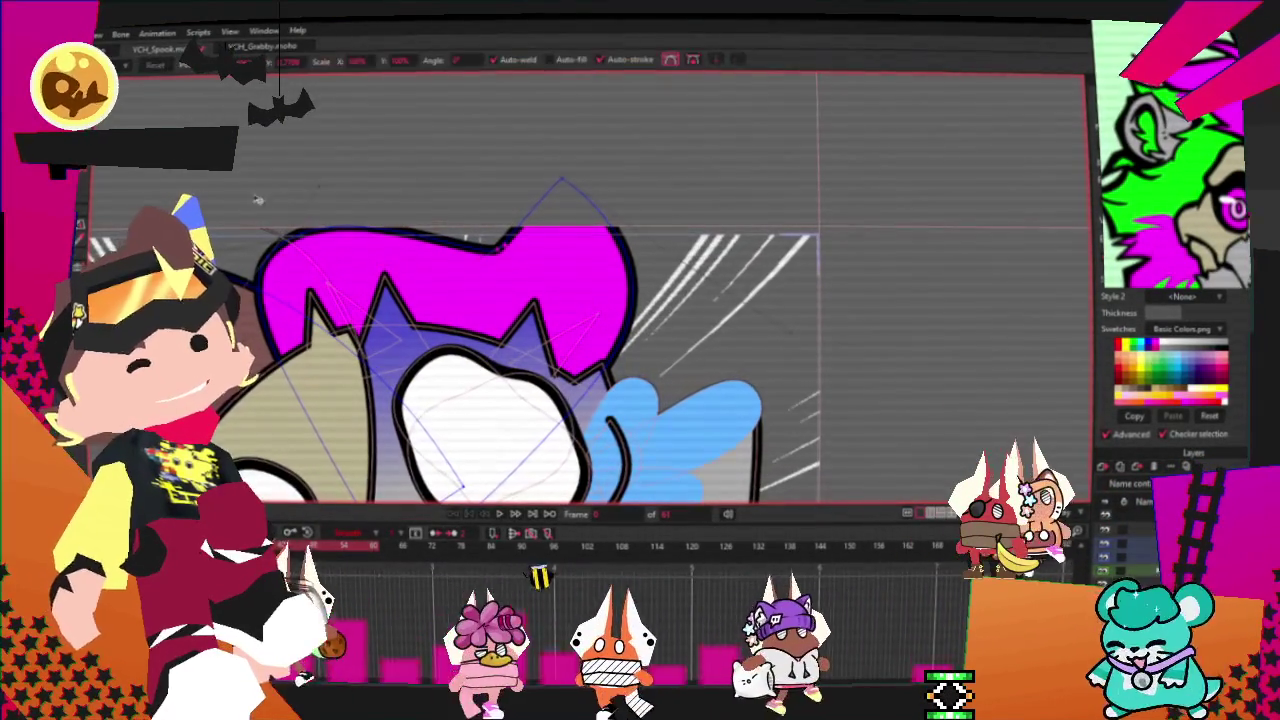
Step: Pull the magenta hair's left lobe inward to narrow its left edge
{"action": "key", "text": "t"}
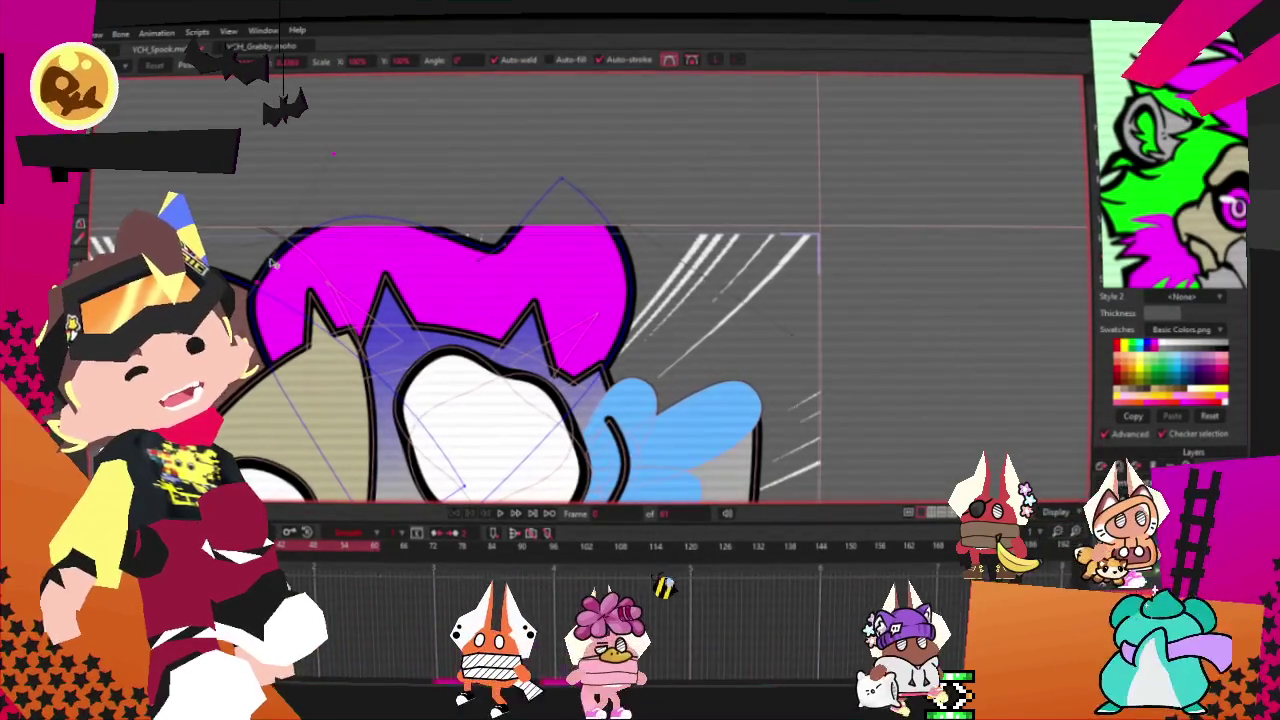
{"action": "left_click_drag", "start_coordinate": [330, 170], "coordinate": [305, 218]}
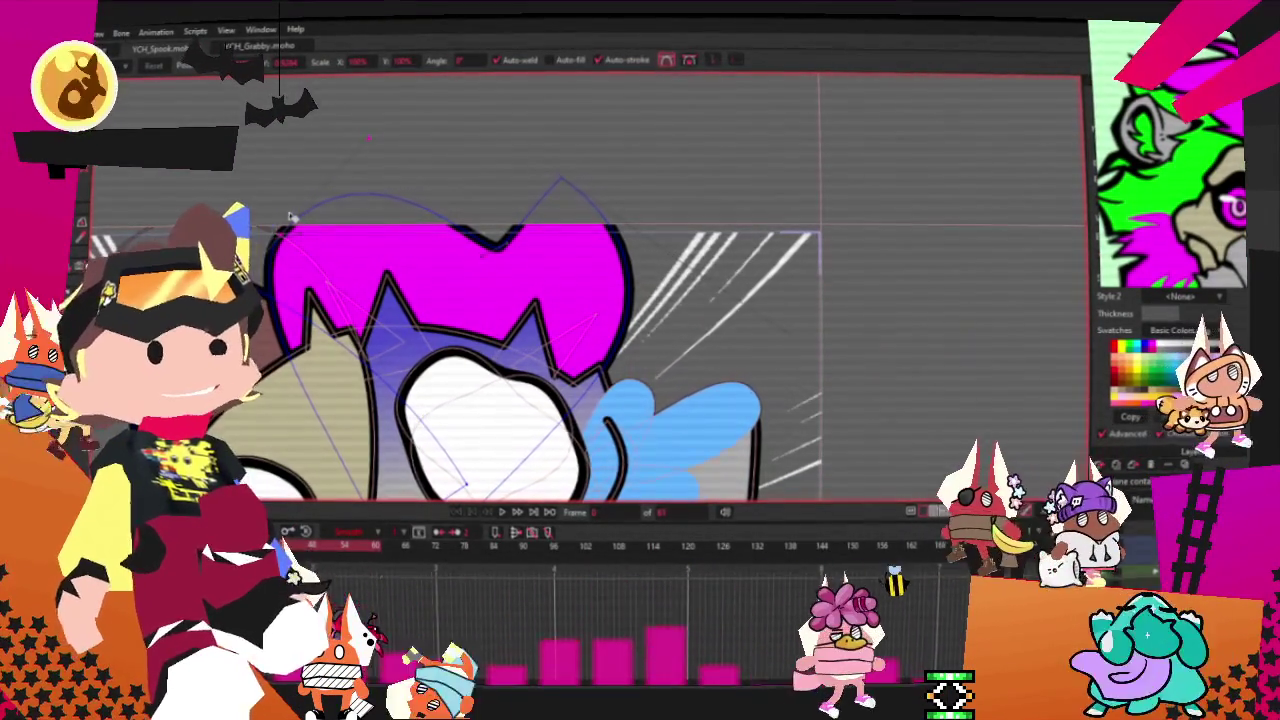
{"action": "scroll", "coordinate": [290, 217], "scroll_direction": "up", "scroll_amount": 2}
{"action": "key", "text": "a"}
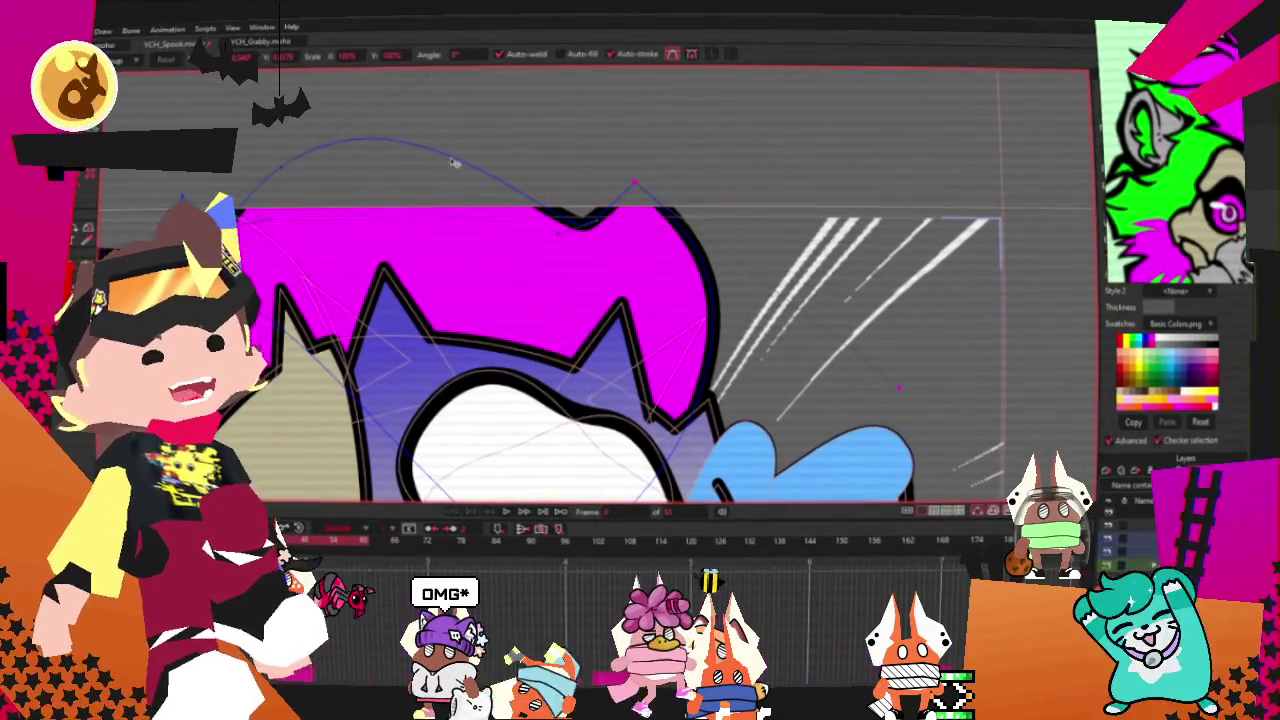
Step: Drag the magenta hair's lower-right corner down-right and pull its upper-right curve inward
{"action": "scroll", "coordinate": [540, 250], "scroll_direction": "down", "scroll_amount": 2}
{"action": "scroll", "coordinate": [592, 203], "scroll_direction": "up", "scroll_amount": 1}
{"action": "scroll", "coordinate": [595, 215], "scroll_direction": "up", "scroll_amount": 1}
{"action": "scroll", "coordinate": [597, 229], "scroll_direction": "up", "scroll_amount": 1}
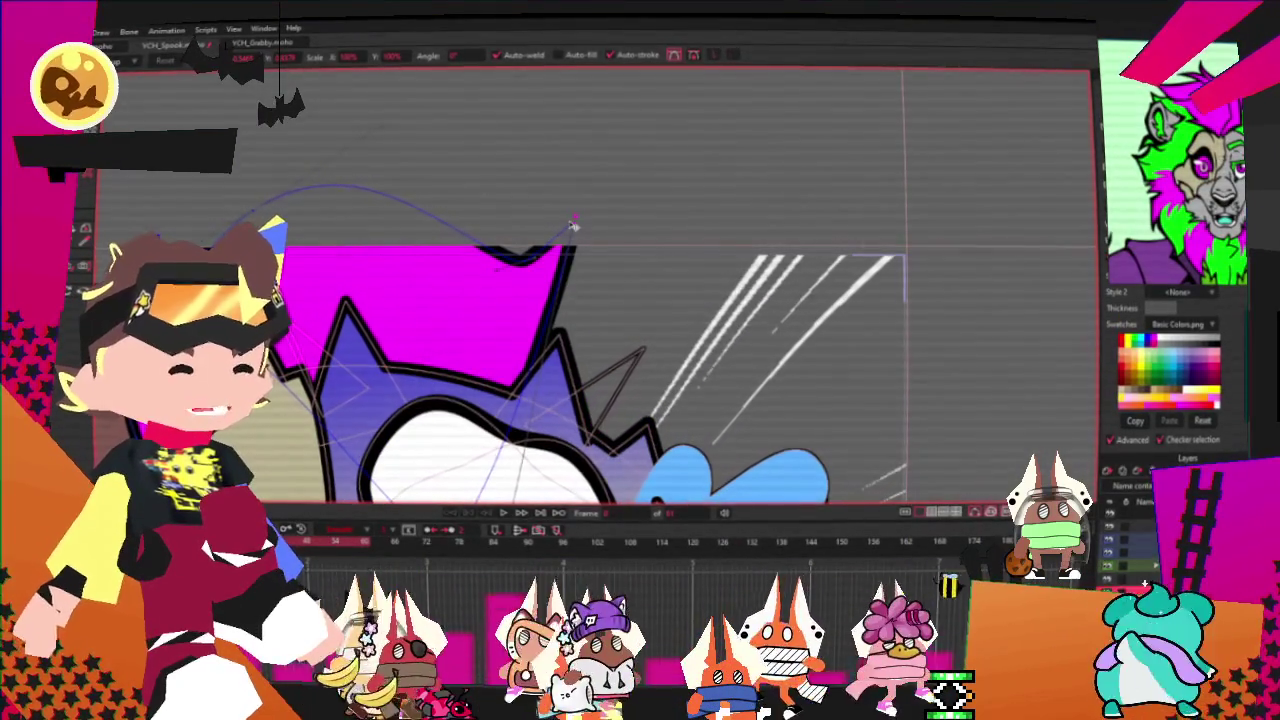
{"action": "left_click_drag", "start_coordinate": [407, 439], "coordinate": [779, 411]}
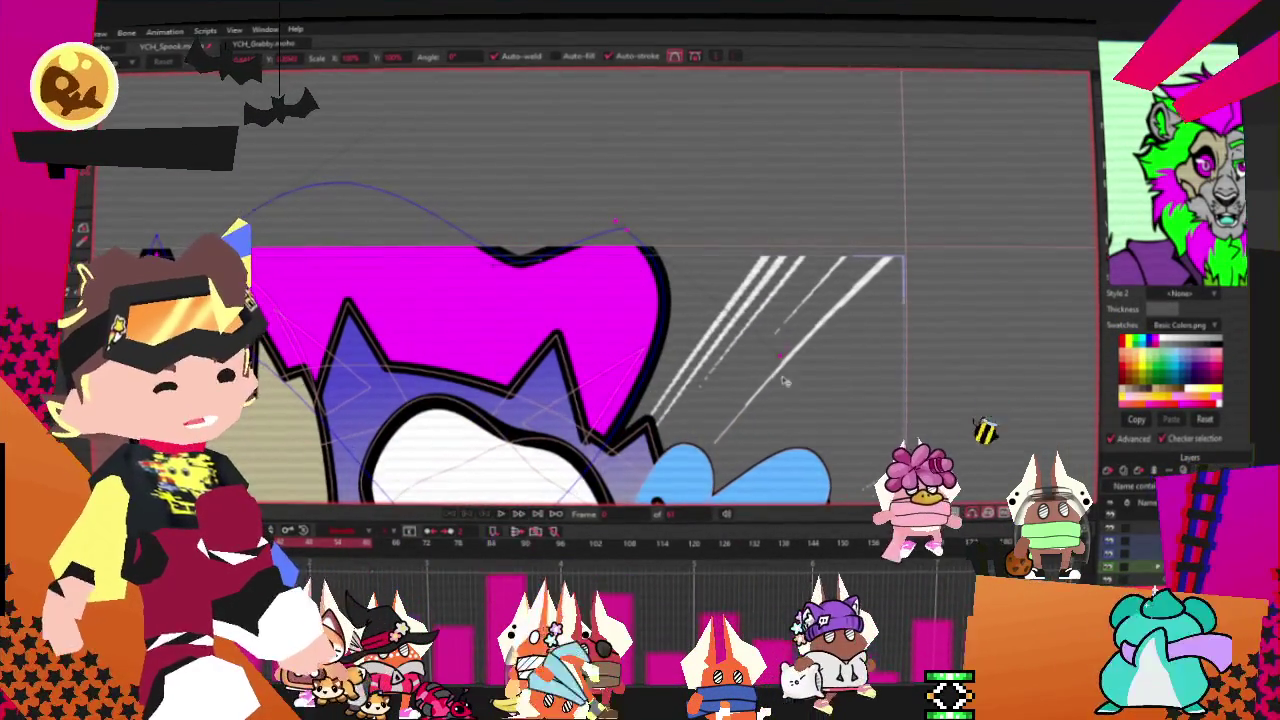
{"action": "left_click_drag", "start_coordinate": [665, 298], "coordinate": [664, 330]}
{"action": "scroll", "coordinate": [664, 330], "scroll_direction": "down", "scroll_amount": 3}
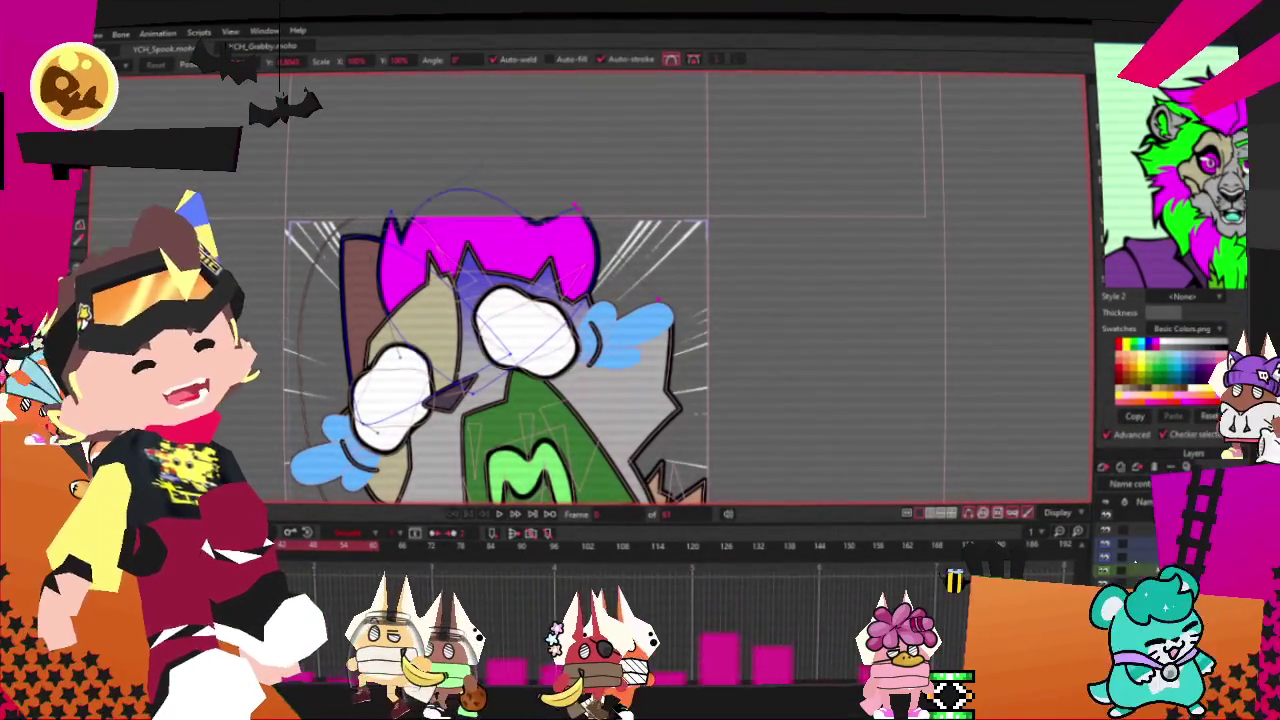
{"action": "scroll", "coordinate": [251, 351], "scroll_direction": "up", "scroll_amount": 2}
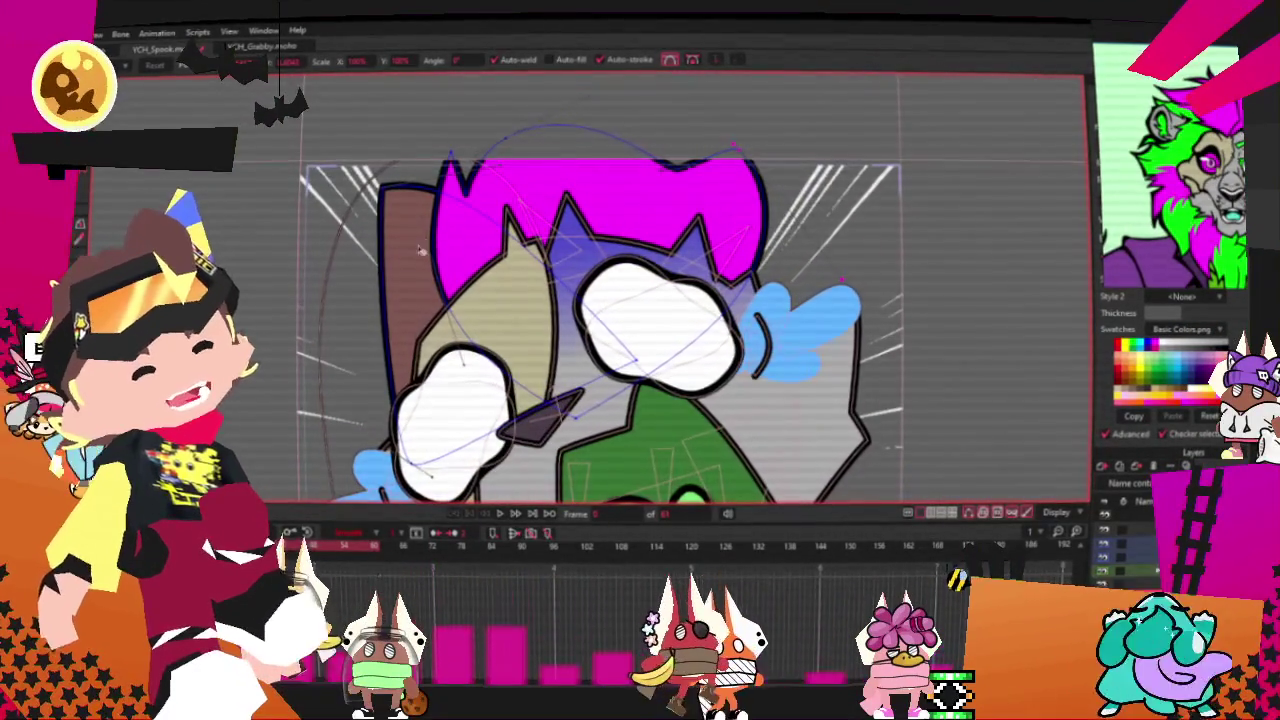
Step: Select the brown shape left of the character's head and fill it bright green
{"action": "key", "text": "t"}
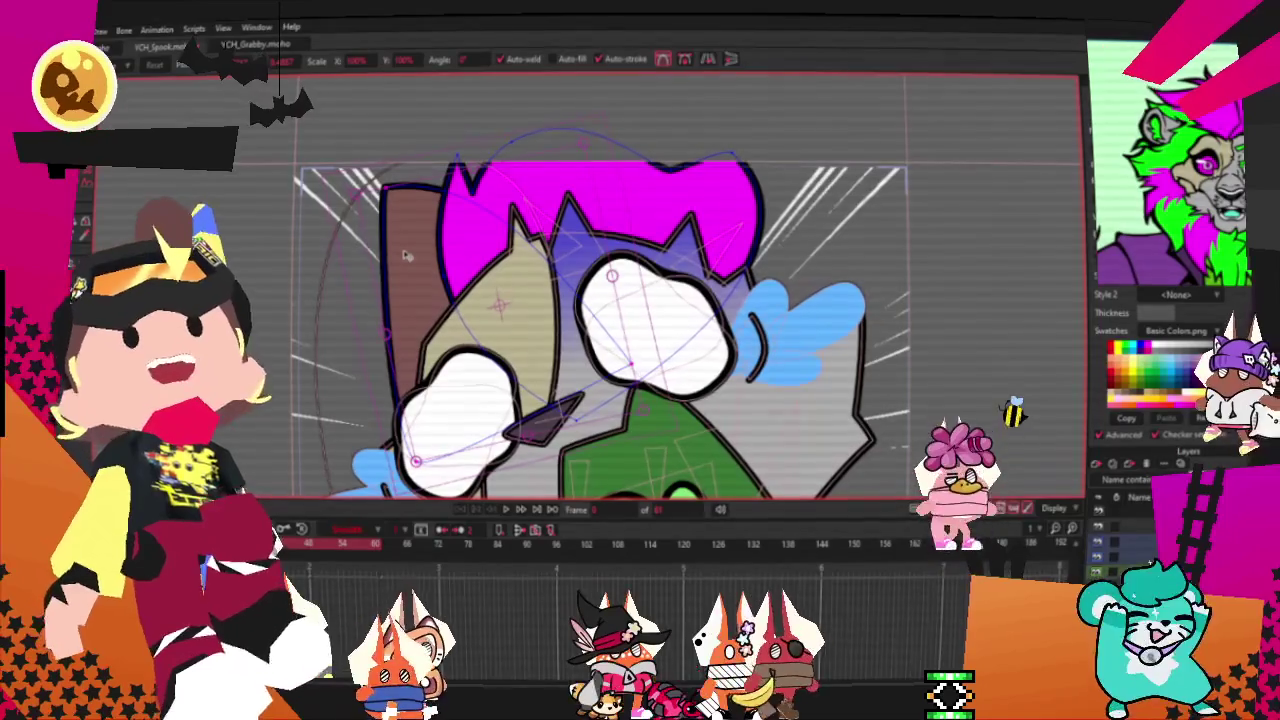
{"action": "left_click", "coordinate": [405, 256]}
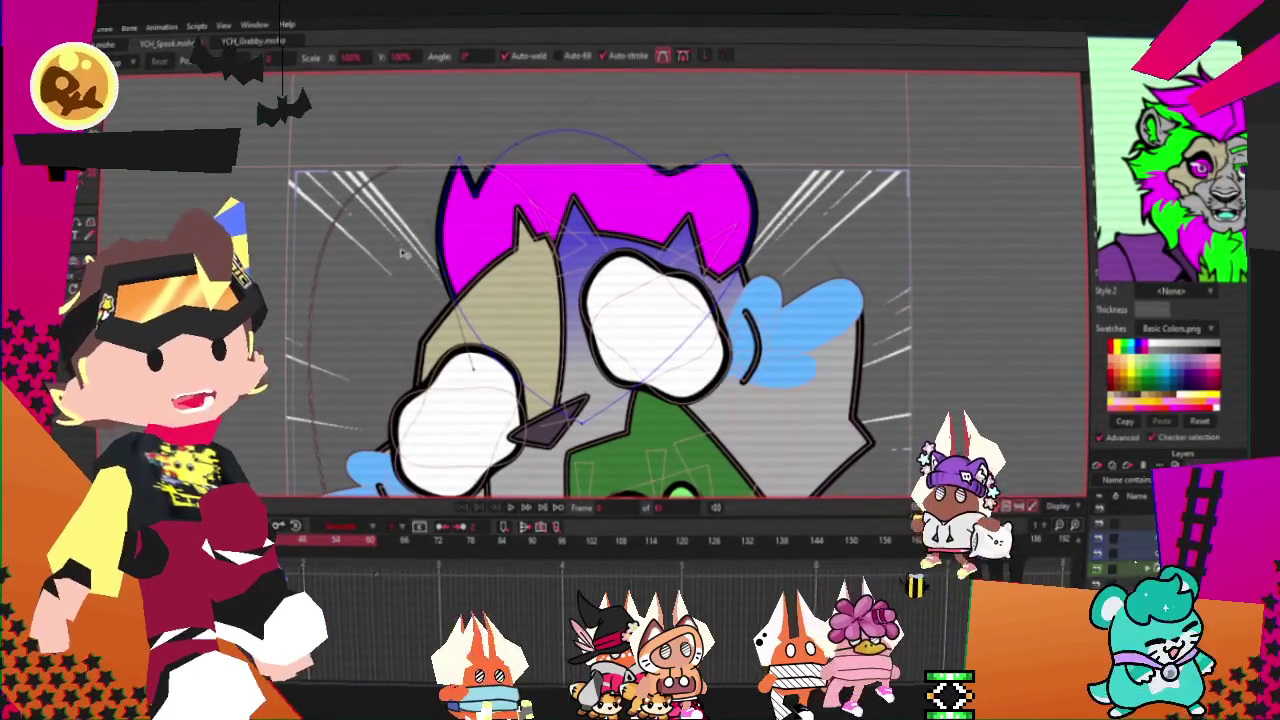
{"action": "left_click", "coordinate": [400, 253]}
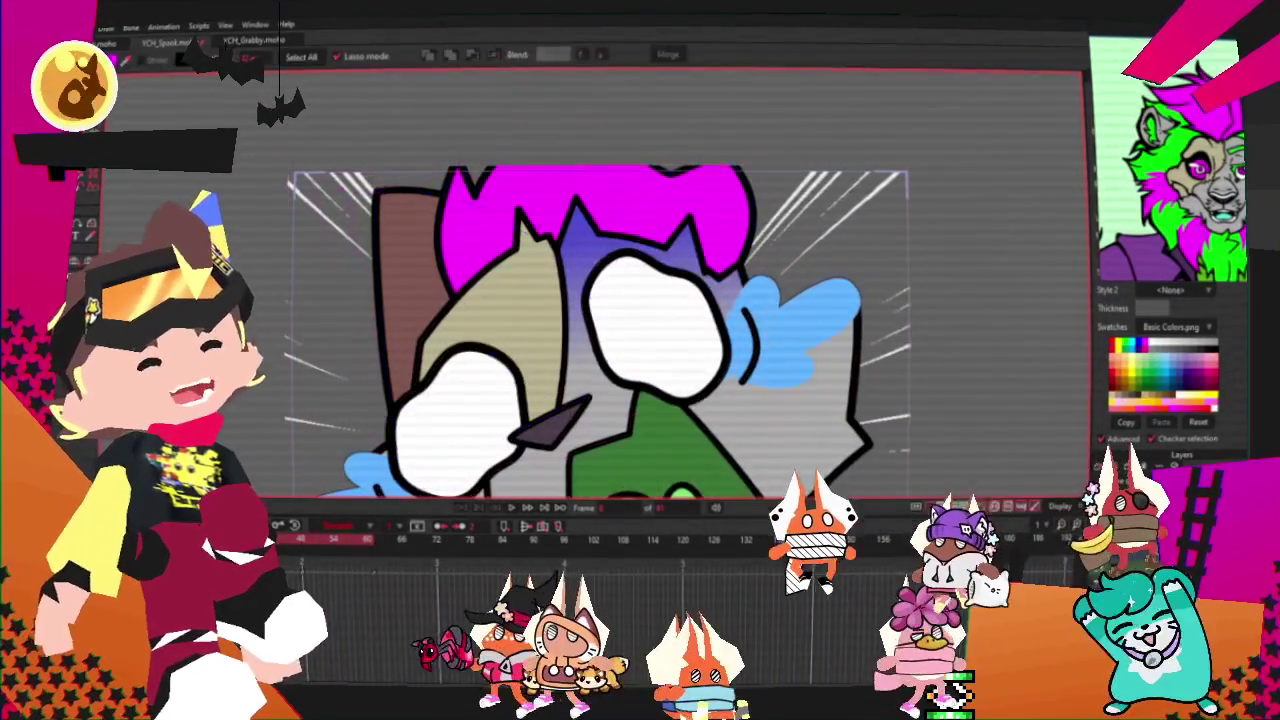
{"action": "key", "text": "q"}
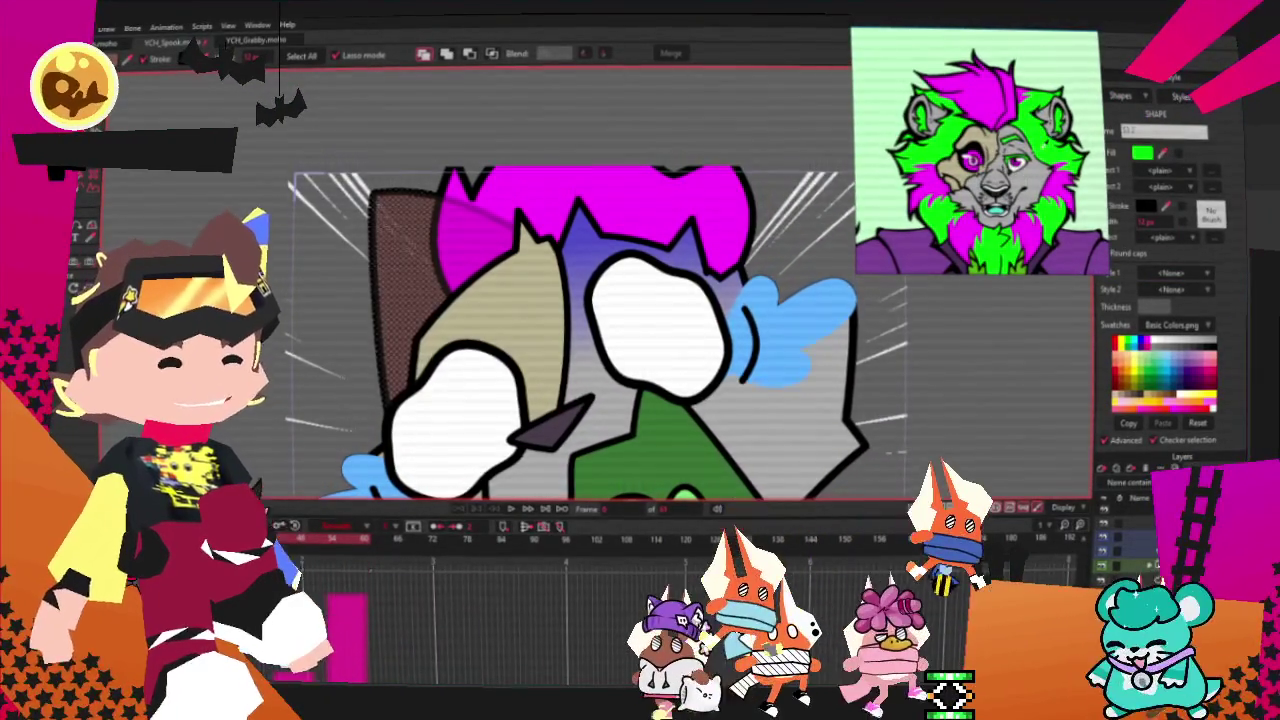
{"action": "left_click", "coordinate": [1131, 350]}
{"action": "left_click", "coordinate": [646, 133]}
{"action": "scroll", "coordinate": [646, 133], "scroll_direction": "down", "scroll_amount": 3}
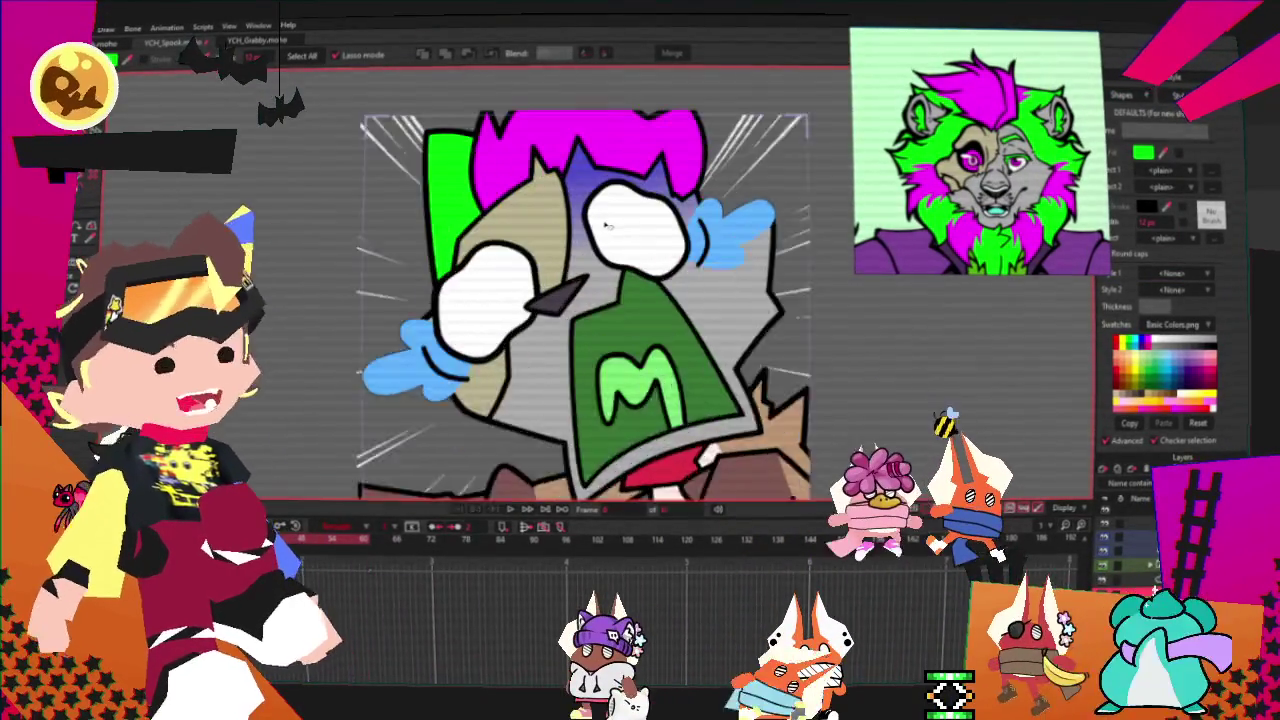
Step: Select points along the character's left side and turn them into a magenta-filled hair lock
{"action": "key", "text": "t"}
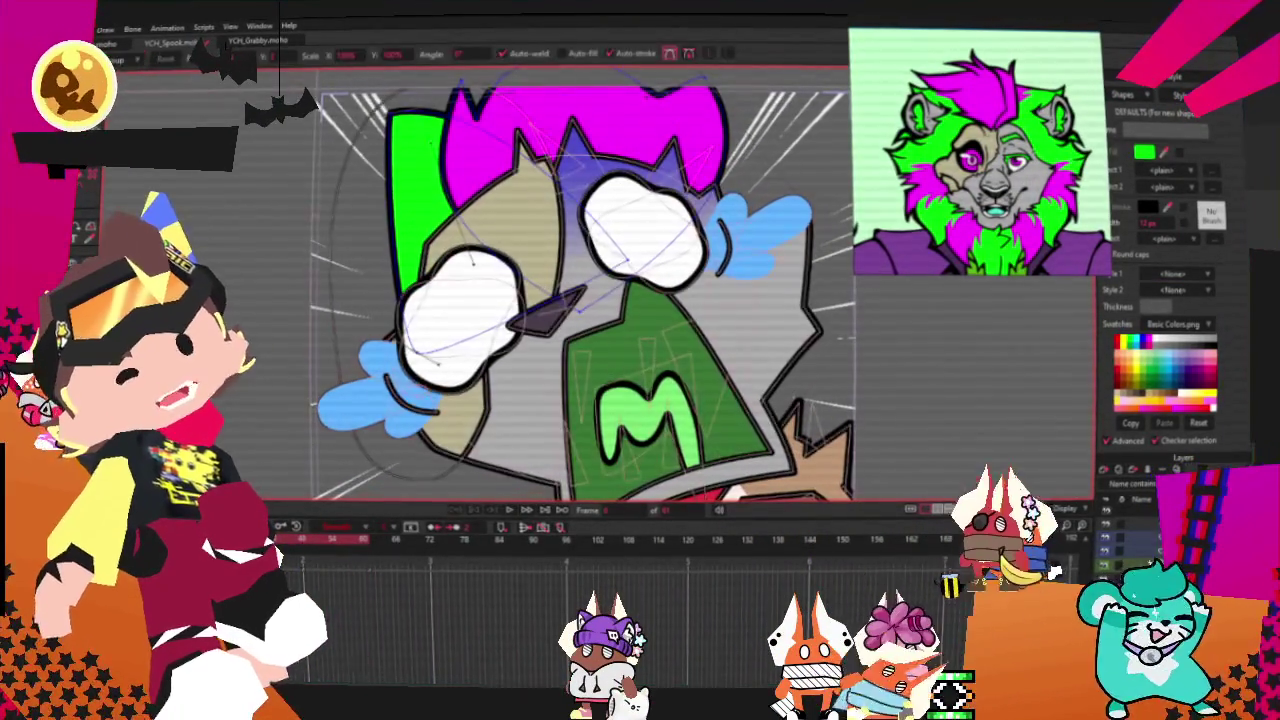
{"action": "scroll", "coordinate": [363, 232], "scroll_direction": "up", "scroll_amount": 2}
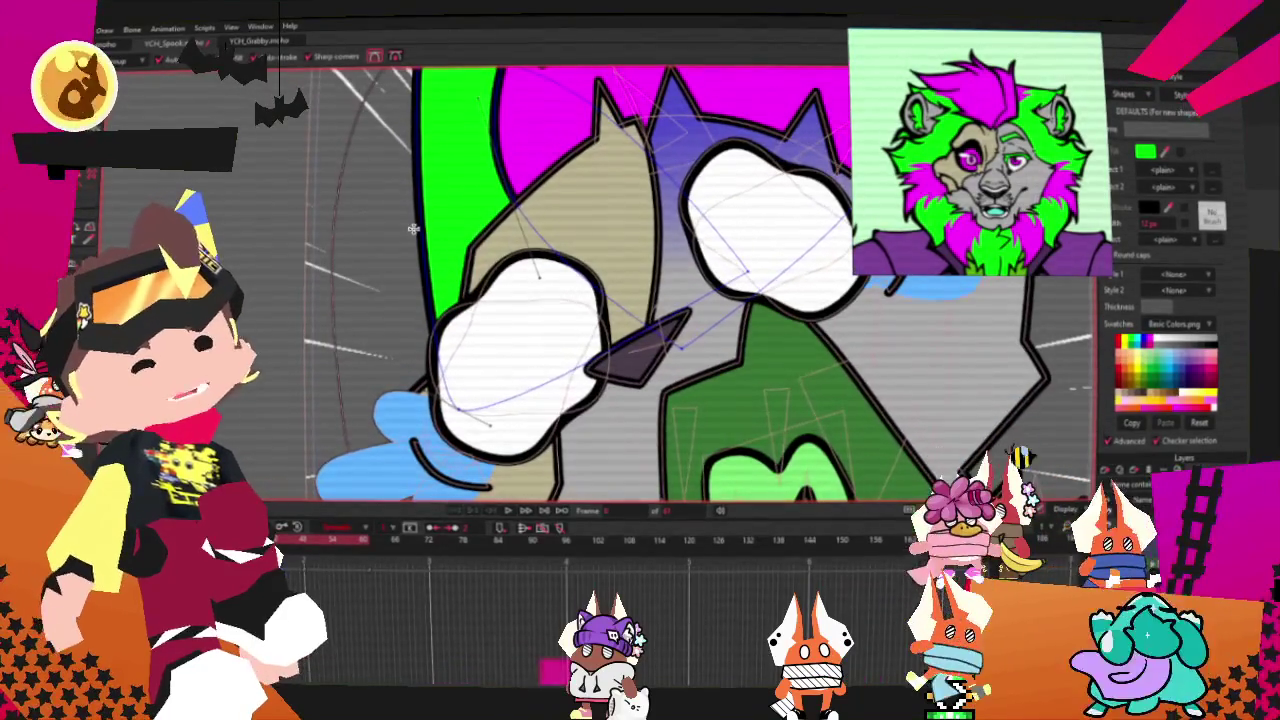
{"action": "scroll", "coordinate": [415, 215], "scroll_direction": "down", "scroll_amount": 3}
{"action": "scroll", "coordinate": [405, 200], "scroll_direction": "up", "scroll_amount": 3}
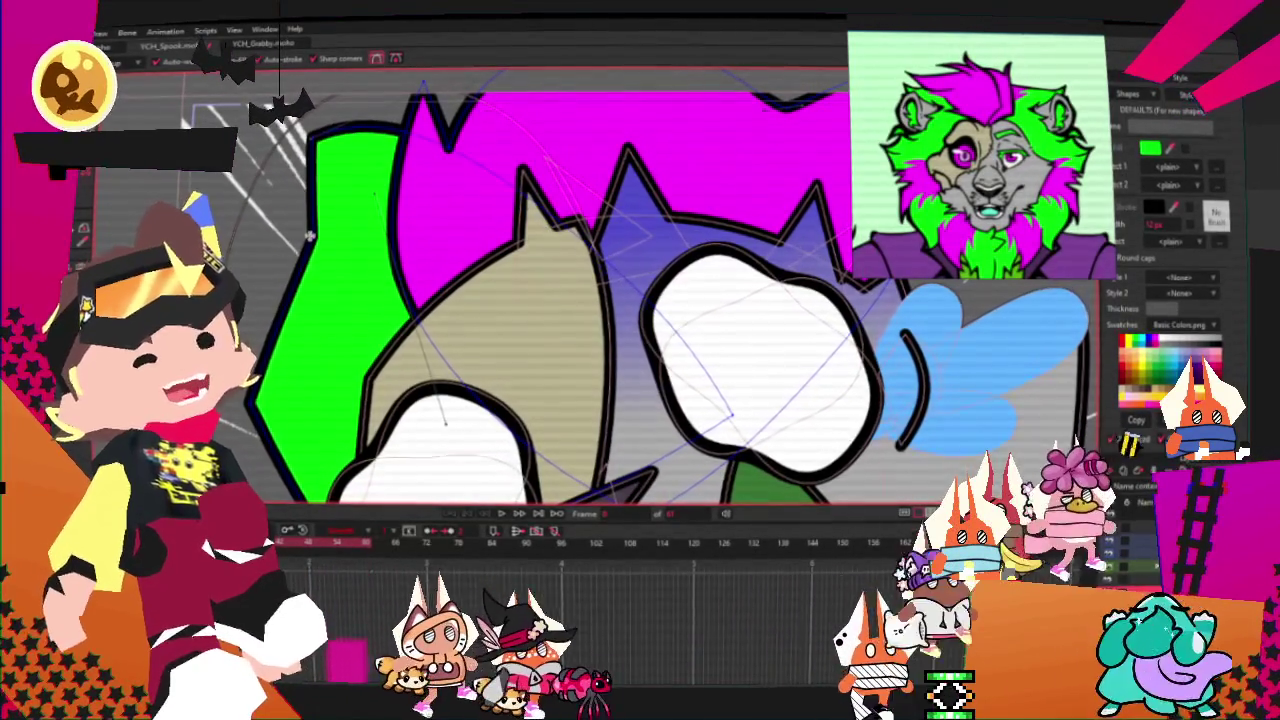
{"action": "key", "text": "m"}
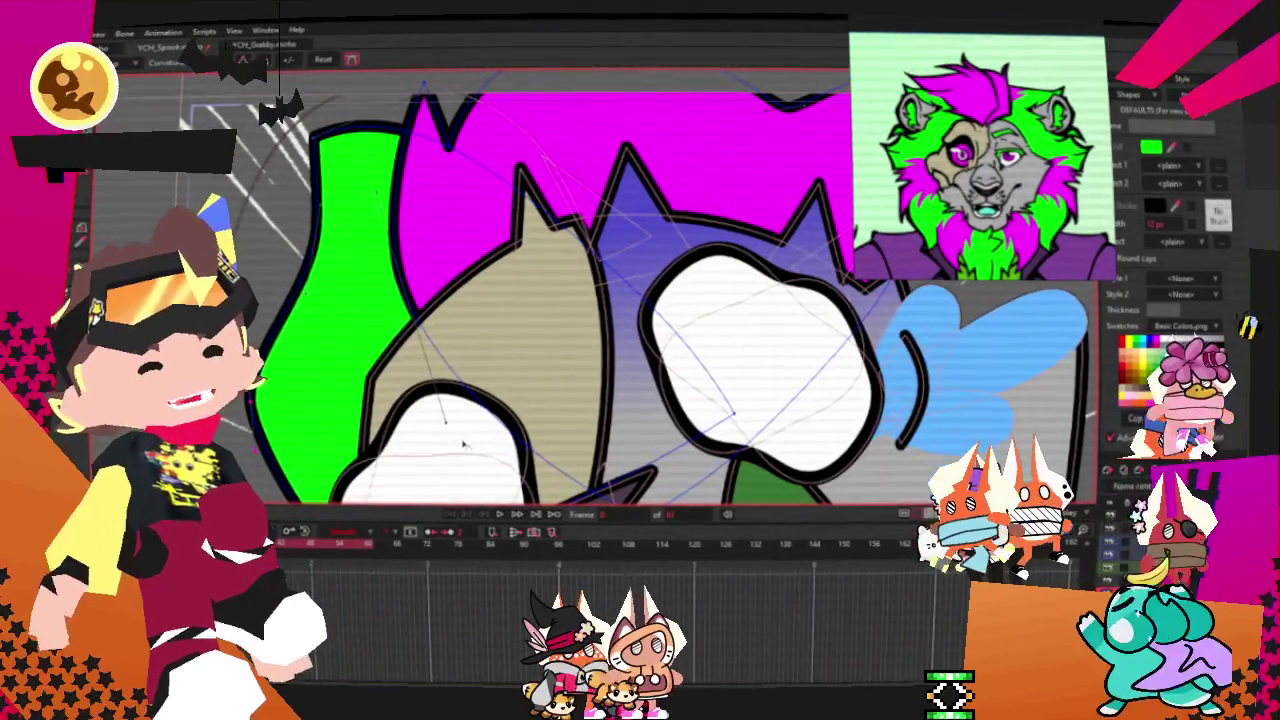
{"action": "scroll", "coordinate": [370, 95], "scroll_direction": "down", "scroll_amount": 1}
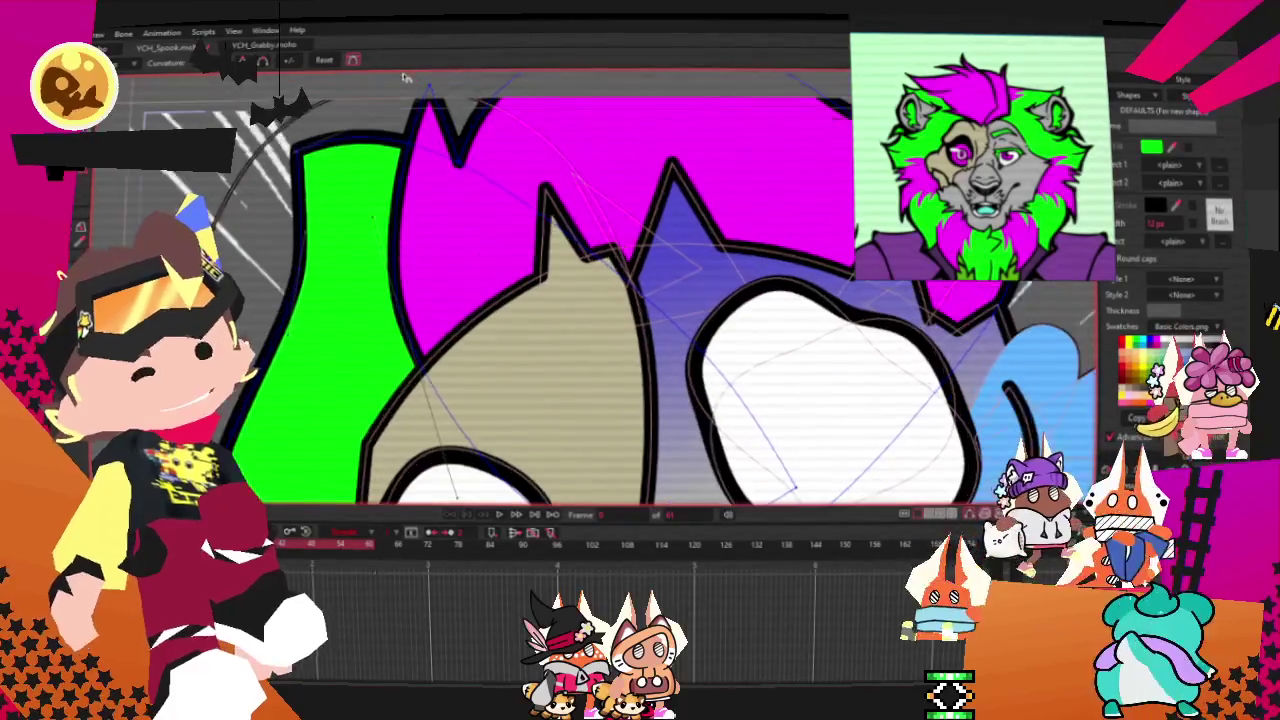
{"action": "scroll", "coordinate": [370, 95], "scroll_direction": "down", "scroll_amount": 2}
{"action": "scroll", "coordinate": [370, 95], "scroll_direction": "down", "scroll_amount": 2}
{"action": "scroll", "coordinate": [370, 95], "scroll_direction": "down", "scroll_amount": 1}
{"action": "scroll", "coordinate": [408, 103], "scroll_direction": "up", "scroll_amount": 3}
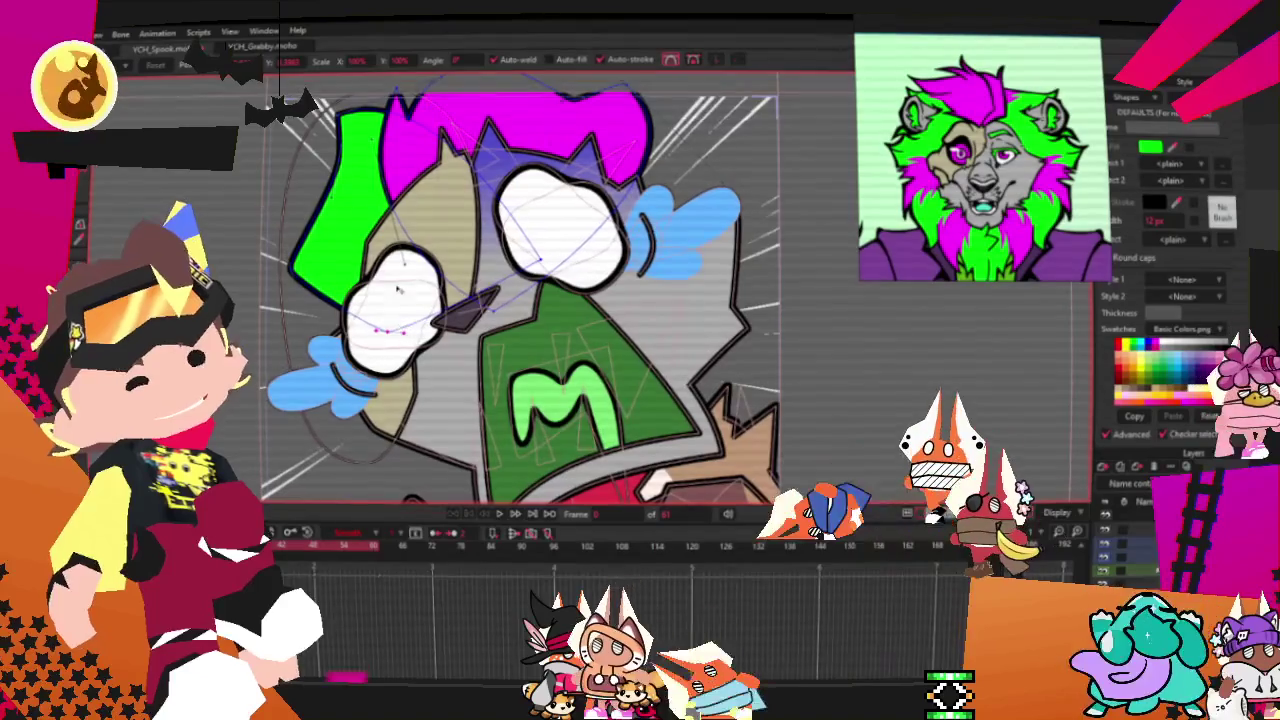
{"action": "left_click", "coordinate": [414, 162]}
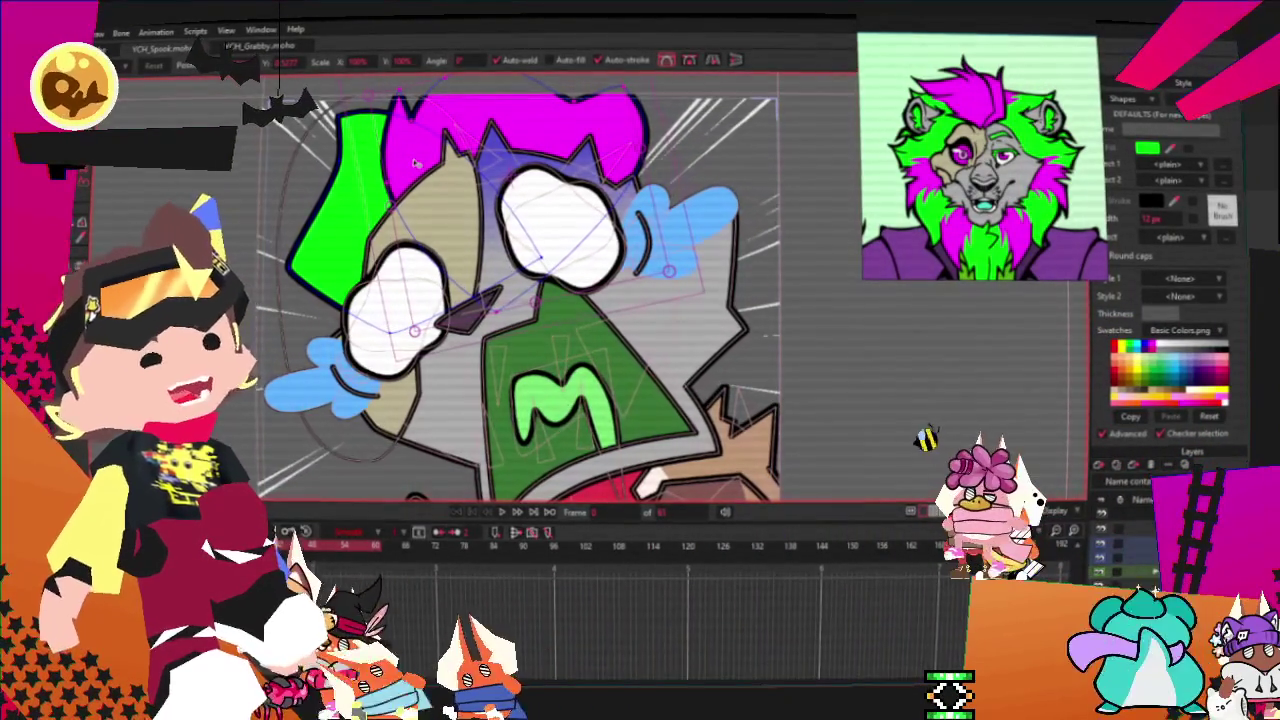
{"action": "key", "text": "space"}
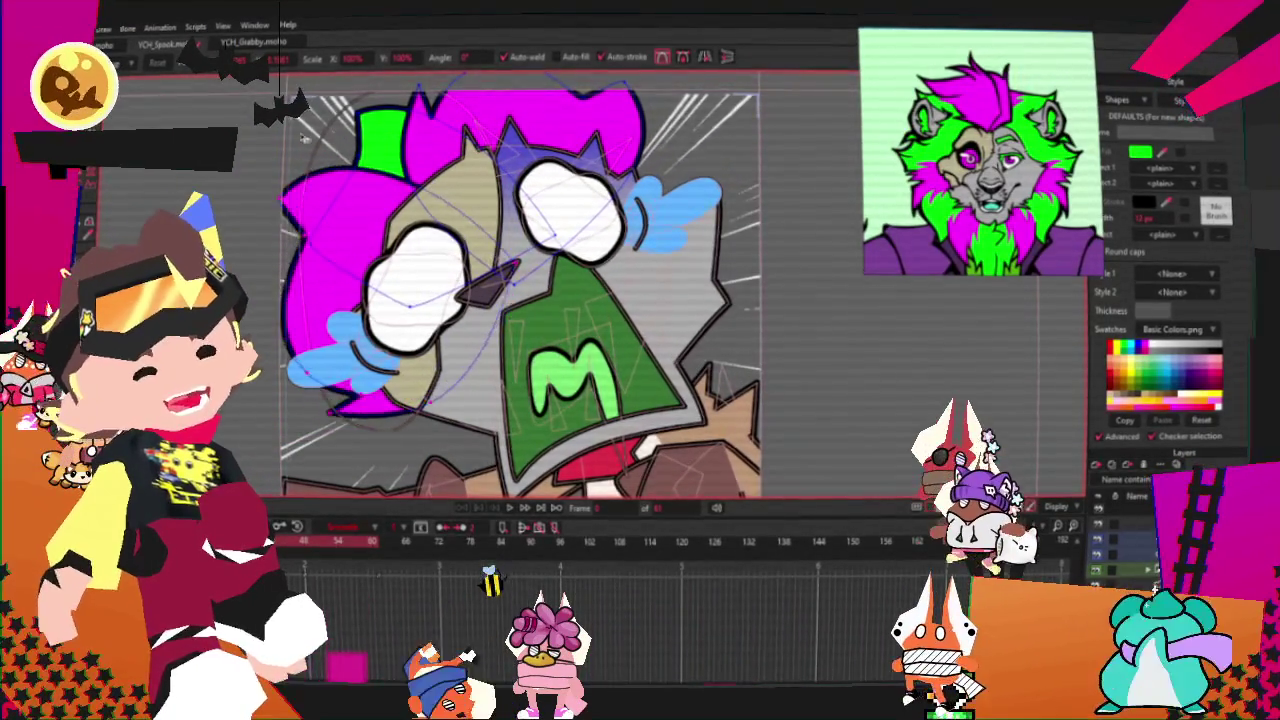
{"action": "key", "text": "g"}
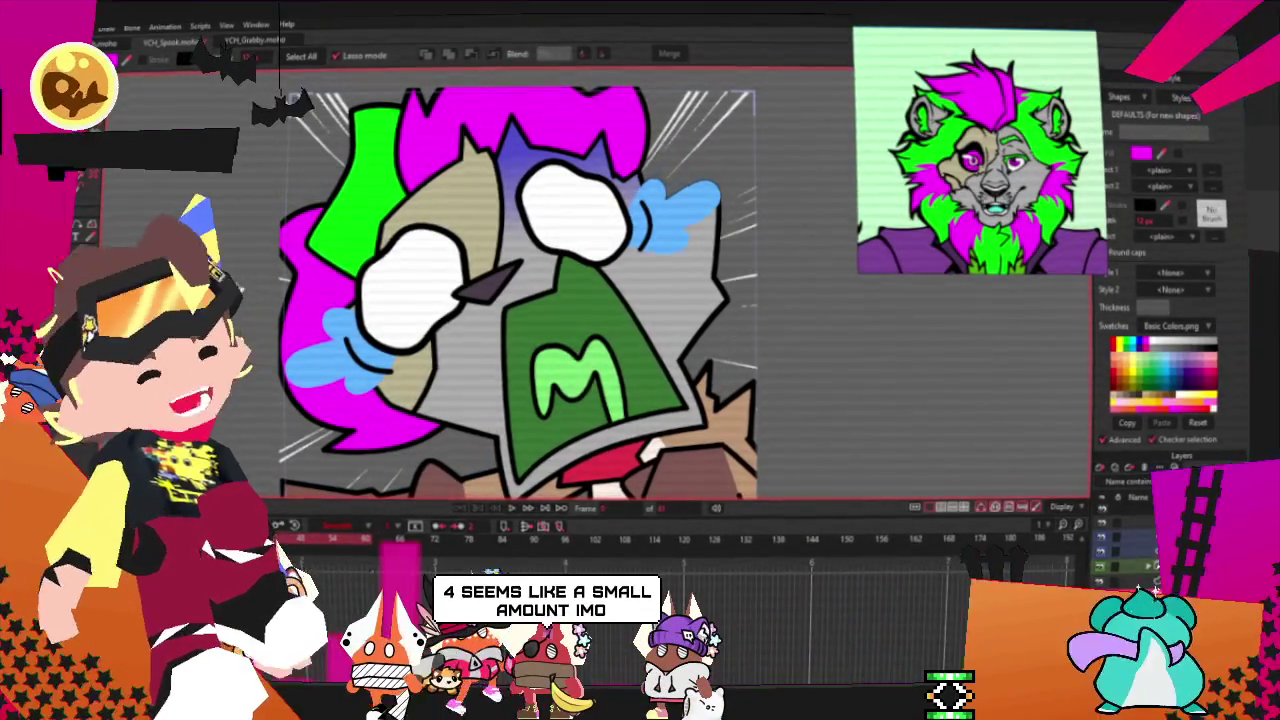
Step: Reshape the lower-left outline of the pink-and-blue shape by dragging its points
{"action": "key", "text": "t"}
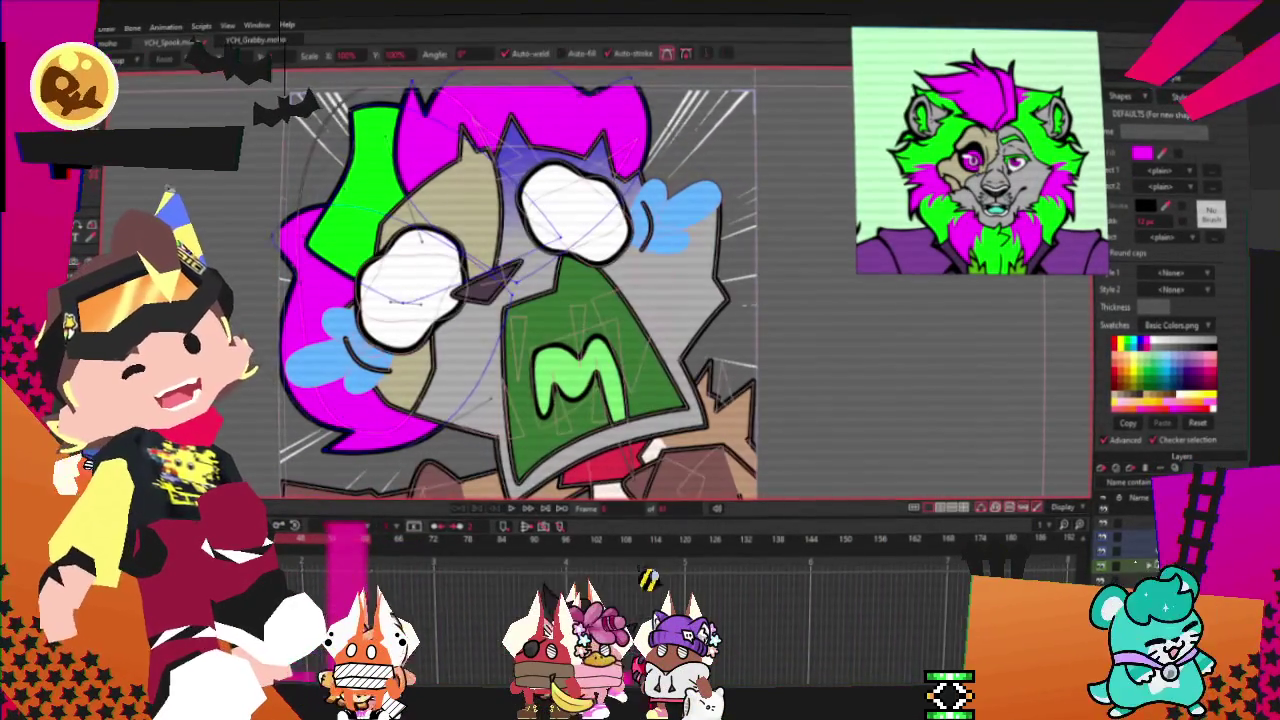
{"action": "scroll", "coordinate": [300, 287], "scroll_direction": "up", "scroll_amount": 3}
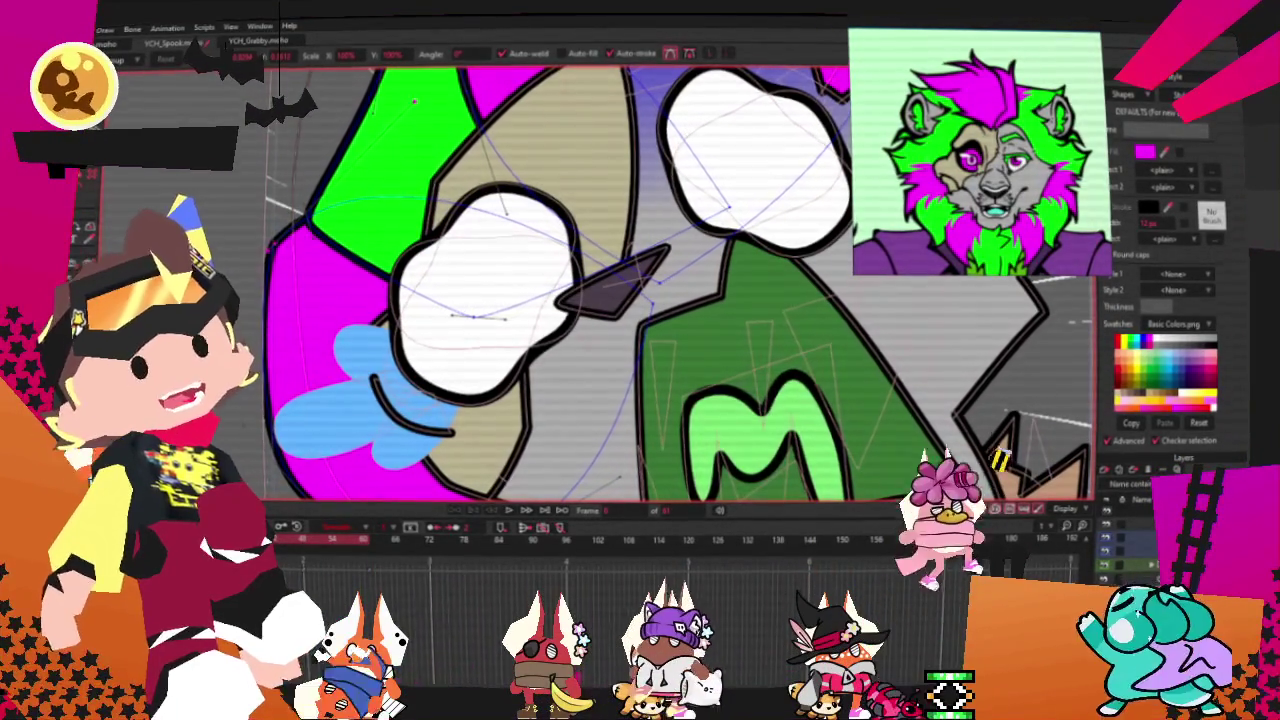
{"action": "key", "text": "a"}
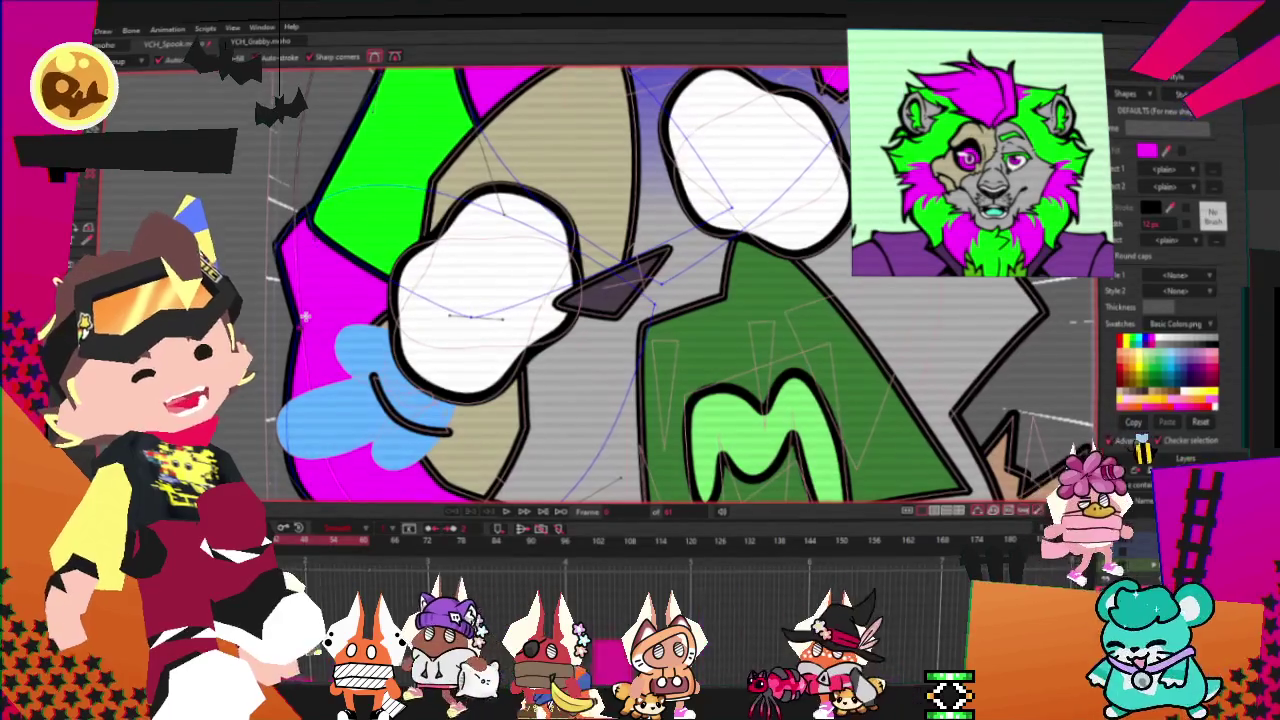
{"action": "key", "text": "t"}
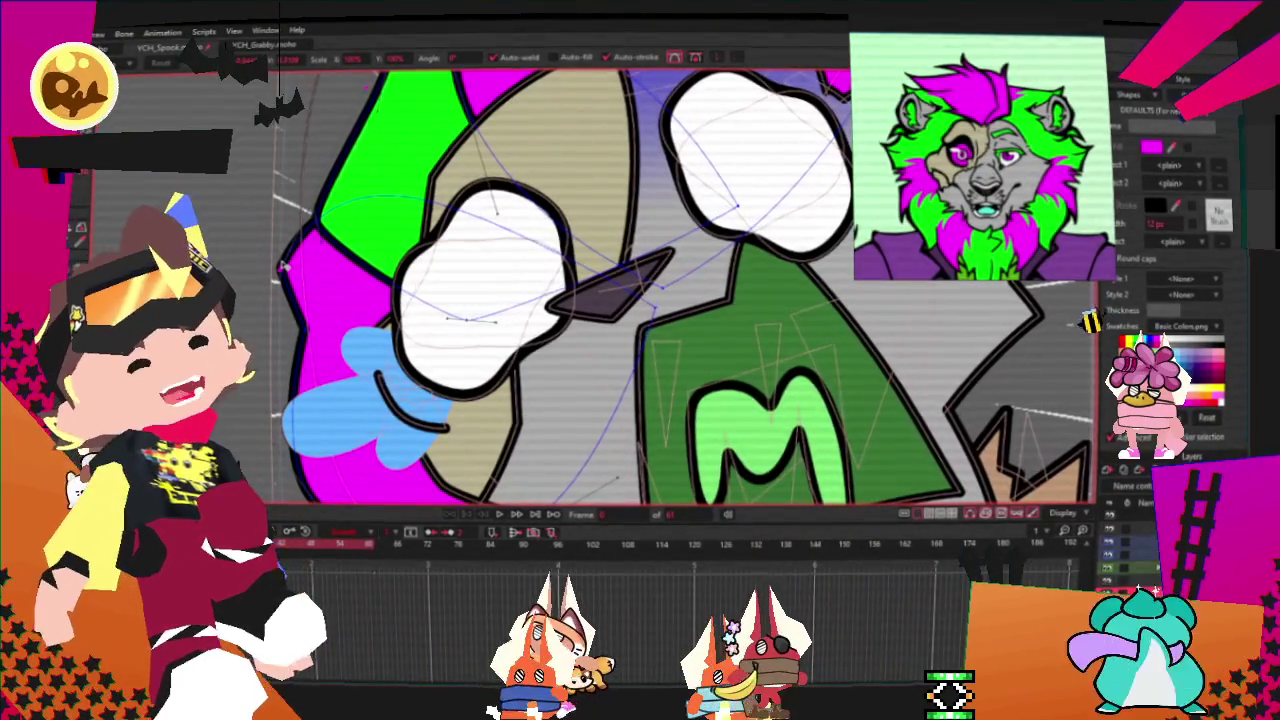
{"action": "scroll", "coordinate": [283, 265], "scroll_direction": "down", "scroll_amount": 2}
{"action": "scroll", "coordinate": [300, 320], "scroll_direction": "down", "scroll_amount": 2}
{"action": "scroll", "coordinate": [336, 393], "scroll_direction": "up", "scroll_amount": 5}
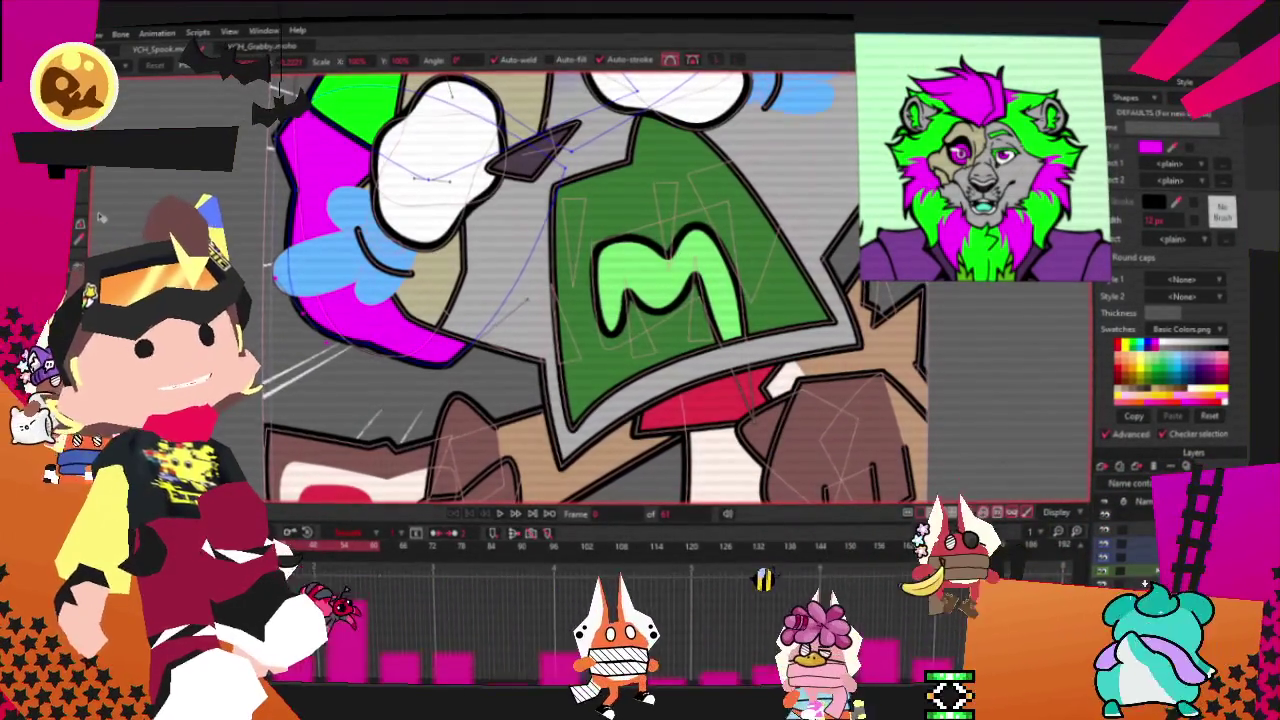
{"action": "key", "text": "c"}
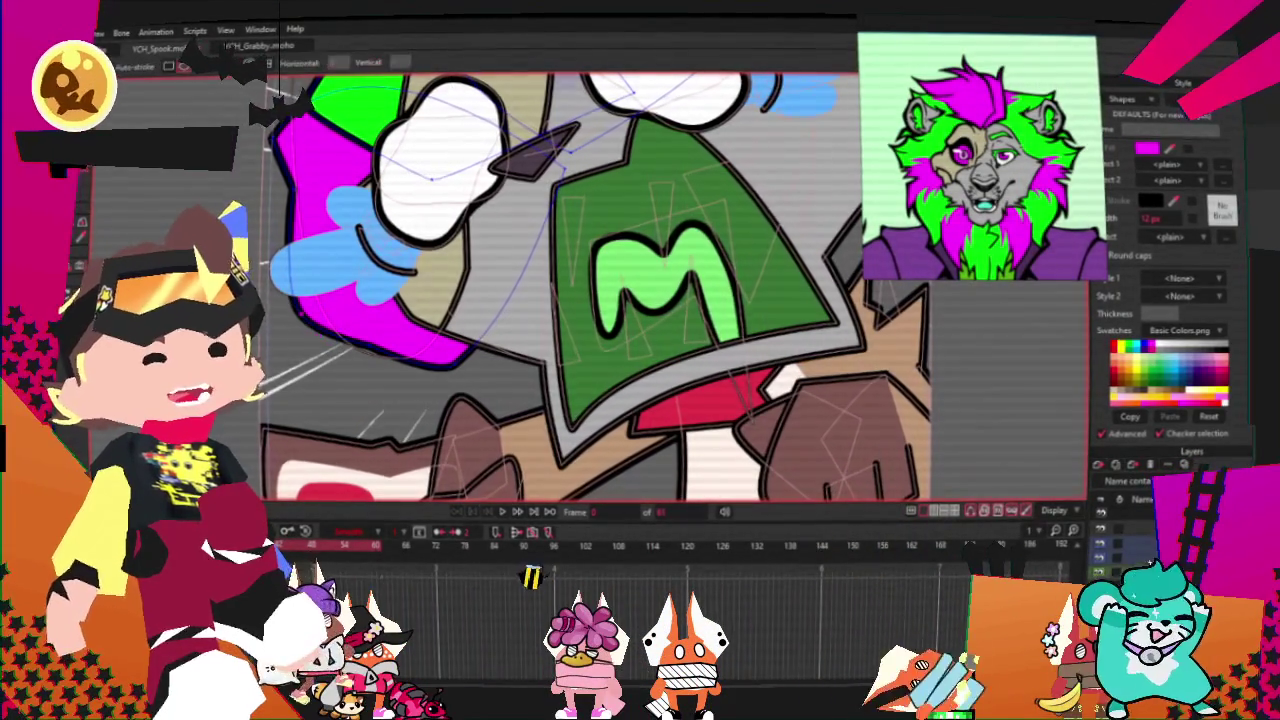
{"action": "key", "text": "t"}
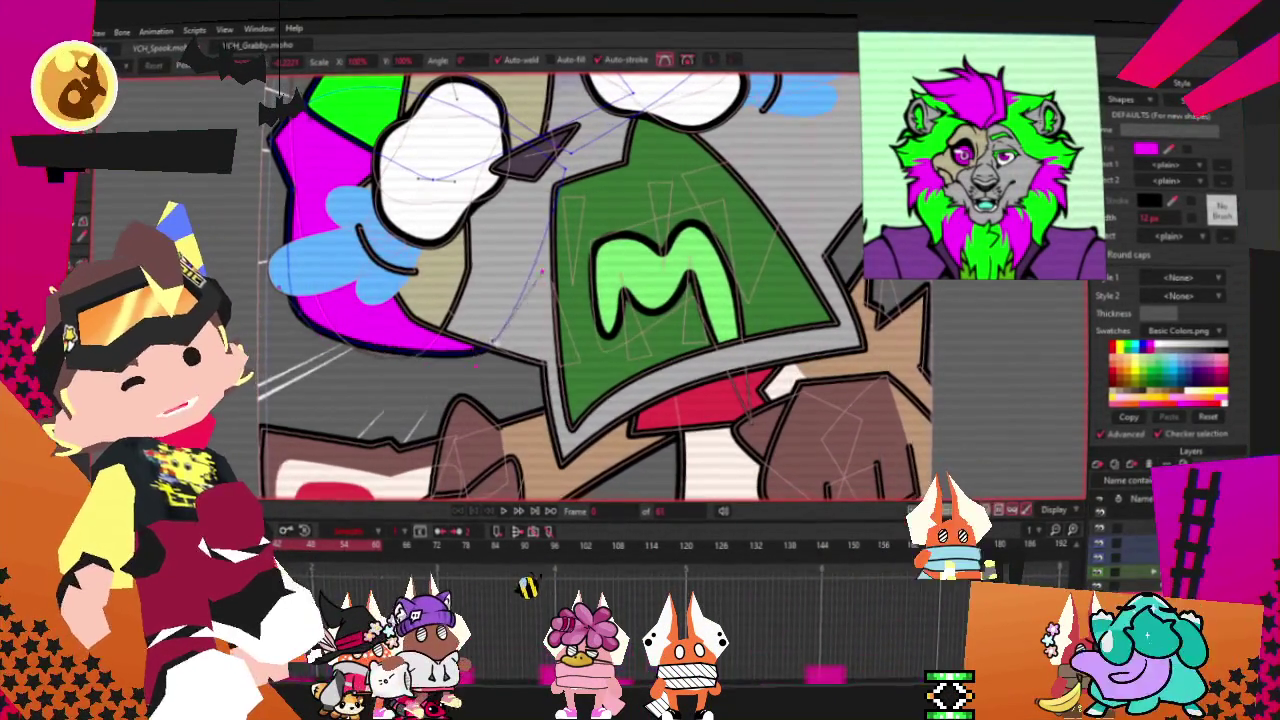
{"action": "left_click_drag", "start_coordinate": [405, 322], "coordinate": [463, 320]}
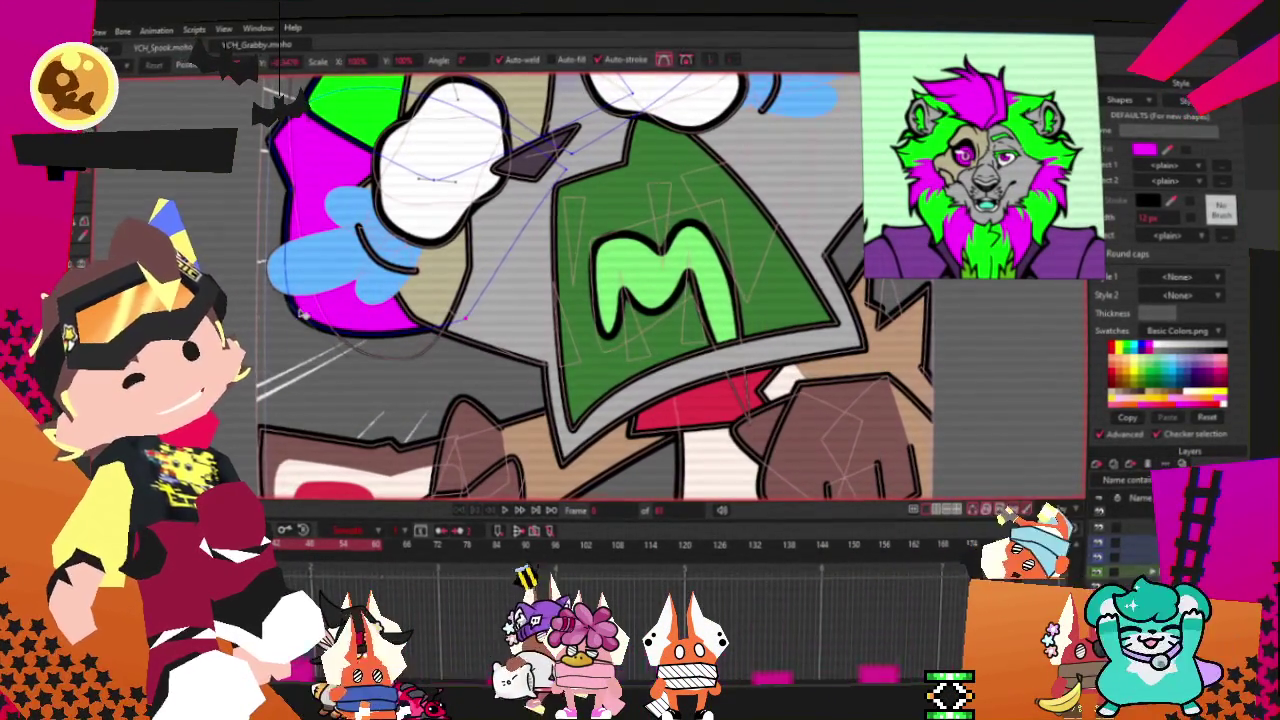
{"action": "left_click_drag", "start_coordinate": [305, 328], "coordinate": [287, 301]}
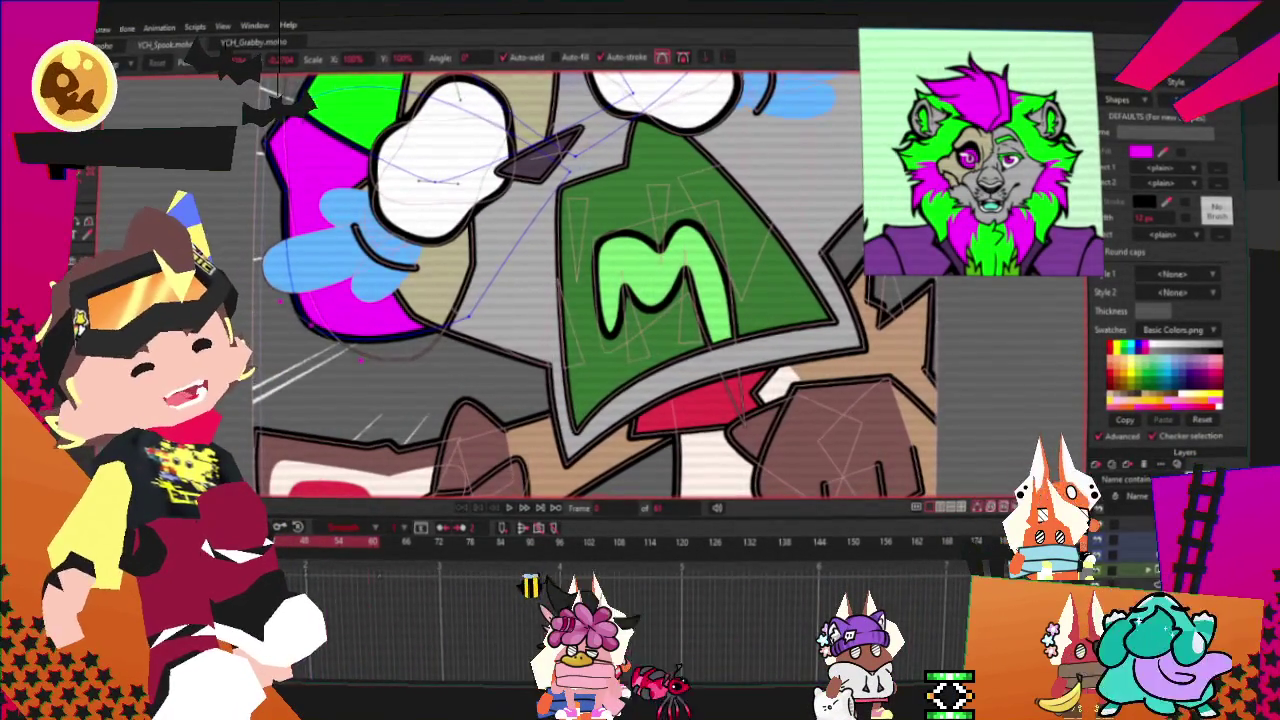
Step: Pull the magenta hair's left edge inward to reveal more green underneath
{"action": "scroll", "coordinate": [467, 131], "scroll_direction": "down", "scroll_amount": 3}
{"action": "scroll", "coordinate": [467, 131], "scroll_direction": "up", "scroll_amount": 3}
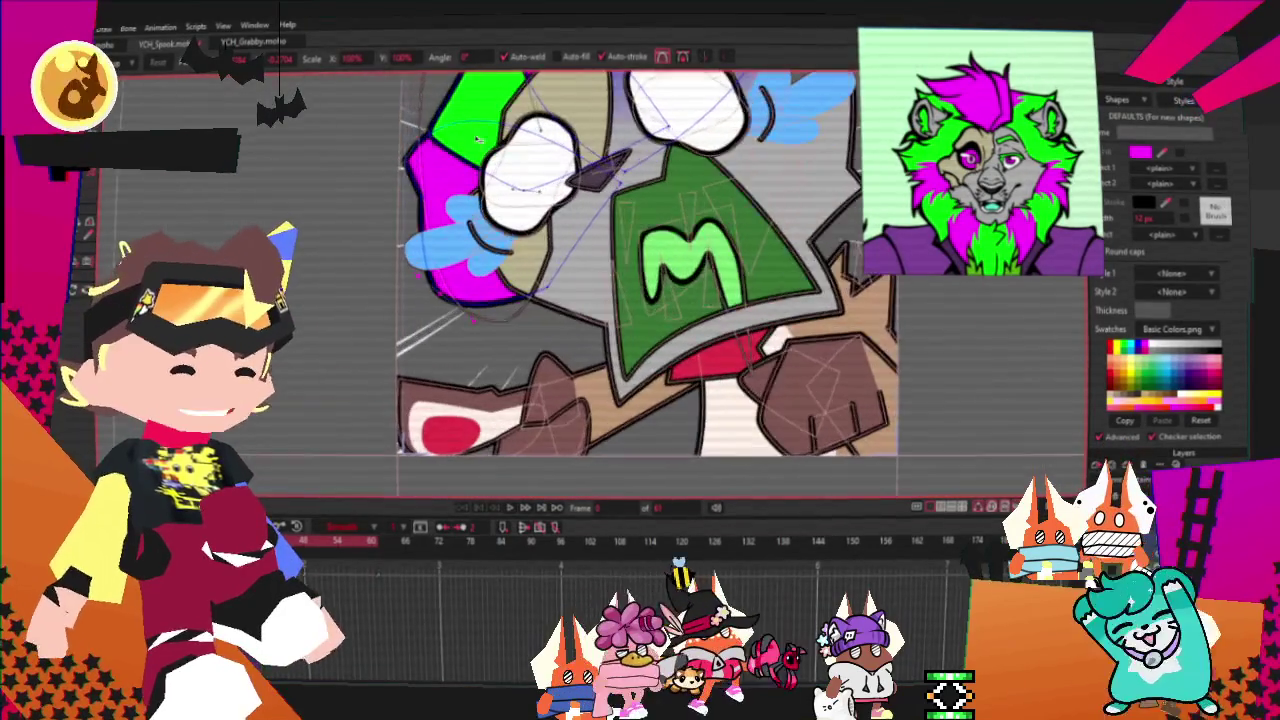
{"action": "scroll", "coordinate": [467, 131], "scroll_direction": "up", "scroll_amount": 2}
{"action": "scroll", "coordinate": [467, 131], "scroll_direction": "up", "scroll_amount": 1}
{"action": "scroll", "coordinate": [467, 131], "scroll_direction": "up", "scroll_amount": 2}
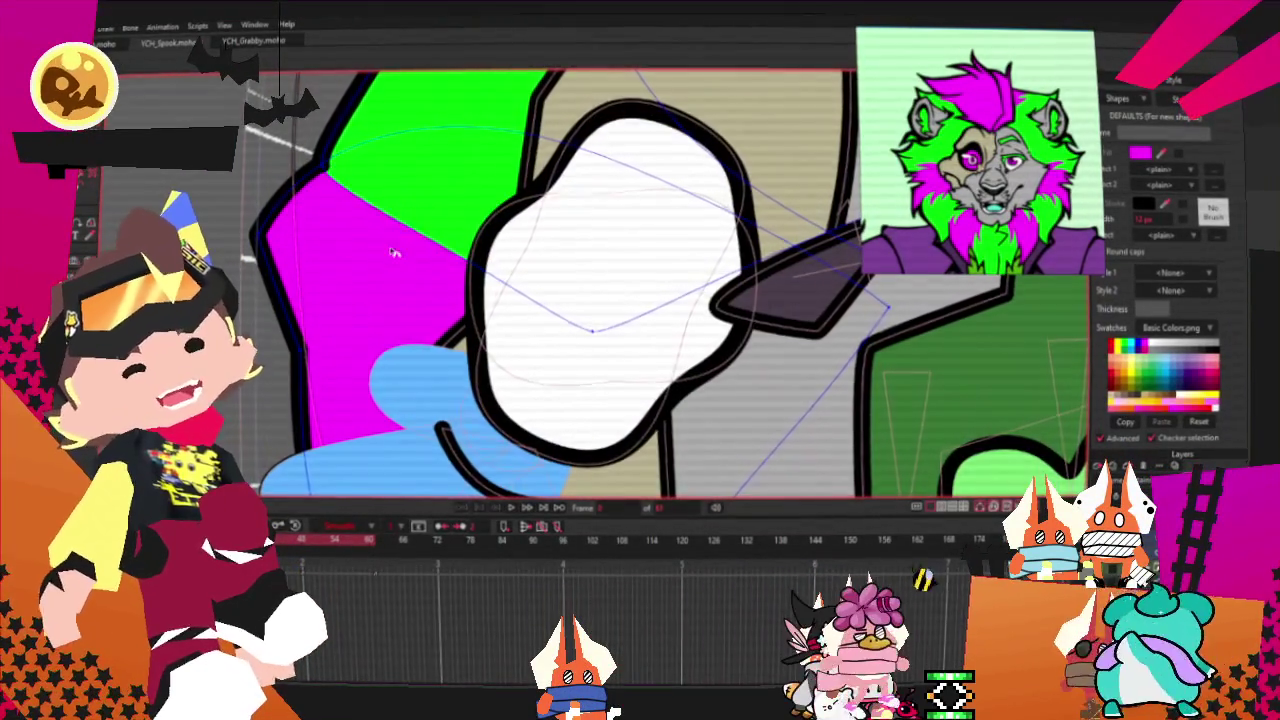
{"action": "scroll", "coordinate": [395, 253], "scroll_direction": "down", "scroll_amount": 3}
{"action": "scroll", "coordinate": [410, 235], "scroll_direction": "up", "scroll_amount": 2}
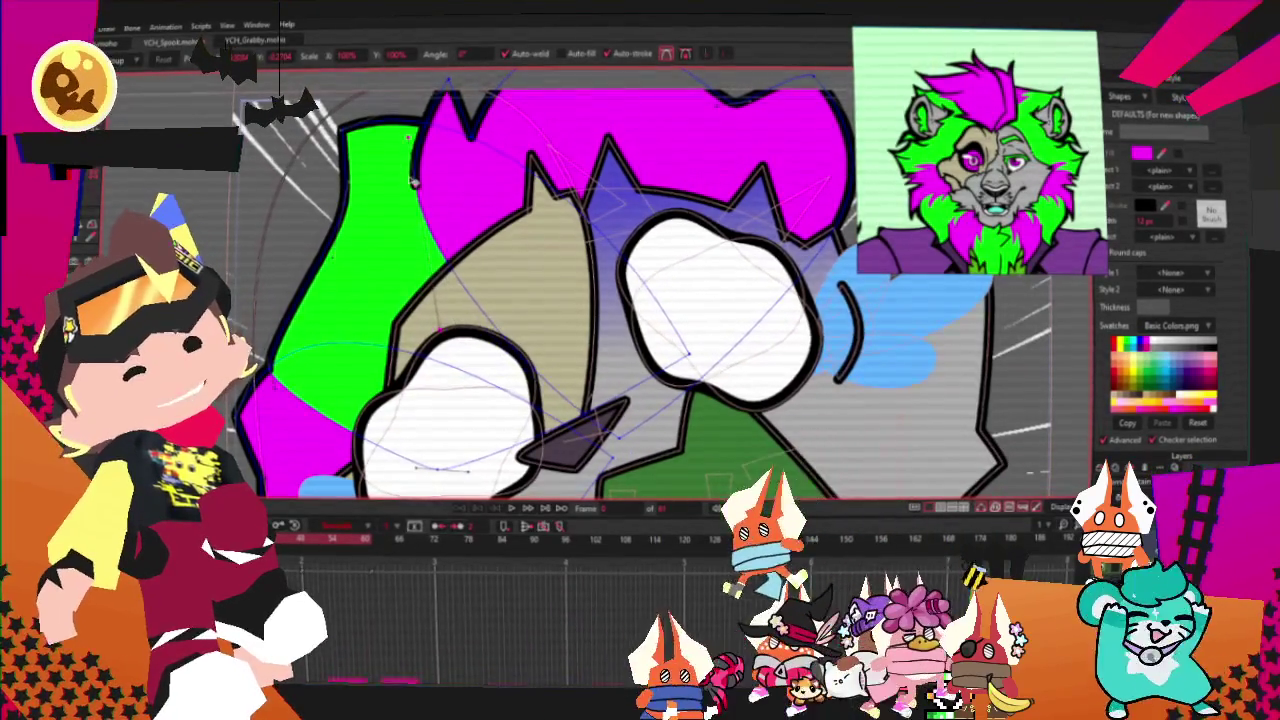
{"action": "left_click_drag", "start_coordinate": [480, 145], "coordinate": [422, 170]}
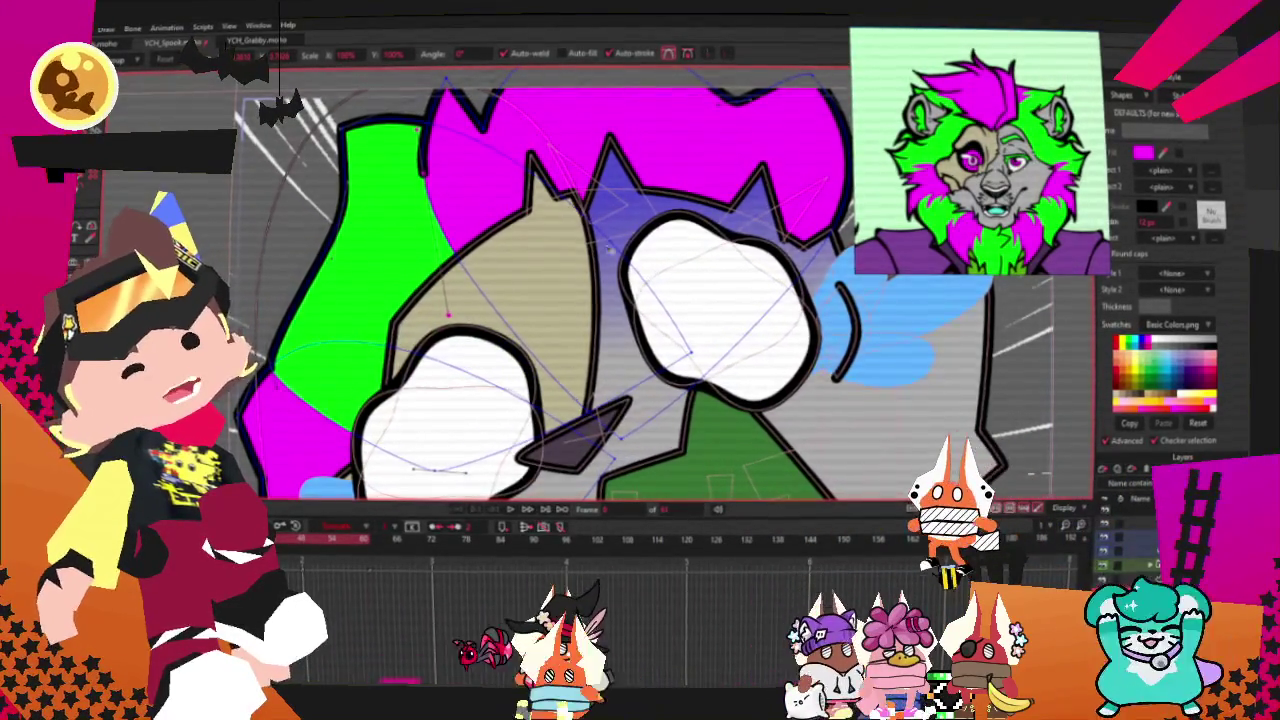
Step: Close the outline of a new wedge over the lower-left sleeve area
{"action": "scroll", "coordinate": [560, 290], "scroll_direction": "down", "scroll_amount": 2}
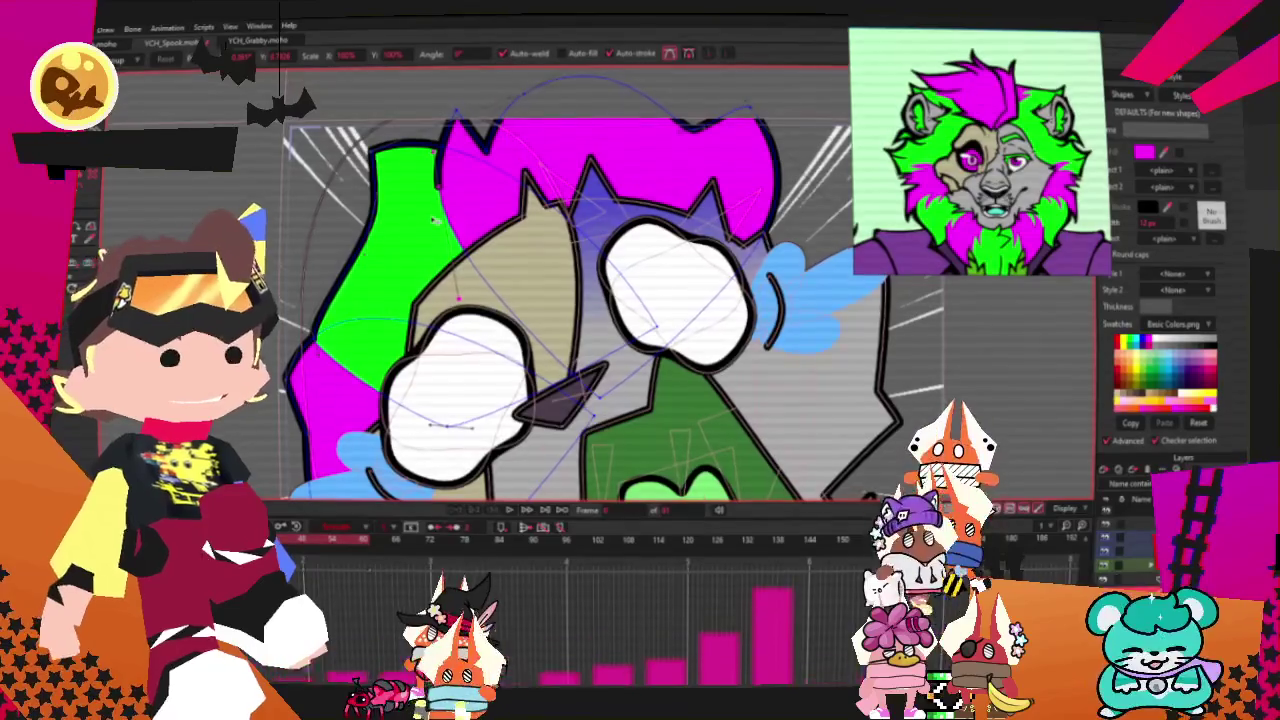
{"action": "scroll", "coordinate": [420, 216], "scroll_direction": "down", "scroll_amount": 5}
{"action": "scroll", "coordinate": [309, 315], "scroll_direction": "up", "scroll_amount": 3}
{"action": "scroll", "coordinate": [309, 315], "scroll_direction": "up", "scroll_amount": 2}
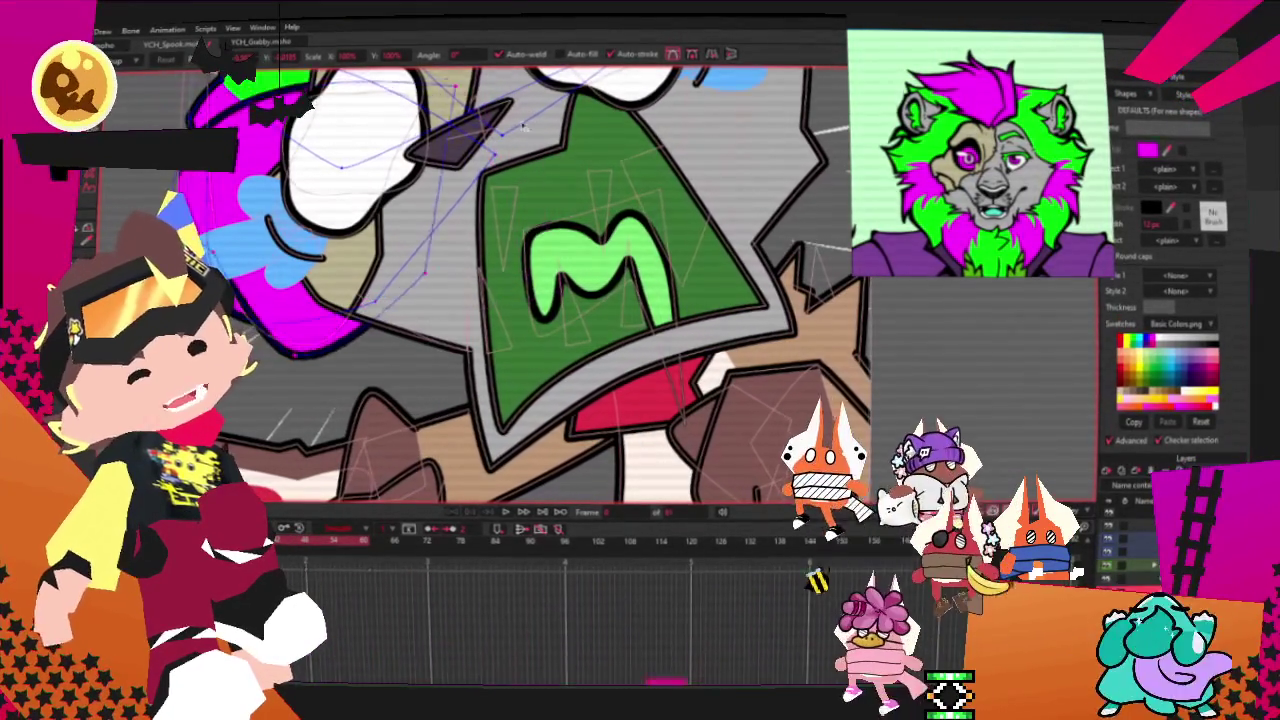
{"action": "left_click", "coordinate": [430, 355]}
Step: Fill the new sleeve wedge outline as a shape and recolour it green
{"action": "key", "text": "u"}
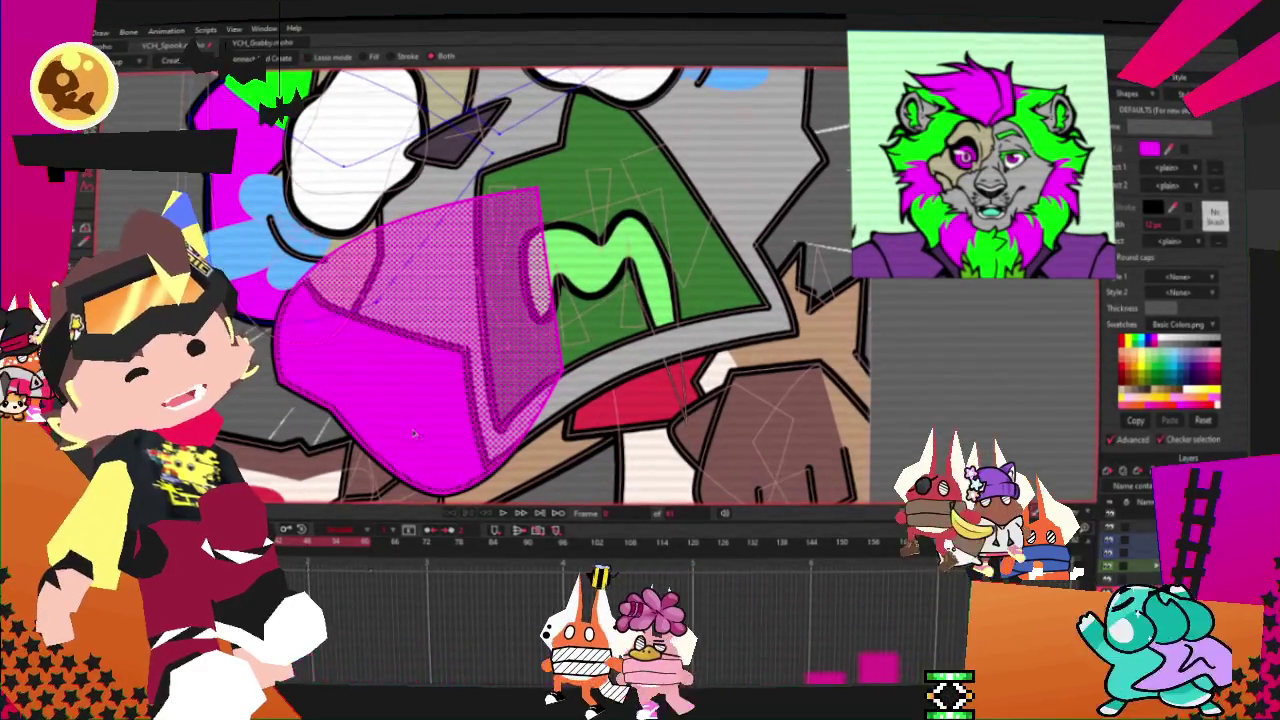
{"action": "key", "text": "space"}
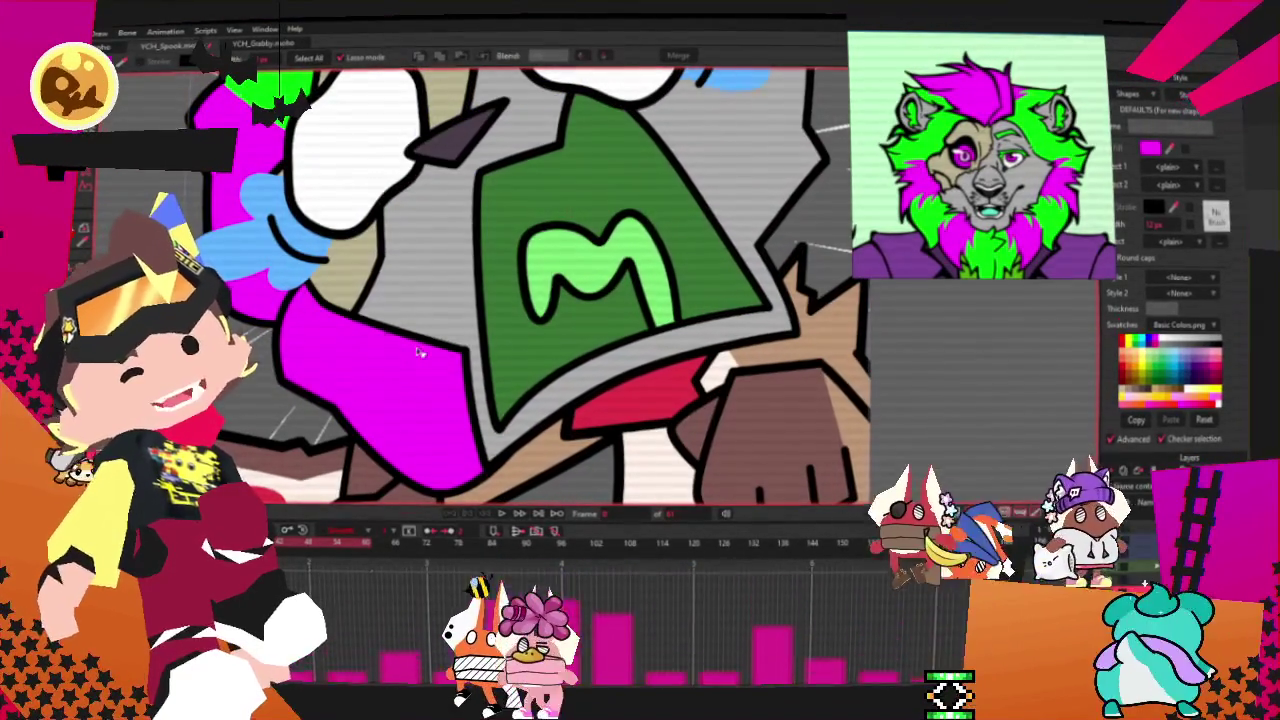
{"action": "left_click", "coordinate": [420, 352]}
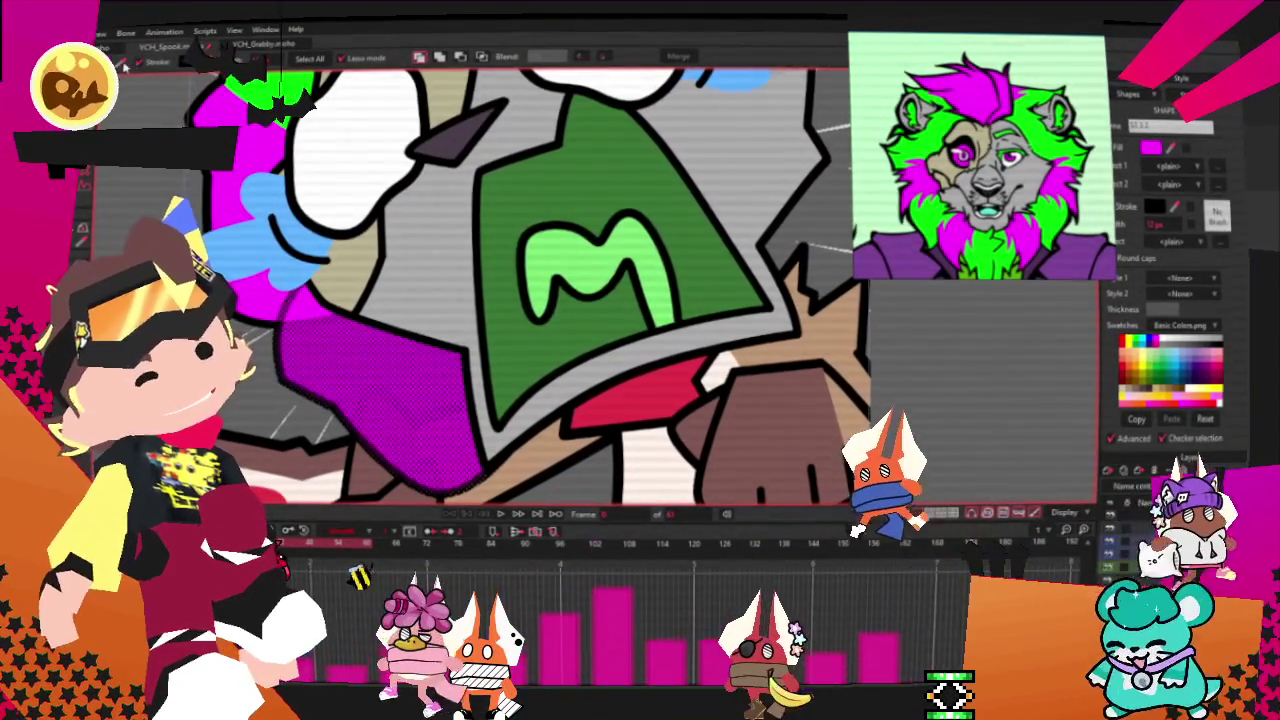
{"action": "left_click", "coordinate": [1155, 360]}
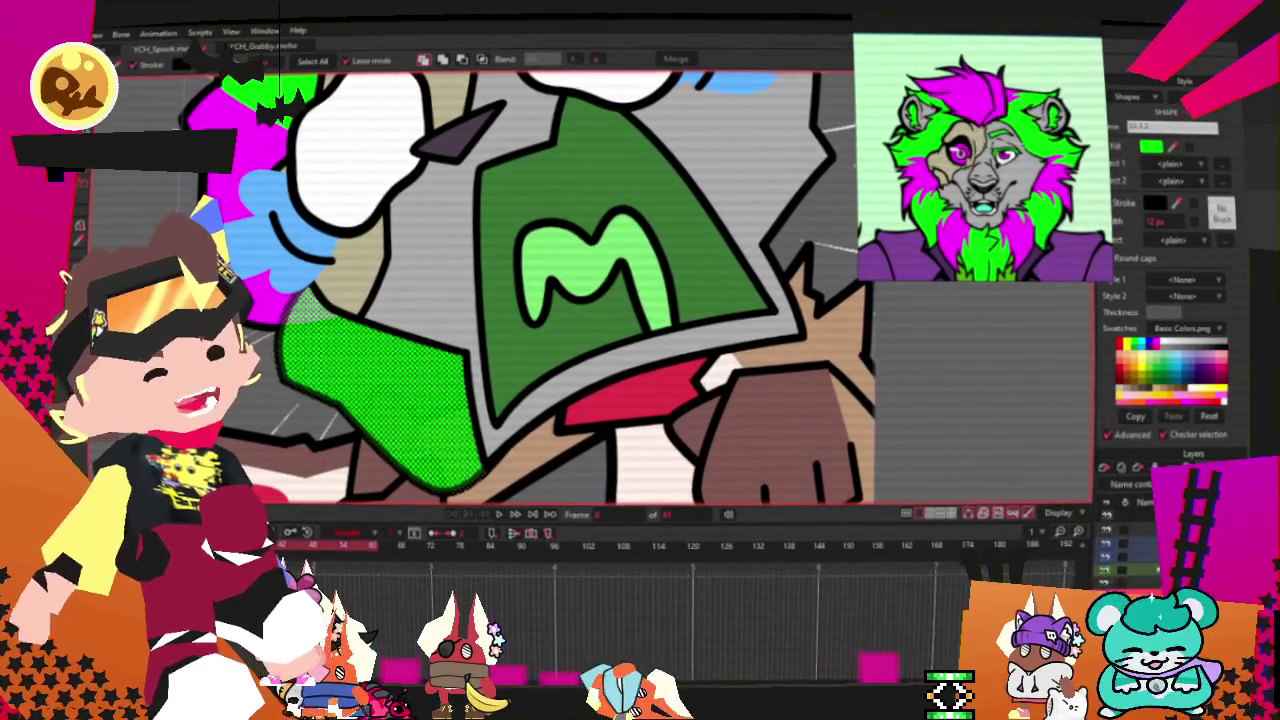
{"action": "key", "text": "t"}
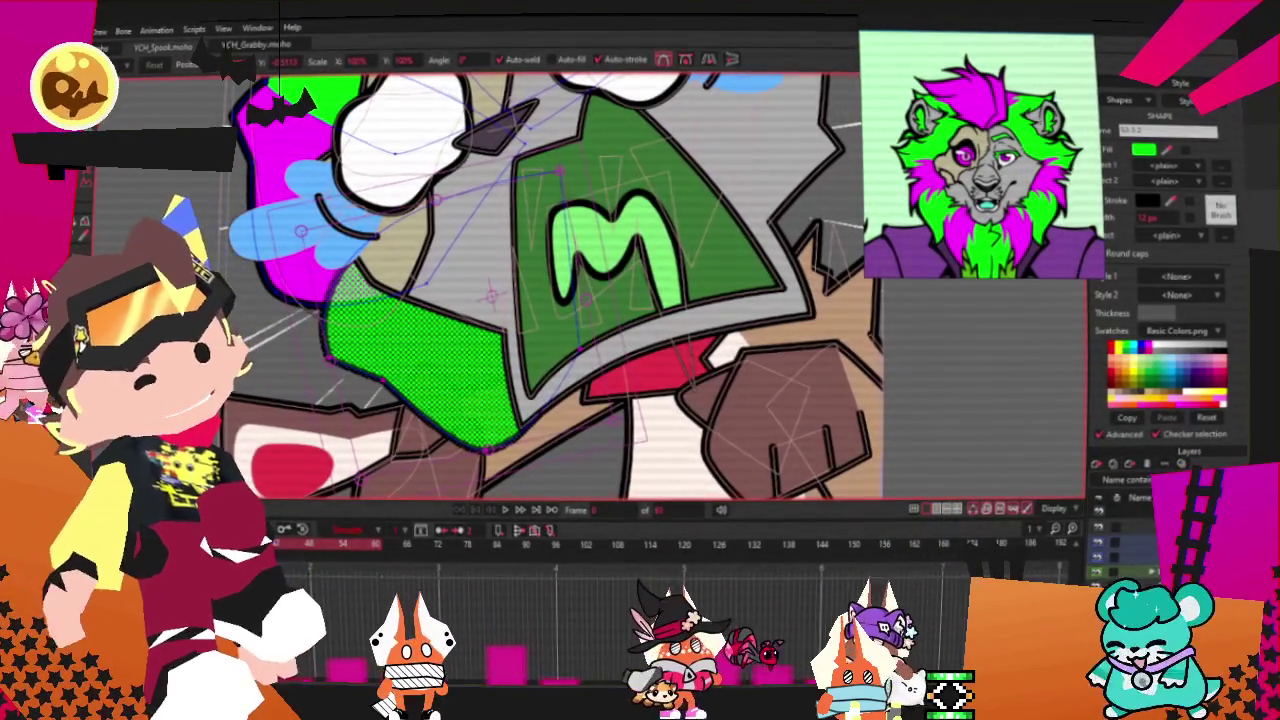
Step: Deselect the finished green sleeve wedge with Ctrl+Shift+A
{"action": "scroll", "coordinate": [537, 315], "scroll_direction": "up", "scroll_amount": 2}
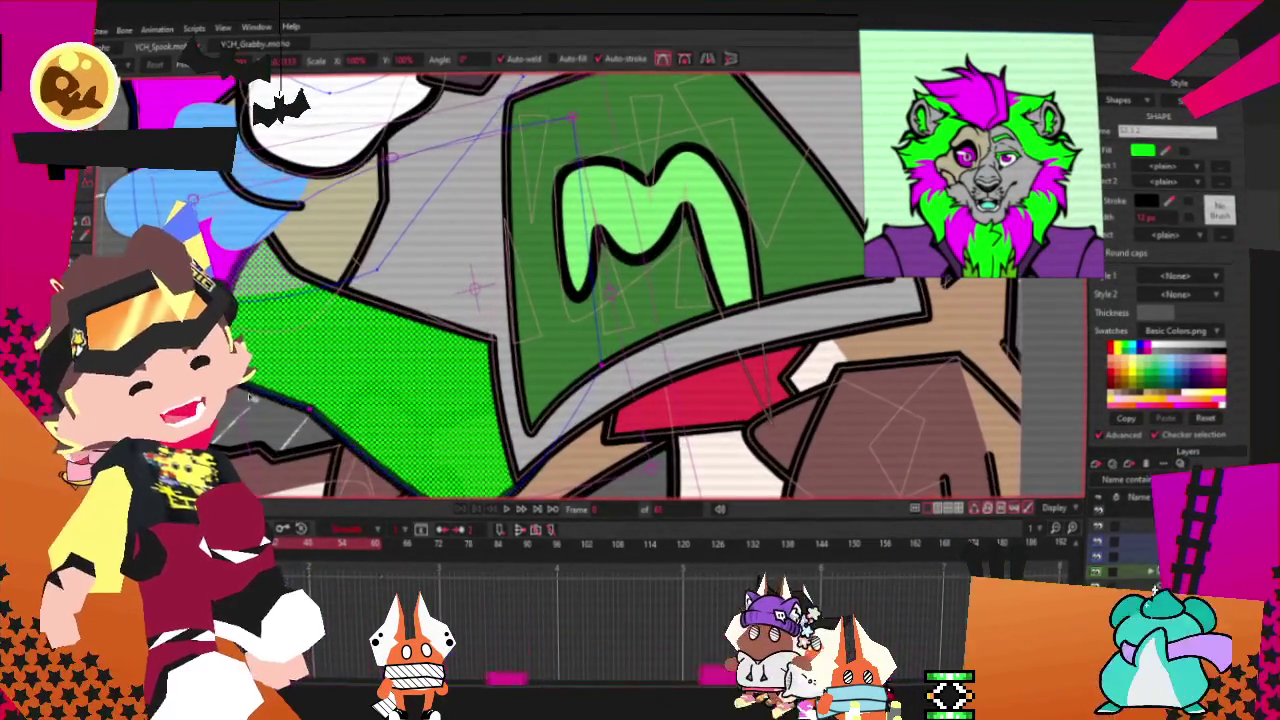
{"action": "key", "text": "ctrl+shift+a"}
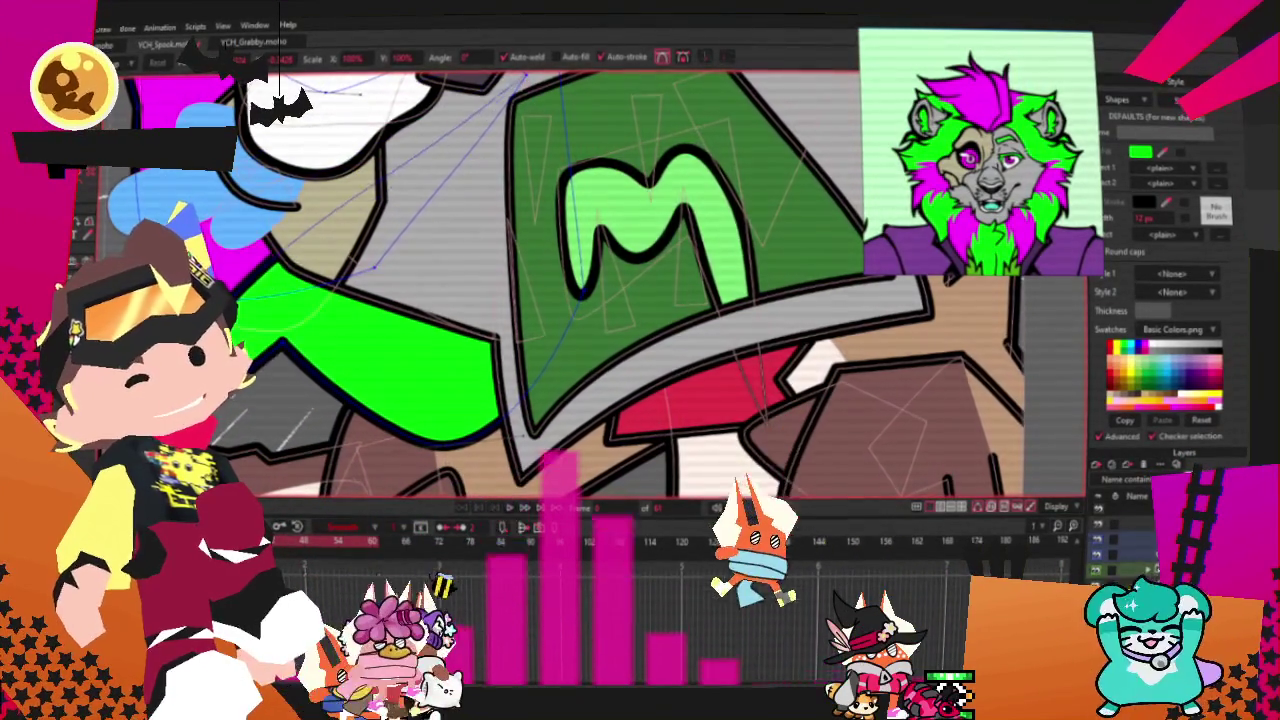
{"action": "scroll", "coordinate": [257, 368], "scroll_direction": "down", "scroll_amount": 3}
{"action": "scroll", "coordinate": [257, 368], "scroll_direction": "down", "scroll_amount": 2}
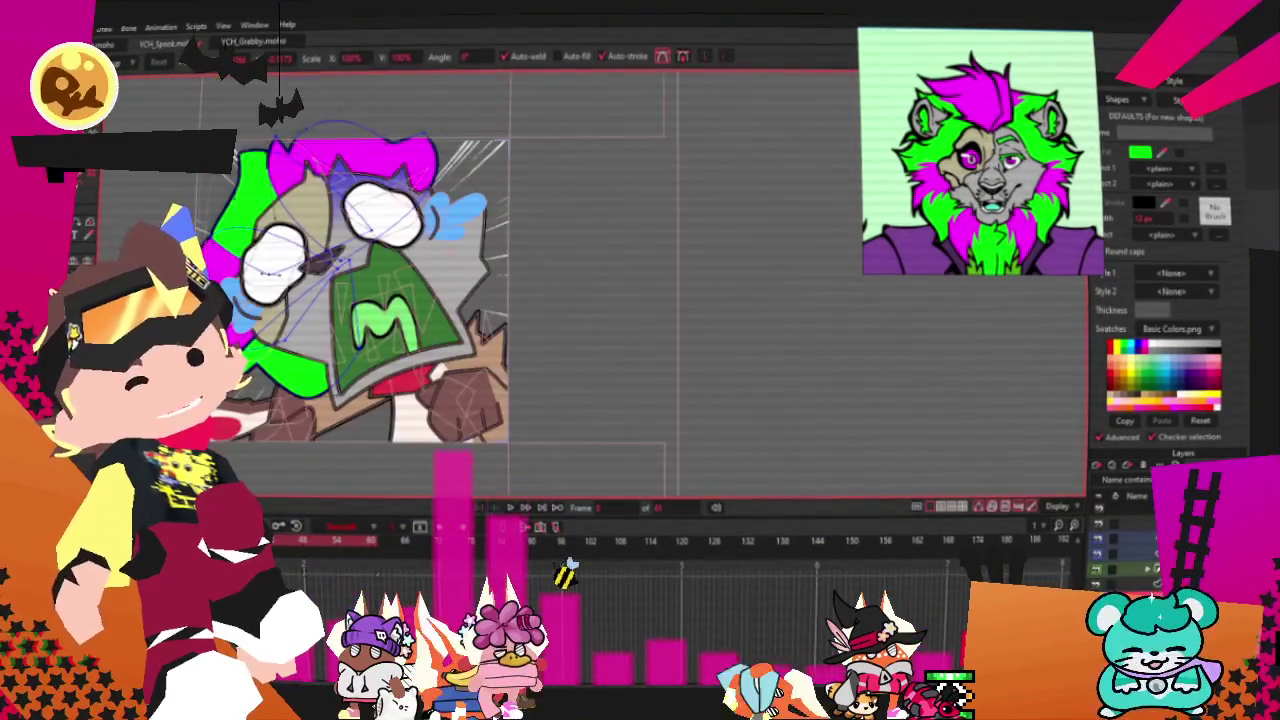
{"action": "scroll", "coordinate": [257, 368], "scroll_direction": "up", "scroll_amount": 1}
{"action": "scroll", "coordinate": [270, 370], "scroll_direction": "up", "scroll_amount": 4}
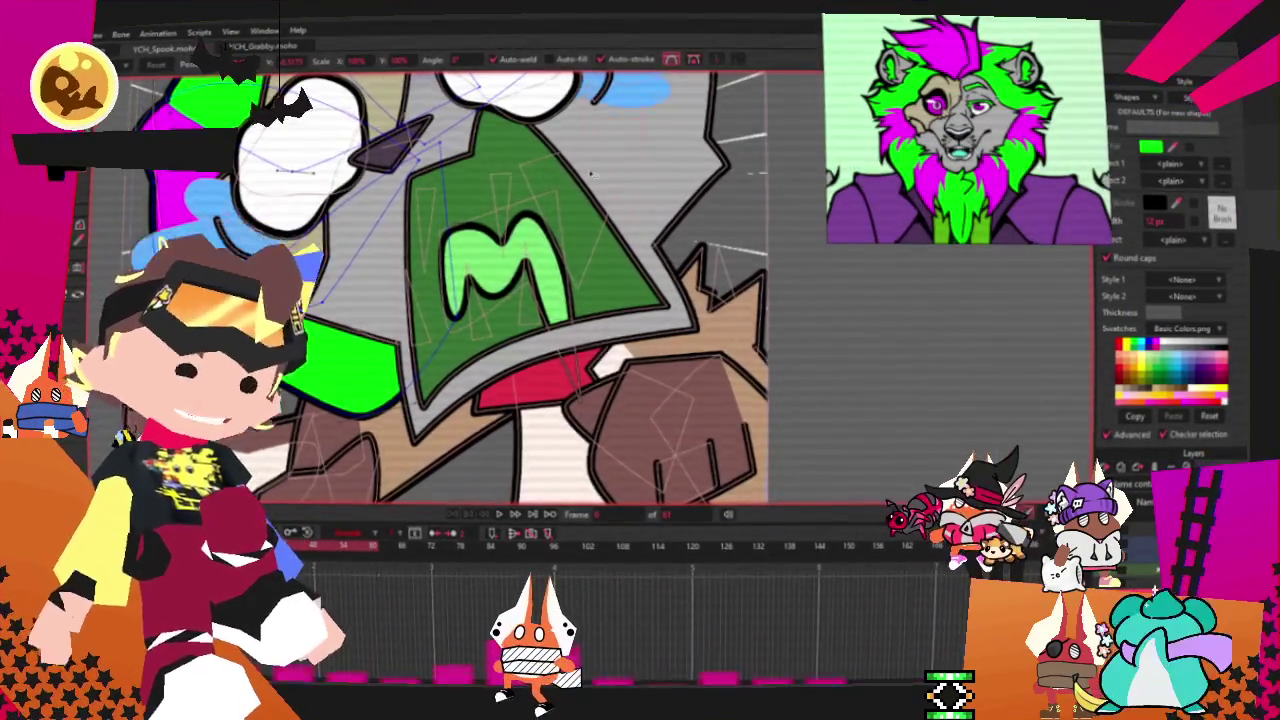
Step: With Transform Points, pull the green shape's outline inward so the magenta wedge shows
{"action": "scroll", "coordinate": [395, 209], "scroll_direction": "up", "scroll_amount": 2}
{"action": "scroll", "coordinate": [395, 209], "scroll_direction": "up", "scroll_amount": 2}
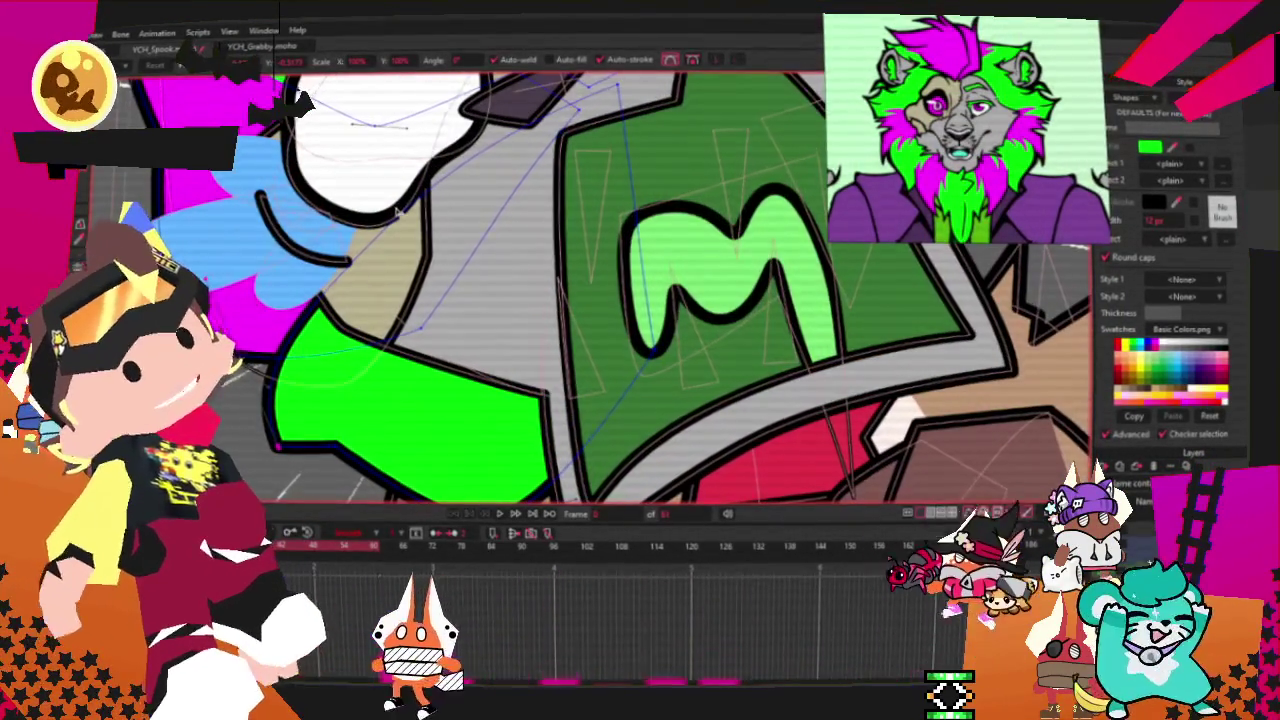
{"action": "scroll", "coordinate": [396, 242], "scroll_direction": "up", "scroll_amount": 2}
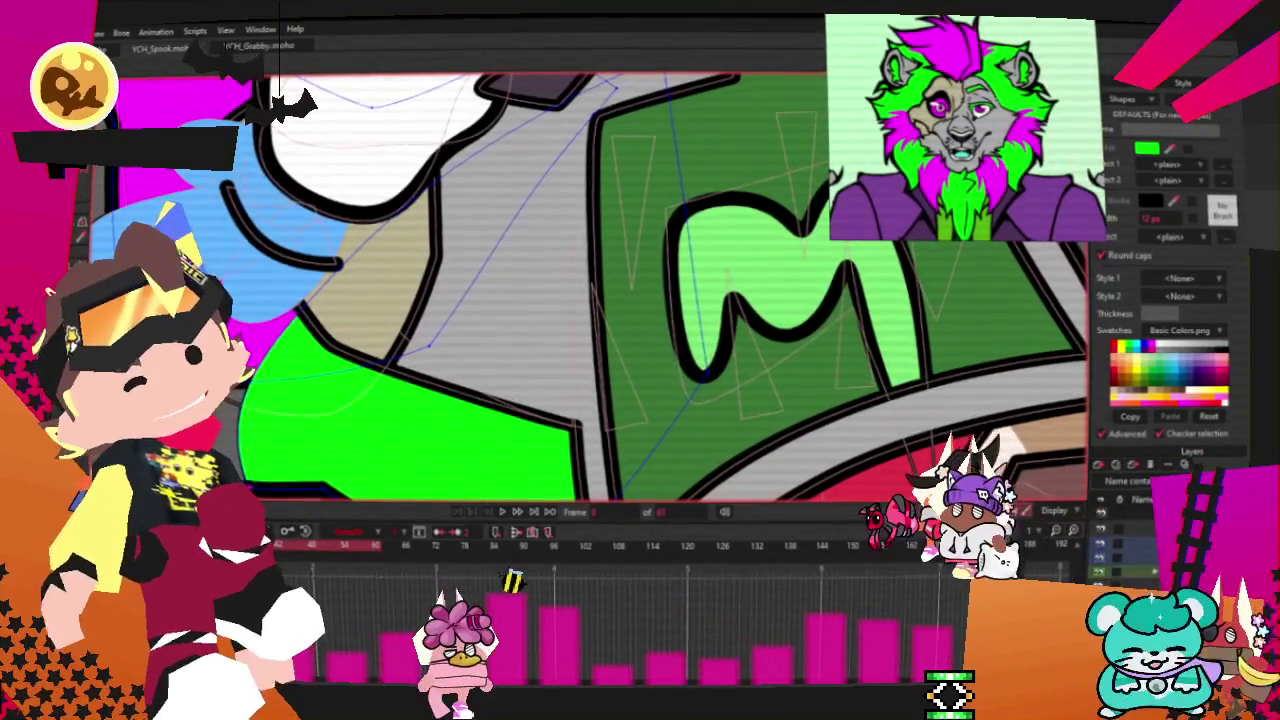
{"action": "scroll", "coordinate": [580, 290], "scroll_direction": "down", "scroll_amount": 2}
{"action": "scroll", "coordinate": [580, 290], "scroll_direction": "up", "scroll_amount": 2}
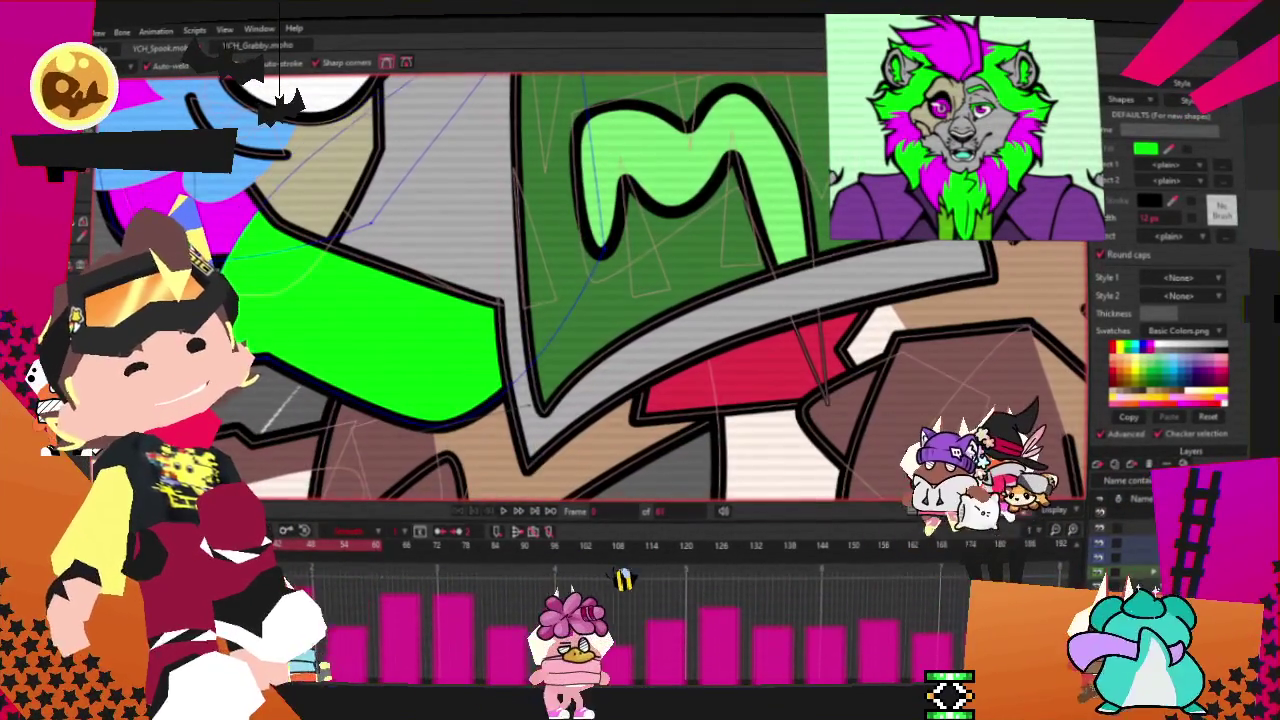
{"action": "key", "text": "t"}
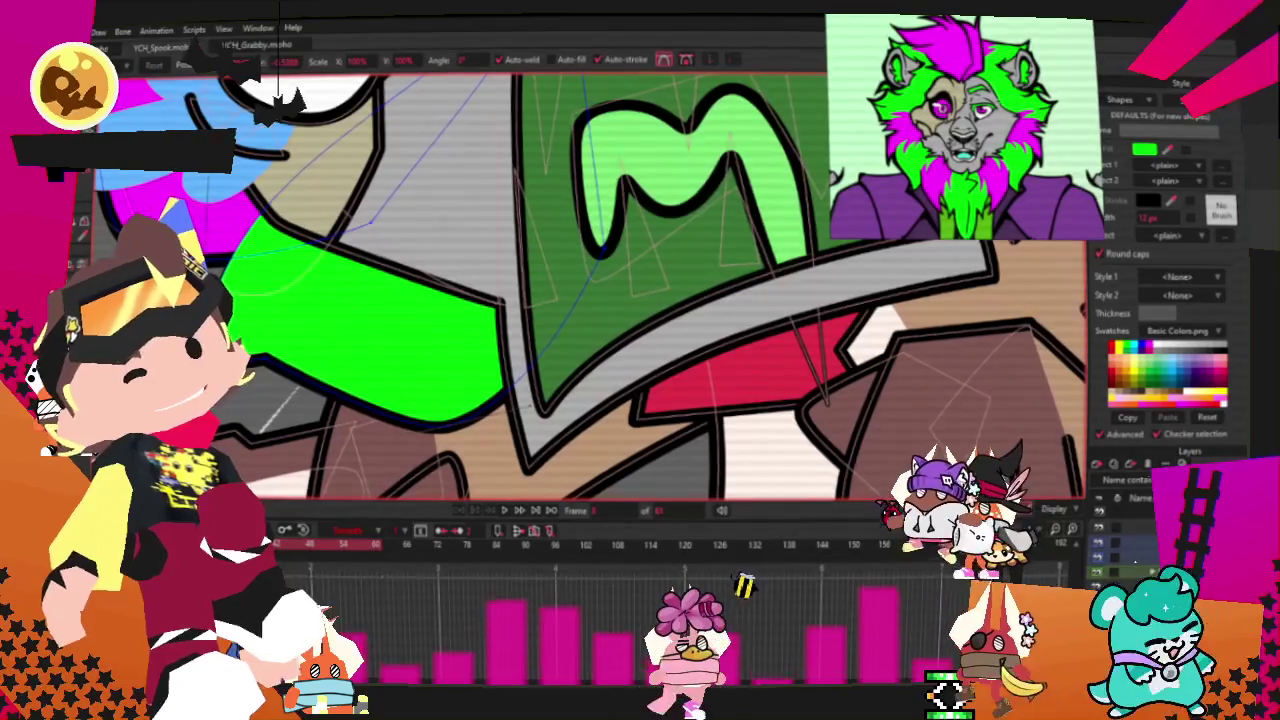
{"action": "scroll", "coordinate": [275, 305], "scroll_direction": "up", "scroll_amount": 2}
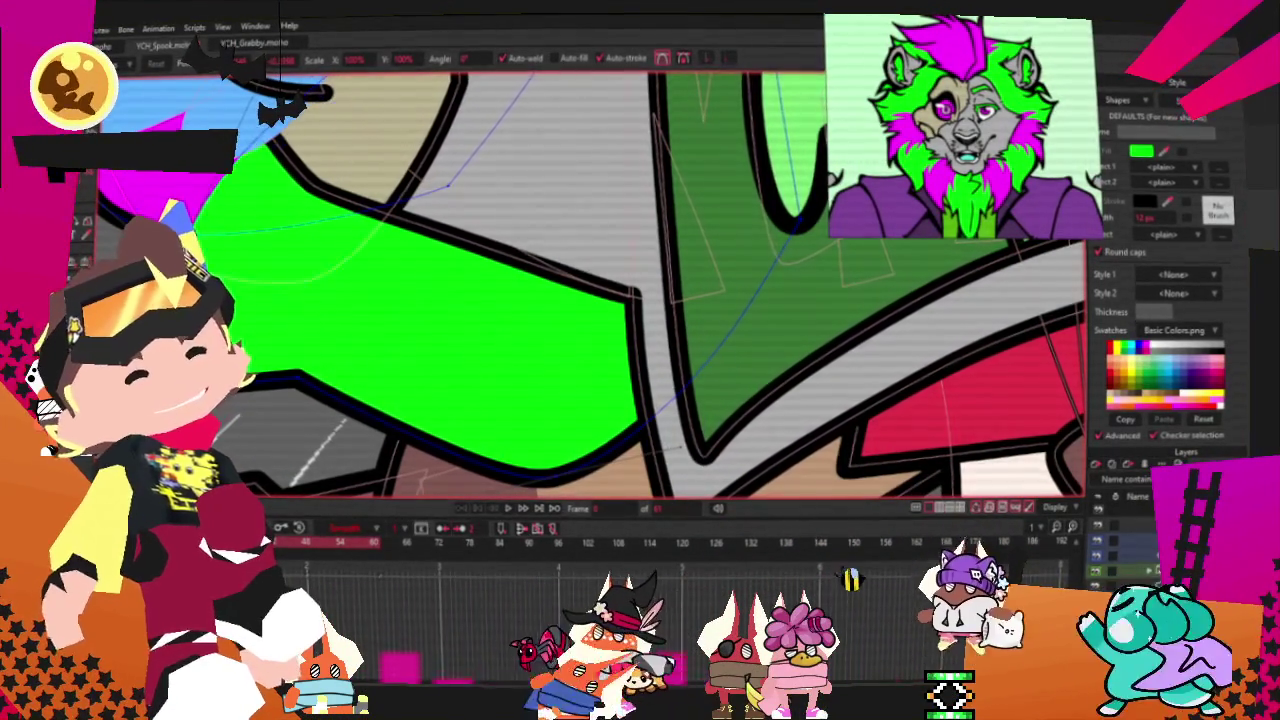
{"action": "scroll", "coordinate": [410, 250], "scroll_direction": "down", "scroll_amount": 3}
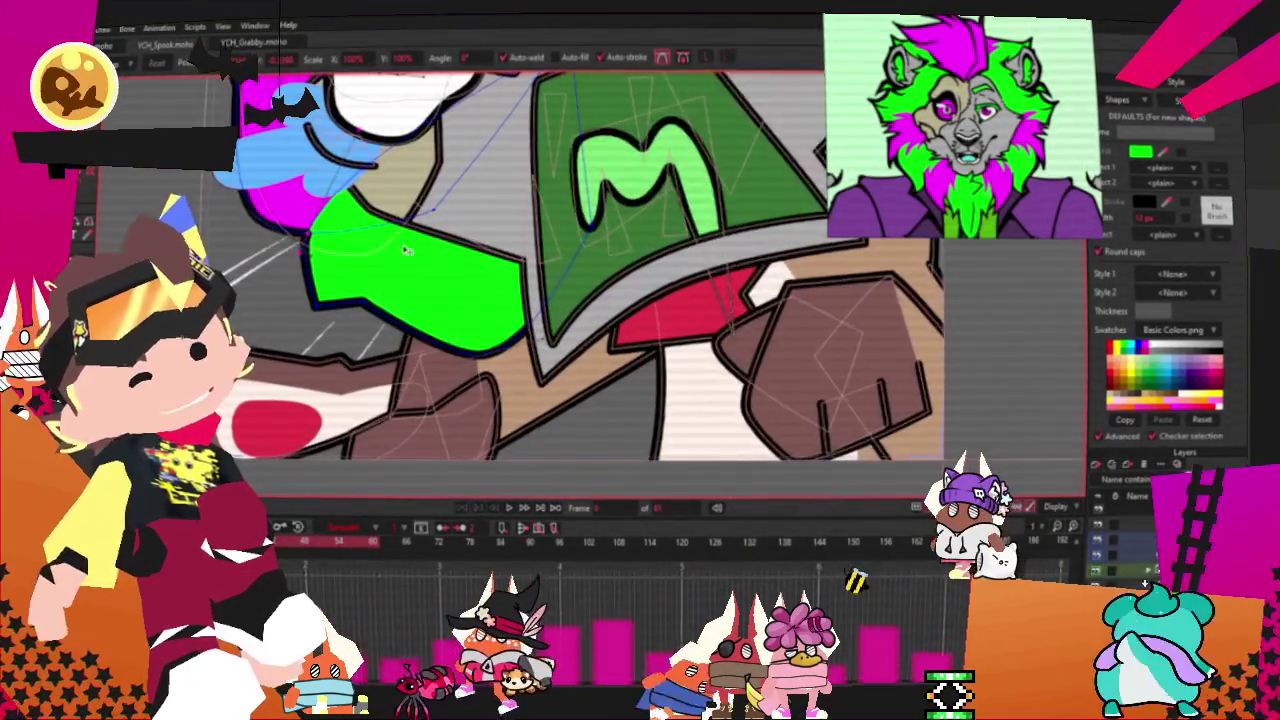
{"action": "scroll", "coordinate": [410, 250], "scroll_direction": "up", "scroll_amount": 1}
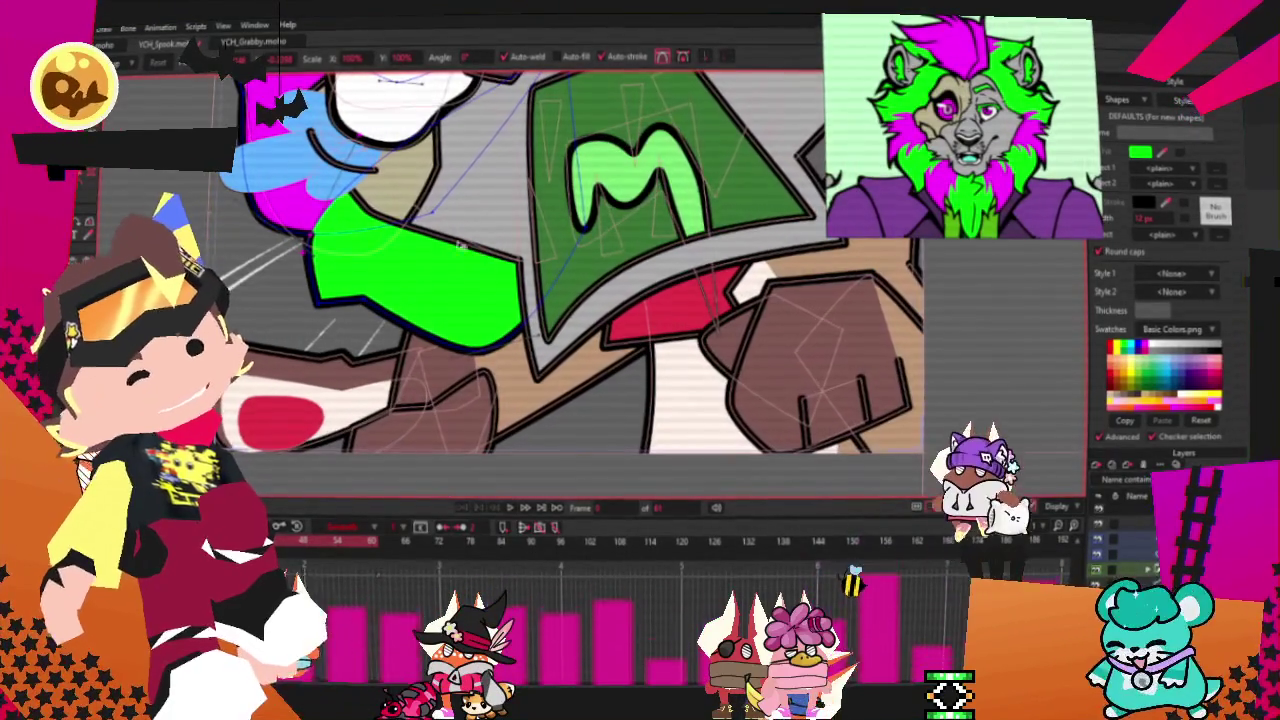
{"action": "scroll", "coordinate": [462, 294], "scroll_direction": "up", "scroll_amount": 1}
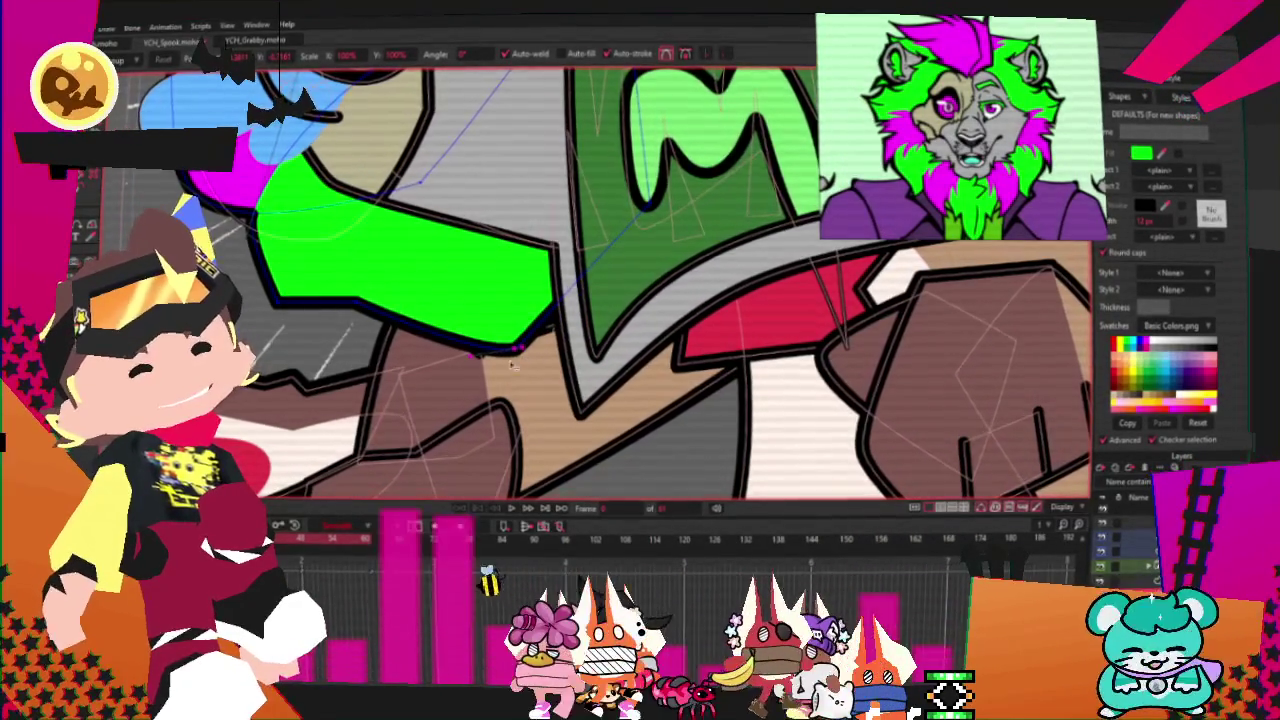
{"action": "scroll", "coordinate": [497, 367], "scroll_direction": "down", "scroll_amount": 3}
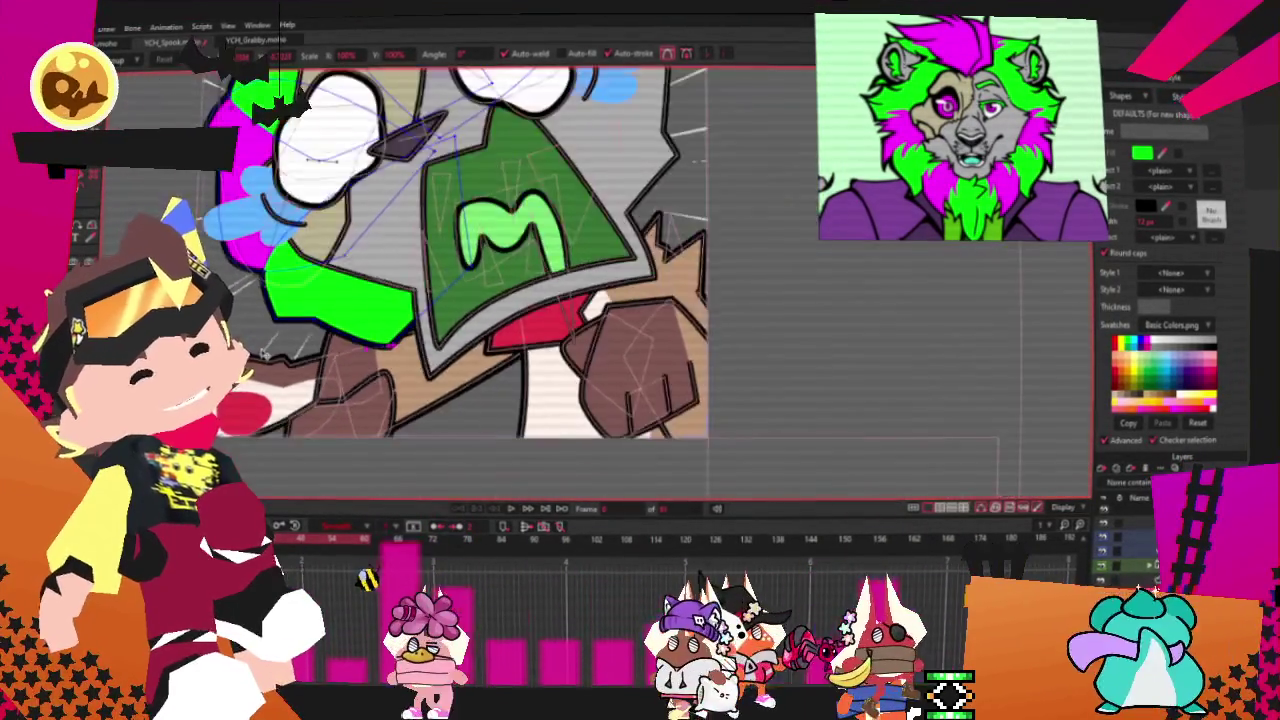
{"action": "scroll", "coordinate": [420, 320], "scroll_direction": "down", "scroll_amount": 3}
{"action": "scroll", "coordinate": [346, 278], "scroll_direction": "up", "scroll_amount": 2}
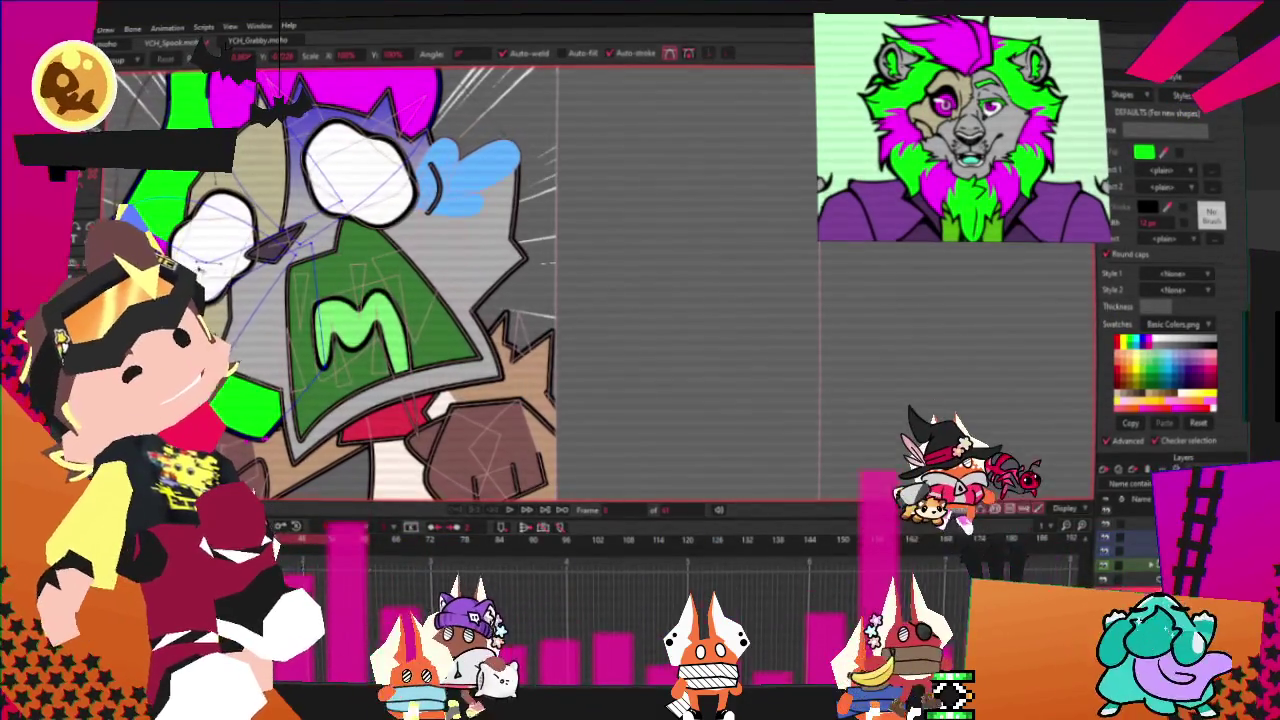
{"action": "scroll", "coordinate": [335, 256], "scroll_direction": "down", "scroll_amount": 2}
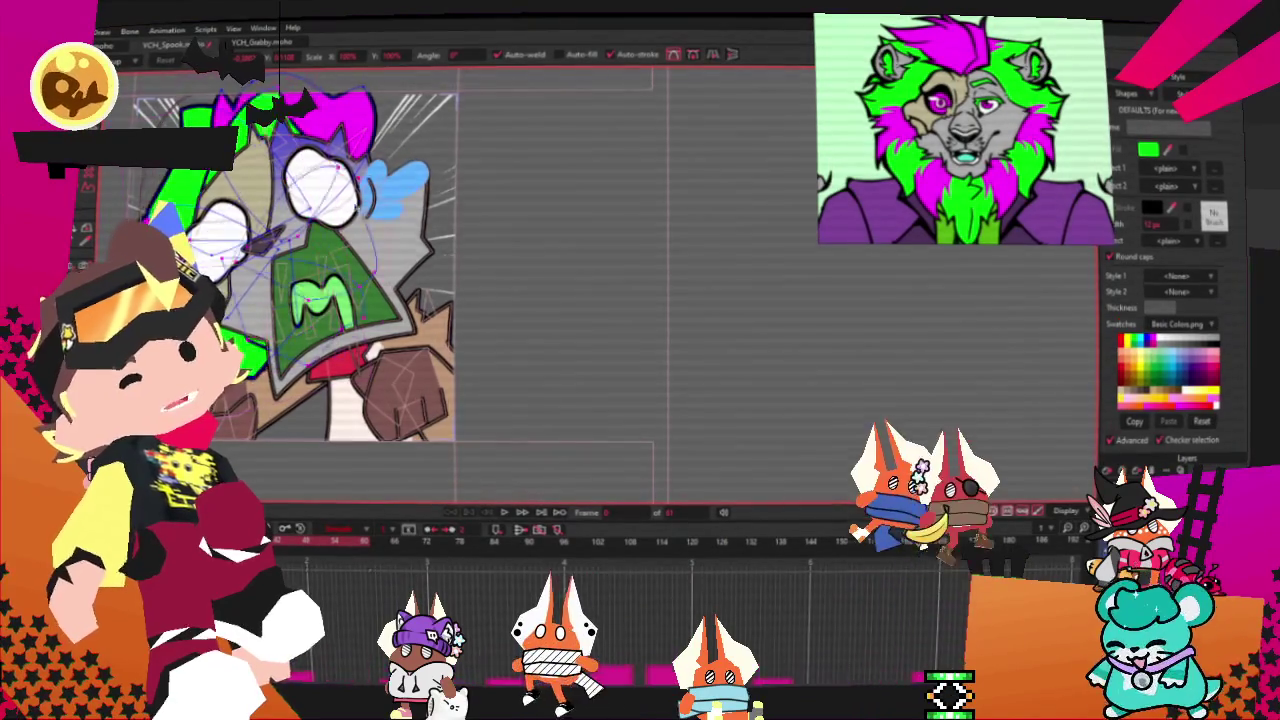
{"action": "left_click_drag", "start_coordinate": [460, 183], "coordinate": [427, 193]}
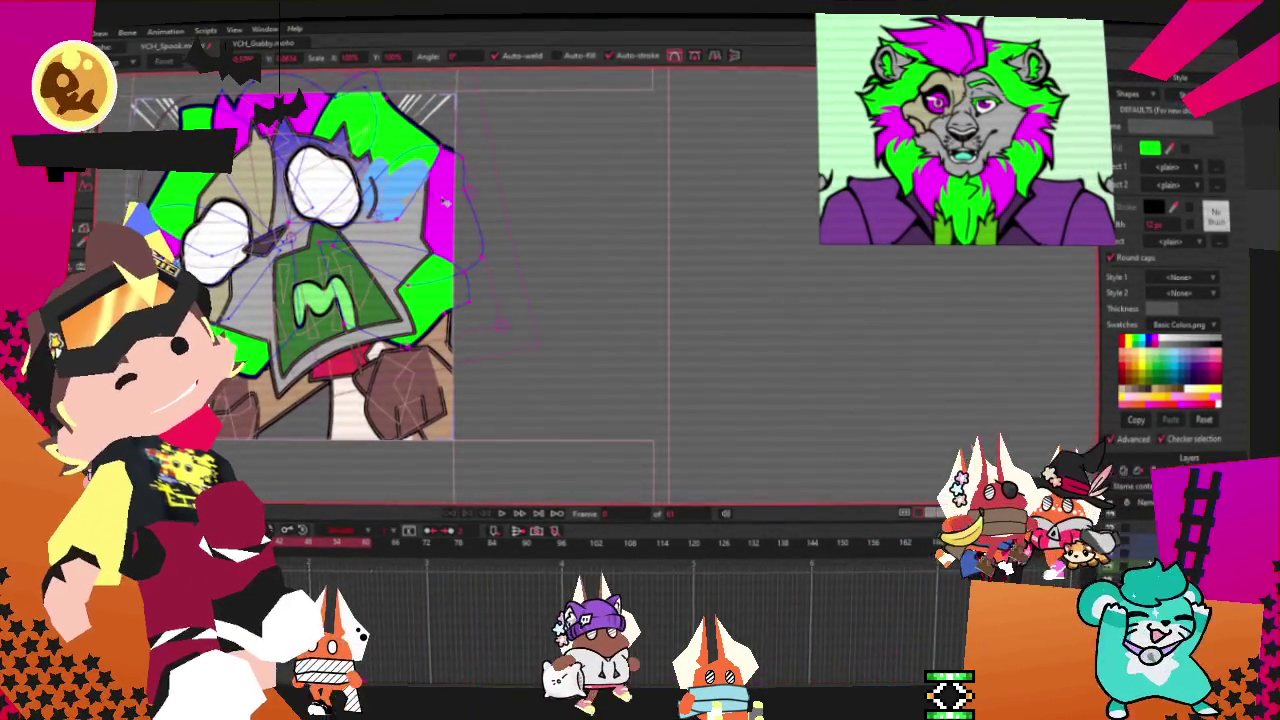
{"action": "scroll", "coordinate": [447, 202], "scroll_direction": "up", "scroll_amount": 2}
{"action": "scroll", "coordinate": [380, 205], "scroll_direction": "up", "scroll_amount": 2}
{"action": "scroll", "coordinate": [300, 207], "scroll_direction": "up", "scroll_amount": 2}
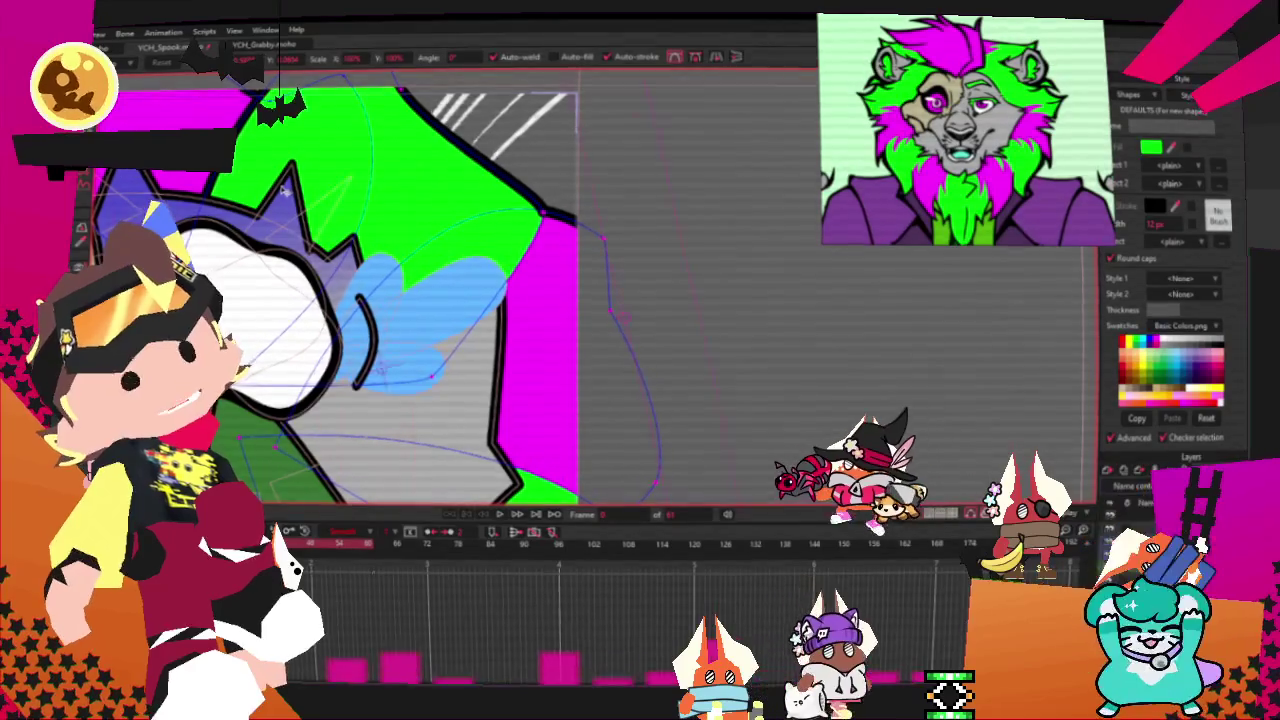
{"action": "scroll", "coordinate": [282, 190], "scroll_direction": "down", "scroll_amount": 3}
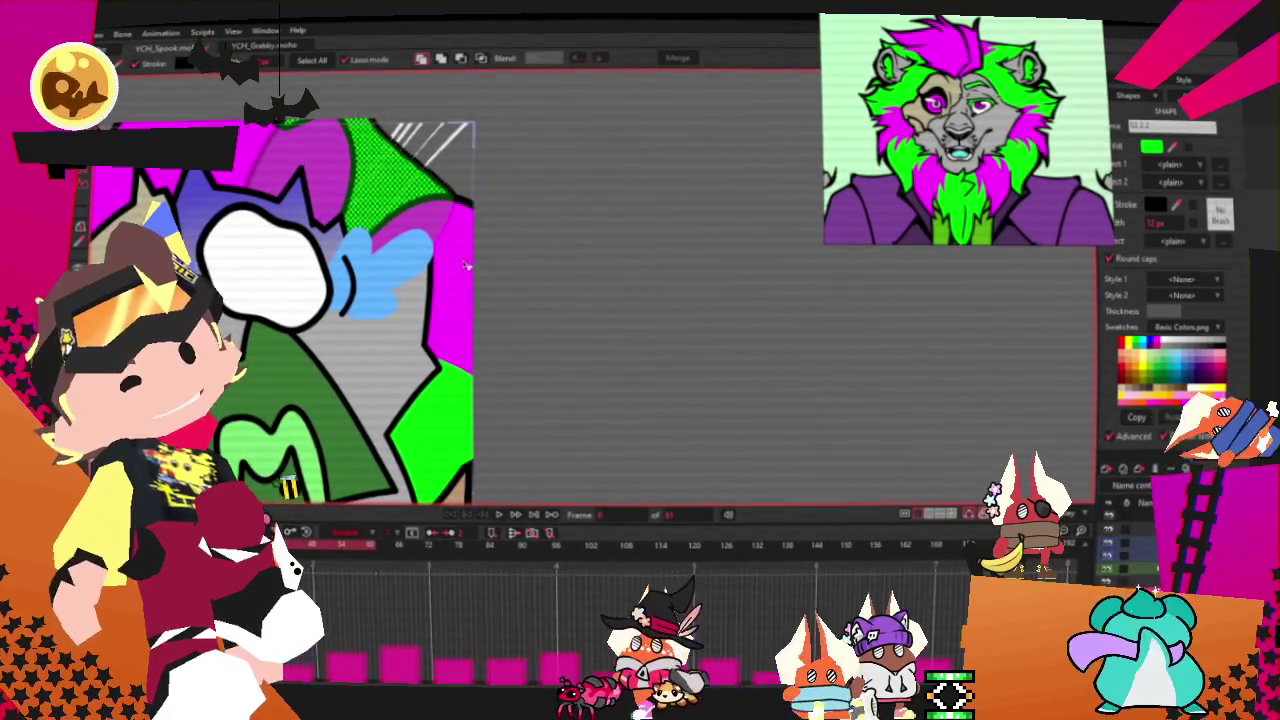
{"action": "scroll", "coordinate": [465, 265], "scroll_direction": "down", "scroll_amount": 2}
{"action": "scroll", "coordinate": [465, 265], "scroll_direction": "down", "scroll_amount": 2}
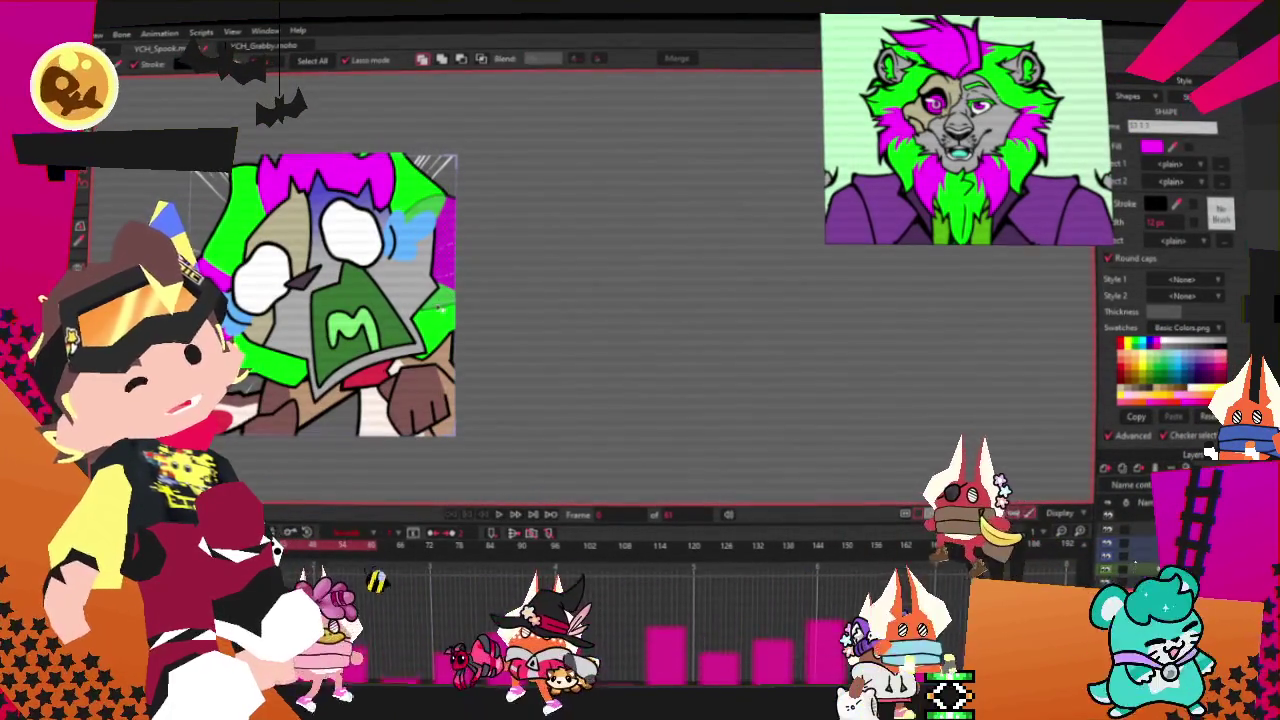
Step: Select the green sleeve to check its fill, then clear the selection and zoom in
{"action": "left_click", "coordinate": [527, 330]}
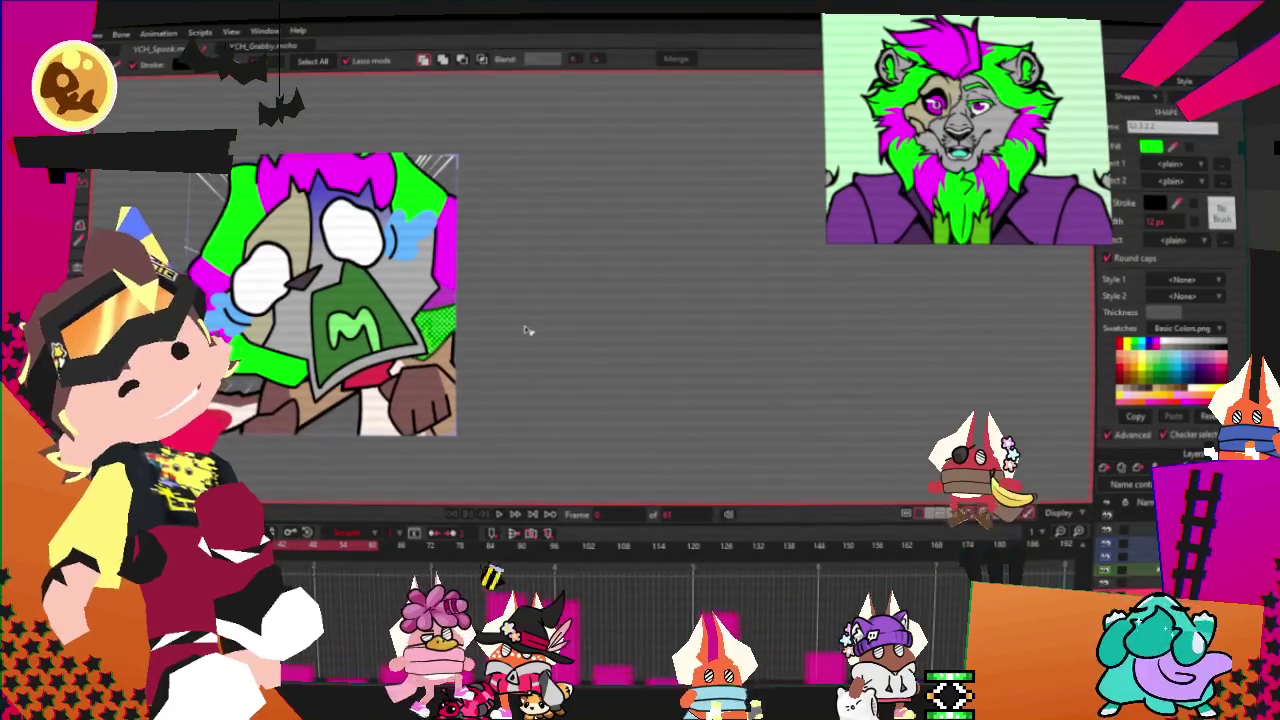
{"action": "scroll", "coordinate": [520, 333], "scroll_direction": "up", "scroll_amount": 1}
{"action": "left_click", "coordinate": [494, 345]}
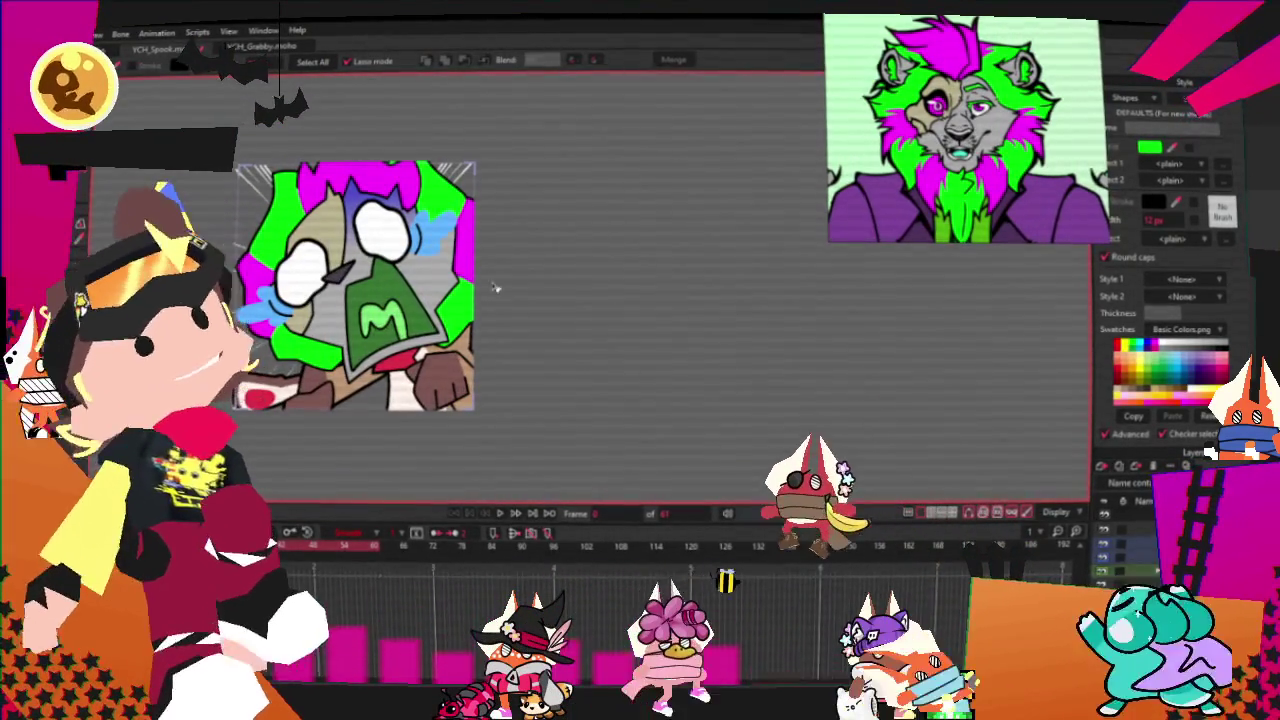
{"action": "scroll", "coordinate": [420, 140], "scroll_direction": "up", "scroll_amount": 3}
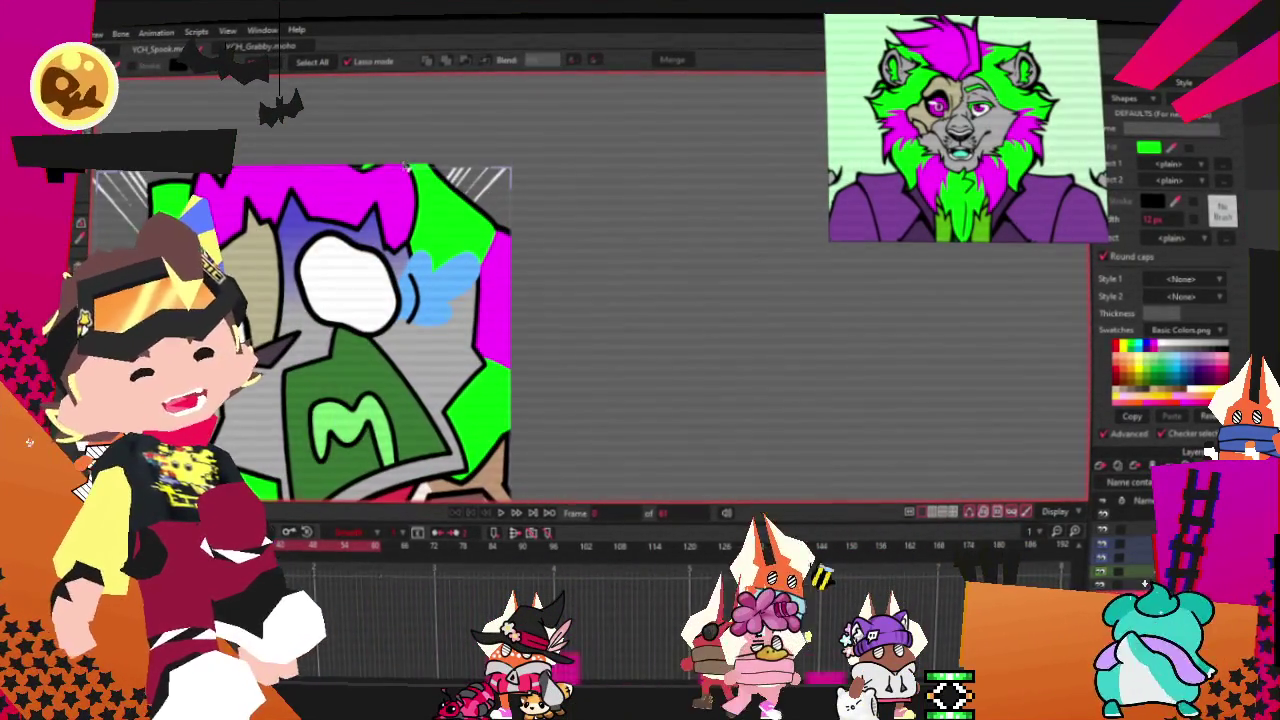
{"action": "scroll", "coordinate": [400, 175], "scroll_direction": "up", "scroll_amount": 1}
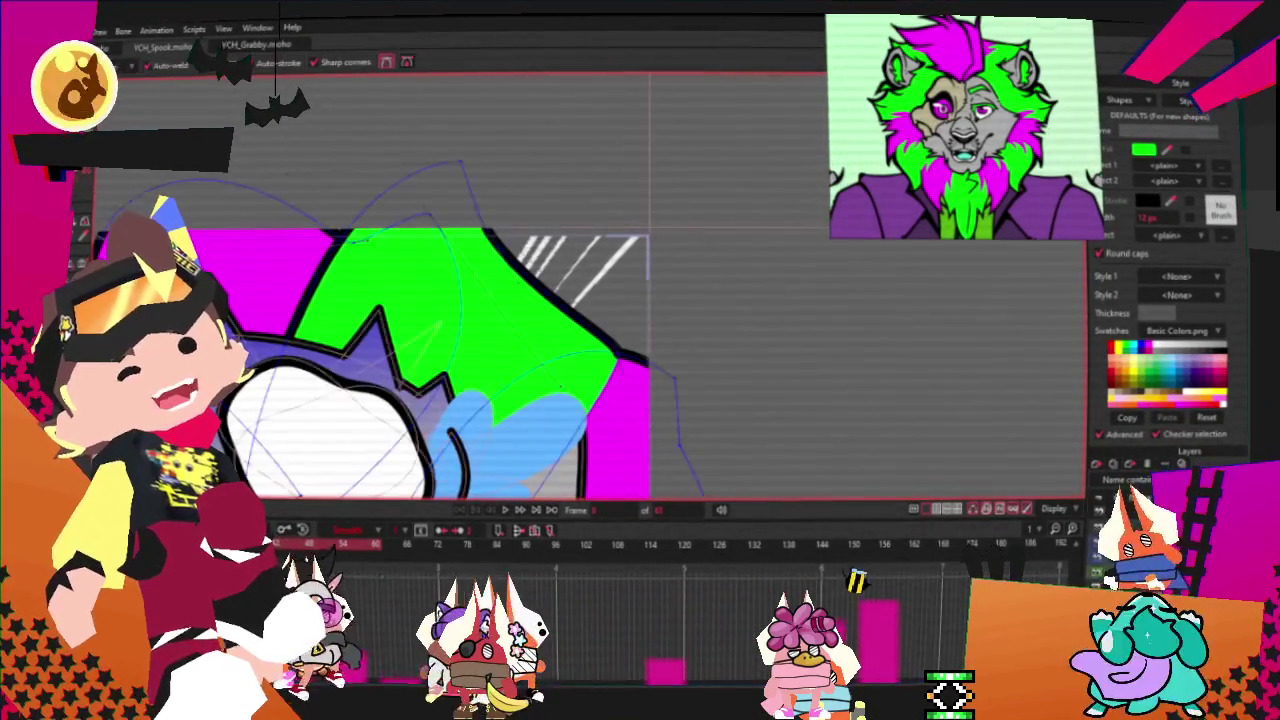
Step: Drag the sleeve's left edge up, lower its top curve point, and move its top-left point right
{"action": "scroll", "coordinate": [395, 218], "scroll_direction": "up", "scroll_amount": 2}
{"action": "left_click_drag", "start_coordinate": [282, 298], "coordinate": [290, 236]}
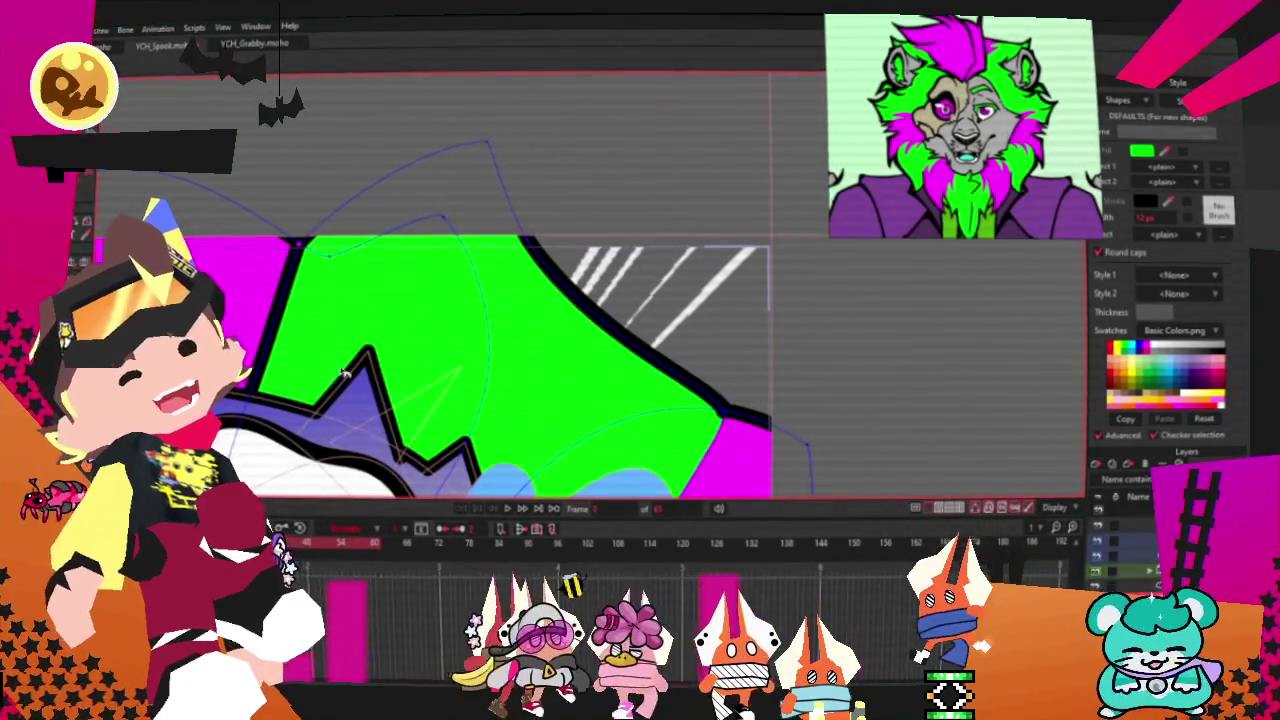
{"action": "scroll", "coordinate": [430, 350], "scroll_direction": "down", "scroll_amount": 1}
{"action": "scroll", "coordinate": [430, 350], "scroll_direction": "down", "scroll_amount": 3}
{"action": "scroll", "coordinate": [430, 352], "scroll_direction": "up", "scroll_amount": 2}
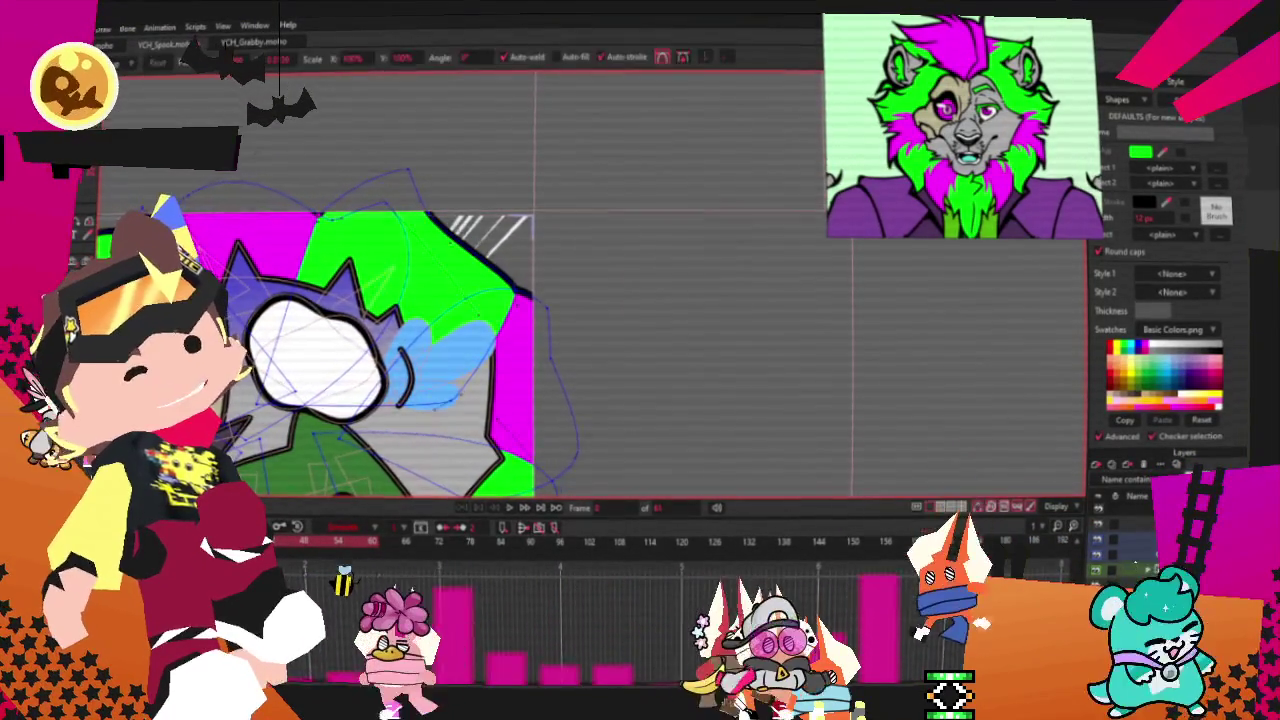
{"action": "scroll", "coordinate": [390, 265], "scroll_direction": "up", "scroll_amount": 2}
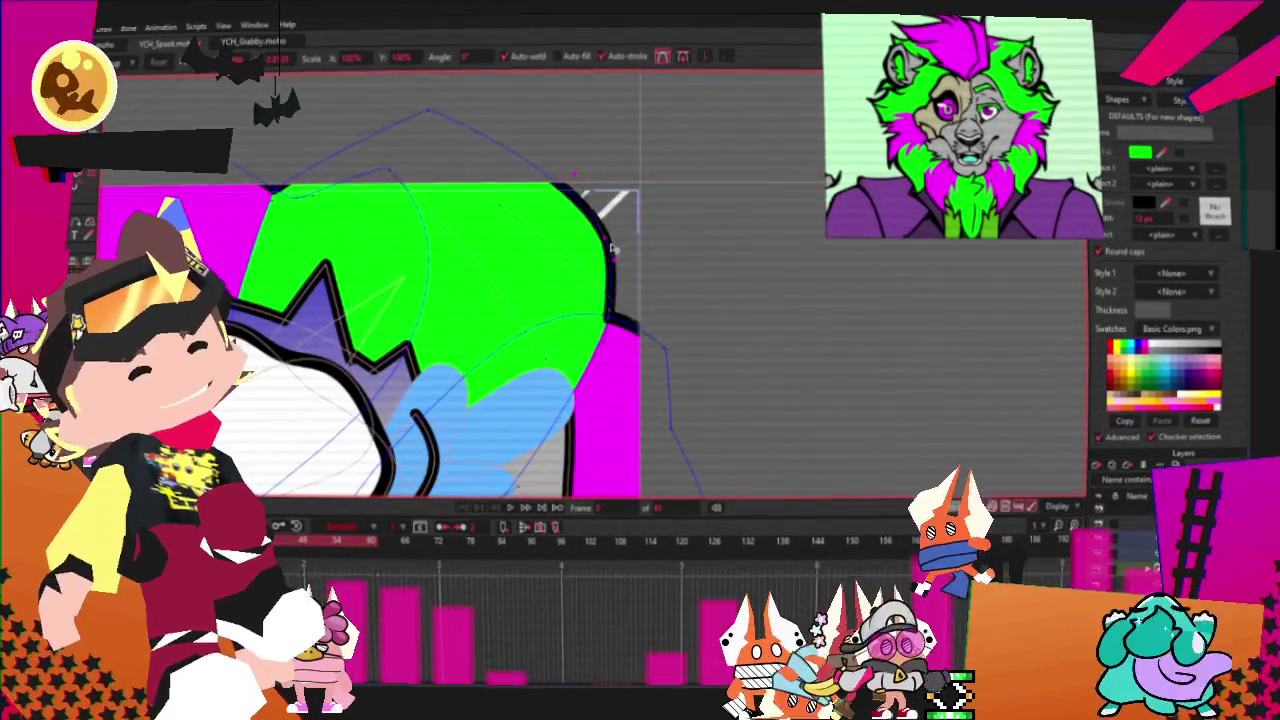
{"action": "left_click_drag", "start_coordinate": [430, 112], "coordinate": [512, 186]}
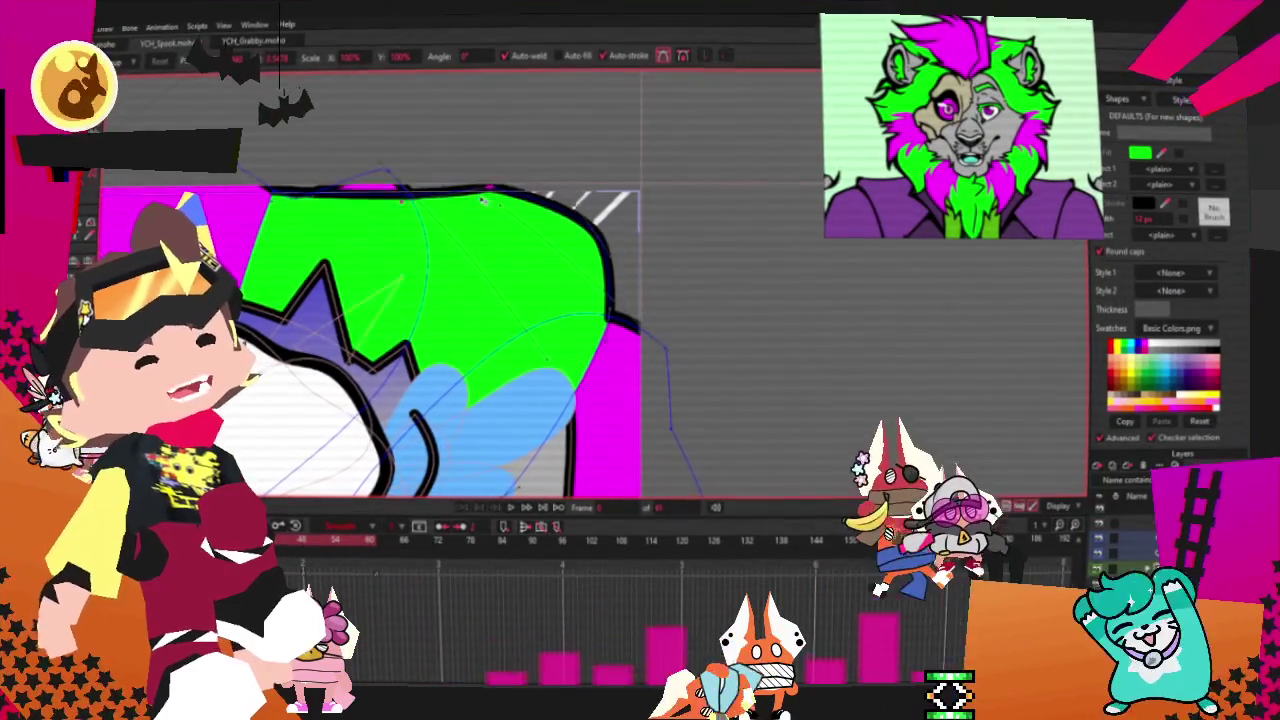
{"action": "scroll", "coordinate": [293, 228], "scroll_direction": "up", "scroll_amount": 2}
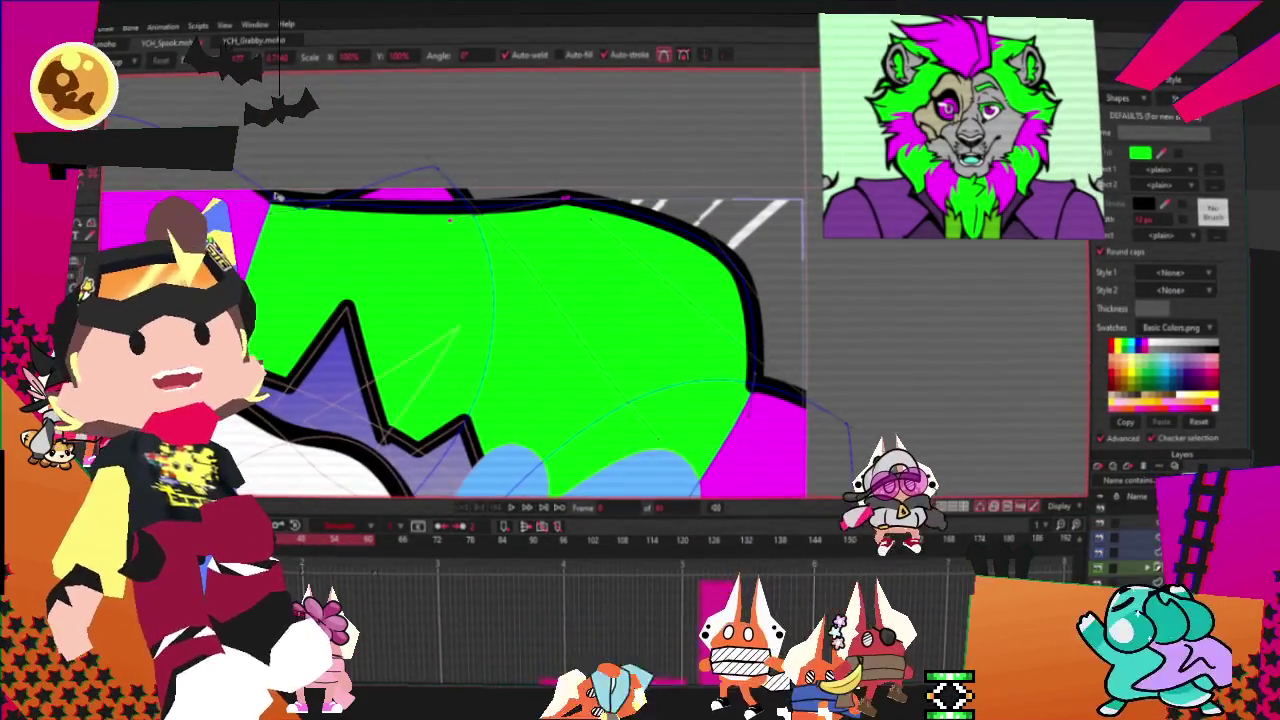
{"action": "left_click_drag", "start_coordinate": [293, 228], "coordinate": [482, 243]}
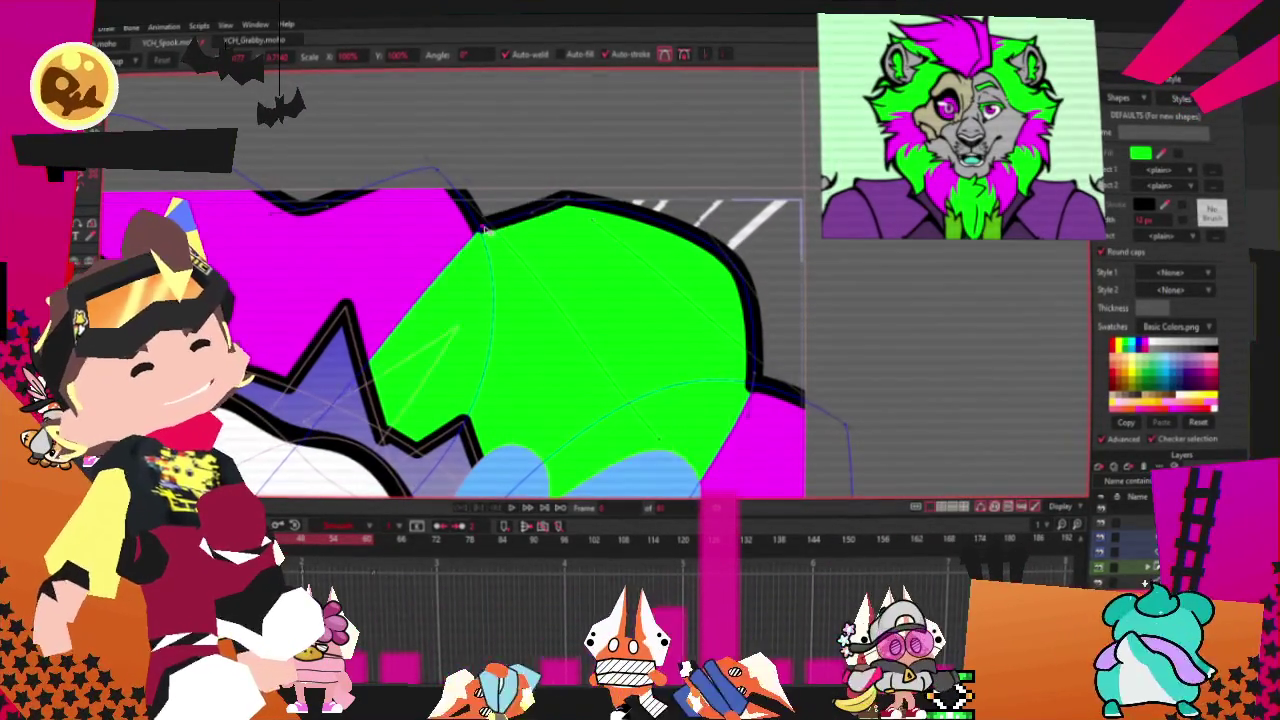
{"action": "scroll", "coordinate": [688, 291], "scroll_direction": "down", "scroll_amount": 2}
{"action": "scroll", "coordinate": [688, 291], "scroll_direction": "down", "scroll_amount": 2}
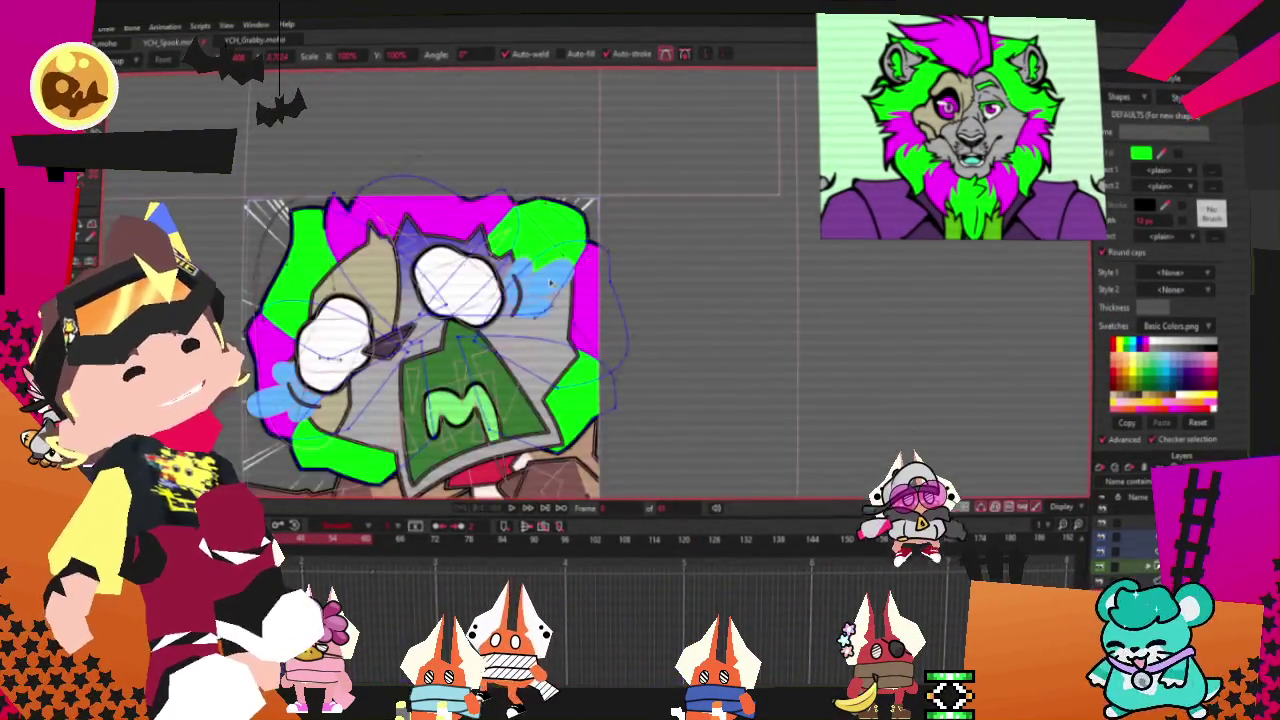
{"action": "scroll", "coordinate": [578, 186], "scroll_direction": "up", "scroll_amount": 3}
{"action": "scroll", "coordinate": [578, 186], "scroll_direction": "up", "scroll_amount": 1}
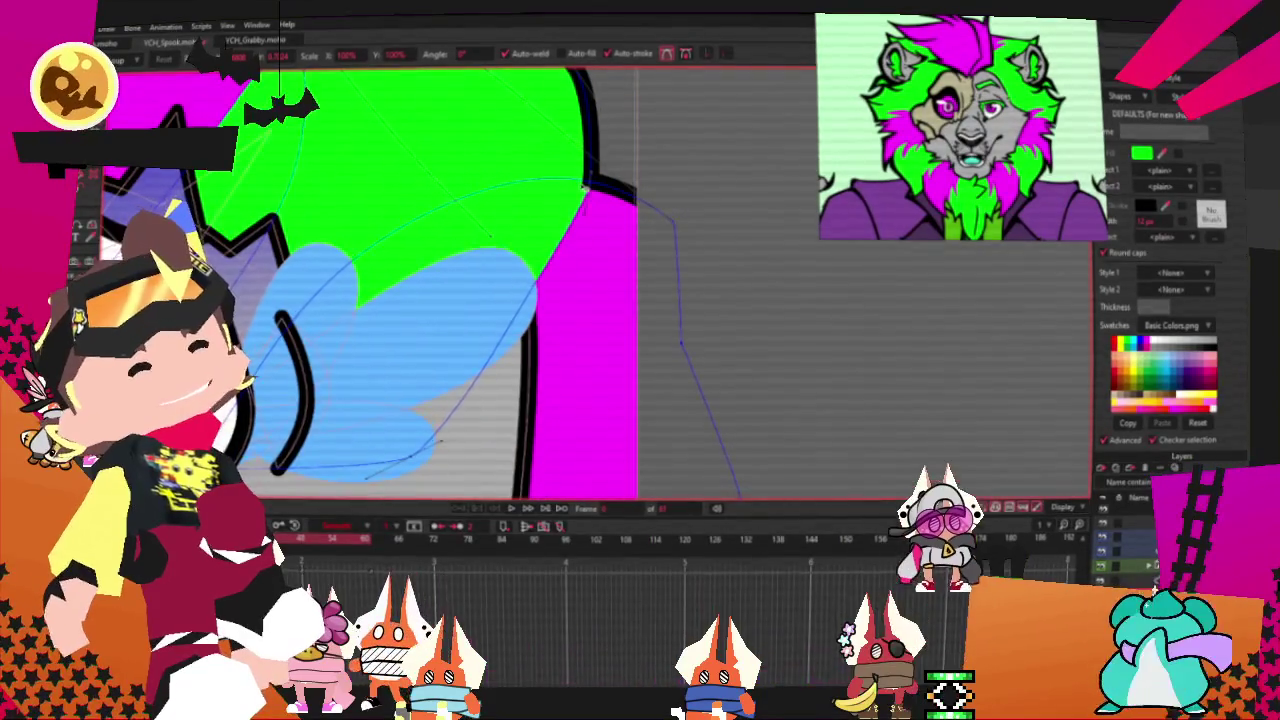
{"action": "scroll", "coordinate": [583, 186], "scroll_direction": "down", "scroll_amount": 1}
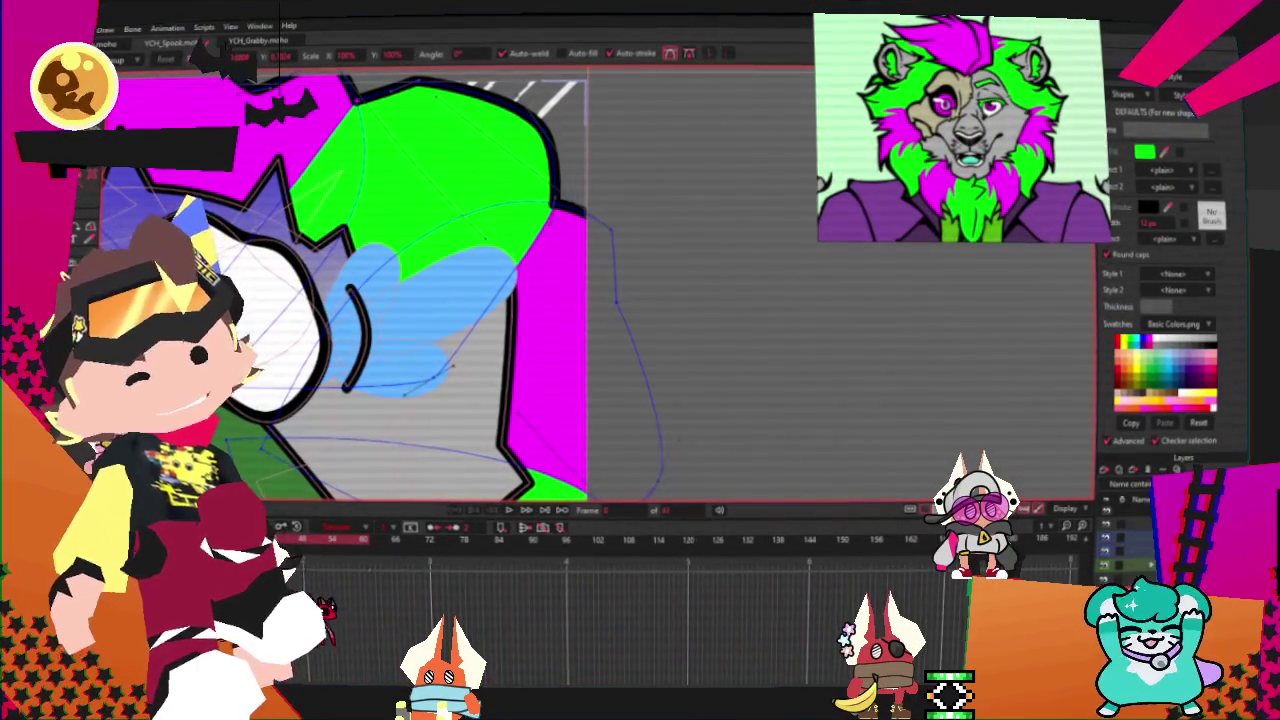
Step: Check the reshaped sleeve up close, then play the animation to preview the shot
{"action": "key", "text": "g"}
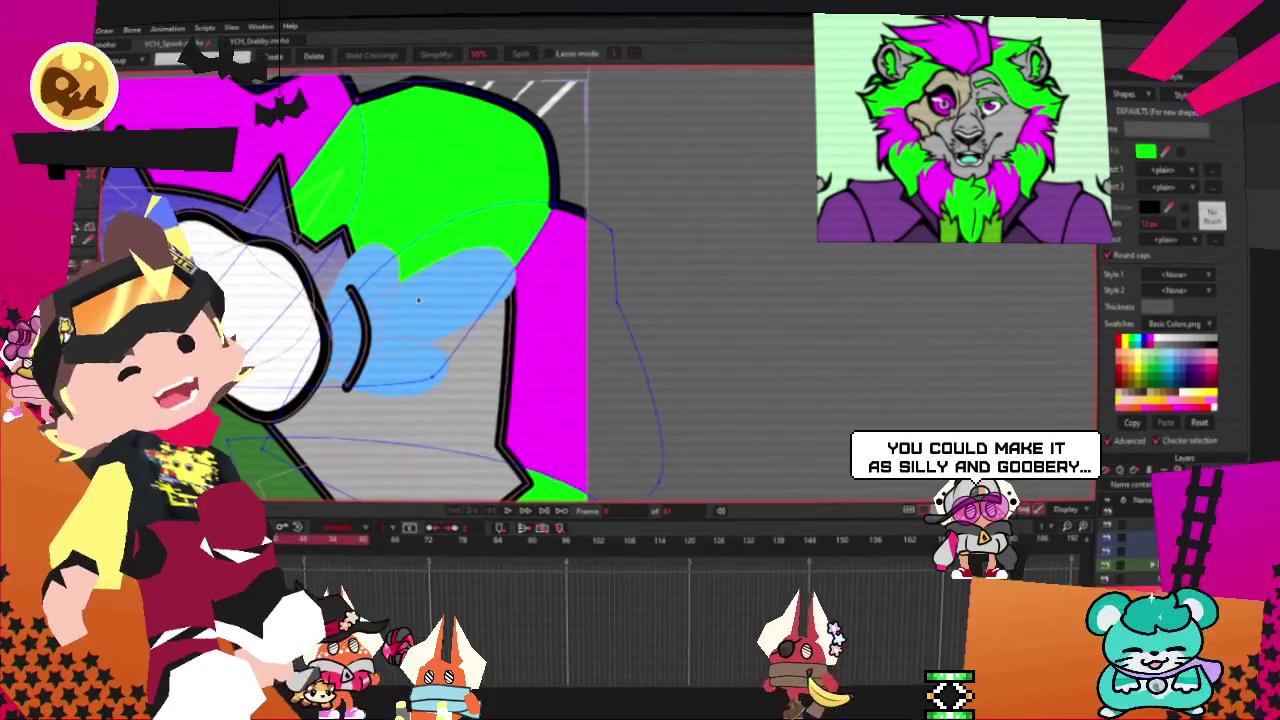
{"action": "scroll", "coordinate": [412, 299], "scroll_direction": "down", "scroll_amount": 1}
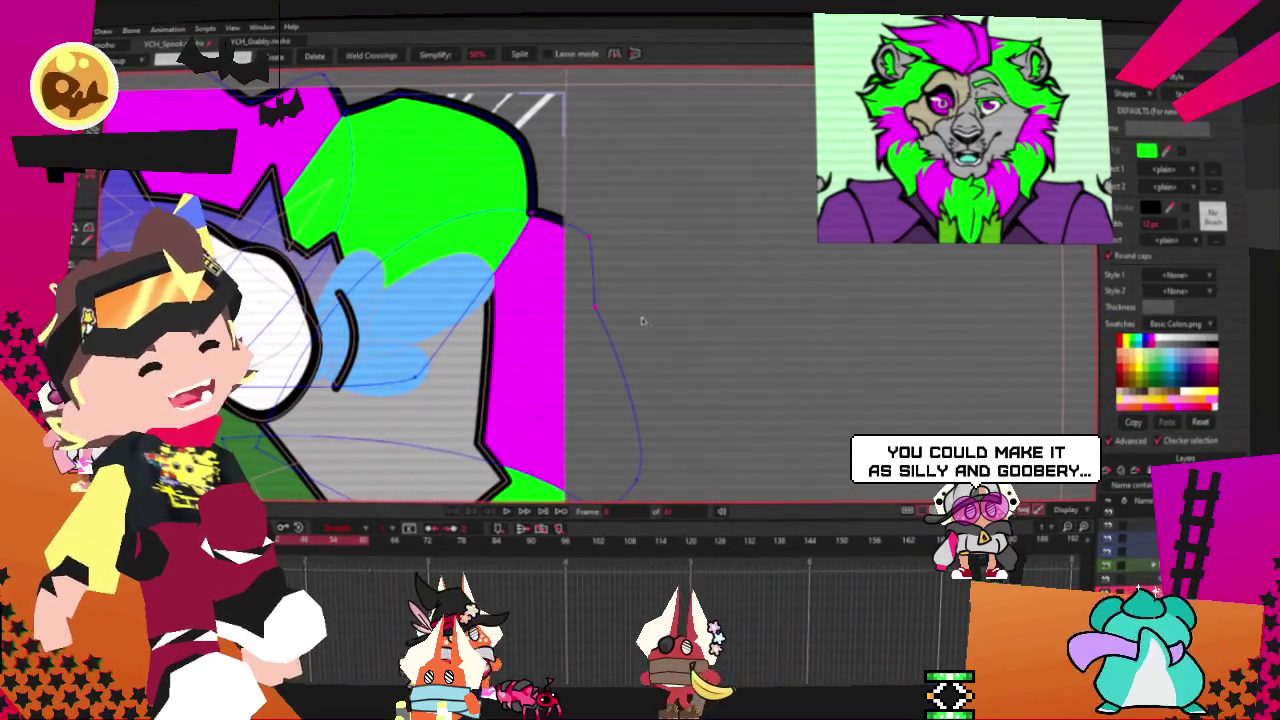
{"action": "key", "text": "t"}
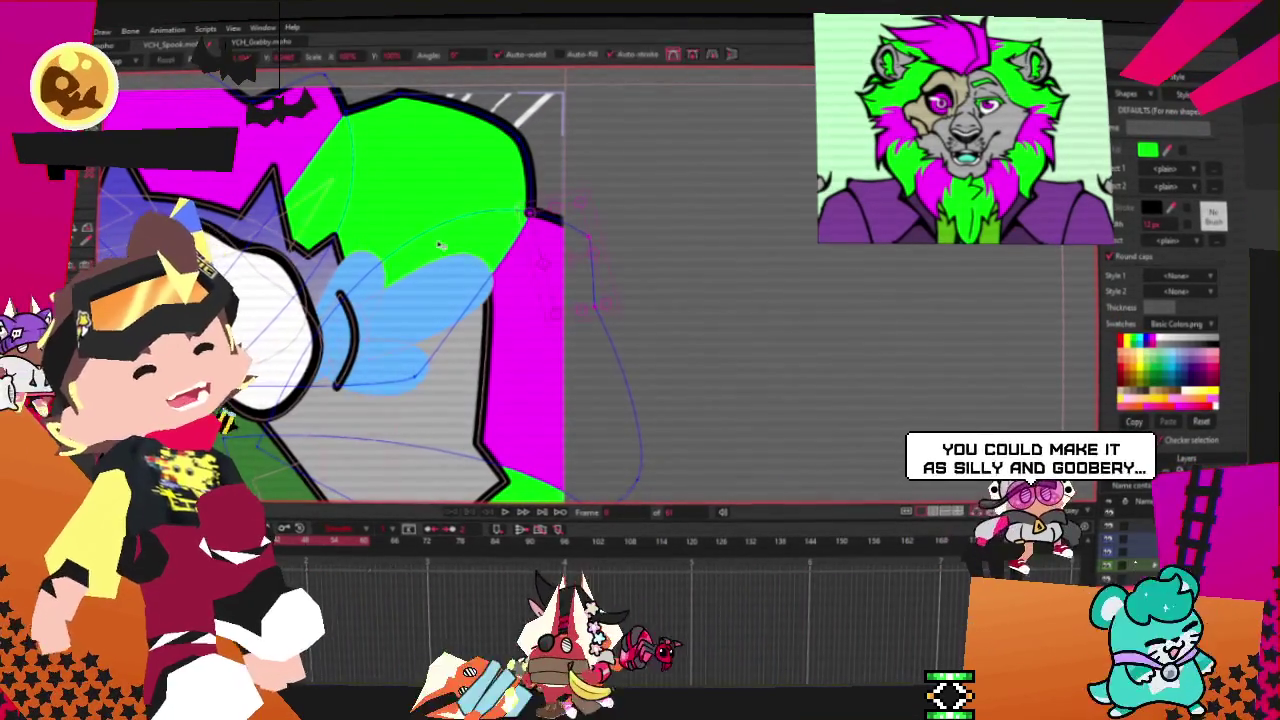
{"action": "scroll", "coordinate": [566, 263], "scroll_direction": "up", "scroll_amount": 1}
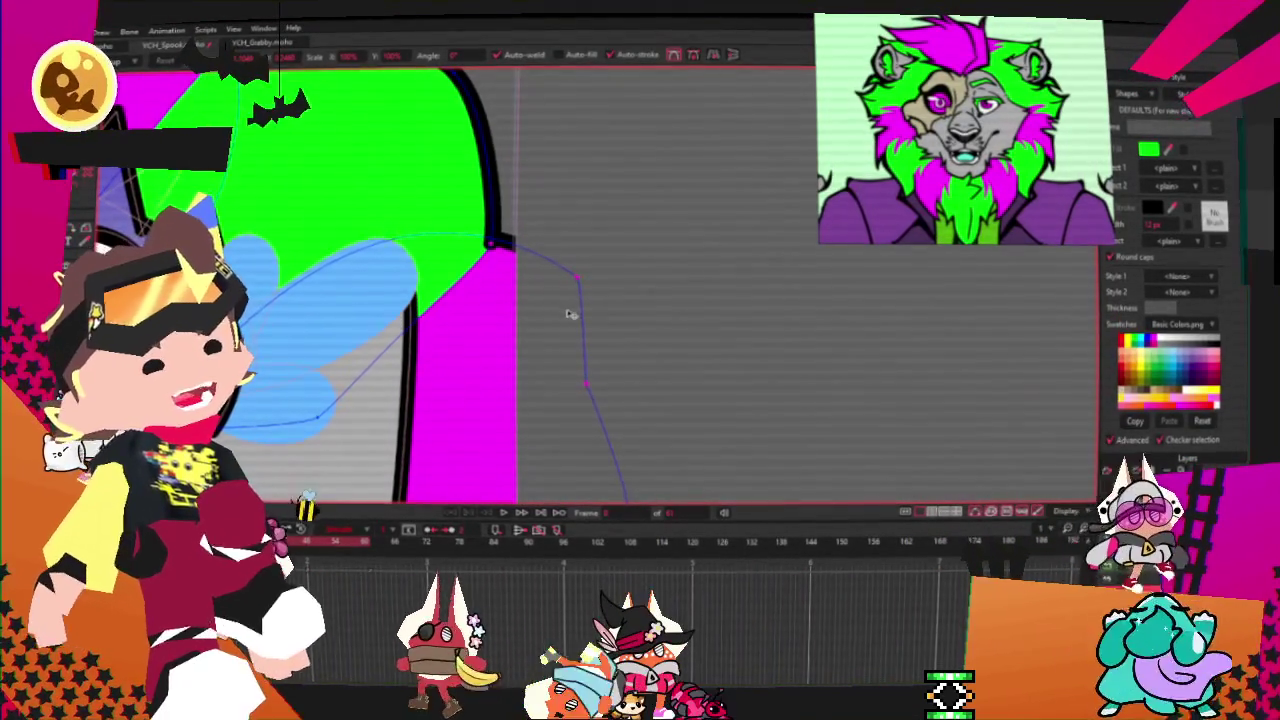
{"action": "scroll", "coordinate": [505, 243], "scroll_direction": "up", "scroll_amount": 1}
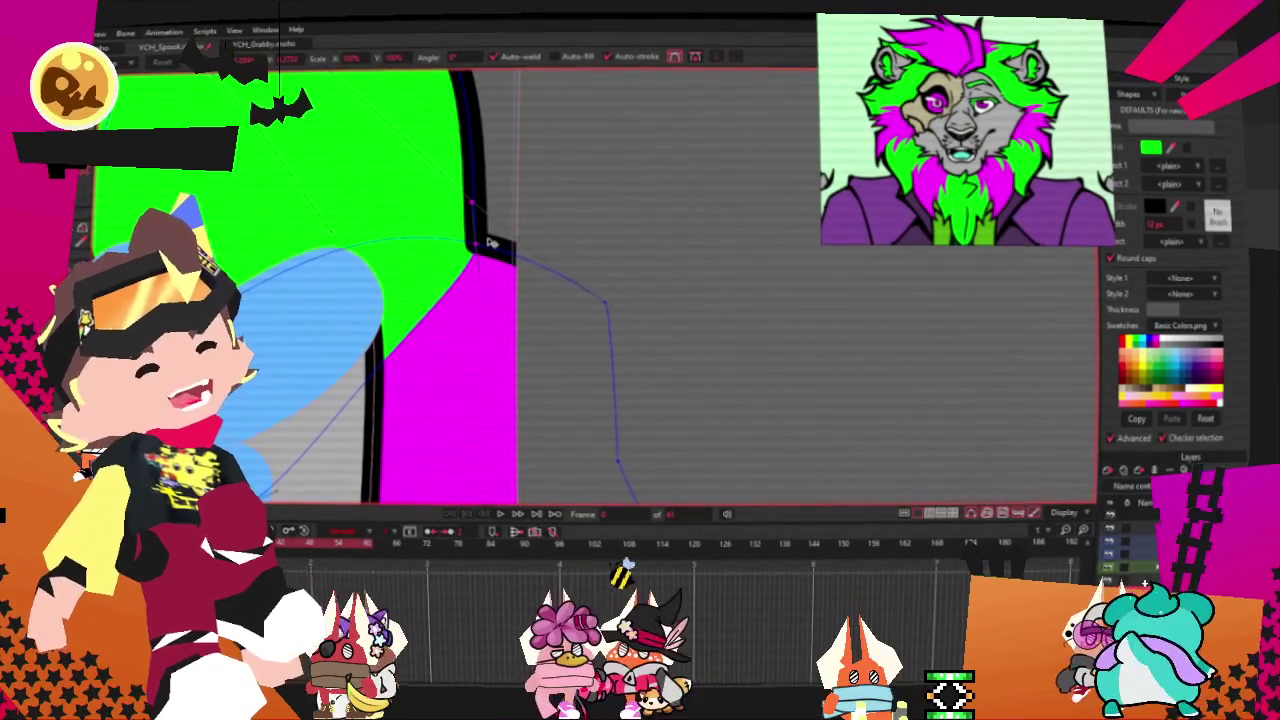
{"action": "scroll", "coordinate": [476, 208], "scroll_direction": "down", "scroll_amount": 1}
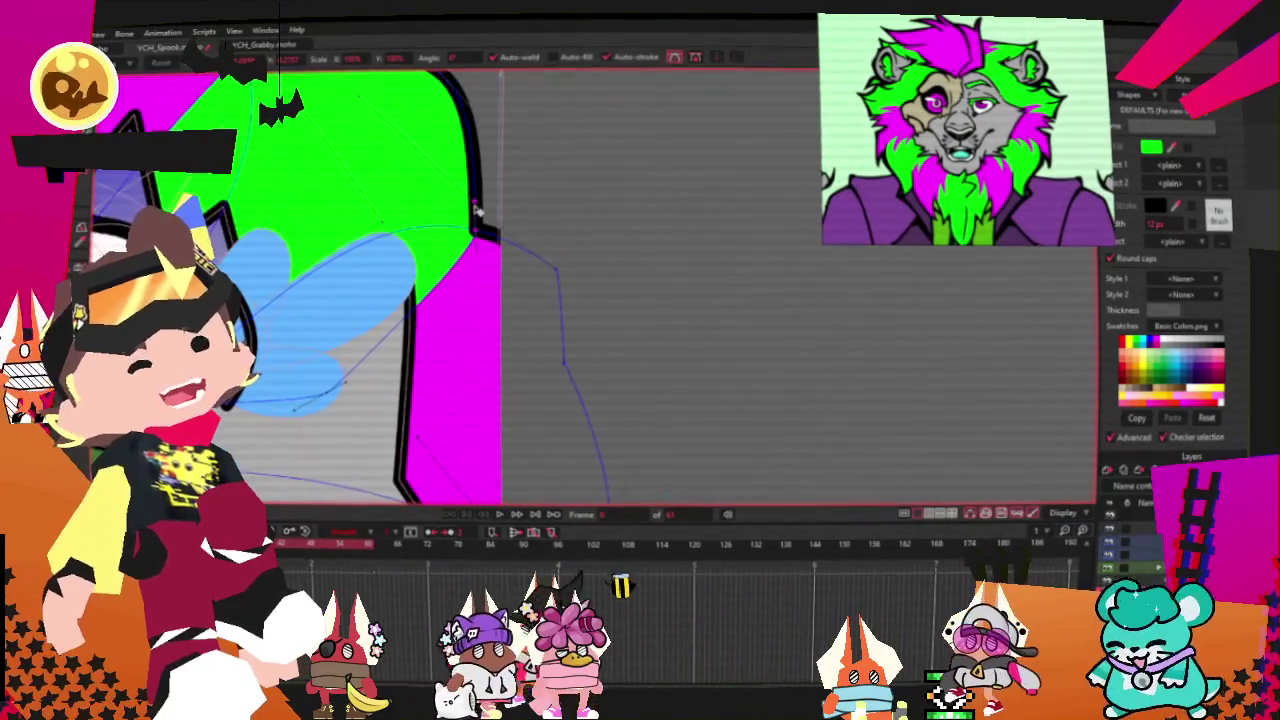
{"action": "scroll", "coordinate": [476, 208], "scroll_direction": "down", "scroll_amount": 2}
{"action": "scroll", "coordinate": [485, 230], "scroll_direction": "down", "scroll_amount": 1}
{"action": "scroll", "coordinate": [495, 260], "scroll_direction": "down", "scroll_amount": 1}
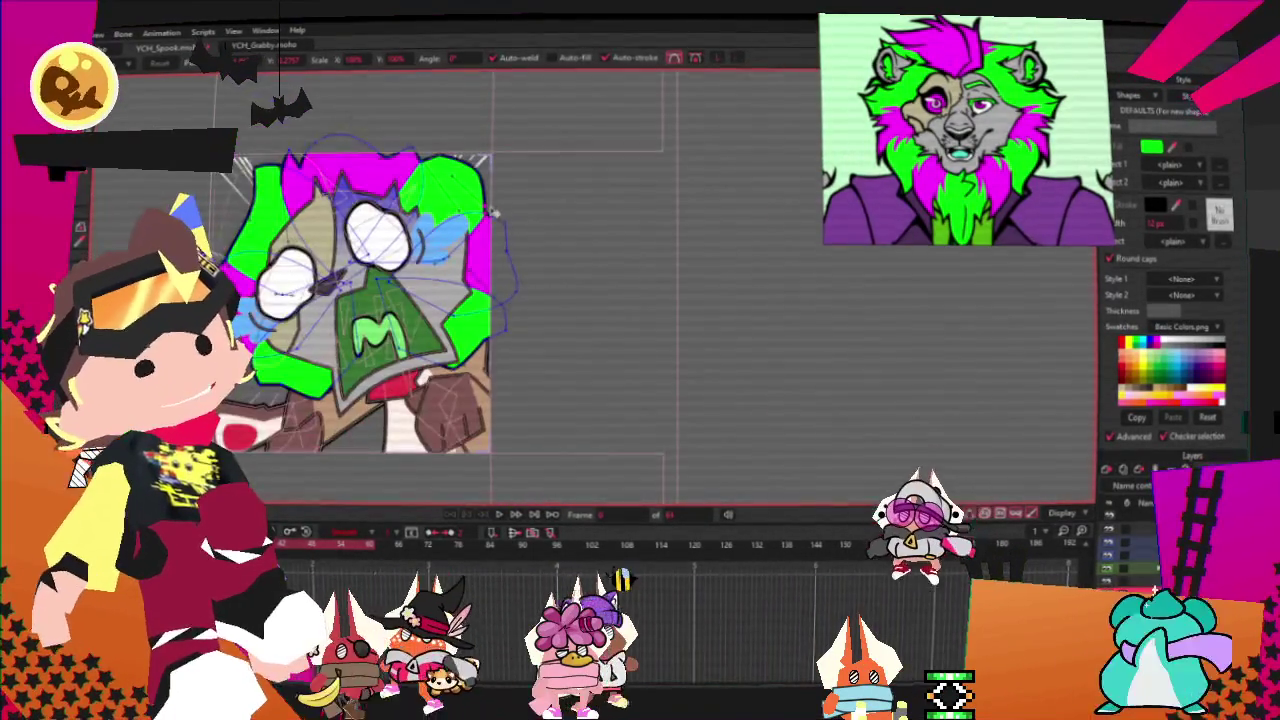
{"action": "scroll", "coordinate": [505, 286], "scroll_direction": "down", "scroll_amount": 1}
{"action": "scroll", "coordinate": [505, 286], "scroll_direction": "down", "scroll_amount": 2}
{"action": "scroll", "coordinate": [500, 270], "scroll_direction": "up", "scroll_amount": 2}
{"action": "scroll", "coordinate": [490, 265], "scroll_direction": "up", "scroll_amount": 3}
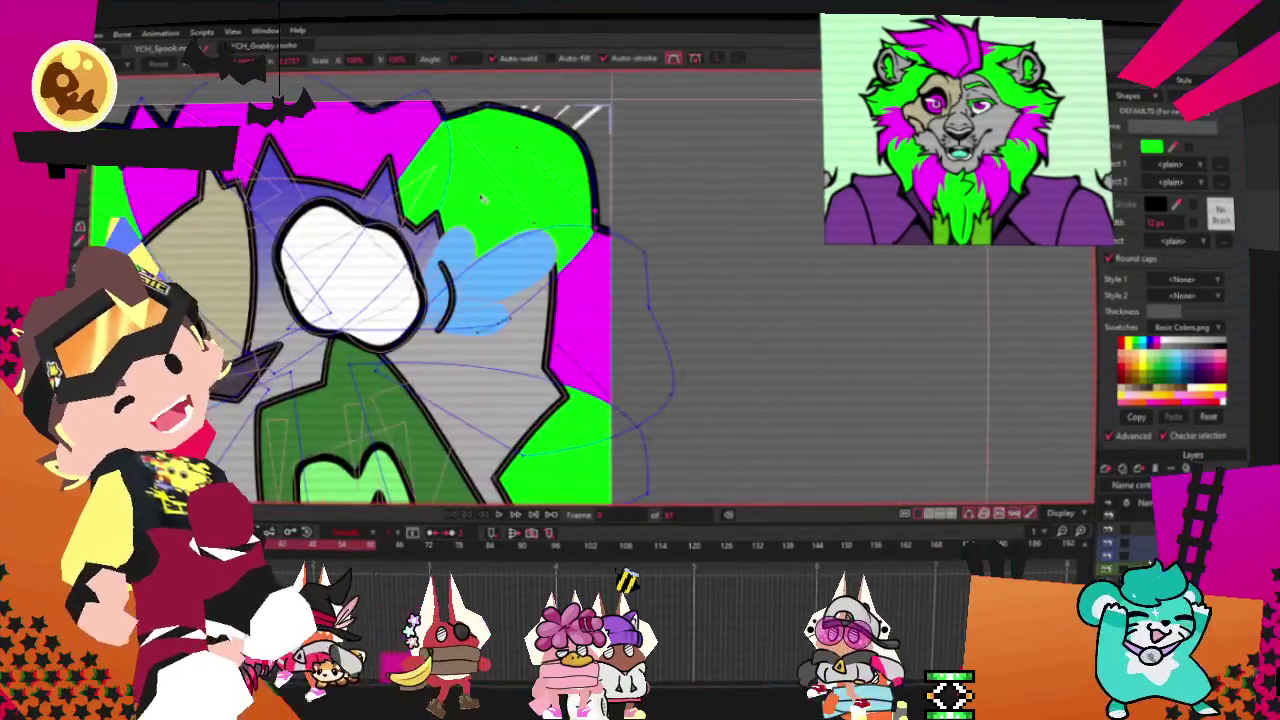
{"action": "scroll", "coordinate": [474, 260], "scroll_direction": "down", "scroll_amount": 3}
{"action": "scroll", "coordinate": [370, 215], "scroll_direction": "up", "scroll_amount": 2}
{"action": "scroll", "coordinate": [370, 215], "scroll_direction": "down", "scroll_amount": 2}
{"action": "scroll", "coordinate": [370, 215], "scroll_direction": "up", "scroll_amount": 1}
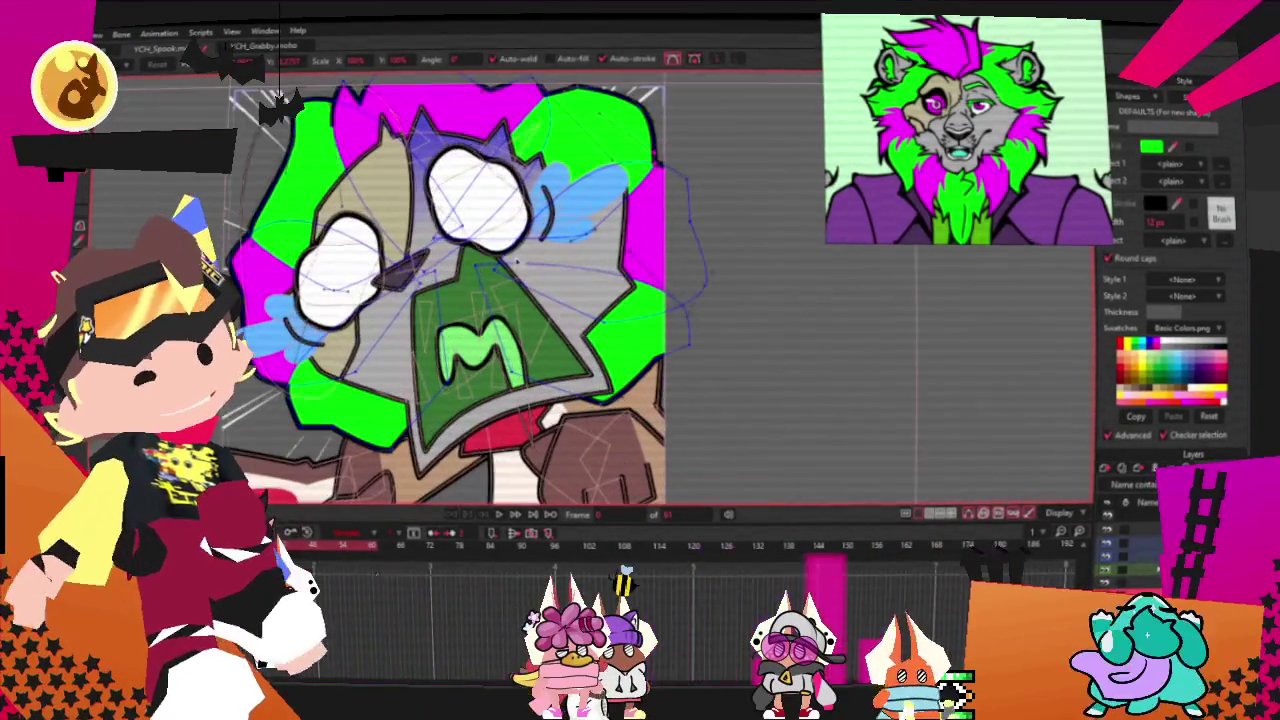
{"action": "scroll", "coordinate": [519, 262], "scroll_direction": "up", "scroll_amount": 2}
{"action": "scroll", "coordinate": [519, 262], "scroll_direction": "down", "scroll_amount": 2}
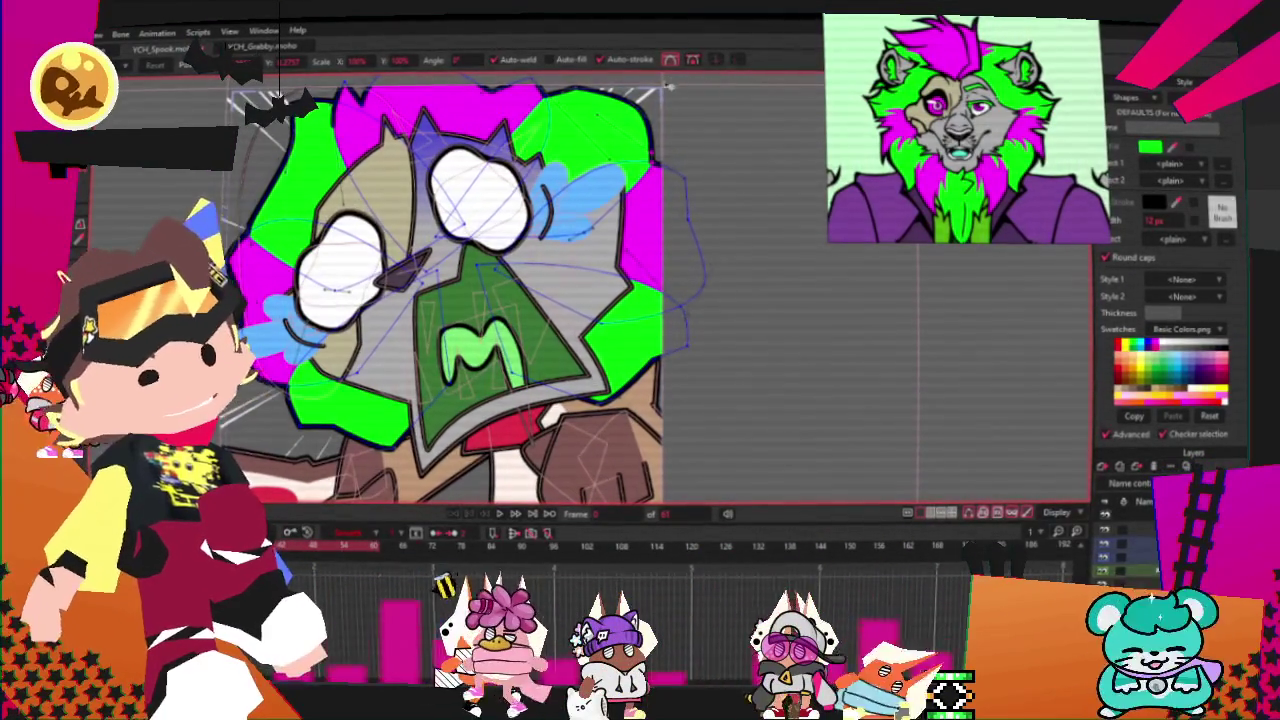
{"action": "scroll", "coordinate": [540, 230], "scroll_direction": "up", "scroll_amount": 1}
{"action": "scroll", "coordinate": [540, 230], "scroll_direction": "up", "scroll_amount": 2}
{"action": "scroll", "coordinate": [540, 230], "scroll_direction": "down", "scroll_amount": 2}
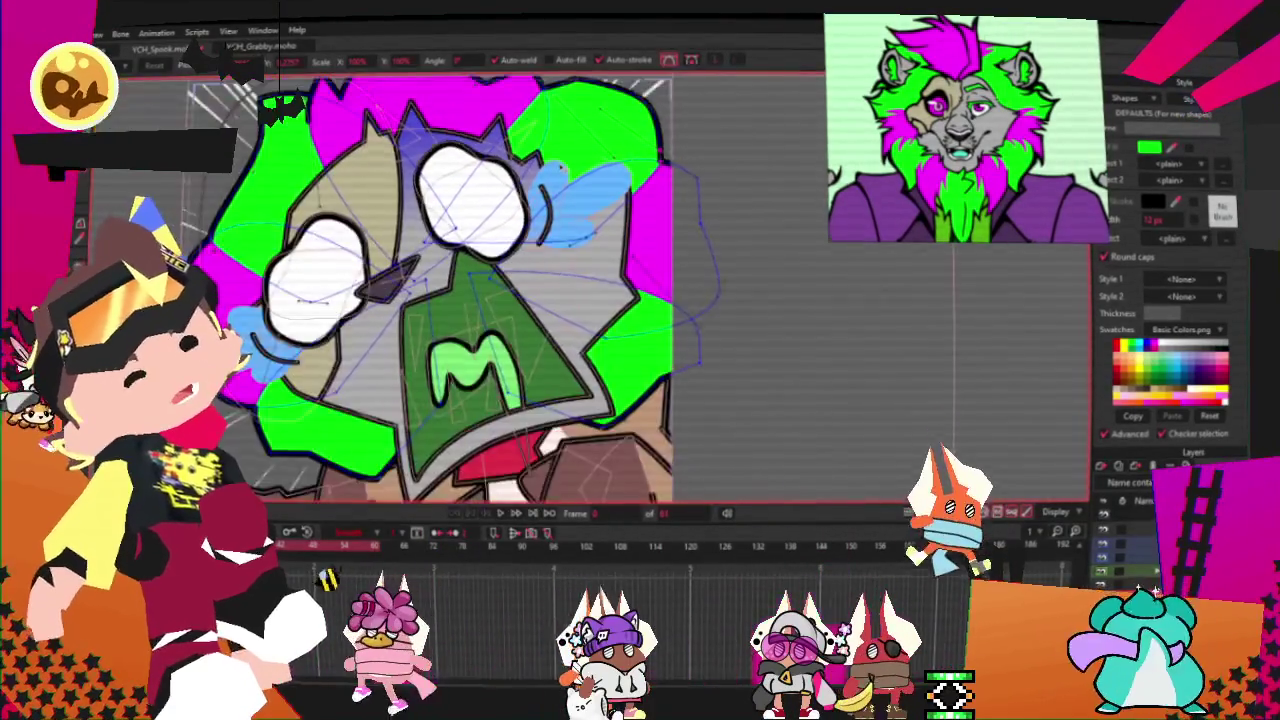
{"action": "scroll", "coordinate": [555, 165], "scroll_direction": "down", "scroll_amount": 2}
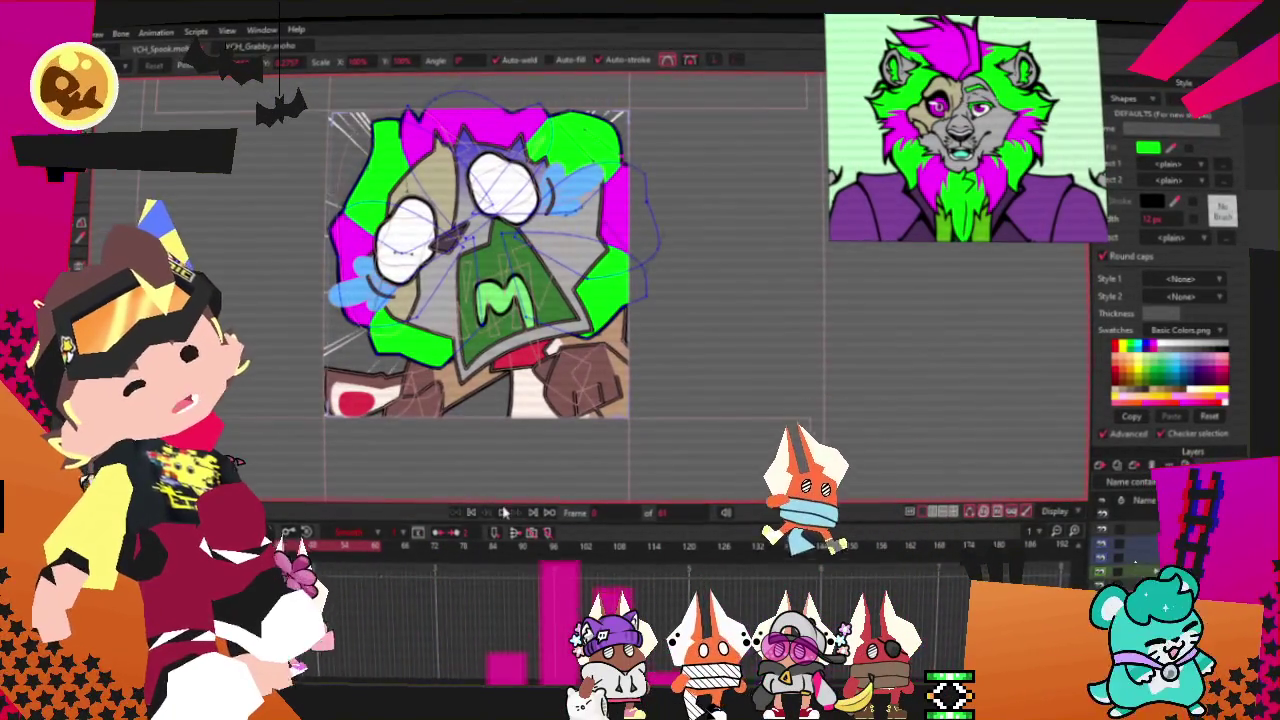
{"action": "left_click", "coordinate": [503, 512]}
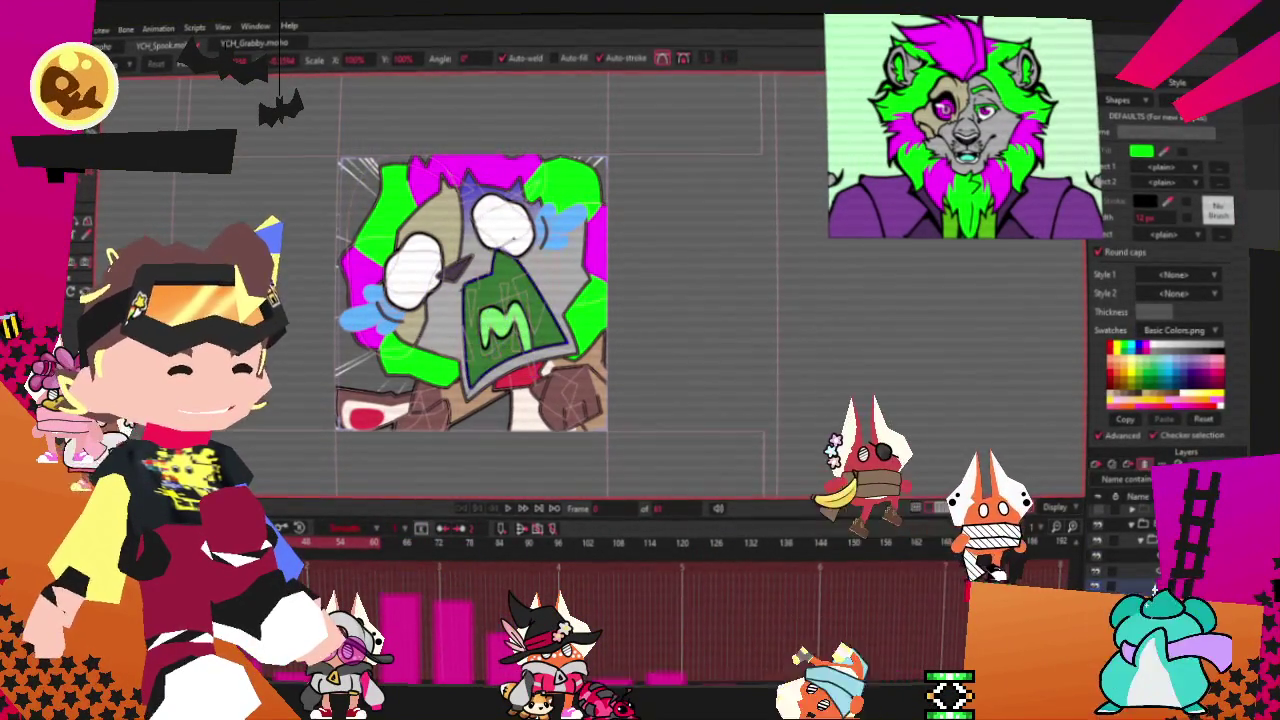
{"action": "scroll", "coordinate": [500, 300], "scroll_direction": "up", "scroll_amount": 2}
Step: Select the green shirt shape behind the M and set its fill to black in the Color Picker
{"action": "scroll", "coordinate": [480, 280], "scroll_direction": "up", "scroll_amount": 2}
{"action": "scroll", "coordinate": [480, 270], "scroll_direction": "up", "scroll_amount": 1}
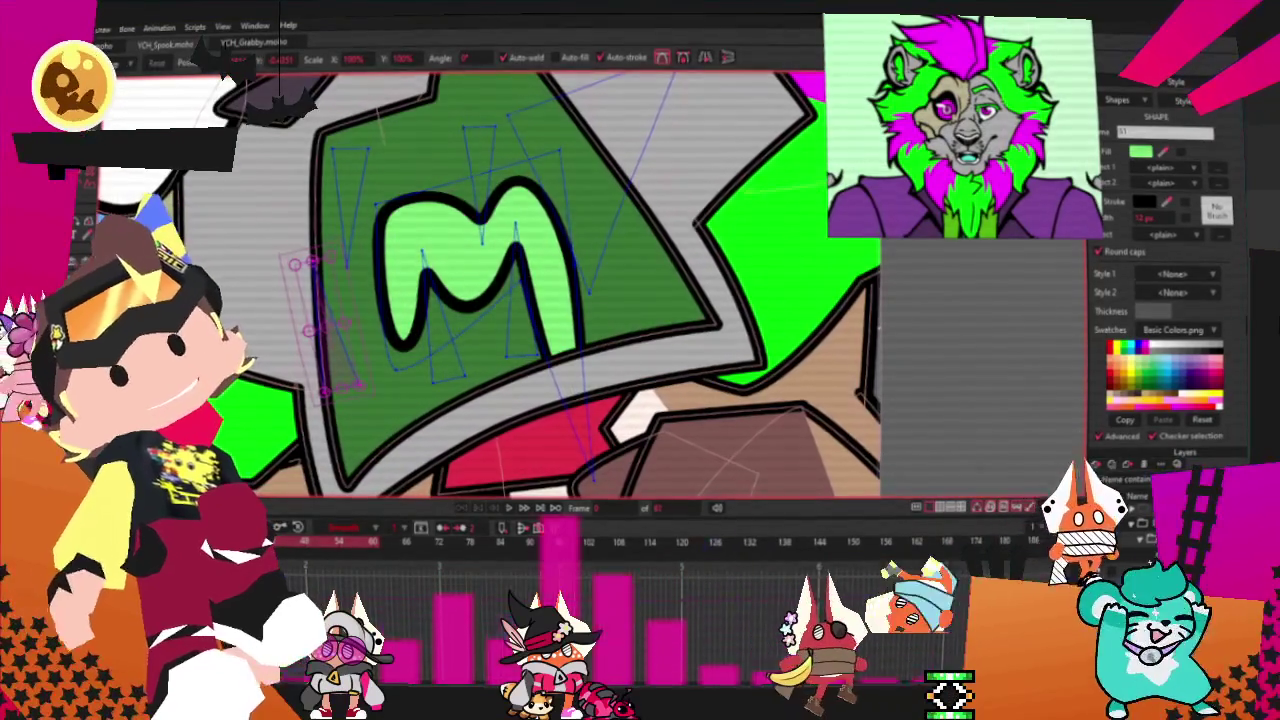
{"action": "key", "text": "g"}
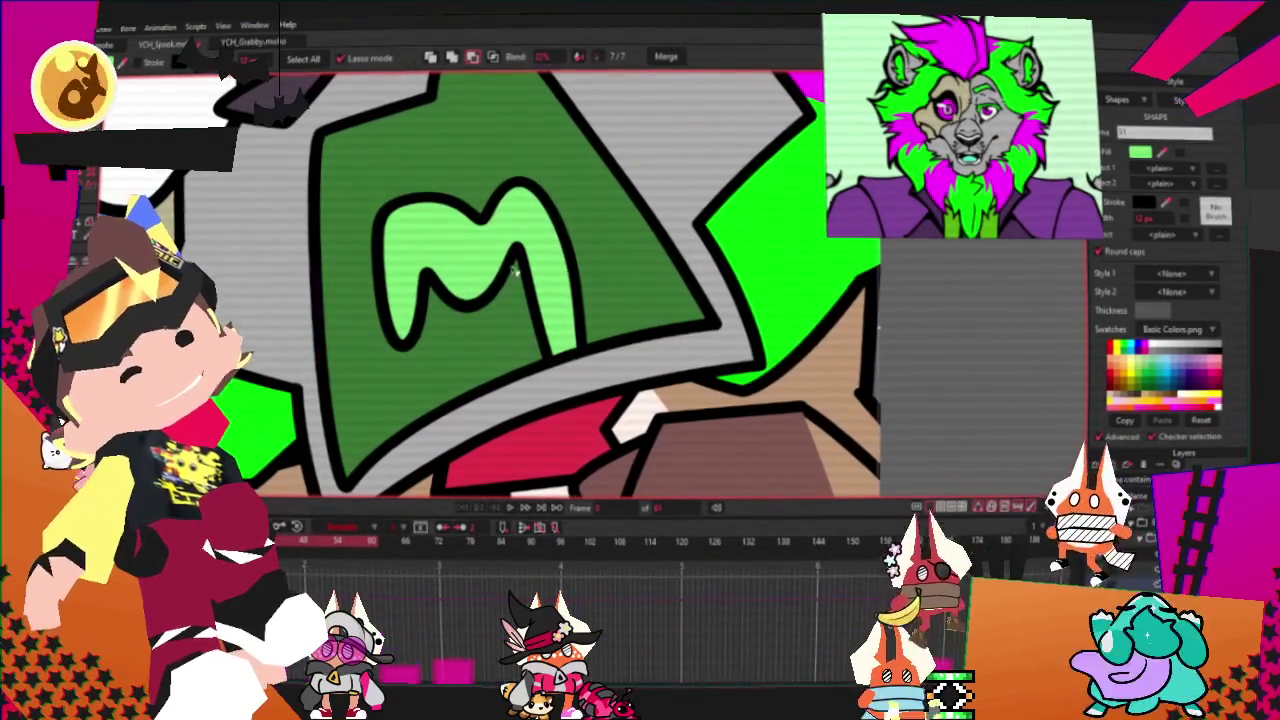
{"action": "left_click", "coordinate": [515, 270]}
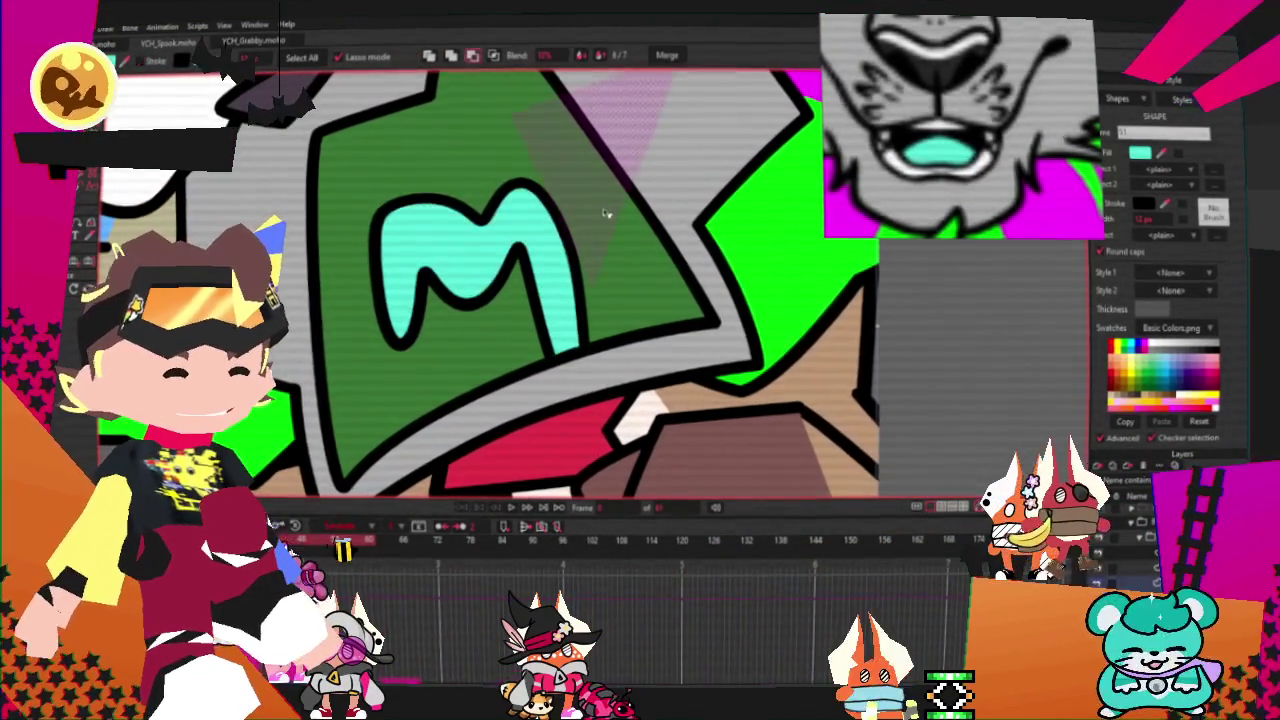
{"action": "scroll", "coordinate": [648, 272], "scroll_direction": "down", "scroll_amount": 3}
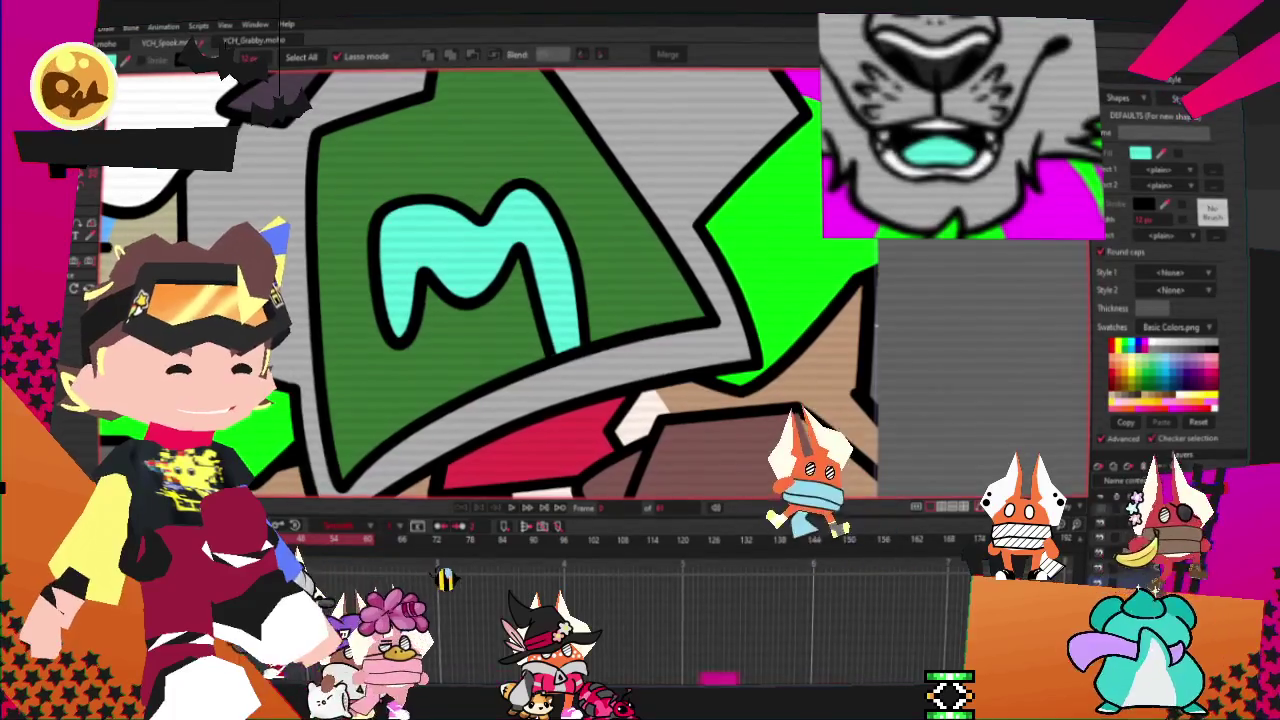
{"action": "scroll", "coordinate": [835, 485], "scroll_direction": "up", "scroll_amount": 2}
{"action": "scroll", "coordinate": [835, 485], "scroll_direction": "down", "scroll_amount": 3}
{"action": "key", "text": "Delete"}
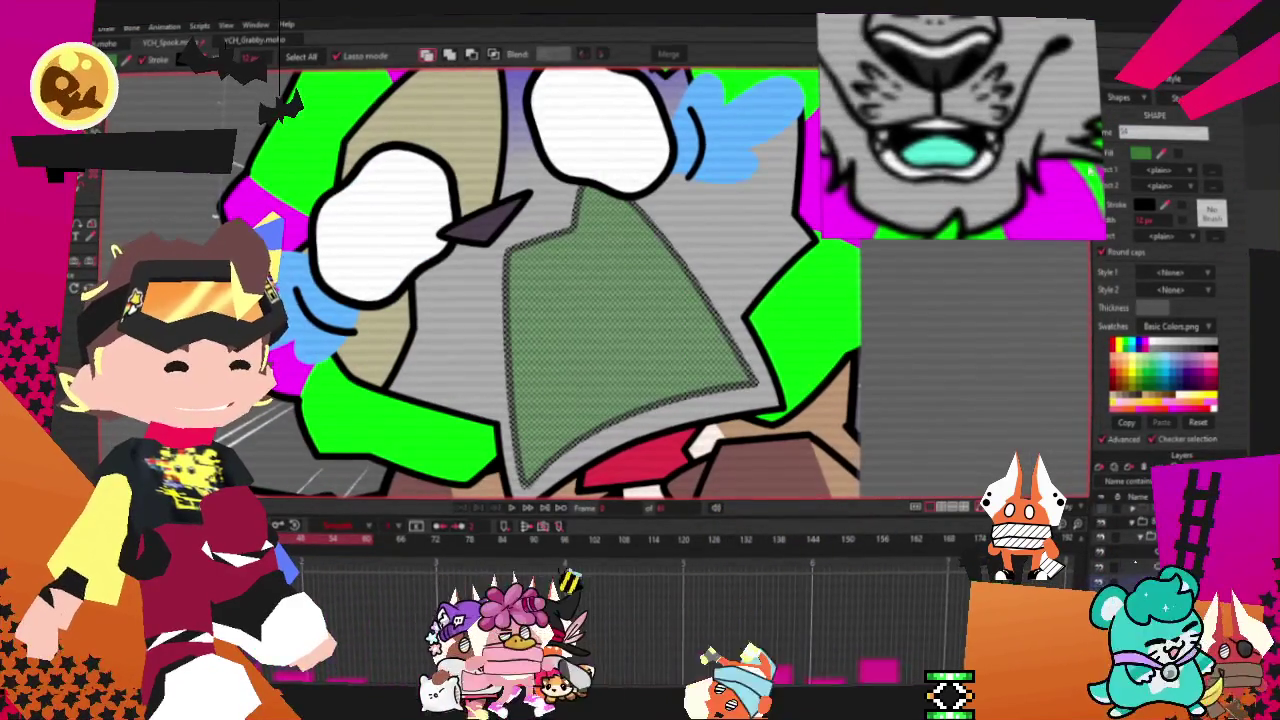
{"action": "left_click", "coordinate": [1141, 153]}
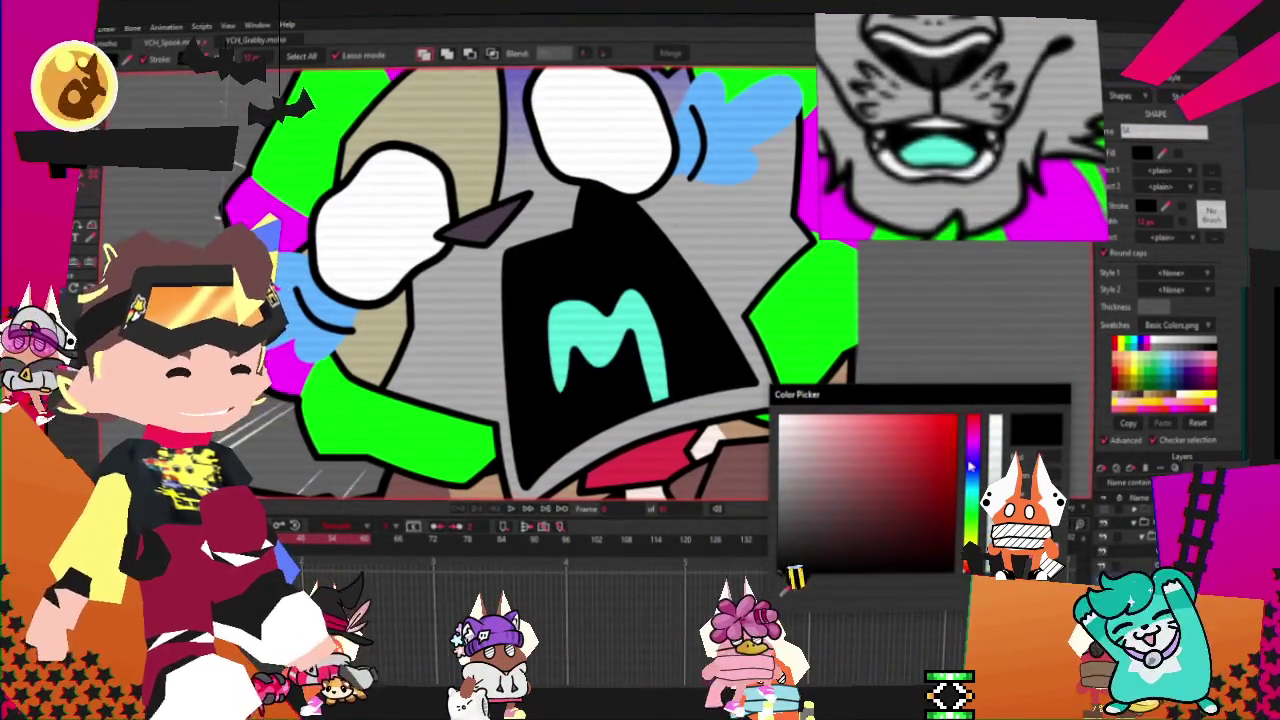
Step: Mix a muted, greyish navy blue for the shirt fill and close the Color Picker
{"action": "left_click", "coordinate": [972, 455]}
{"action": "left_click", "coordinate": [890, 527]}
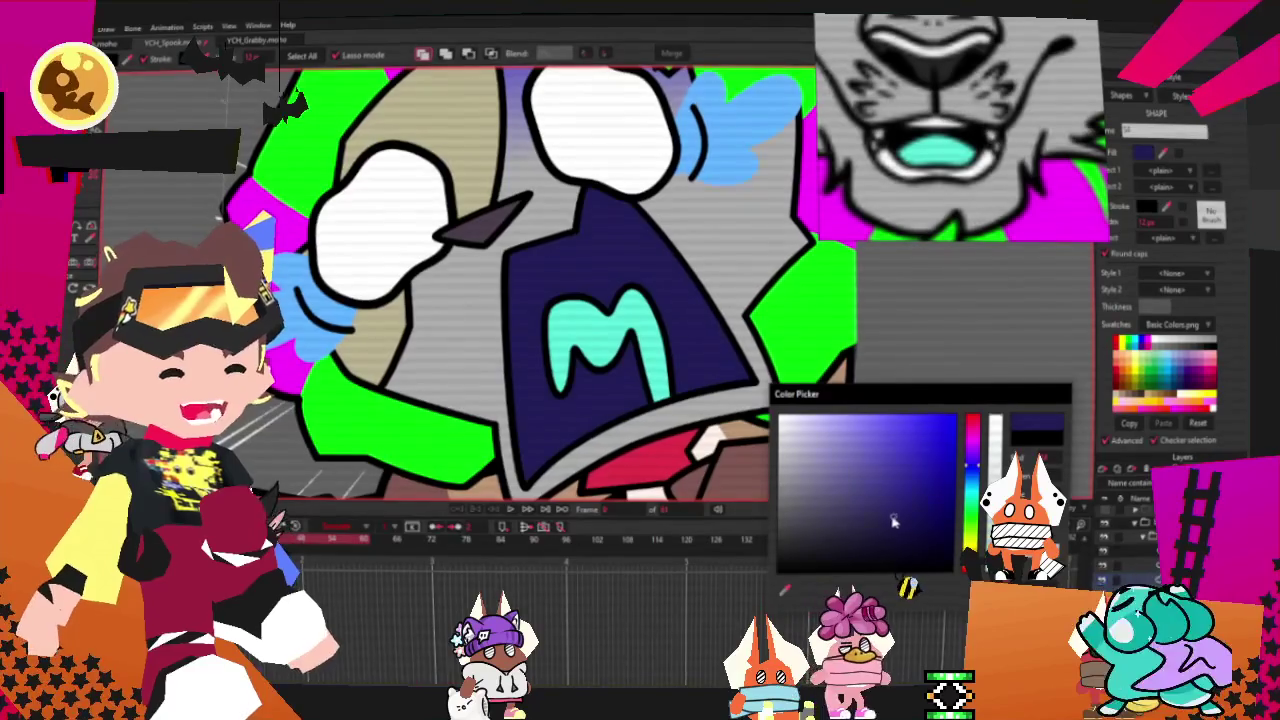
{"action": "left_click_drag", "start_coordinate": [872, 540], "coordinate": [837, 537]}
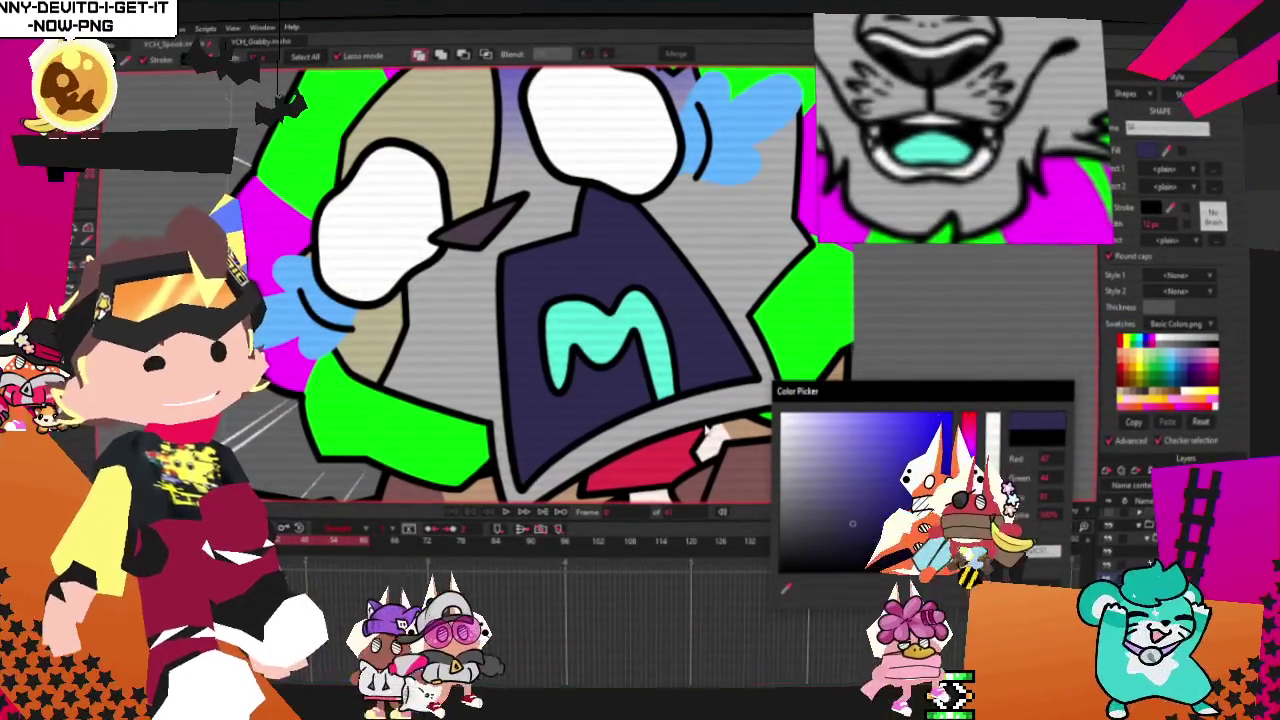
{"action": "left_click_drag", "start_coordinate": [852, 523], "coordinate": [862, 498]}
{"action": "left_click_drag", "start_coordinate": [965, 500], "coordinate": [966, 480]}
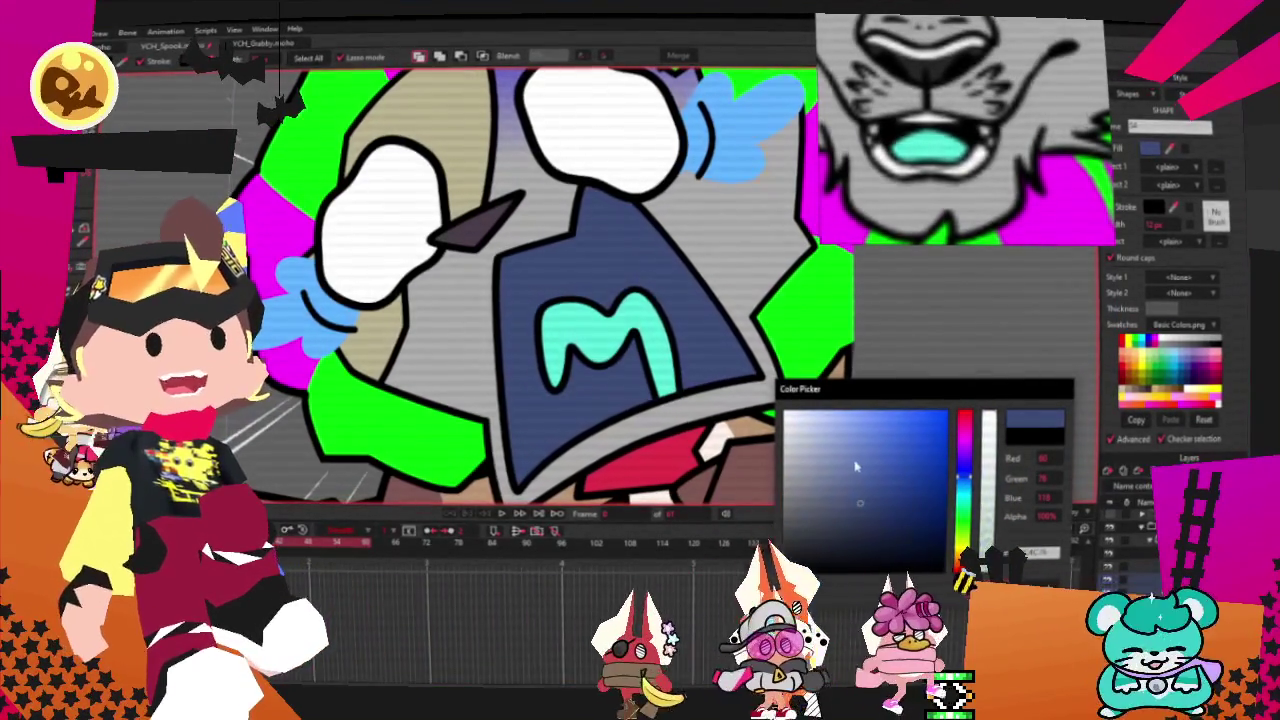
{"action": "left_click", "coordinate": [851, 515]}
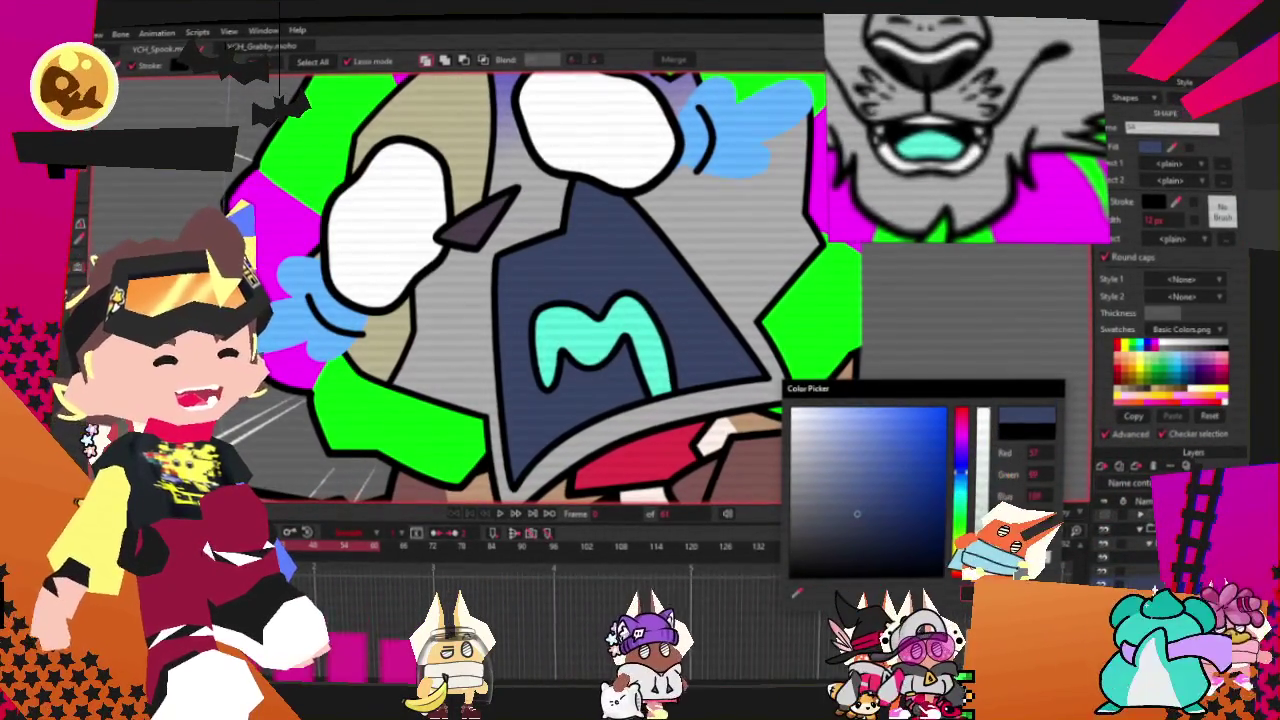
{"action": "key", "text": "Escape"}
{"action": "scroll", "coordinate": [760, 345], "scroll_direction": "down", "scroll_amount": 3}
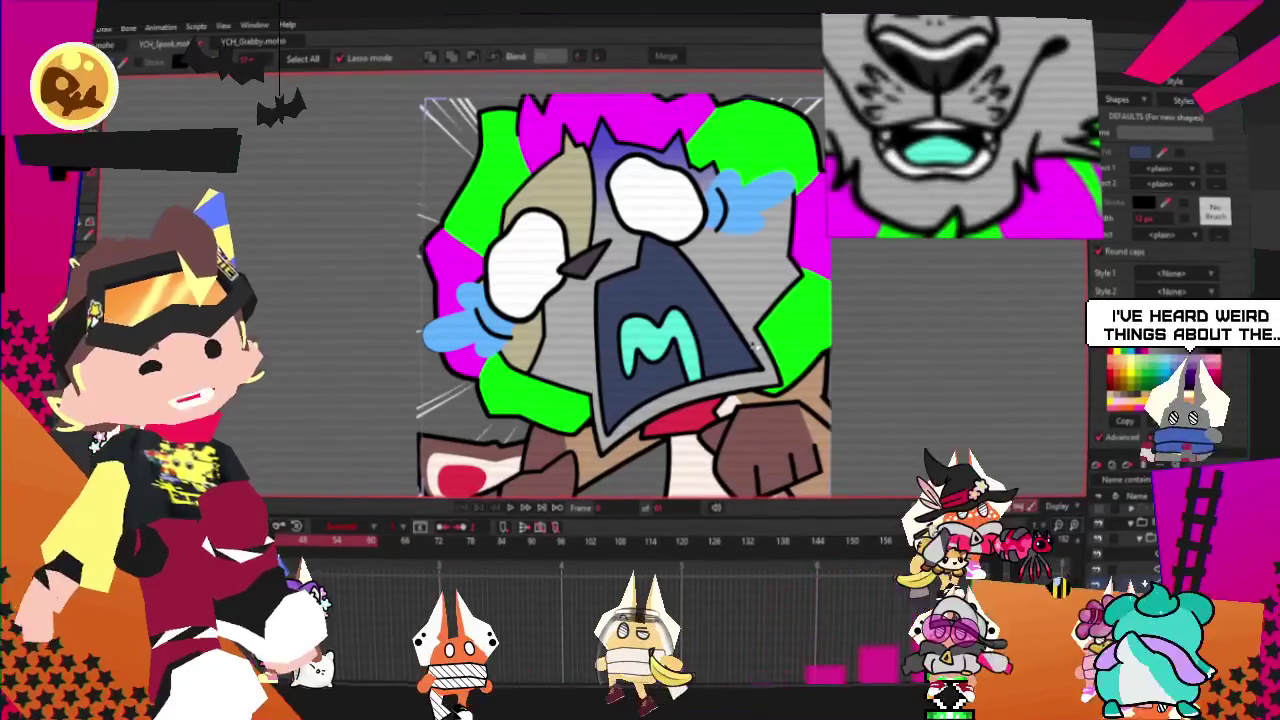
{"action": "scroll", "coordinate": [752, 341], "scroll_direction": "down", "scroll_amount": 1}
{"action": "scroll", "coordinate": [752, 340], "scroll_direction": "down", "scroll_amount": 2}
{"action": "scroll", "coordinate": [752, 340], "scroll_direction": "up", "scroll_amount": 3}
{"action": "scroll", "coordinate": [740, 345], "scroll_direction": "up", "scroll_amount": 2}
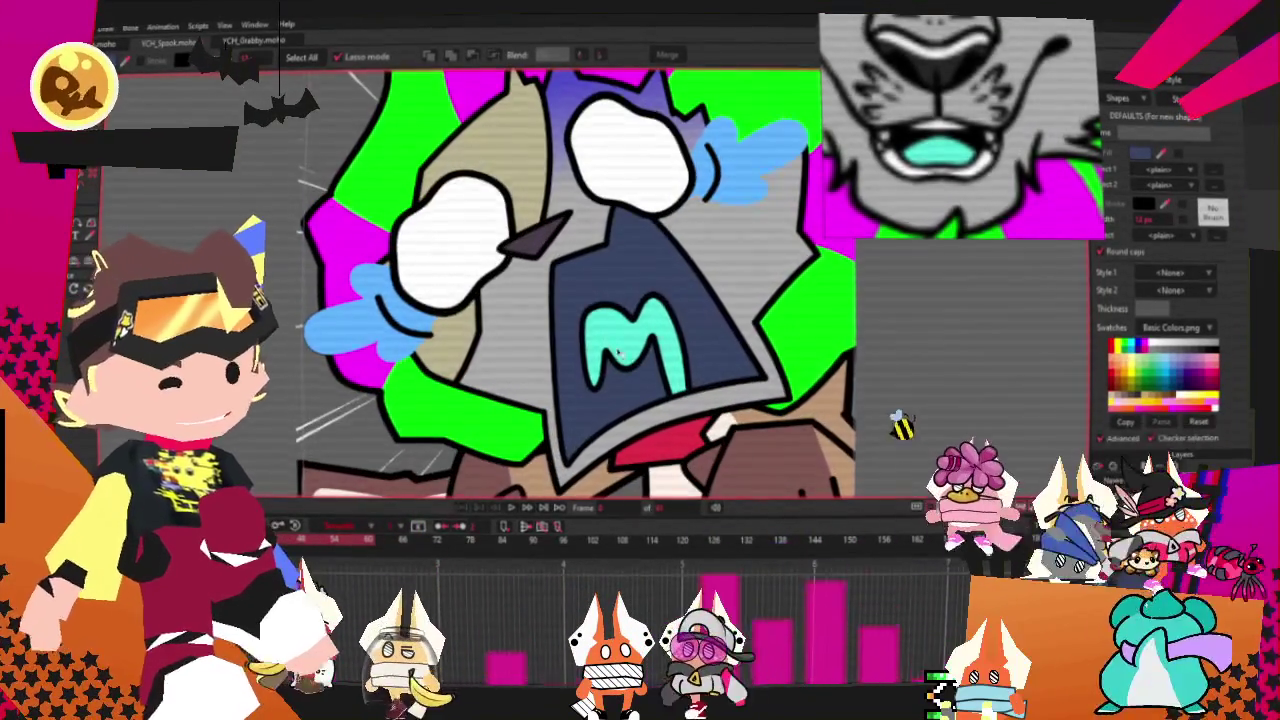
{"action": "scroll", "coordinate": [638, 360], "scroll_direction": "down", "scroll_amount": 4}
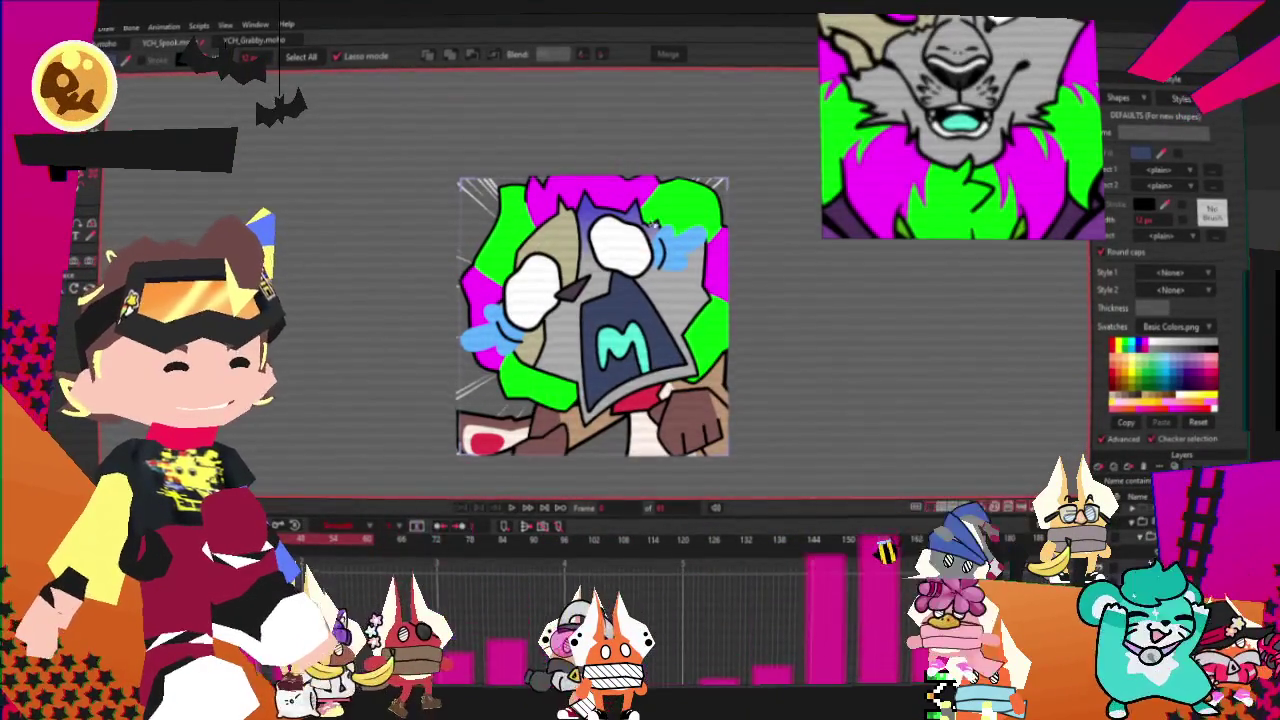
{"action": "scroll", "coordinate": [700, 220], "scroll_direction": "up", "scroll_amount": 3}
{"action": "scroll", "coordinate": [614, 198], "scroll_direction": "up", "scroll_amount": 4}
{"action": "scroll", "coordinate": [523, 306], "scroll_direction": "up", "scroll_amount": 2}
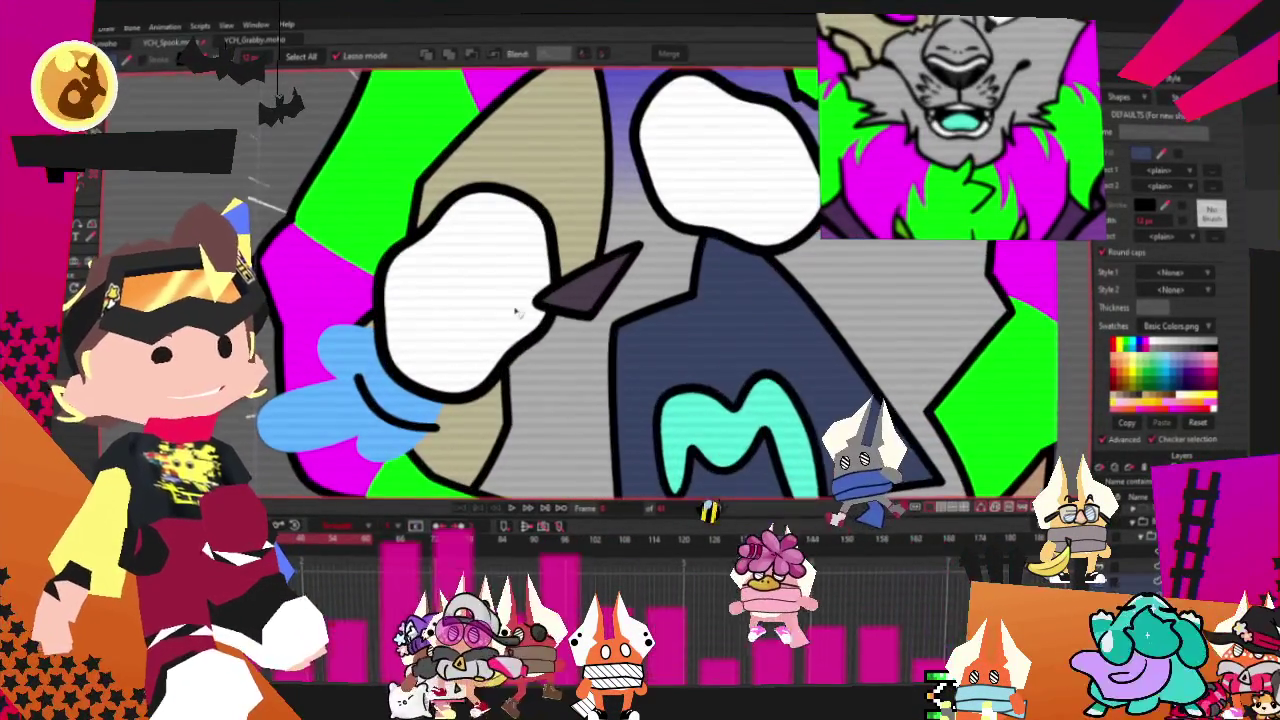
{"action": "scroll", "coordinate": [515, 312], "scroll_direction": "down", "scroll_amount": 1}
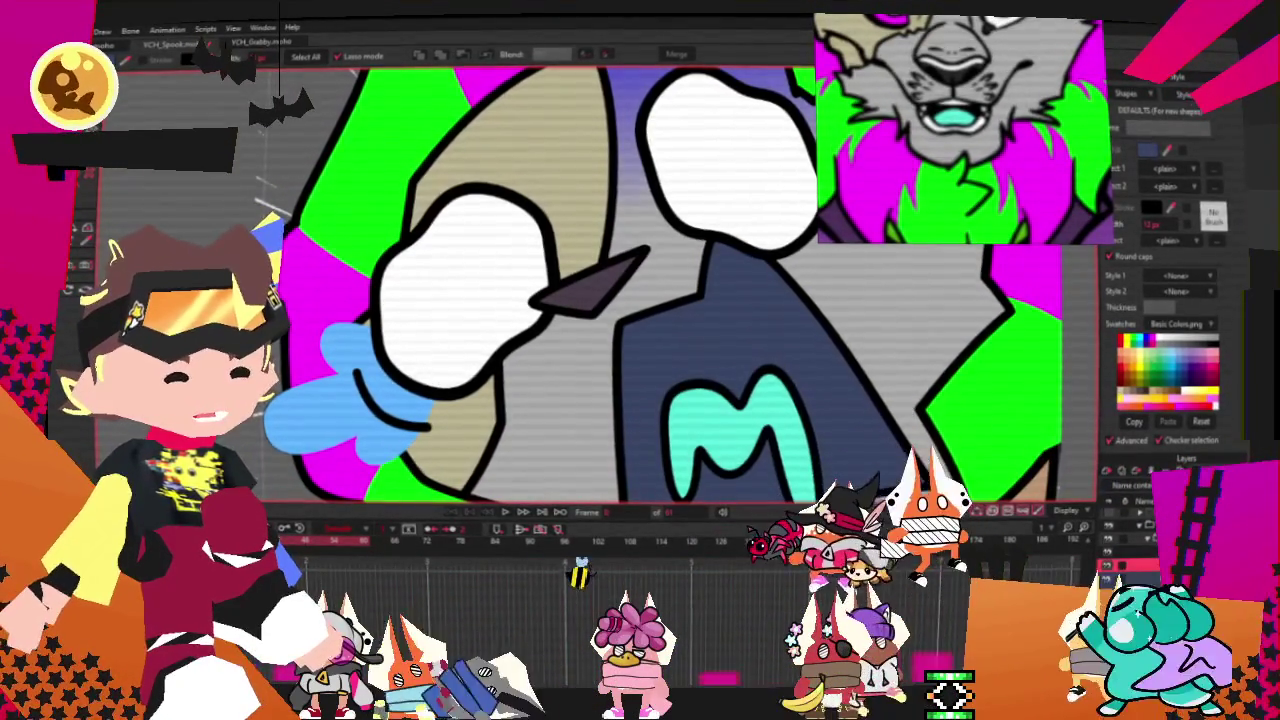
{"action": "scroll", "coordinate": [706, 277], "scroll_direction": "up", "scroll_amount": 3}
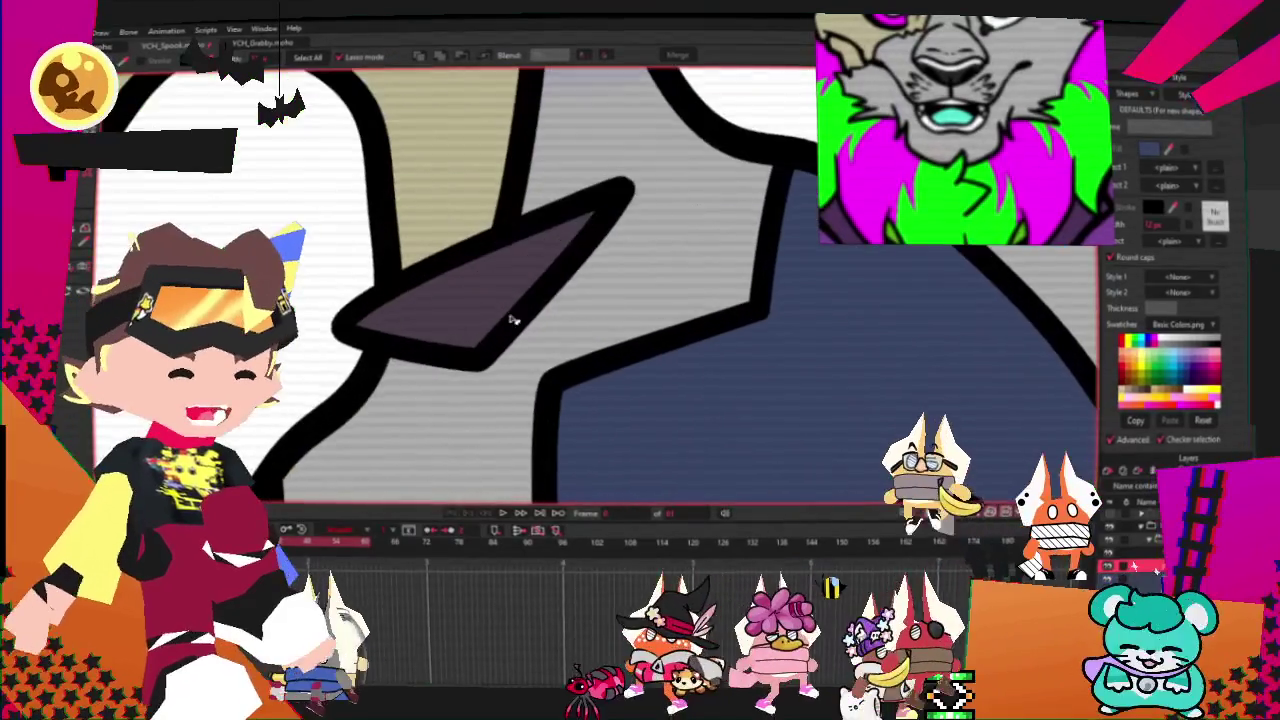
{"action": "left_click", "coordinate": [512, 320]}
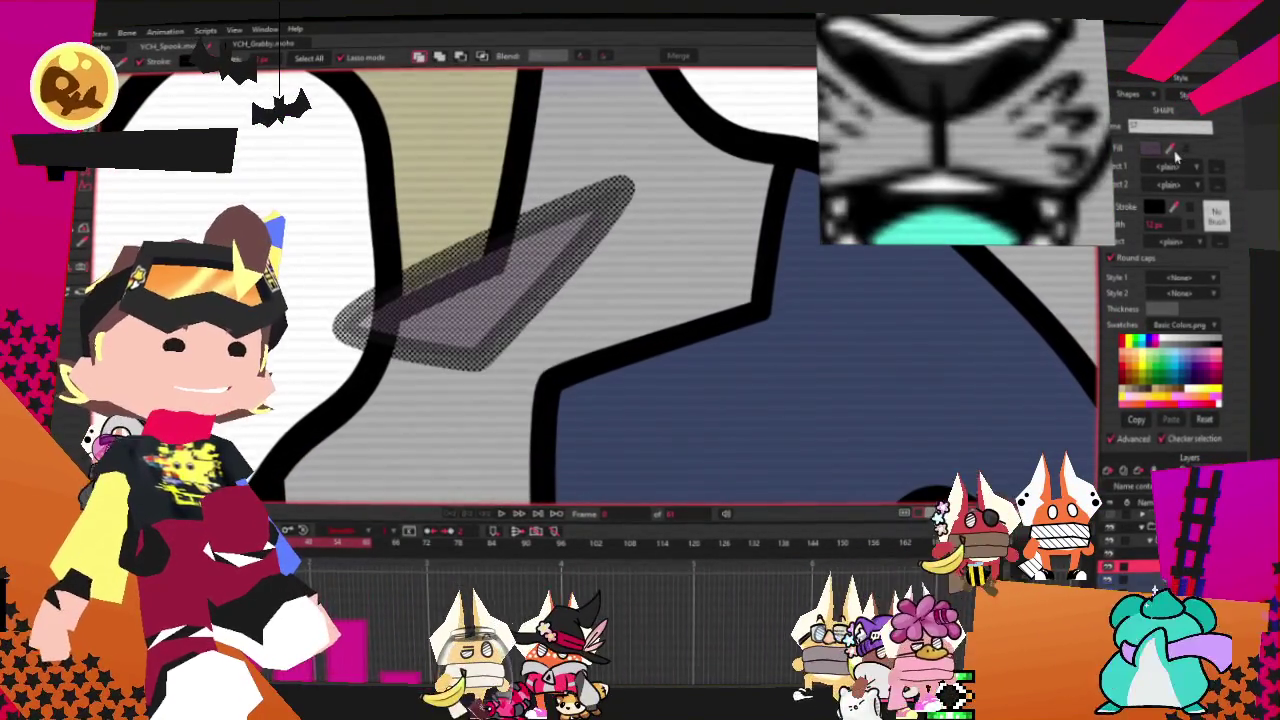
Step: With the Curvature tool, bulge the dark shape's upper edge and round its upper-right tip
{"action": "scroll", "coordinate": [648, 254], "scroll_direction": "down", "scroll_amount": 3}
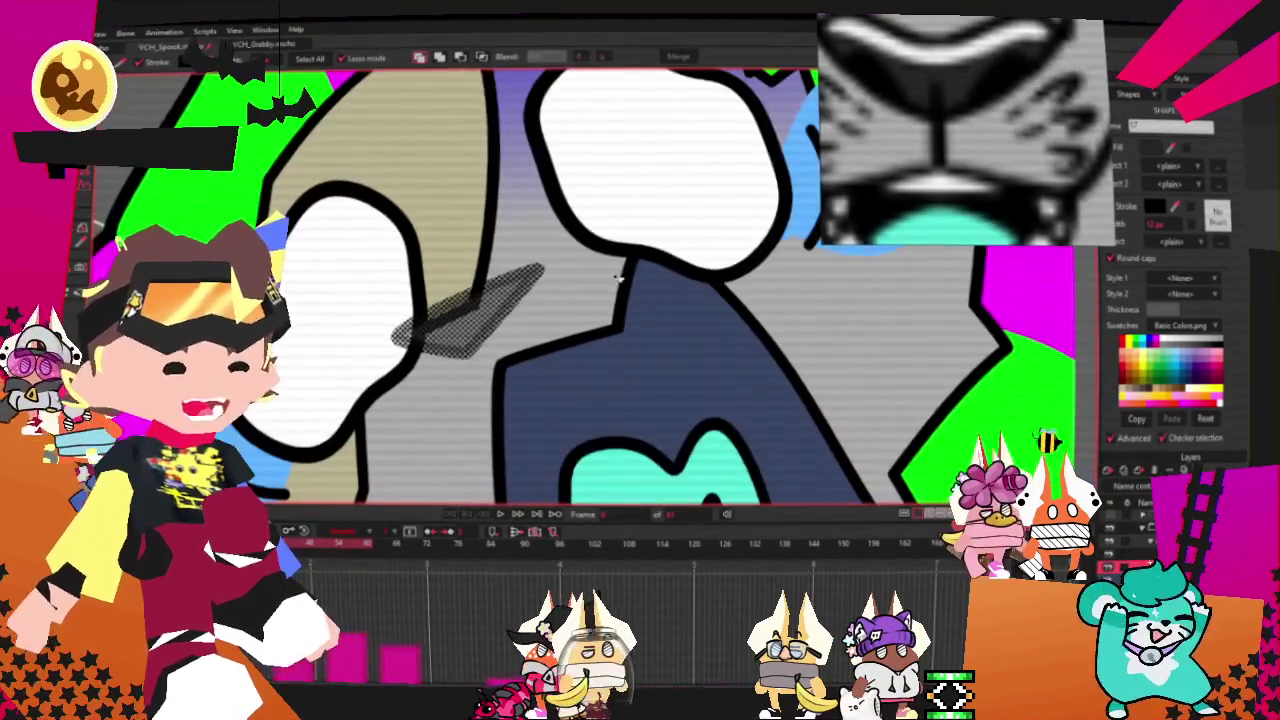
{"action": "scroll", "coordinate": [708, 418], "scroll_direction": "down", "scroll_amount": 3}
{"action": "scroll", "coordinate": [565, 287], "scroll_direction": "up", "scroll_amount": 3}
{"action": "scroll", "coordinate": [565, 287], "scroll_direction": "up", "scroll_amount": 3}
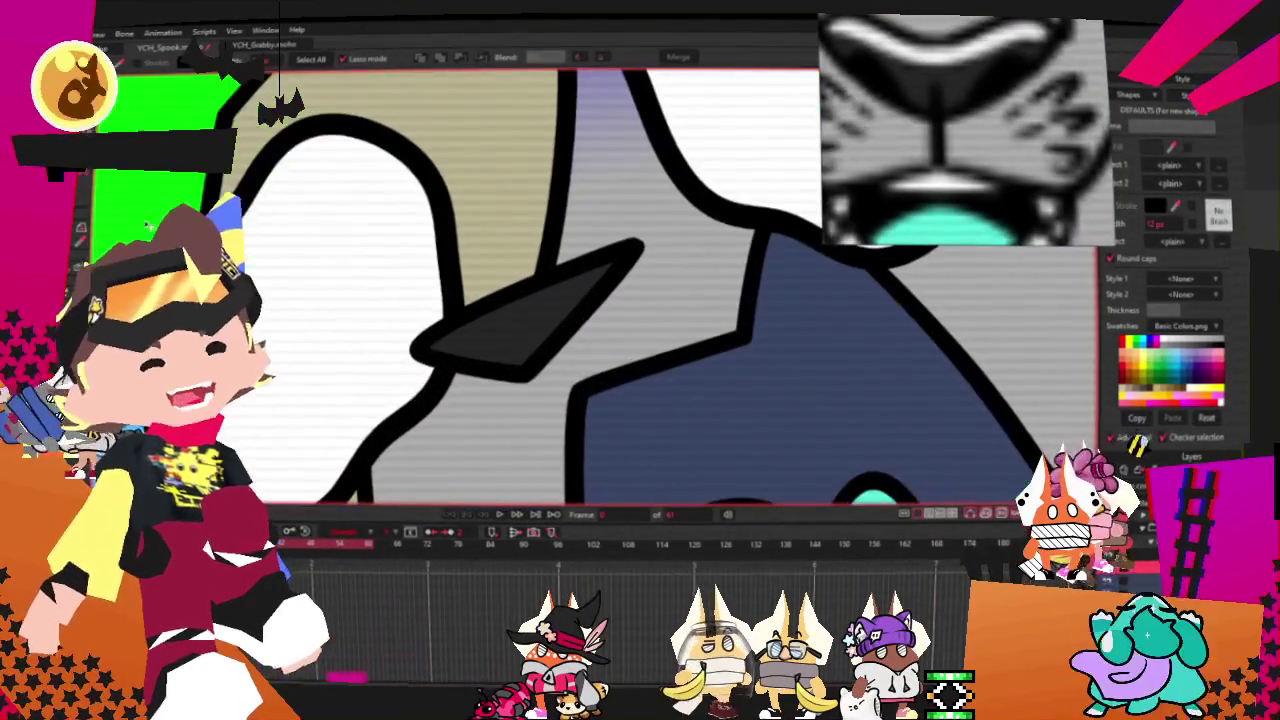
{"action": "scroll", "coordinate": [512, 297], "scroll_direction": "up", "scroll_amount": 2}
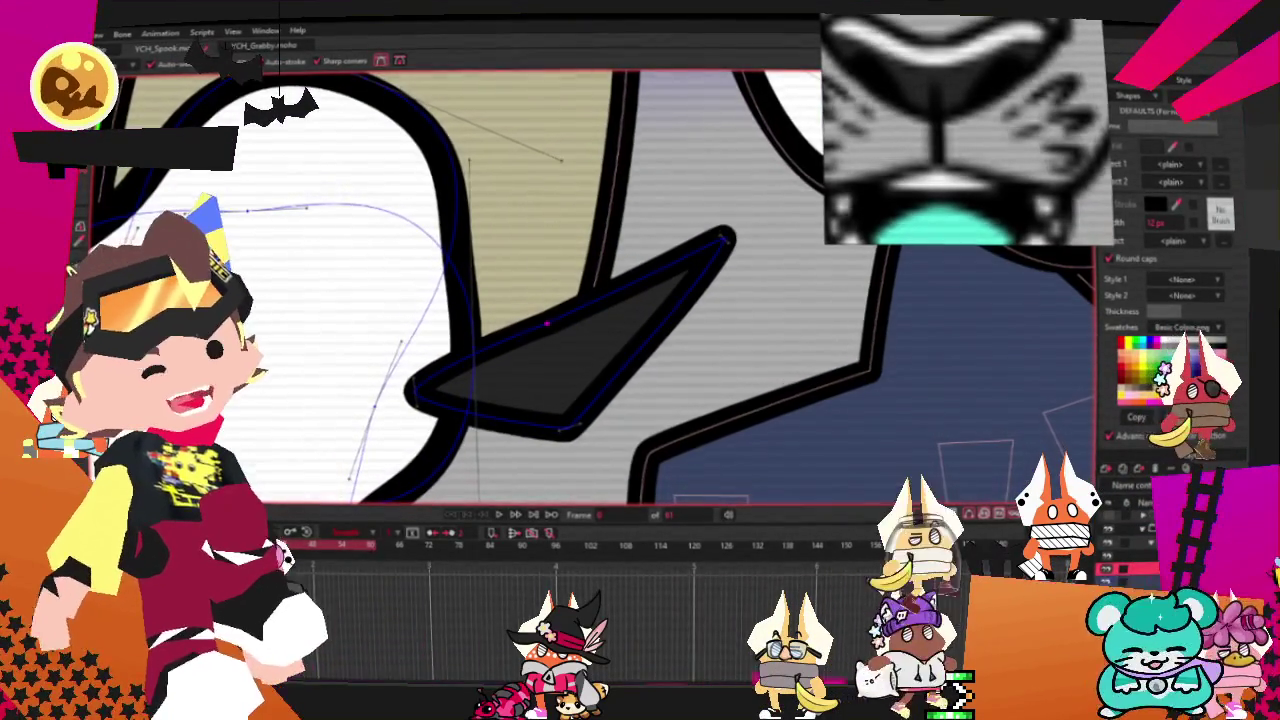
{"action": "key", "text": "c"}
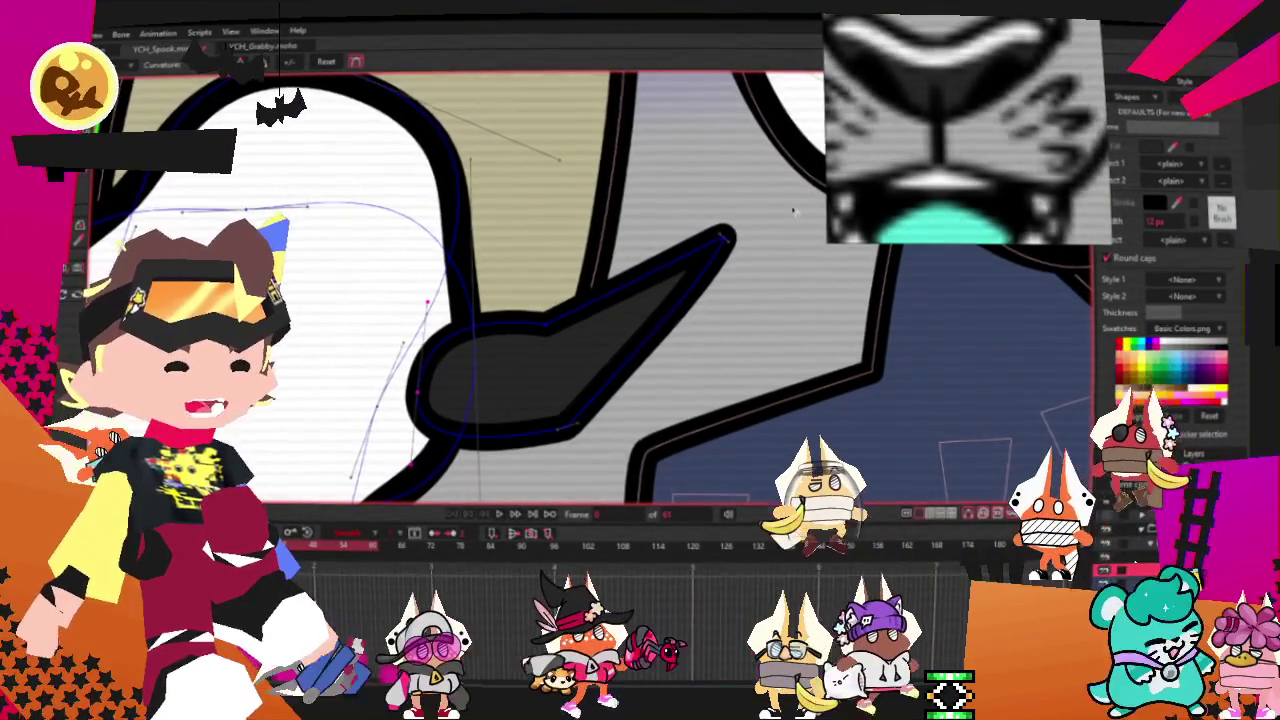
{"action": "left_click_drag", "start_coordinate": [701, 229], "coordinate": [588, 181]}
{"action": "mouse_move", "coordinate": [738, 242]}
{"action": "left_mouse_down"}
{"action": "mouse_move", "coordinate": [762, 312]}
{"action": "mouse_move", "coordinate": [775, 288]}
{"action": "left_mouse_up"}
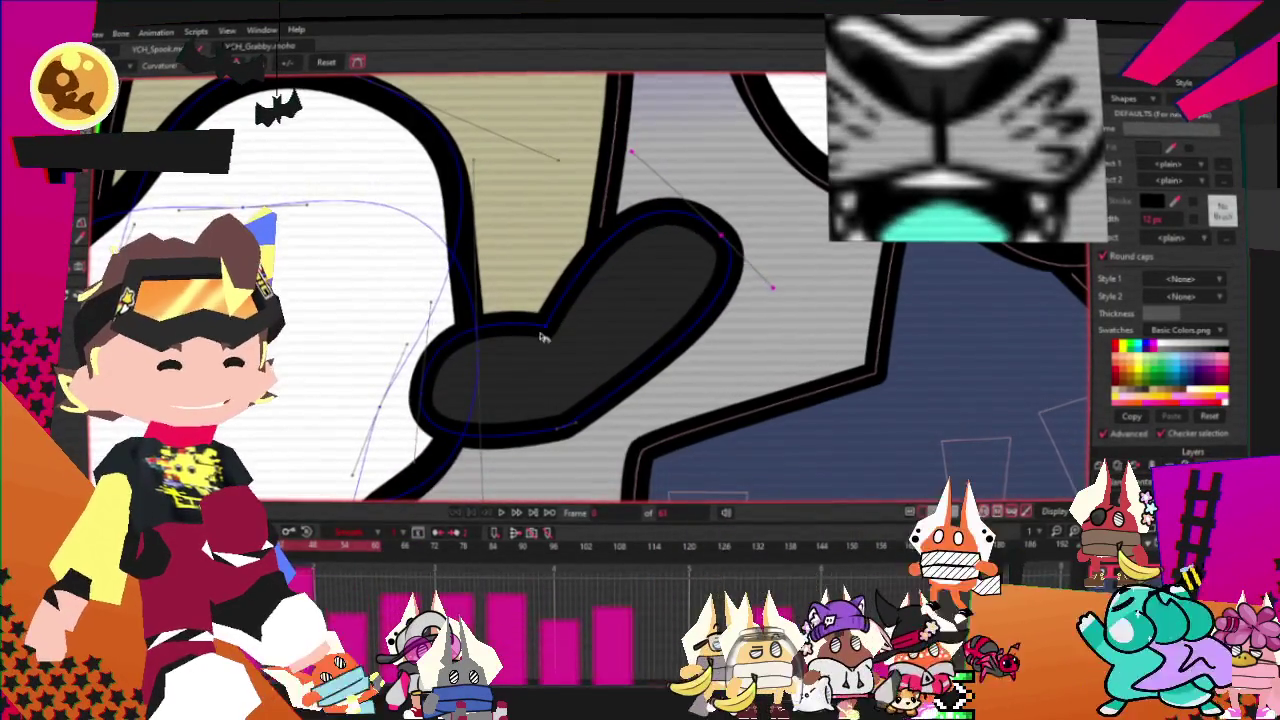
Step: Using Transform Points, pull the dark shape's upper-right lobe up and to the left
{"action": "left_click", "coordinate": [542, 330]}
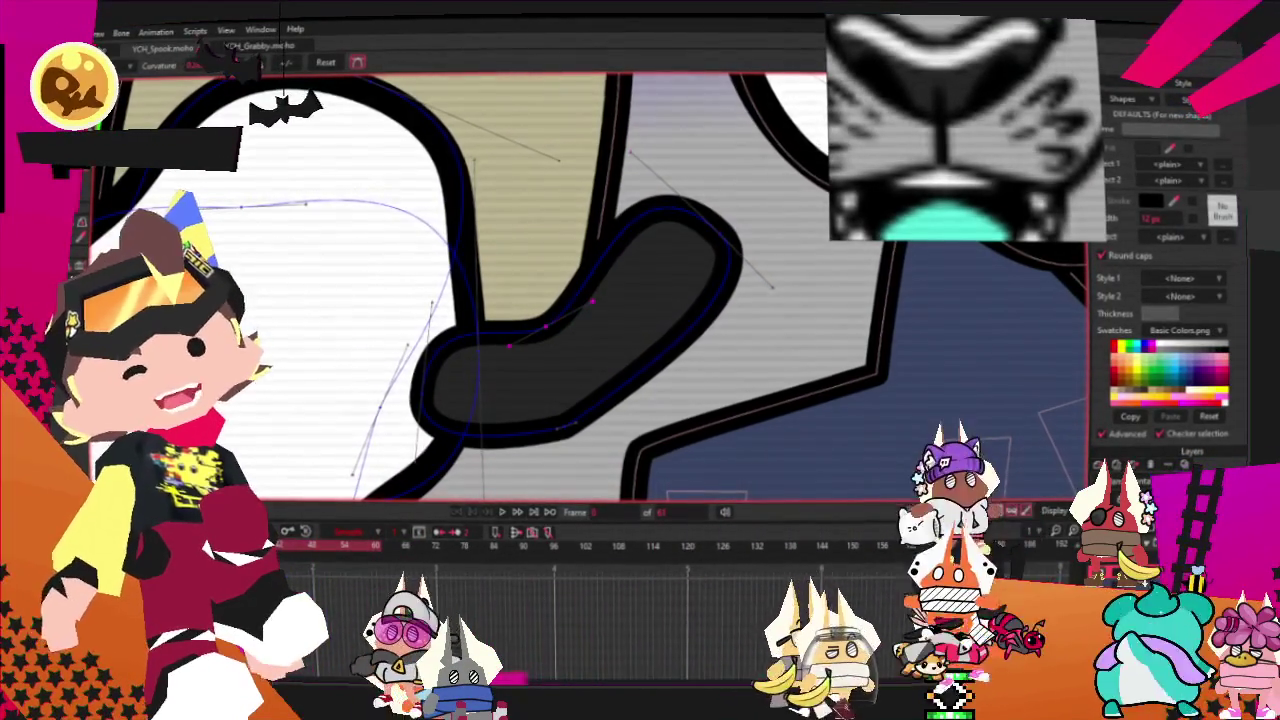
{"action": "key", "text": "t"}
{"action": "left_click", "coordinate": [560, 430]}
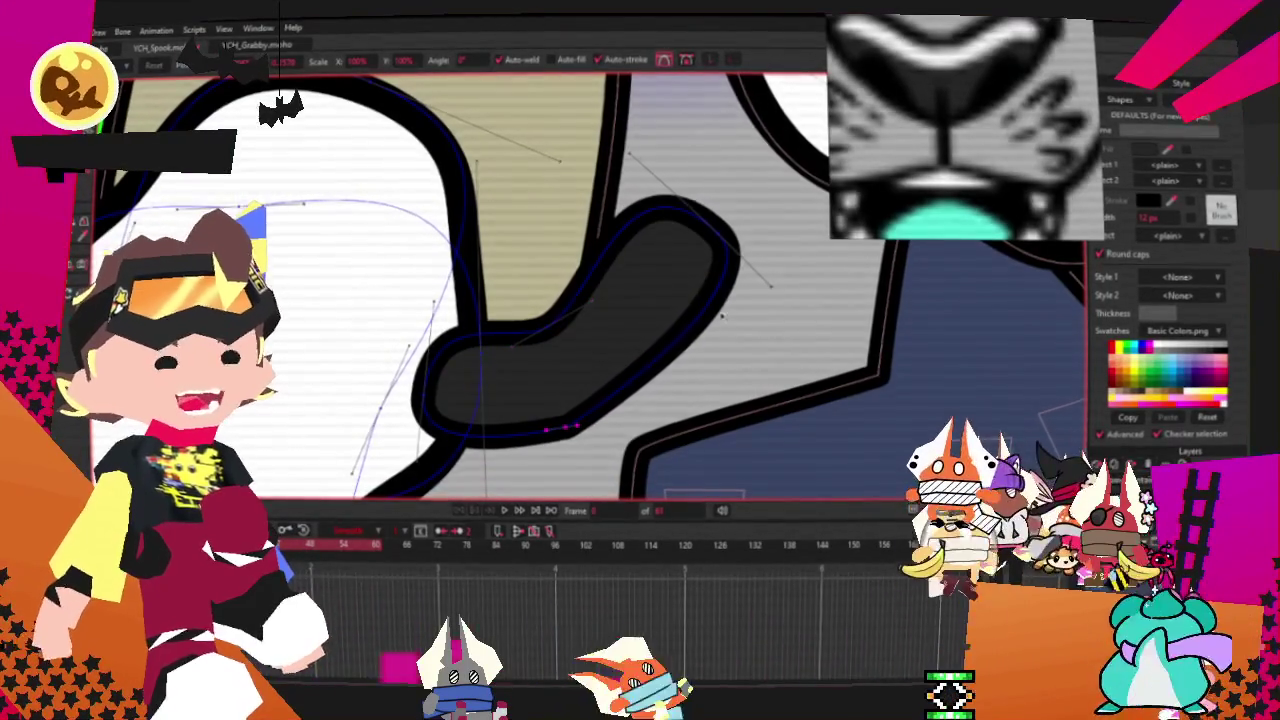
{"action": "left_click_drag", "start_coordinate": [720, 240], "coordinate": [674, 220]}
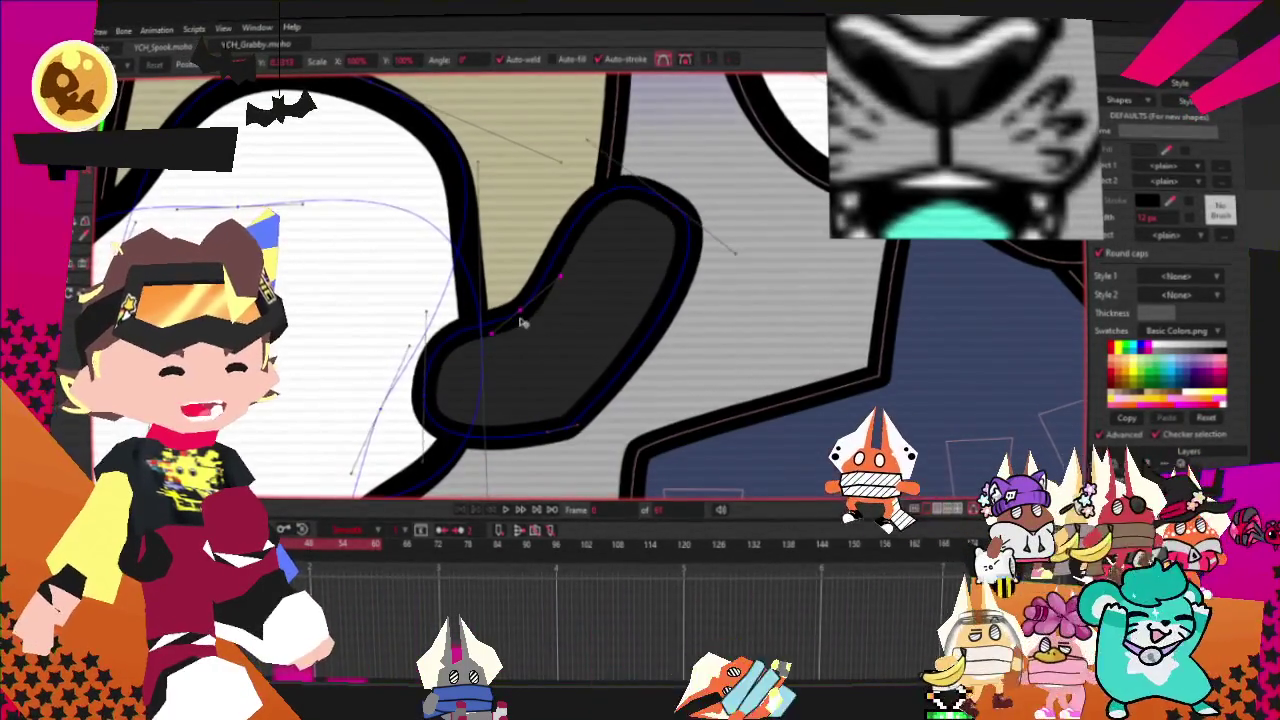
{"action": "left_click", "coordinate": [680, 238]}
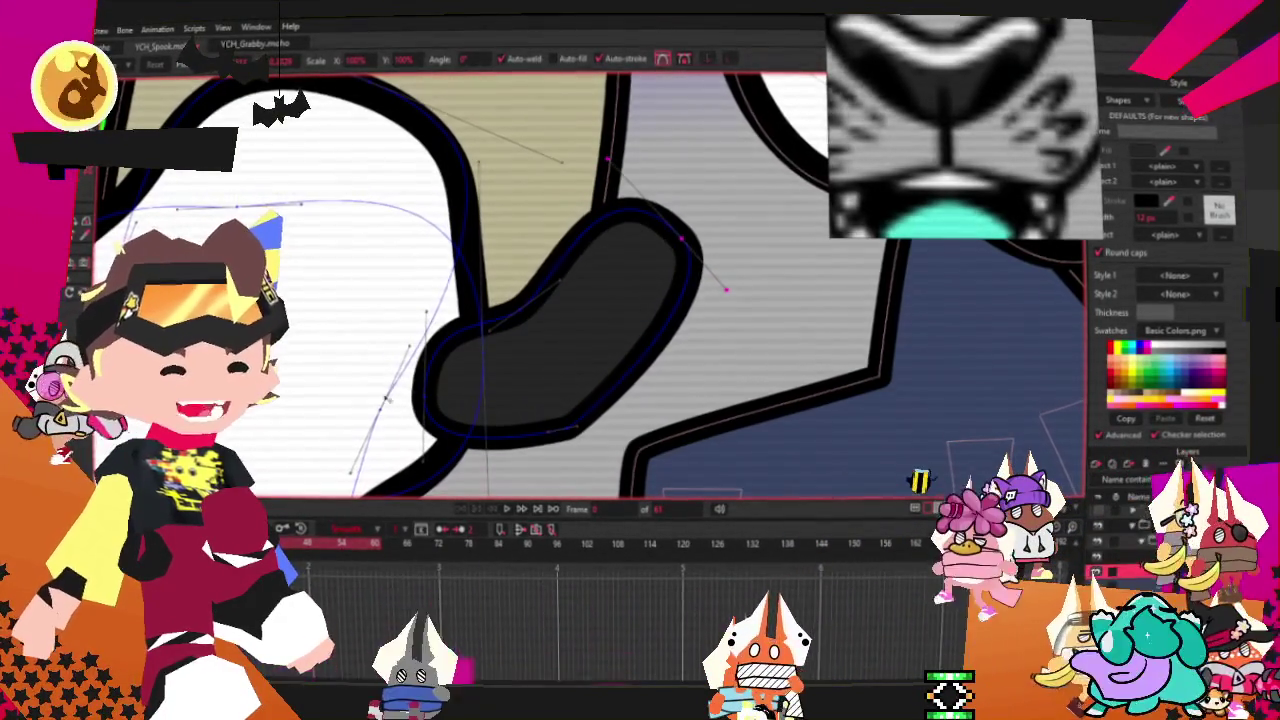
{"action": "left_click", "coordinate": [434, 383]}
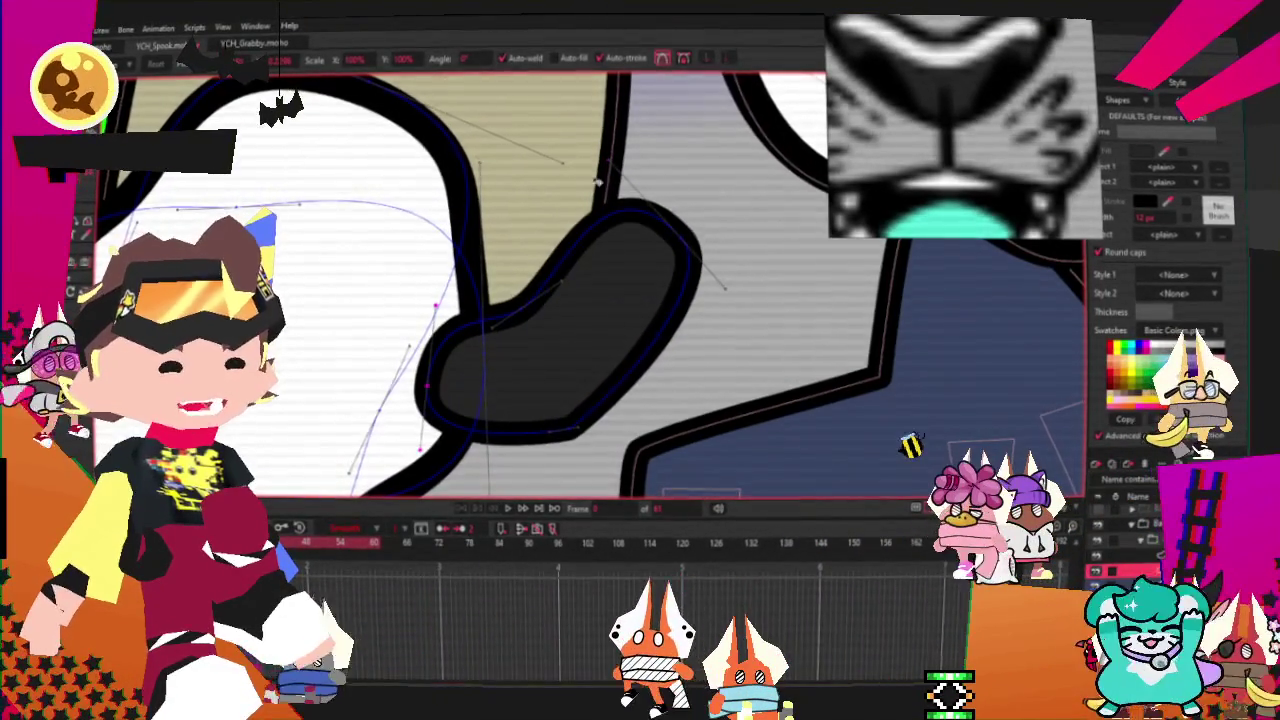
Step: Pull the dark shape's top edge down and select points along its lower-left edge
{"action": "scroll", "coordinate": [603, 157], "scroll_direction": "down", "scroll_amount": 3}
{"action": "scroll", "coordinate": [603, 160], "scroll_direction": "down", "scroll_amount": 2}
{"action": "scroll", "coordinate": [600, 185], "scroll_direction": "down", "scroll_amount": 2}
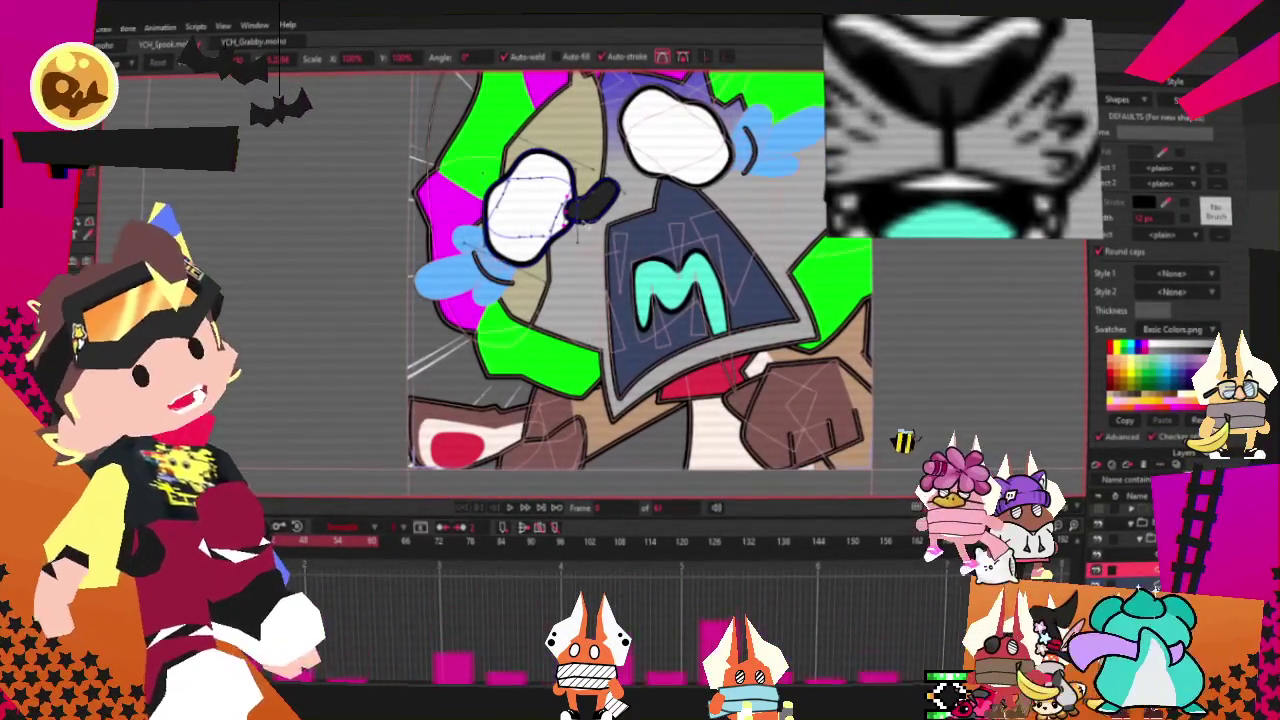
{"action": "scroll", "coordinate": [677, 153], "scroll_direction": "down", "scroll_amount": 2}
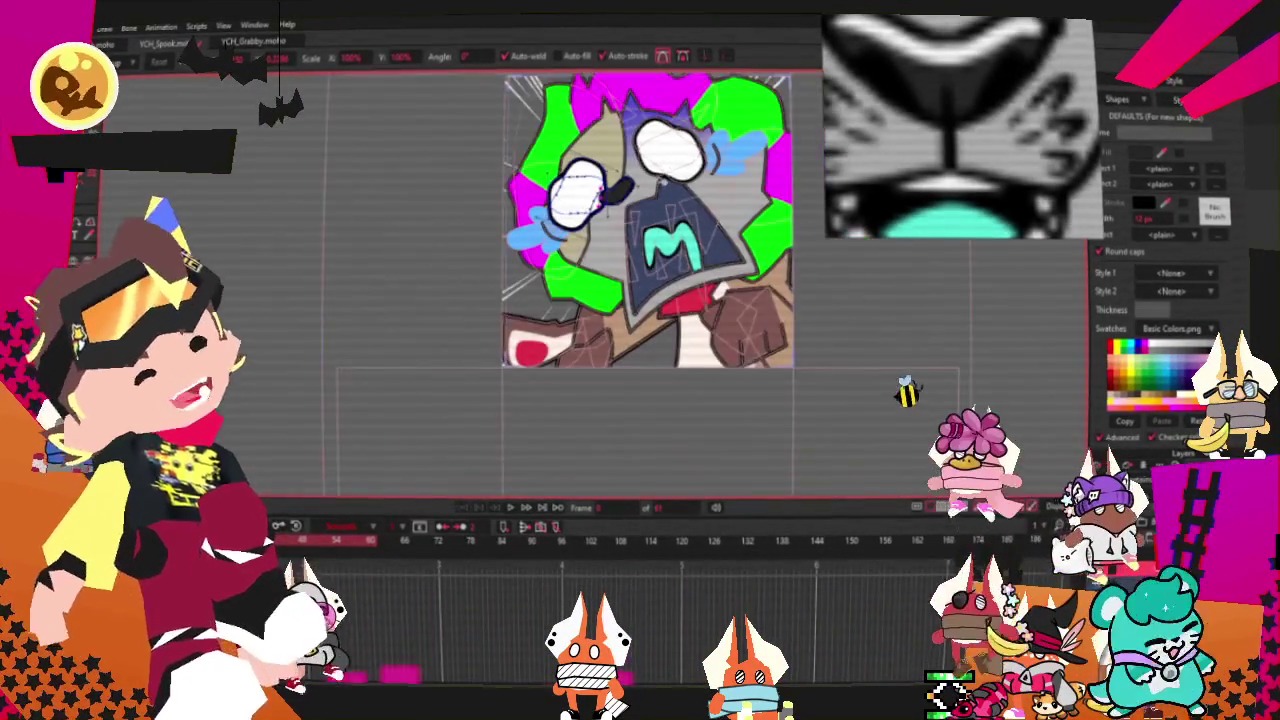
{"action": "scroll", "coordinate": [613, 190], "scroll_direction": "up", "scroll_amount": 3}
{"action": "scroll", "coordinate": [640, 215], "scroll_direction": "up", "scroll_amount": 2}
{"action": "scroll", "coordinate": [608, 277], "scroll_direction": "up", "scroll_amount": 1}
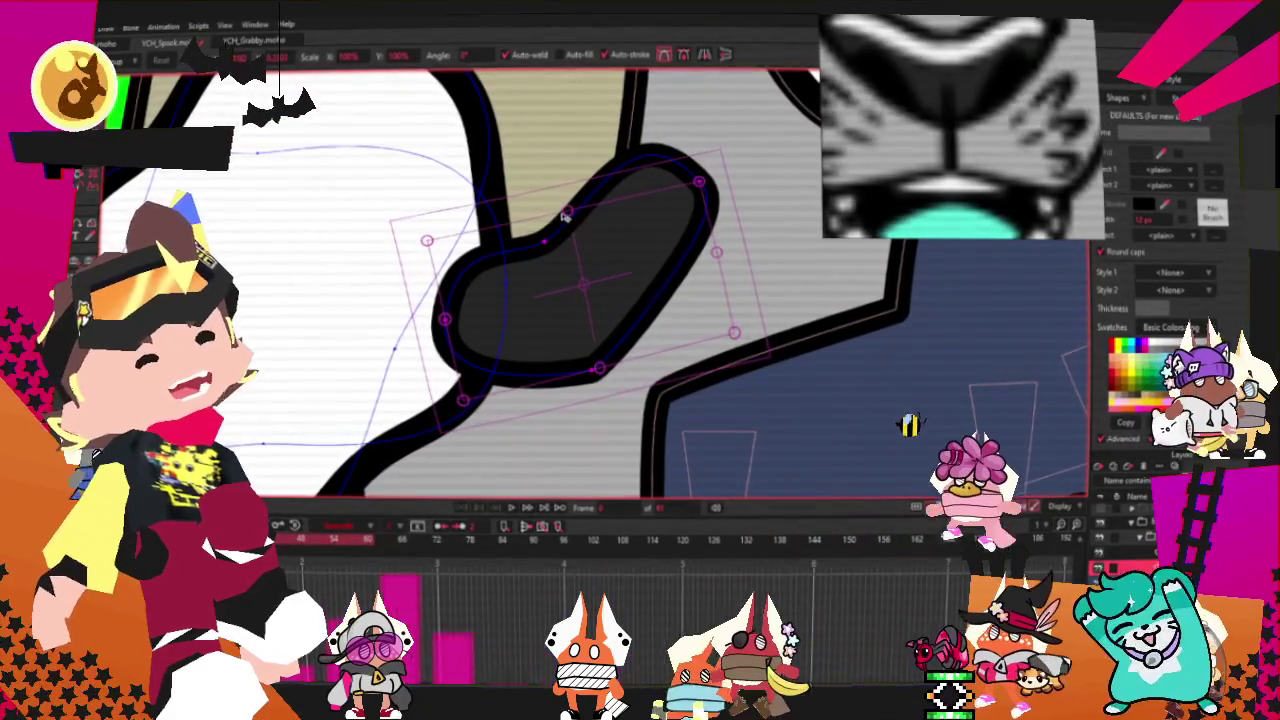
{"action": "left_click_drag", "start_coordinate": [567, 213], "coordinate": [593, 260]}
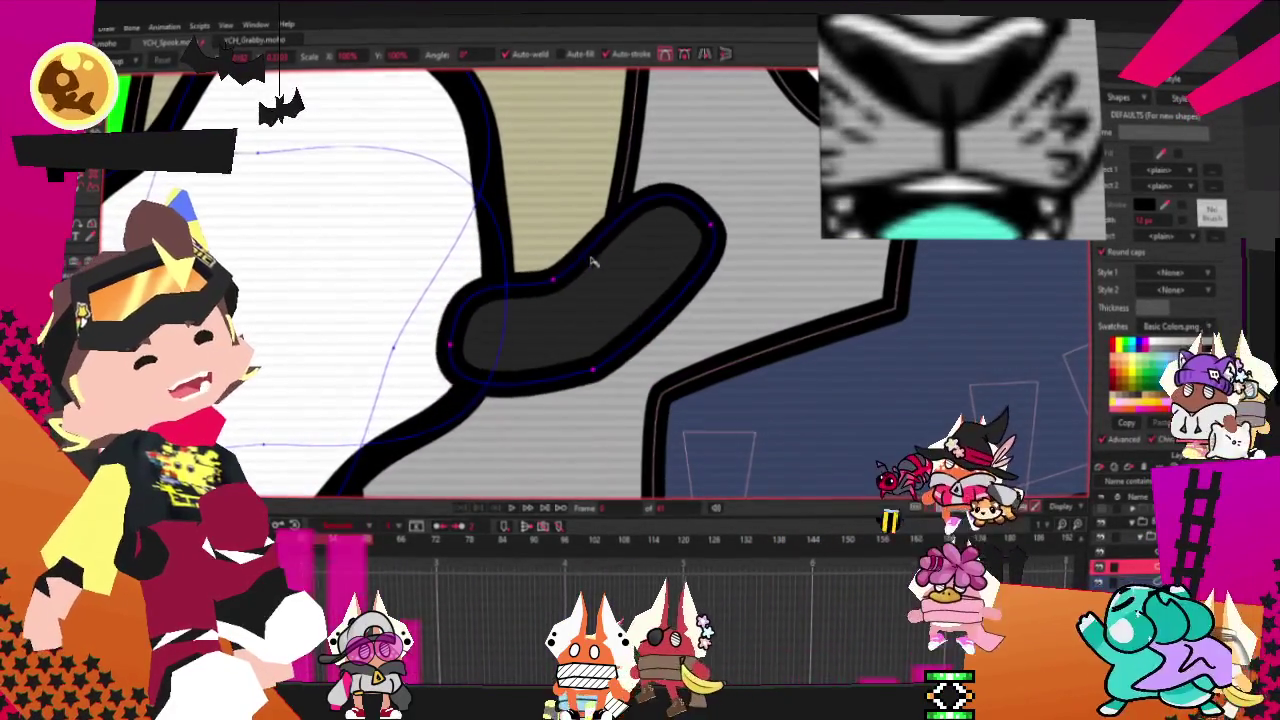
{"action": "left_click", "coordinate": [594, 255]}
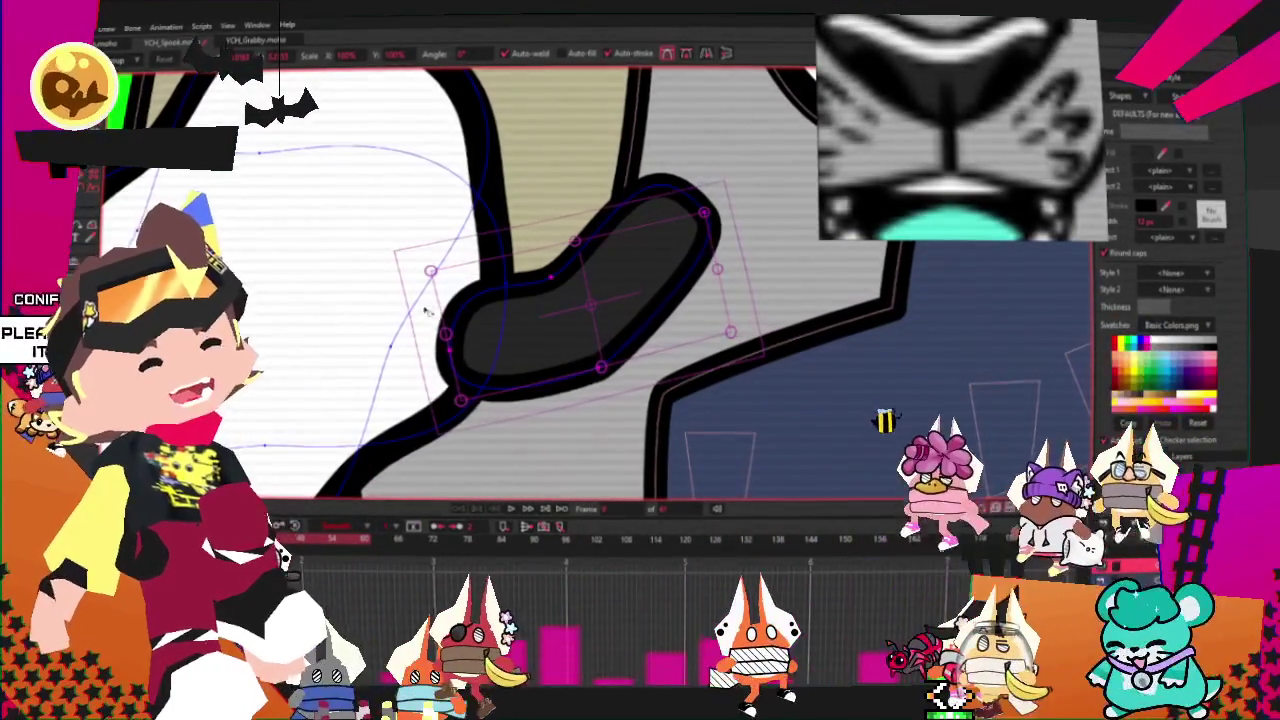
{"action": "left_click", "coordinate": [449, 355]}
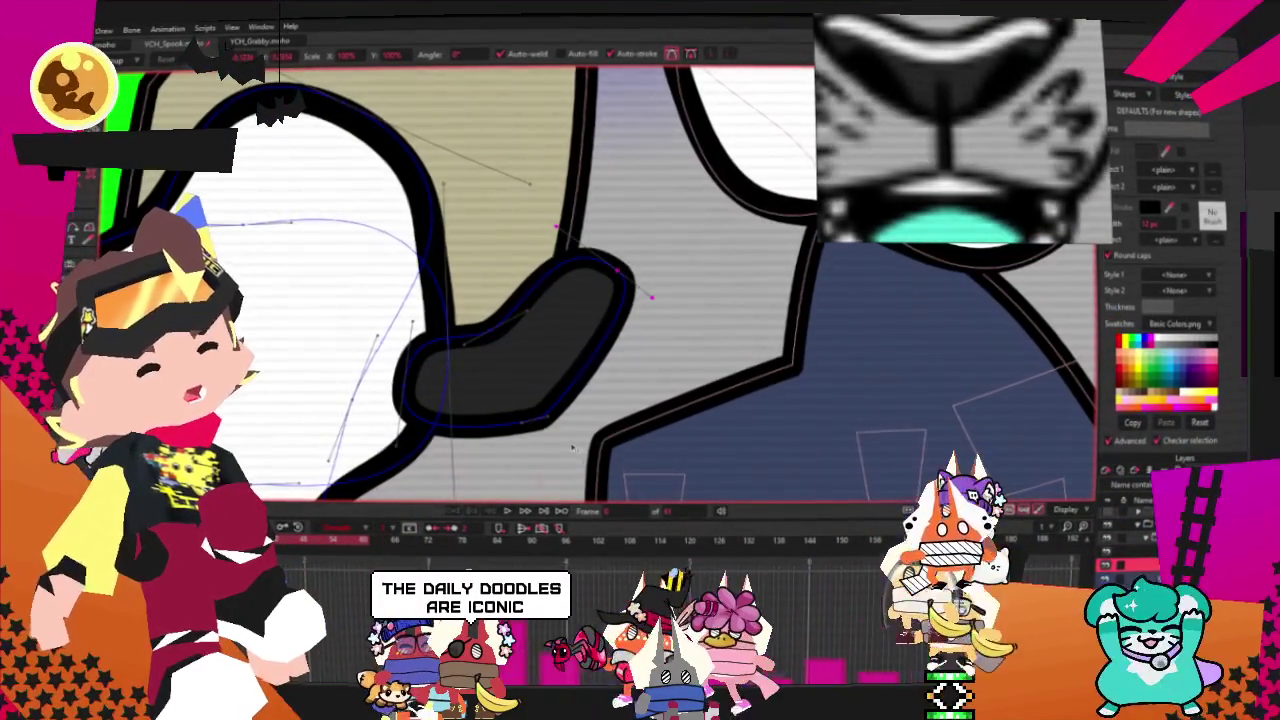
{"action": "scroll", "coordinate": [558, 285], "scroll_direction": "down", "scroll_amount": 5}
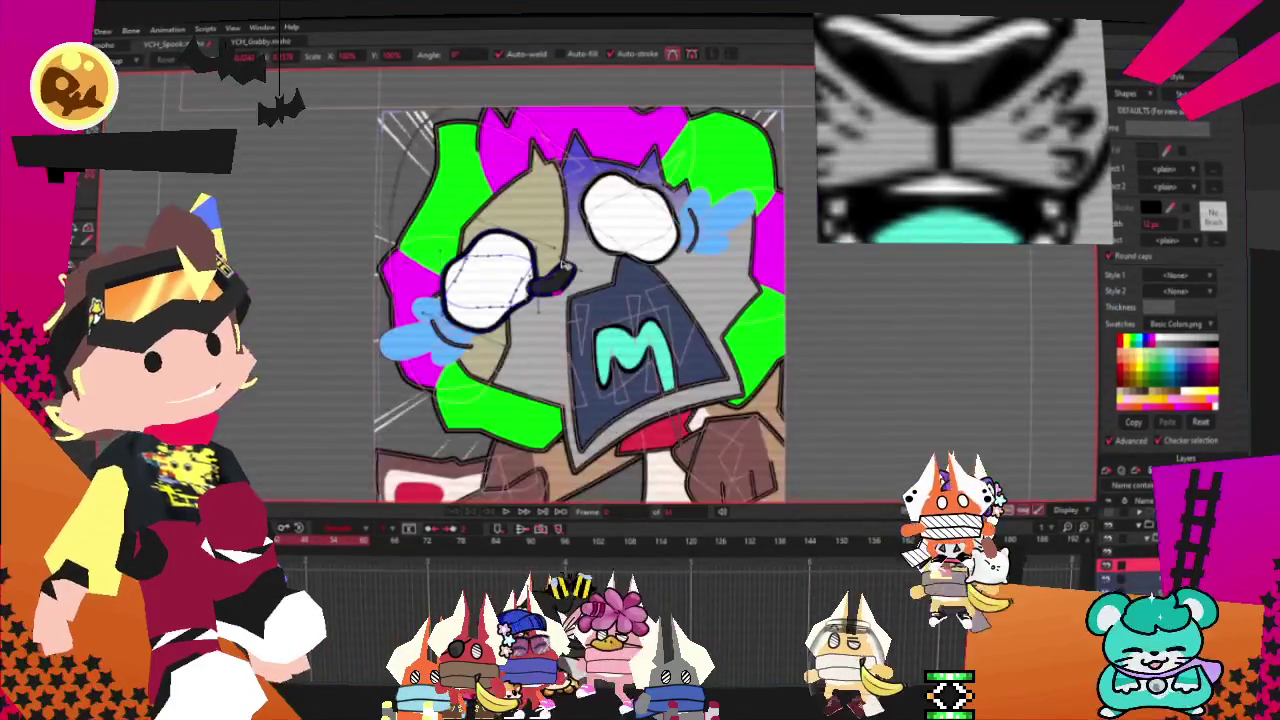
{"action": "scroll", "coordinate": [558, 285], "scroll_direction": "down", "scroll_amount": 2}
{"action": "scroll", "coordinate": [560, 280], "scroll_direction": "up", "scroll_amount": 3}
{"action": "scroll", "coordinate": [565, 270], "scroll_direction": "up", "scroll_amount": 4}
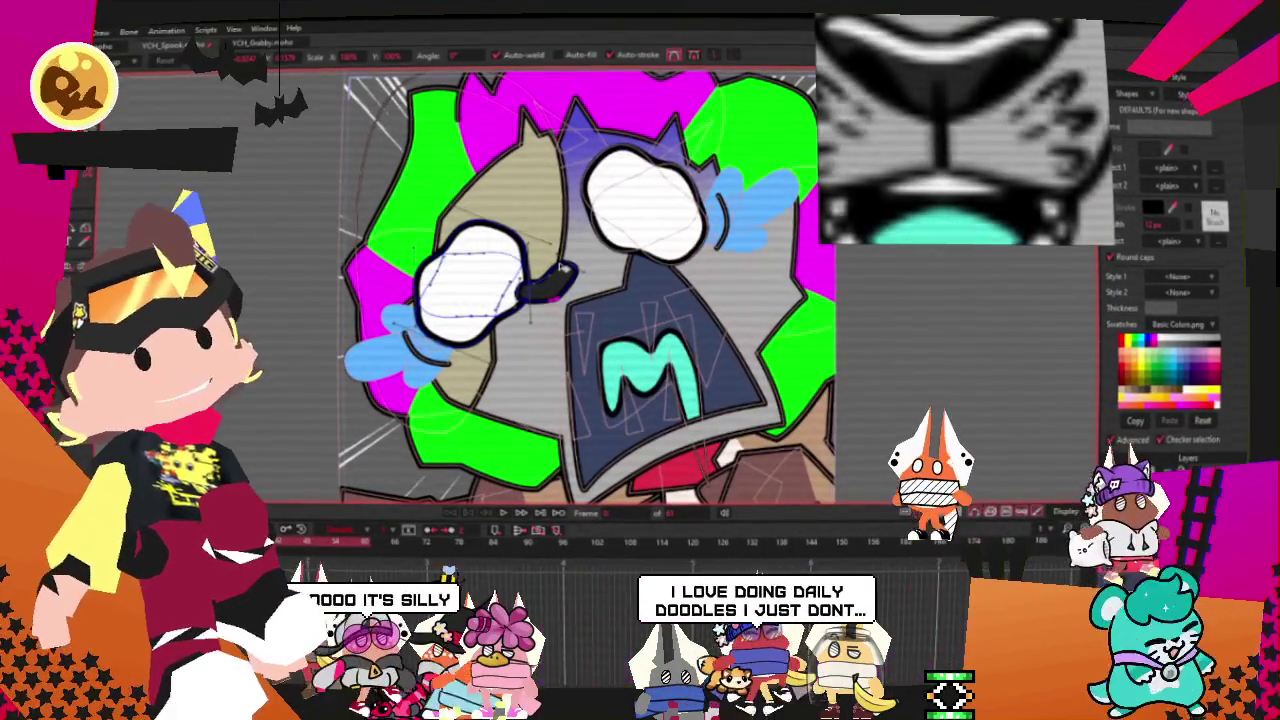
{"action": "scroll", "coordinate": [560, 267], "scroll_direction": "down", "scroll_amount": 5}
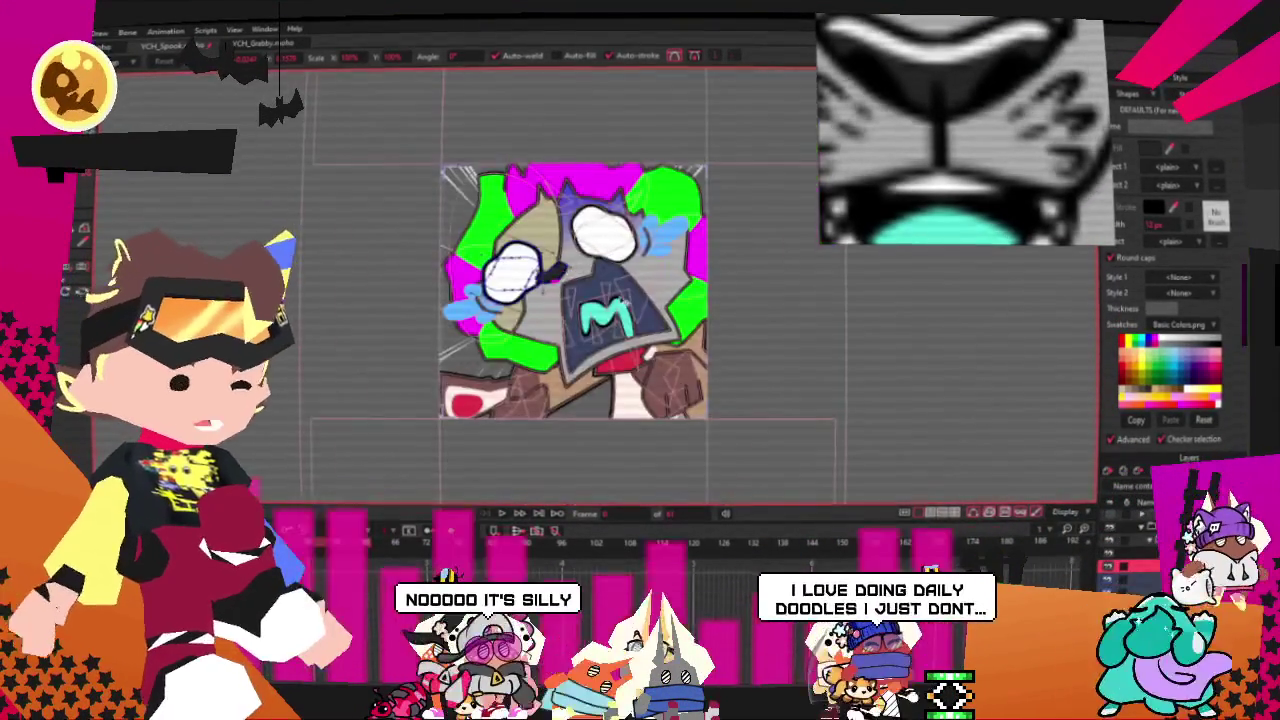
{"action": "scroll", "coordinate": [560, 267], "scroll_direction": "up", "scroll_amount": 5}
{"action": "scroll", "coordinate": [1025, 118], "scroll_direction": "up", "scroll_amount": 3}
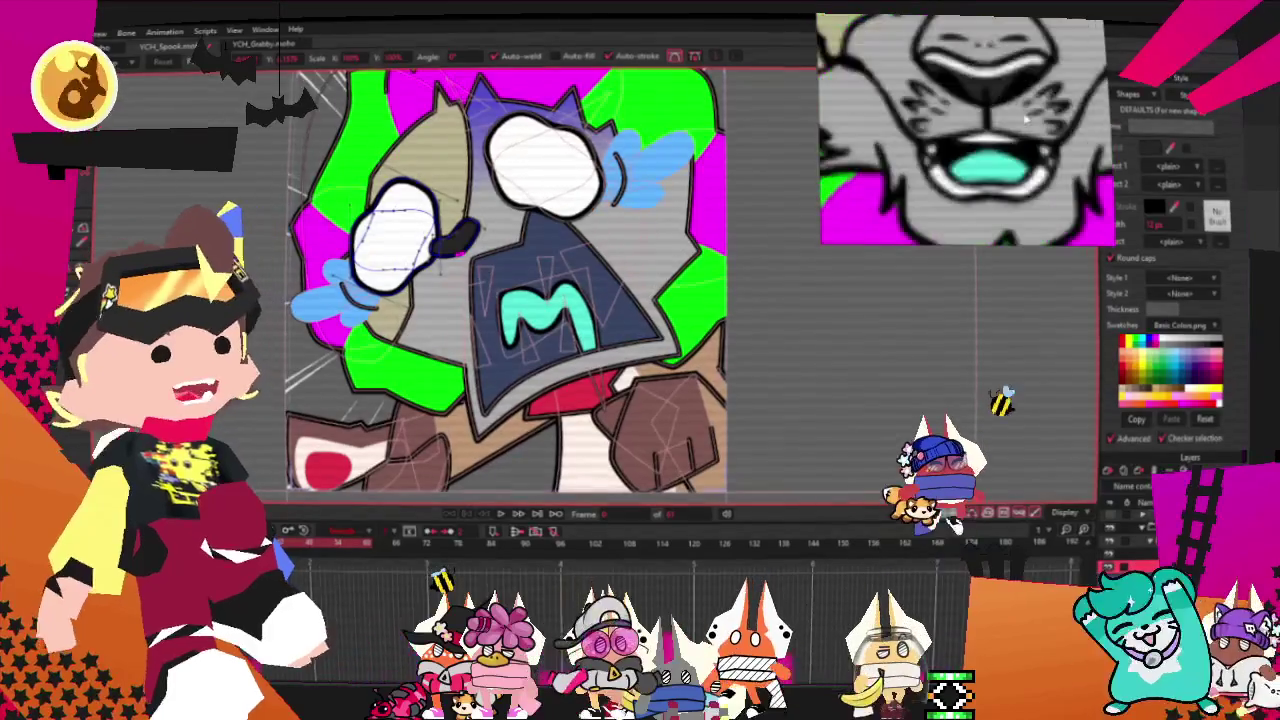
{"action": "scroll", "coordinate": [960, 115], "scroll_direction": "down", "scroll_amount": 3}
{"action": "scroll", "coordinate": [597, 421], "scroll_direction": "down", "scroll_amount": 3}
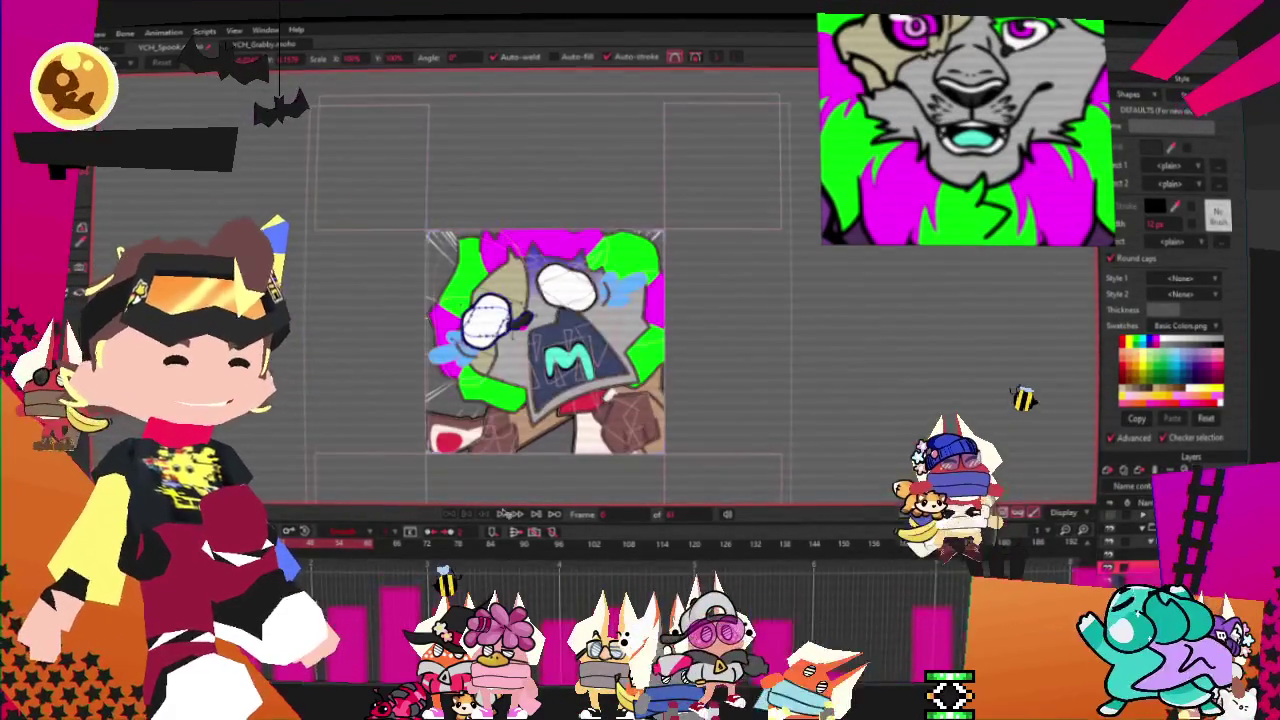
{"action": "scroll", "coordinate": [588, 502], "scroll_direction": "up", "scroll_amount": 3}
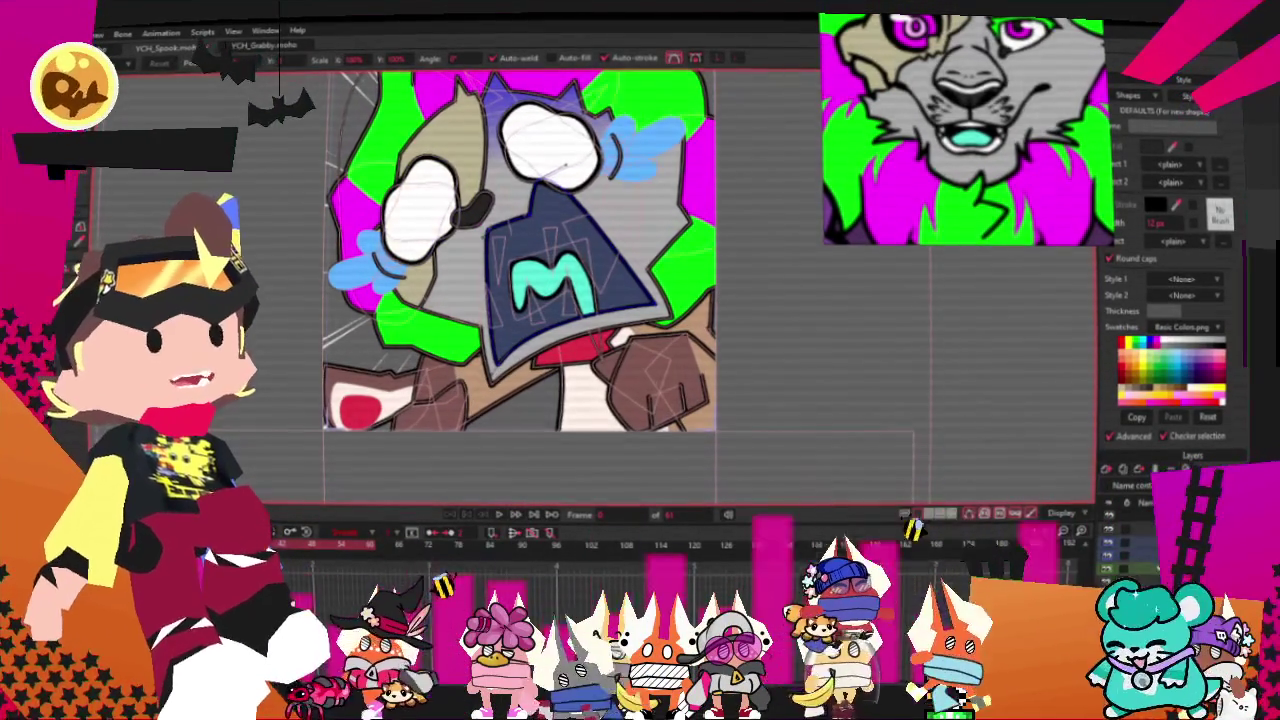
{"action": "left_click_drag", "start_coordinate": [330, 368], "coordinate": [395, 460]}
{"action": "scroll", "coordinate": [620, 410], "scroll_direction": "up", "scroll_amount": 1}
{"action": "scroll", "coordinate": [620, 410], "scroll_direction": "up", "scroll_amount": 1}
{"action": "scroll", "coordinate": [620, 410], "scroll_direction": "up", "scroll_amount": 1}
{"action": "scroll", "coordinate": [620, 410], "scroll_direction": "up", "scroll_amount": 1}
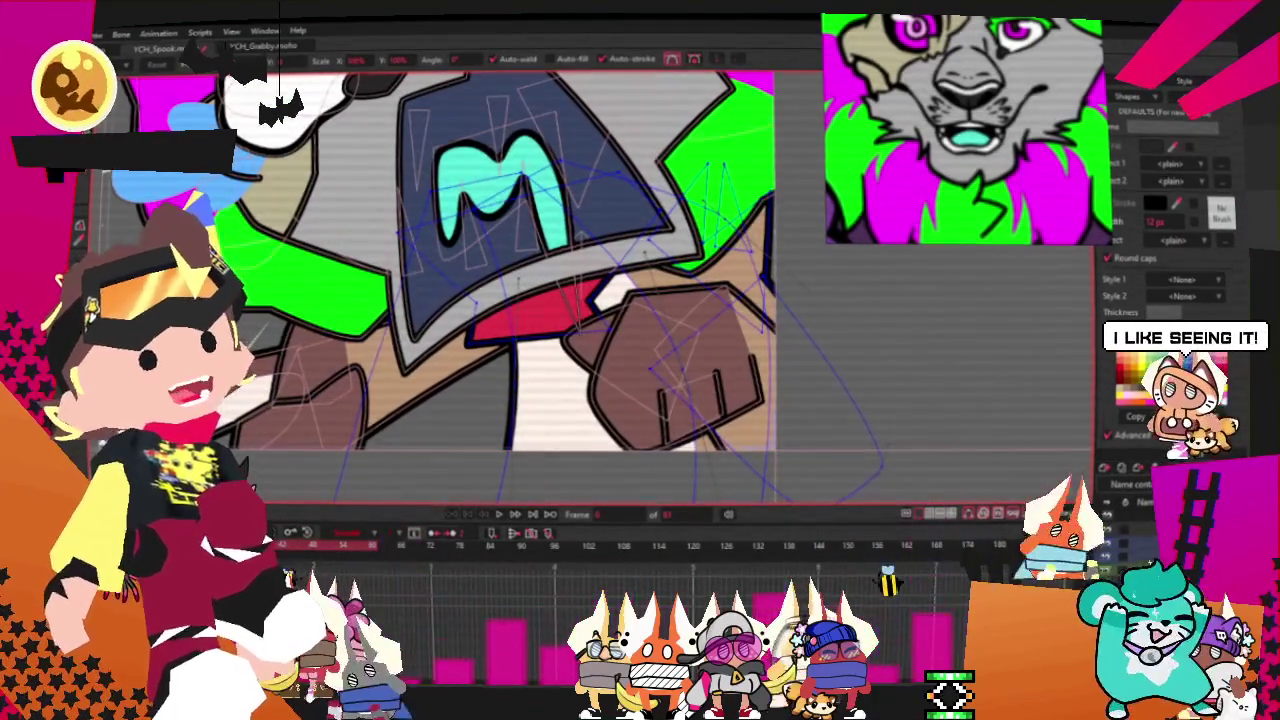
{"action": "key", "text": "q"}
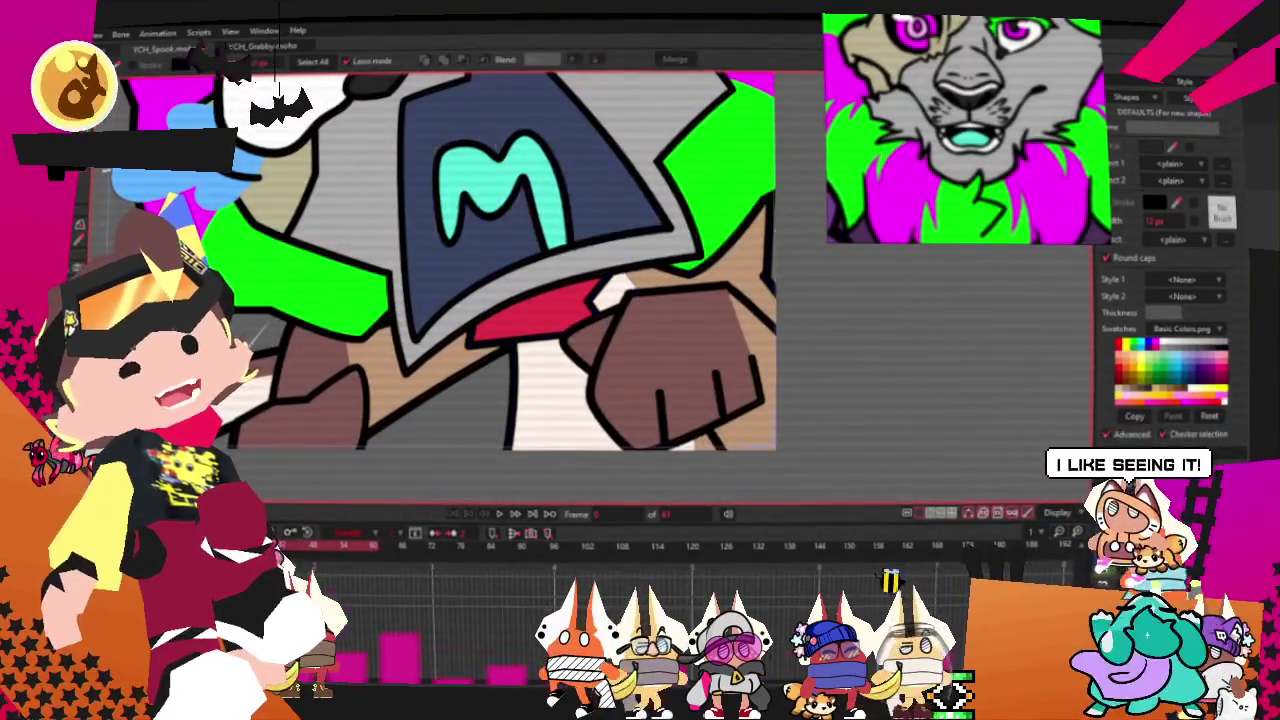
Step: Select the red tie shape, box-select its points near the fist, then undo four recent edits
{"action": "scroll", "coordinate": [625, 302], "scroll_direction": "down", "scroll_amount": 1}
{"action": "left_click", "coordinate": [492, 322]}
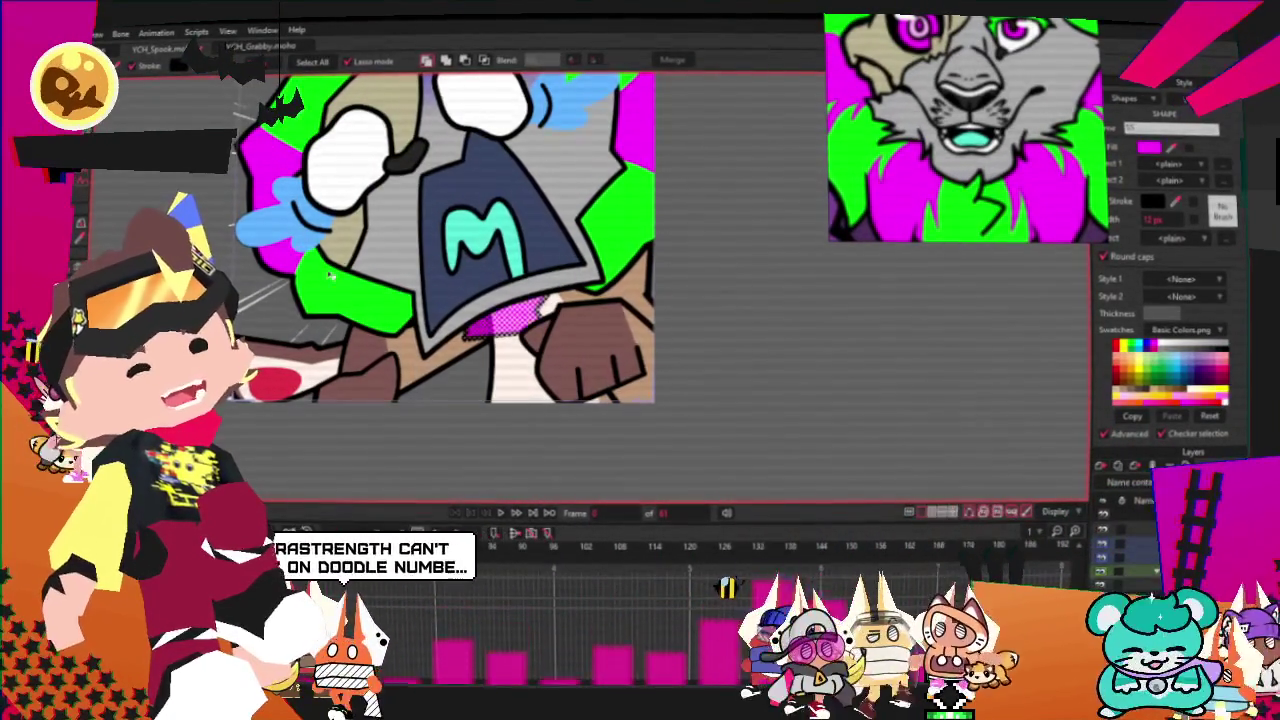
{"action": "key", "text": "t"}
{"action": "scroll", "coordinate": [480, 384], "scroll_direction": "up", "scroll_amount": 1}
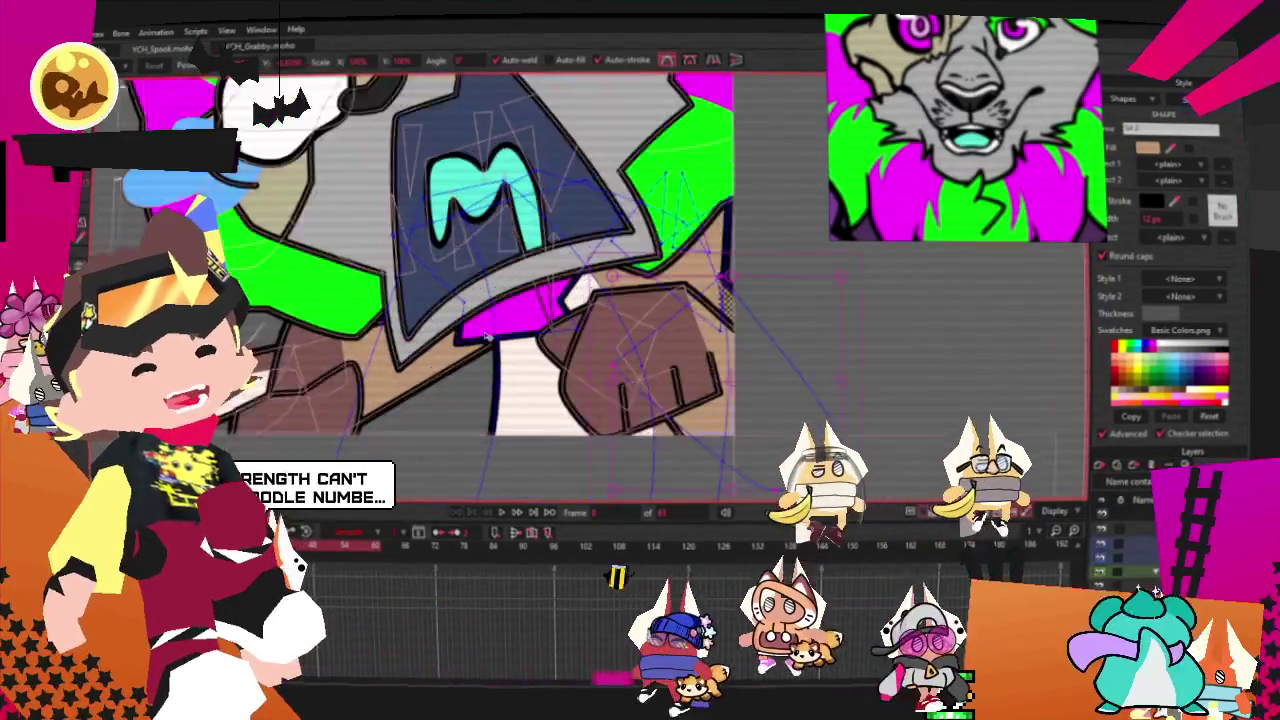
{"action": "scroll", "coordinate": [480, 384], "scroll_direction": "up", "scroll_amount": 1}
{"action": "scroll", "coordinate": [480, 384], "scroll_direction": "up", "scroll_amount": 2}
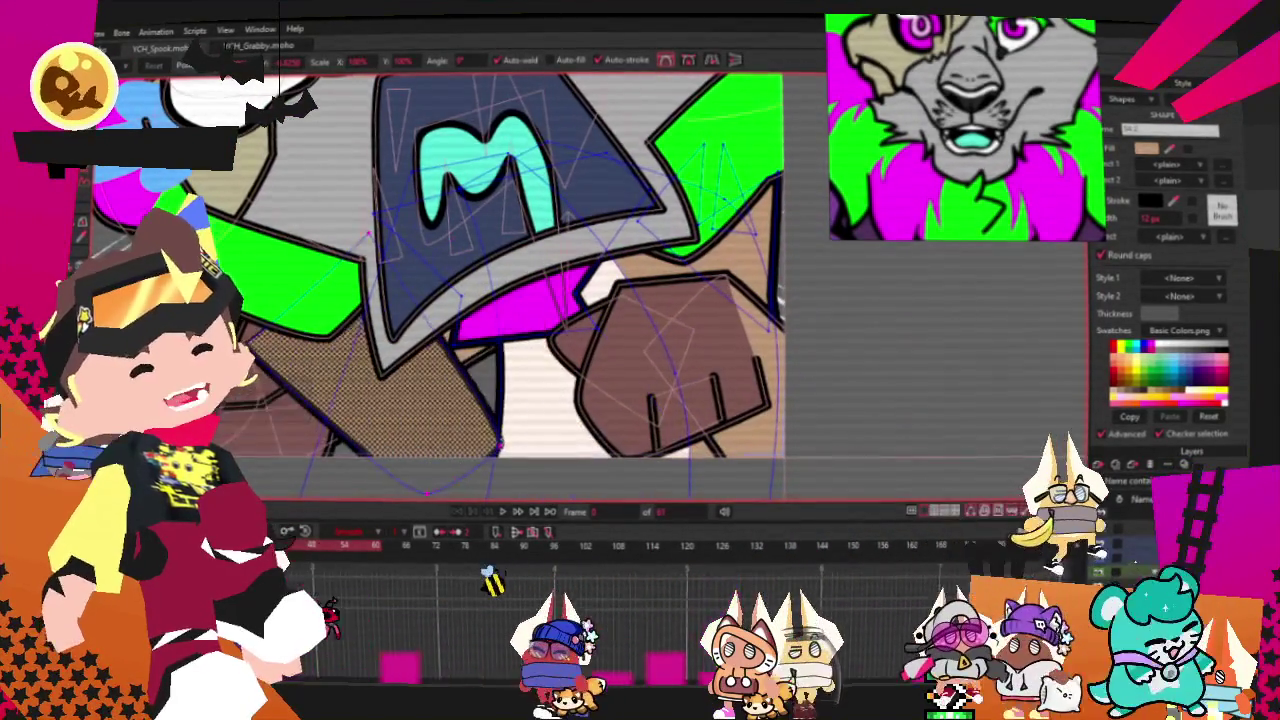
{"action": "left_click_drag", "start_coordinate": [630, 255], "coordinate": [905, 395]}
{"action": "key", "text": "ctrl+z"}
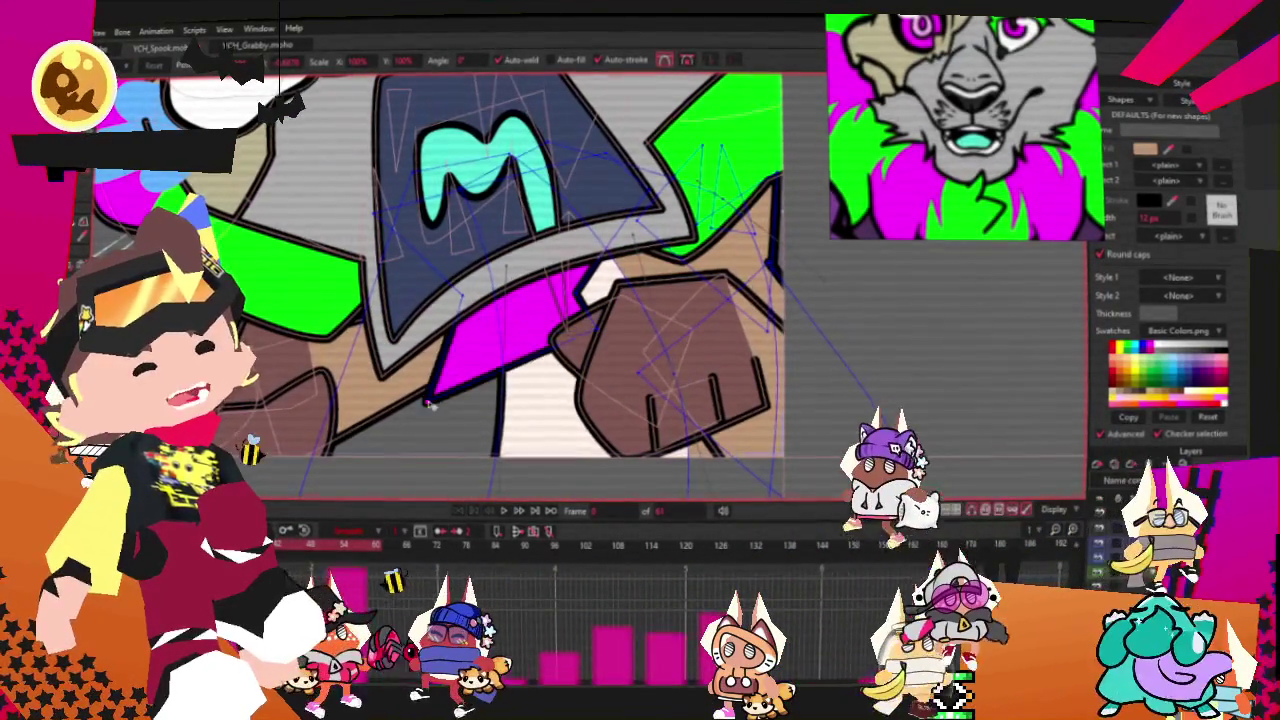
{"action": "key", "text": "ctrl+z"}
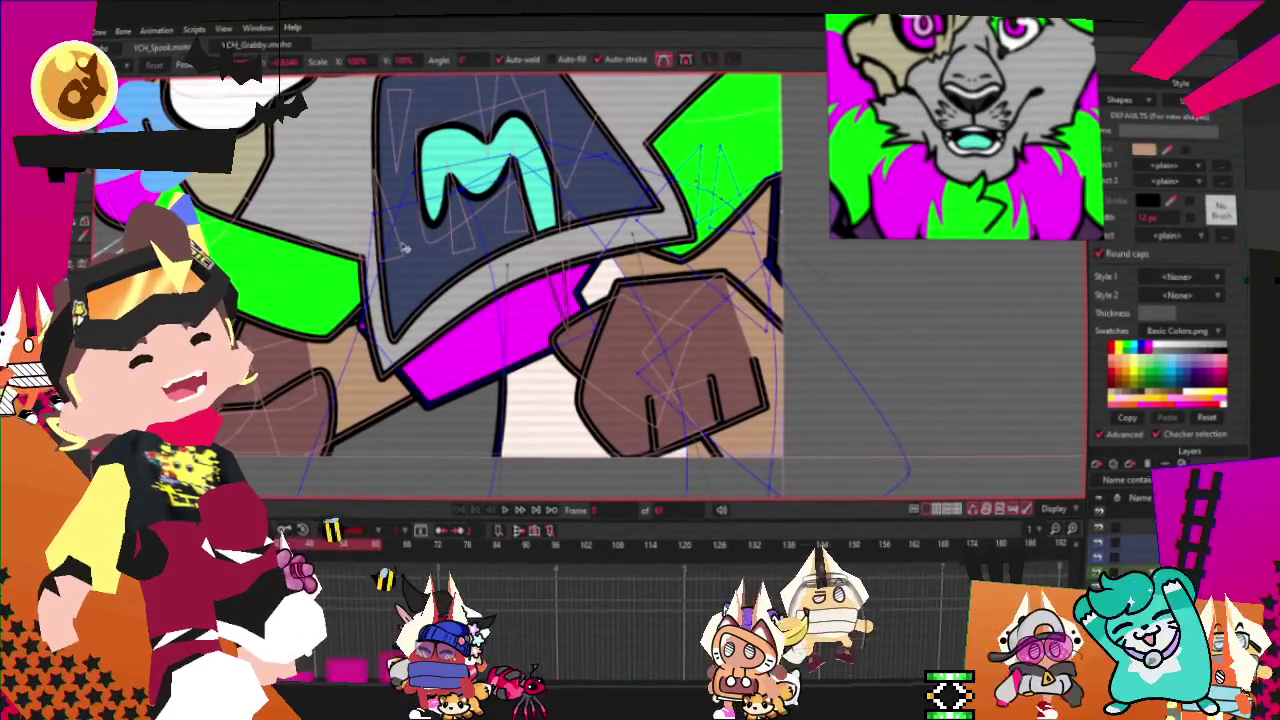
{"action": "key", "text": "ctrl+z"}
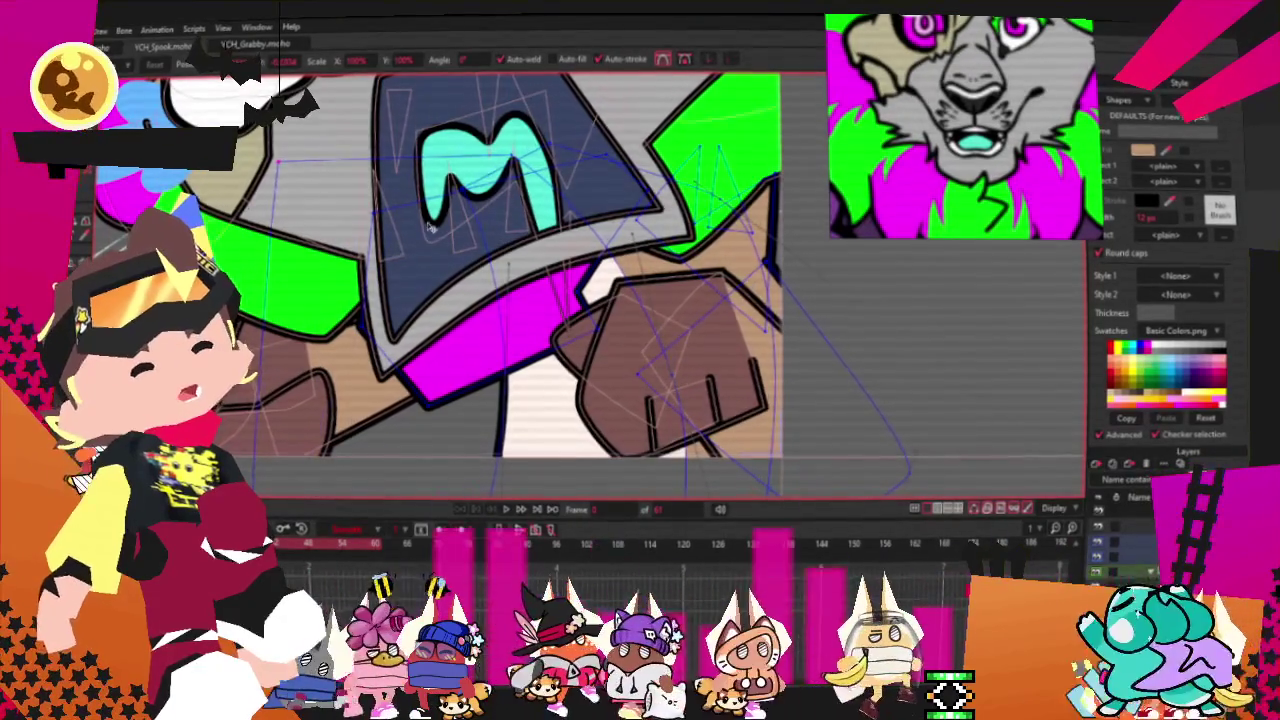
{"action": "key", "text": "ctrl+z"}
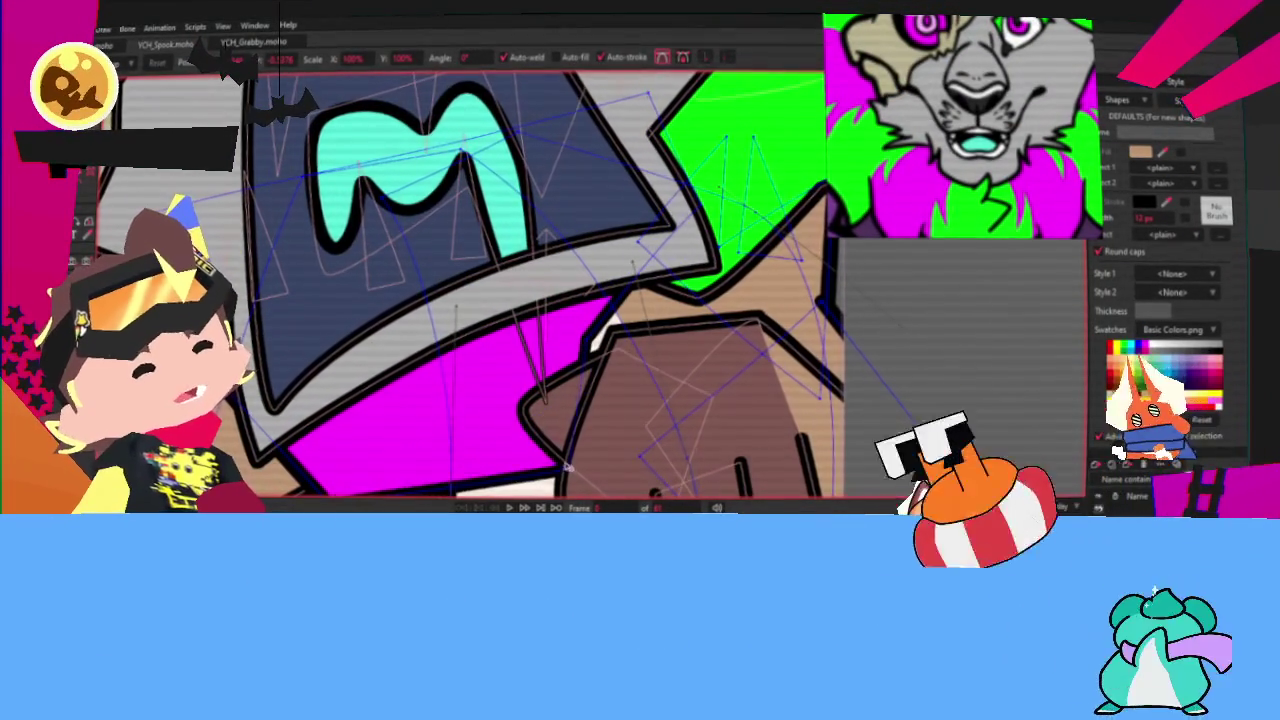
{"action": "scroll", "coordinate": [567, 468], "scroll_direction": "down", "scroll_amount": 3}
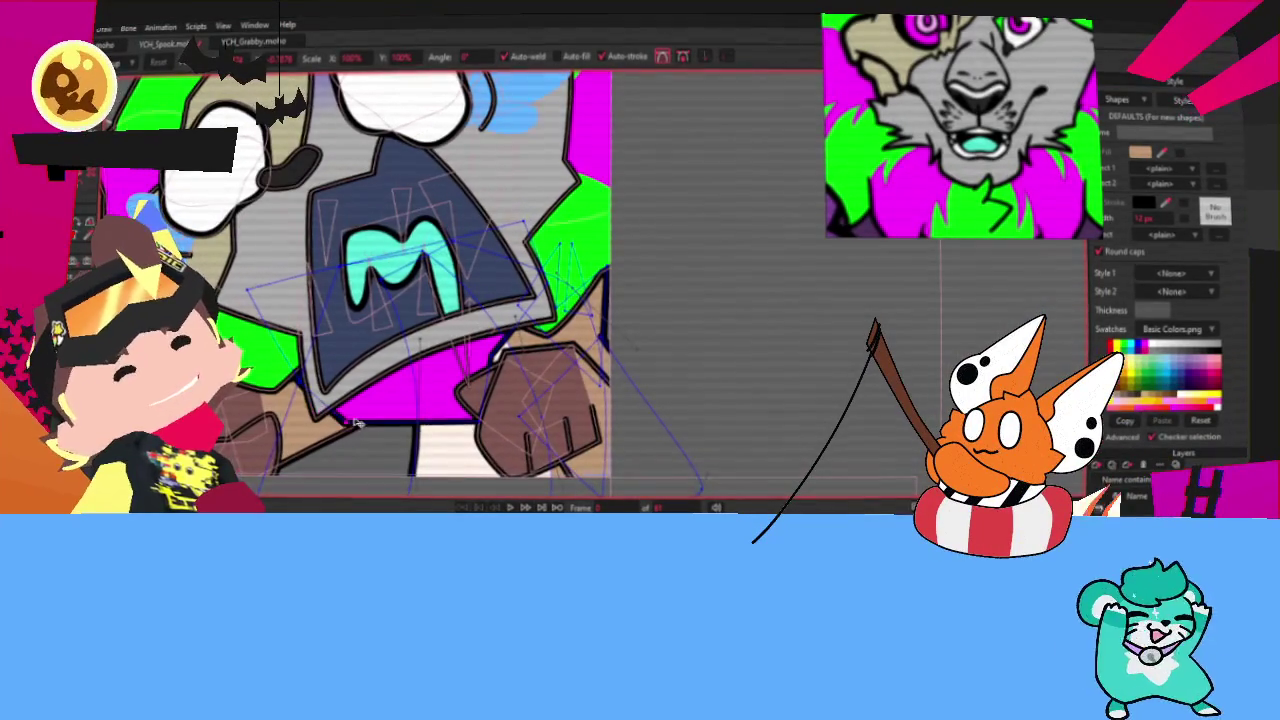
{"action": "scroll", "coordinate": [457, 418], "scroll_direction": "up", "scroll_amount": 2}
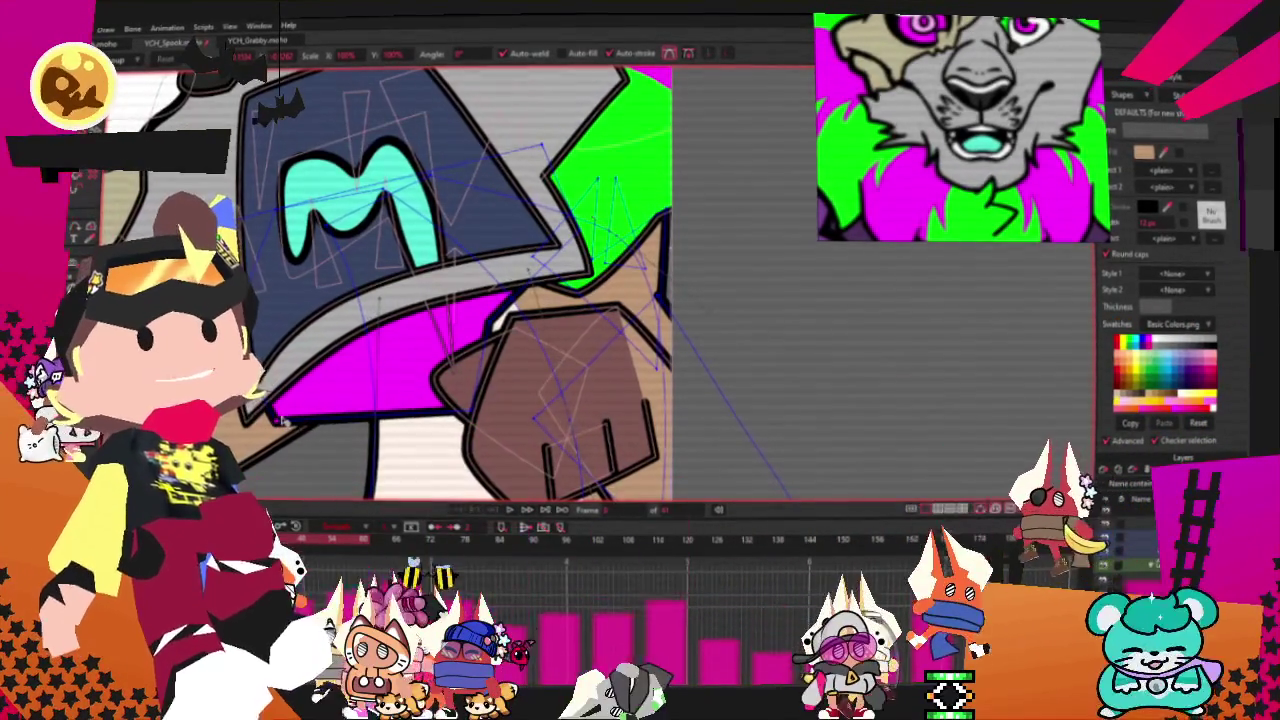
Step: With the Curvature tool, zoom in on the magenta tie's lower-left corner to round it
{"action": "key", "text": "c"}
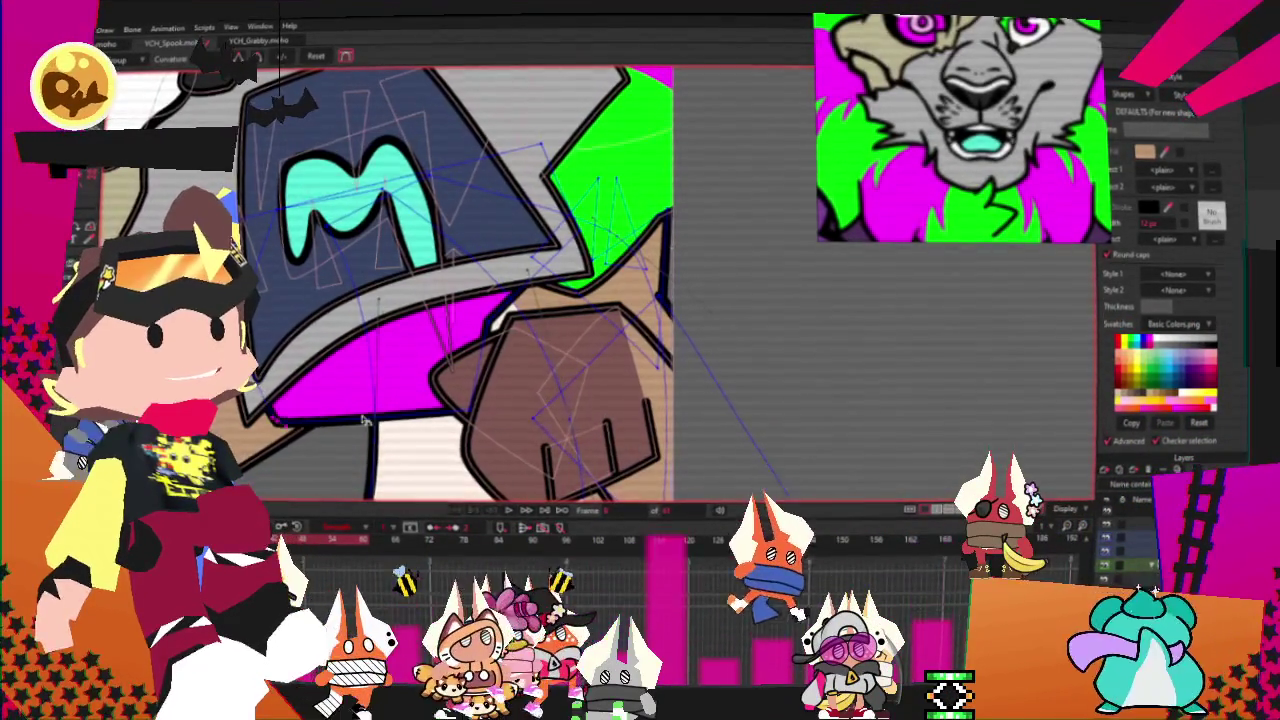
{"action": "scroll", "coordinate": [456, 301], "scroll_direction": "up", "scroll_amount": 2}
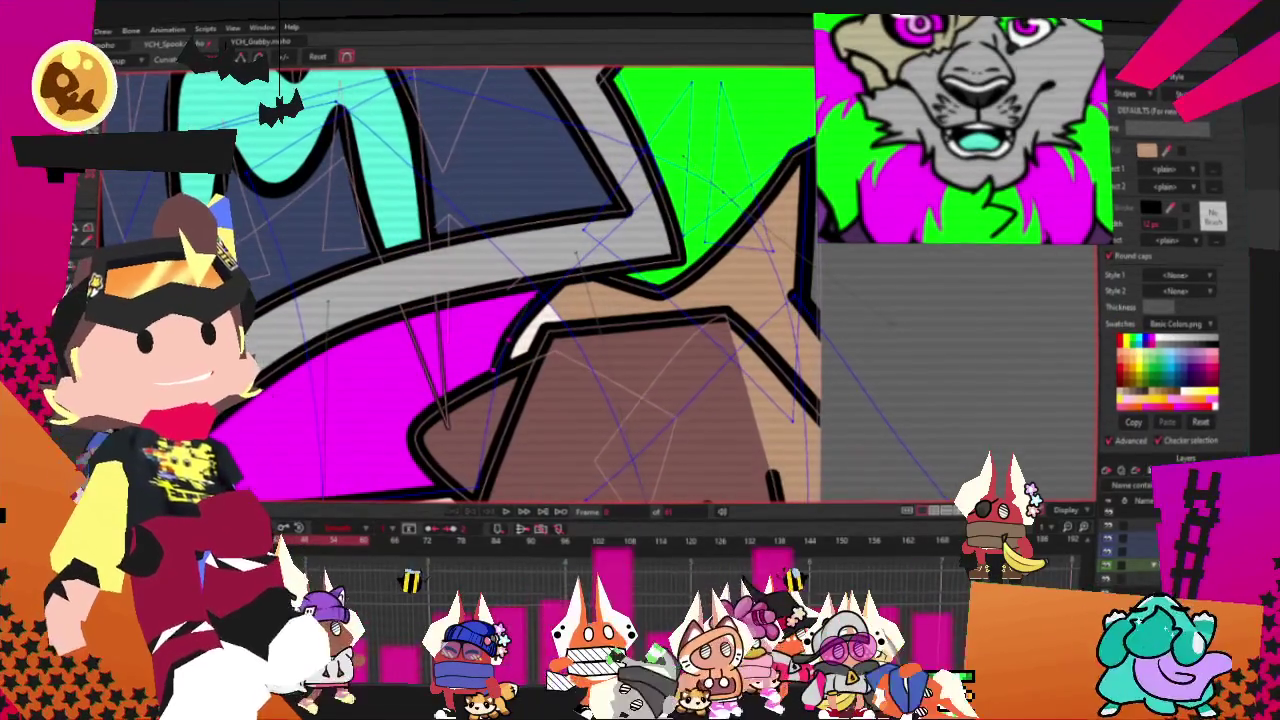
{"action": "scroll", "coordinate": [415, 348], "scroll_direction": "down", "scroll_amount": 2}
{"action": "scroll", "coordinate": [415, 348], "scroll_direction": "up", "scroll_amount": 2}
{"action": "scroll", "coordinate": [415, 348], "scroll_direction": "up", "scroll_amount": 1}
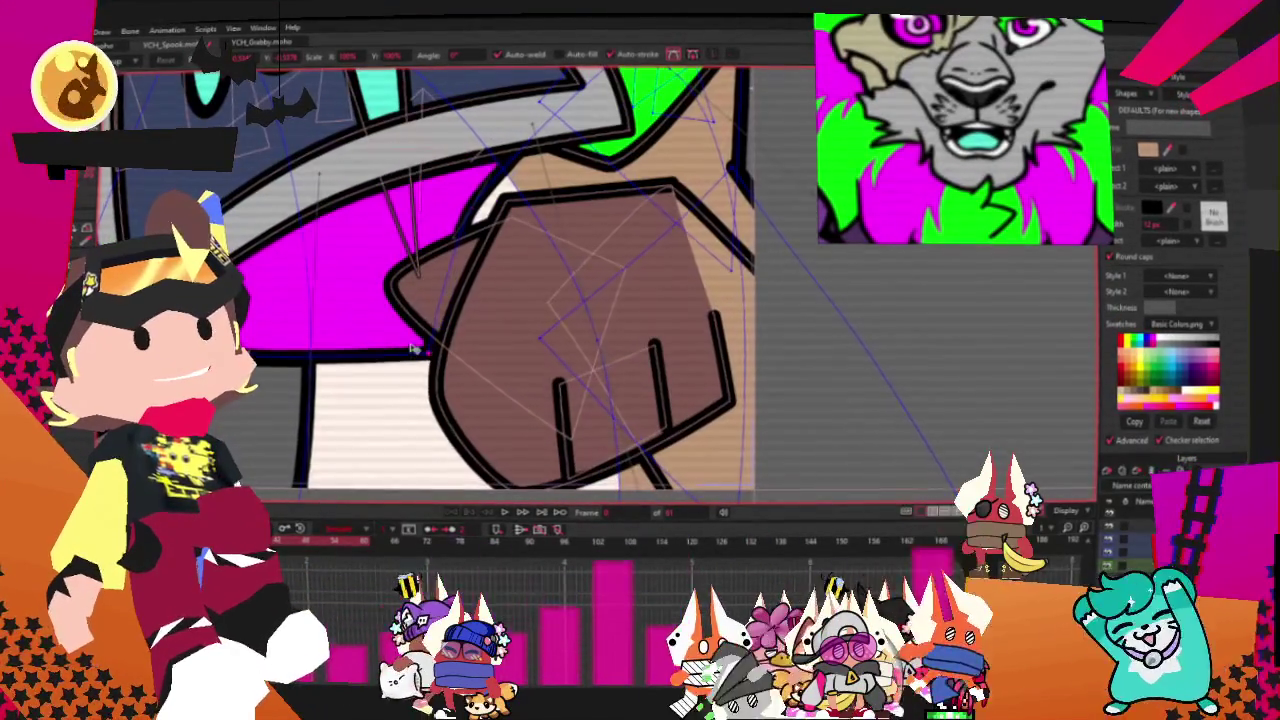
{"action": "scroll", "coordinate": [458, 213], "scroll_direction": "down", "scroll_amount": 2}
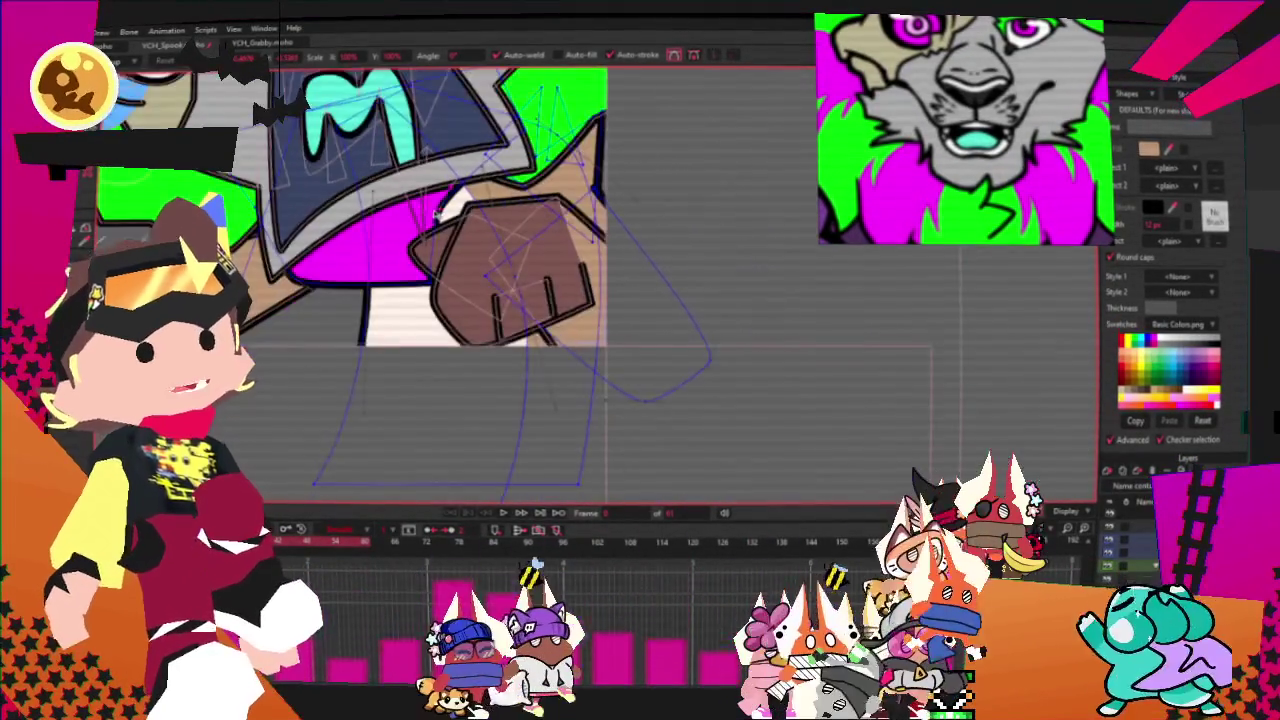
{"action": "scroll", "coordinate": [458, 213], "scroll_direction": "down", "scroll_amount": 1}
{"action": "scroll", "coordinate": [458, 213], "scroll_direction": "up", "scroll_amount": 2}
{"action": "scroll", "coordinate": [537, 208], "scroll_direction": "up", "scroll_amount": 1}
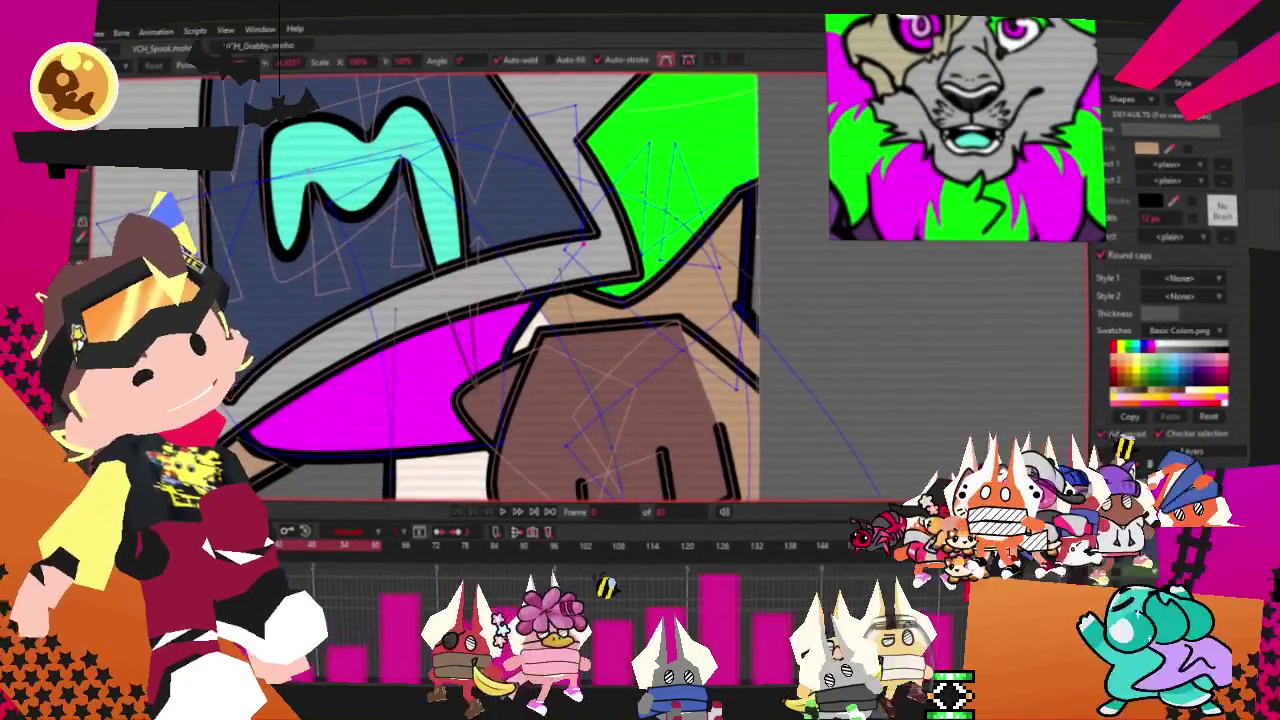
{"action": "scroll", "coordinate": [380, 344], "scroll_direction": "down", "scroll_amount": 3}
{"action": "scroll", "coordinate": [400, 310], "scroll_direction": "down", "scroll_amount": 2}
{"action": "scroll", "coordinate": [418, 284], "scroll_direction": "down", "scroll_amount": 2}
{"action": "scroll", "coordinate": [440, 321], "scroll_direction": "up", "scroll_amount": 2}
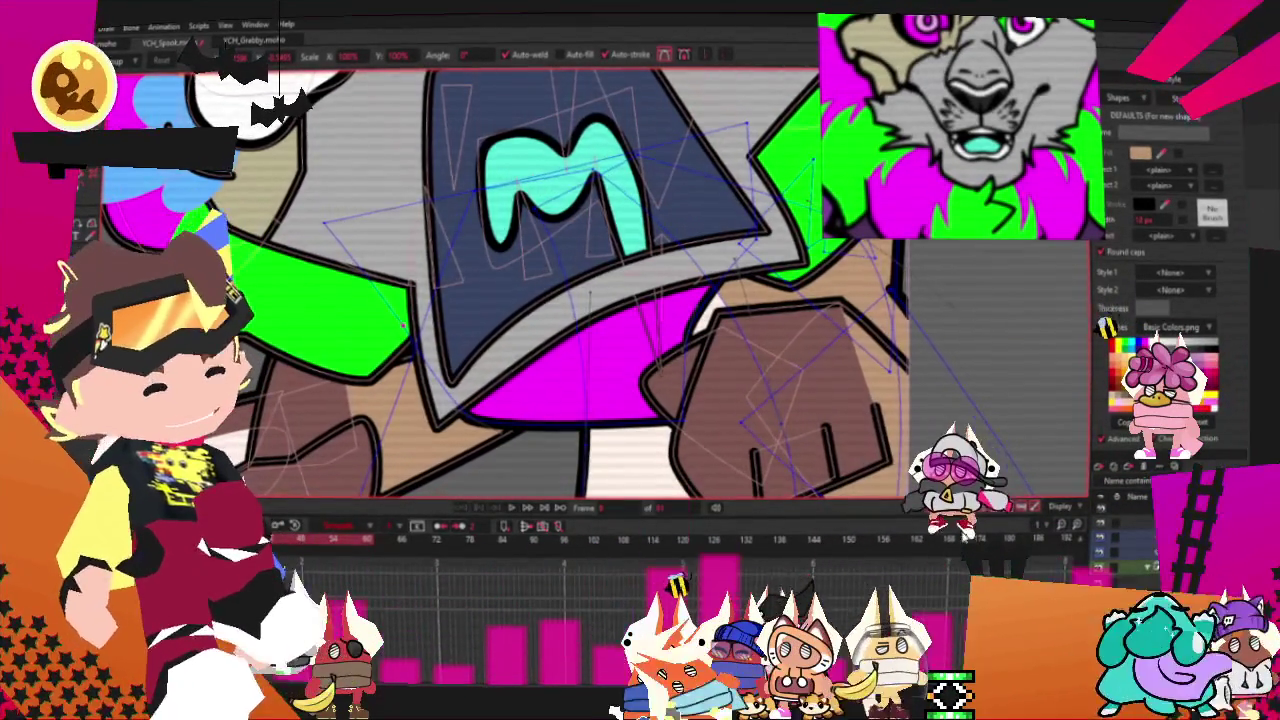
{"action": "scroll", "coordinate": [520, 260], "scroll_direction": "down", "scroll_amount": 2}
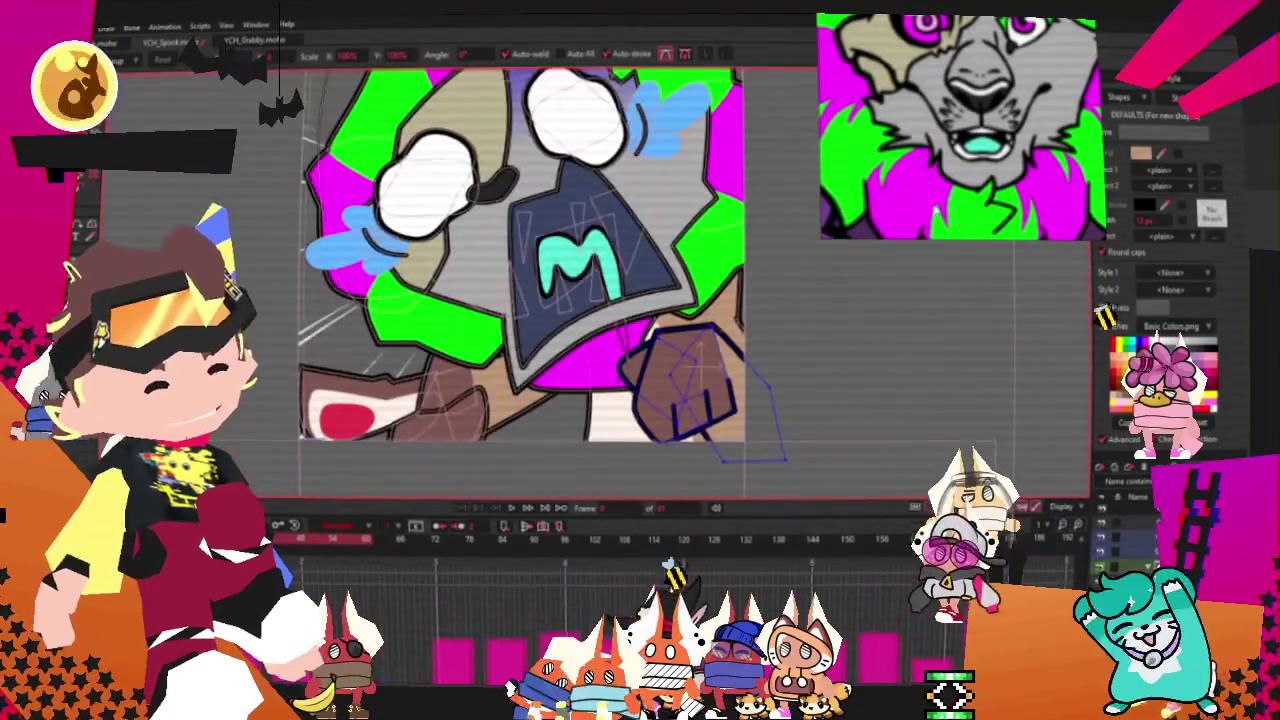
{"action": "scroll", "coordinate": [520, 260], "scroll_direction": "down", "scroll_amount": 1}
{"action": "scroll", "coordinate": [760, 340], "scroll_direction": "up", "scroll_amount": 2}
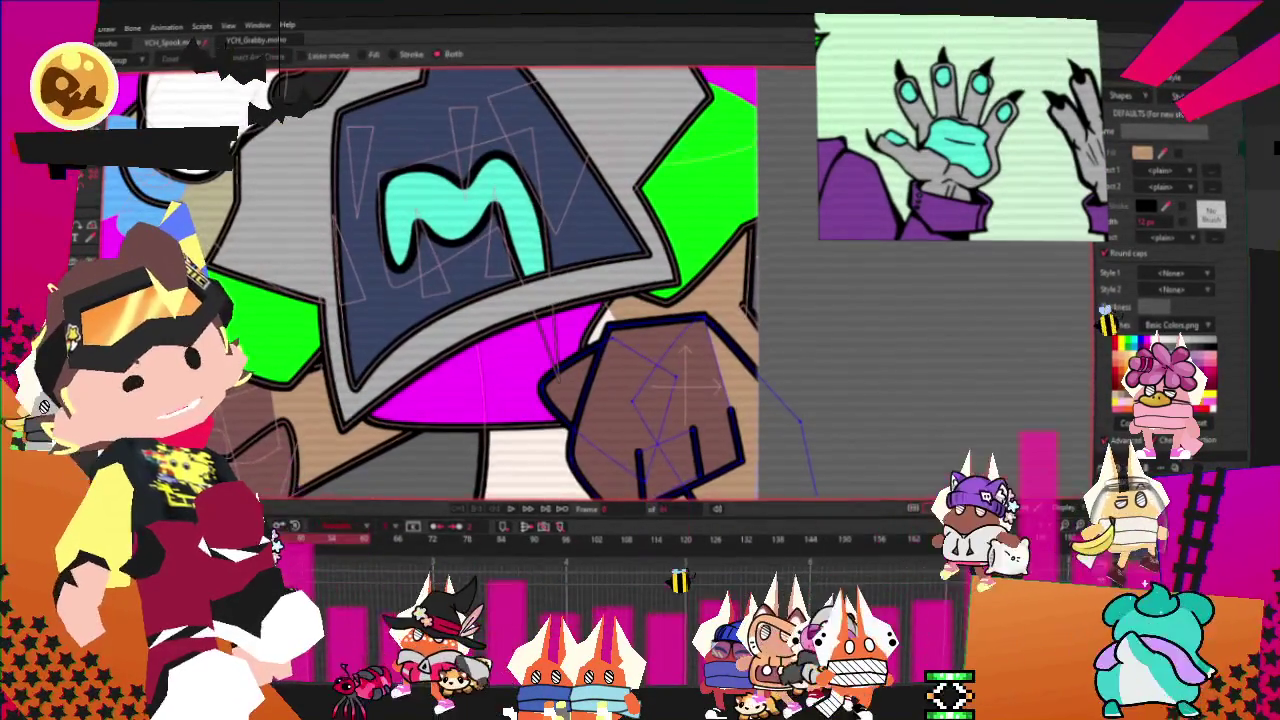
Step: Select the brown fist shape and drag three hand-outline points to reshape its top and right edges
{"action": "key", "text": "g"}
{"action": "left_click", "coordinate": [625, 374]}
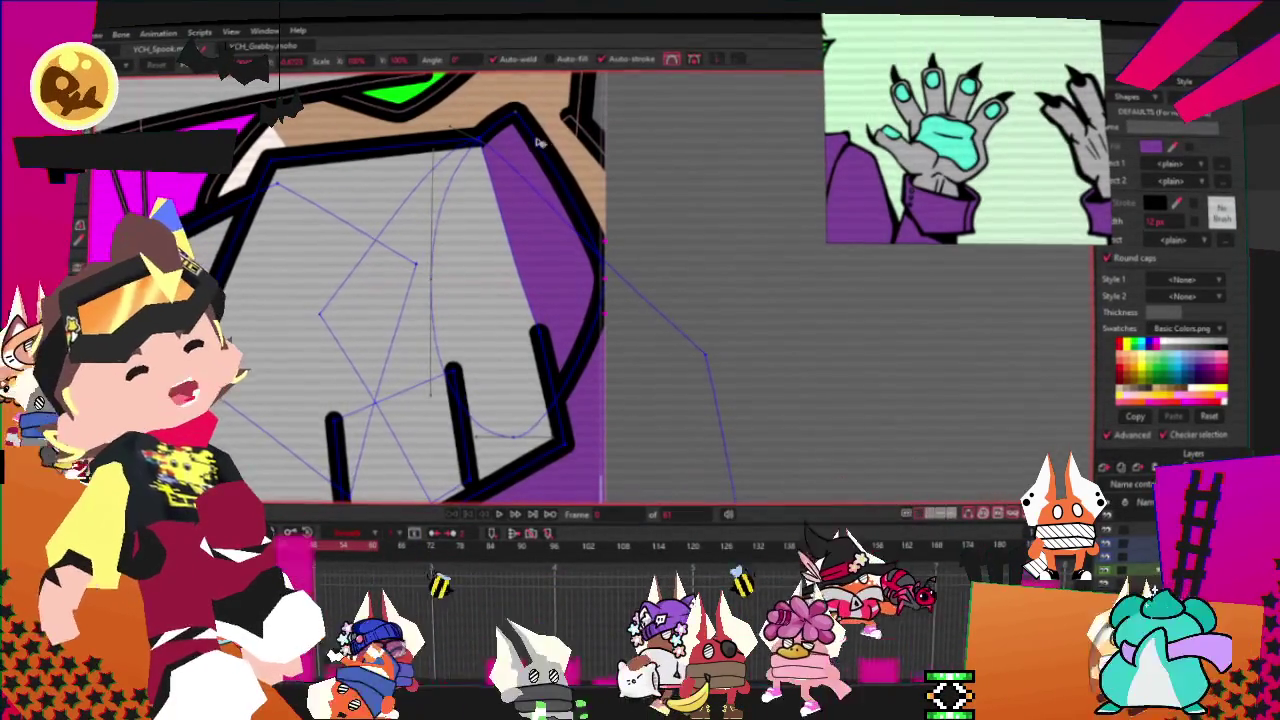
{"action": "mouse_move", "coordinate": [467, 113]}
{"action": "left_mouse_down"}
{"action": "mouse_move", "coordinate": [493, 100]}
{"action": "mouse_move", "coordinate": [452, 125]}
{"action": "left_mouse_up"}
{"action": "left_click_drag", "start_coordinate": [600, 292], "coordinate": [590, 268]}
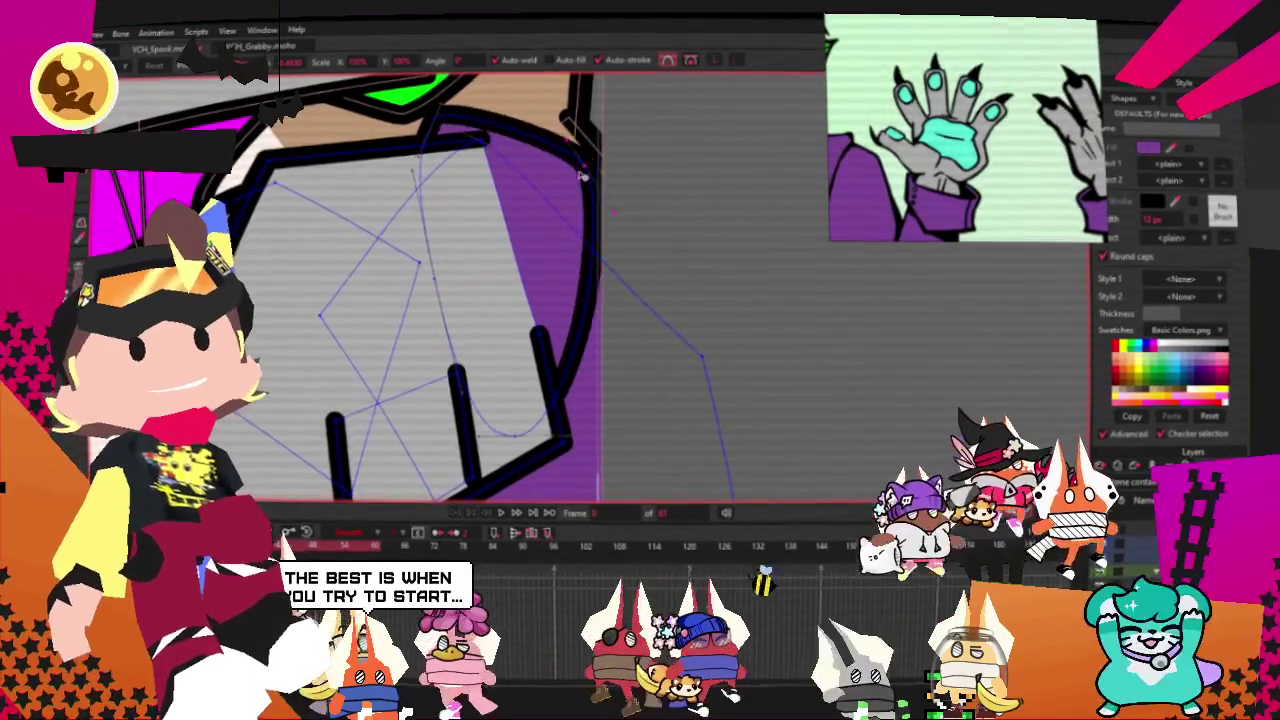
{"action": "left_click_drag", "start_coordinate": [590, 150], "coordinate": [558, 188]}
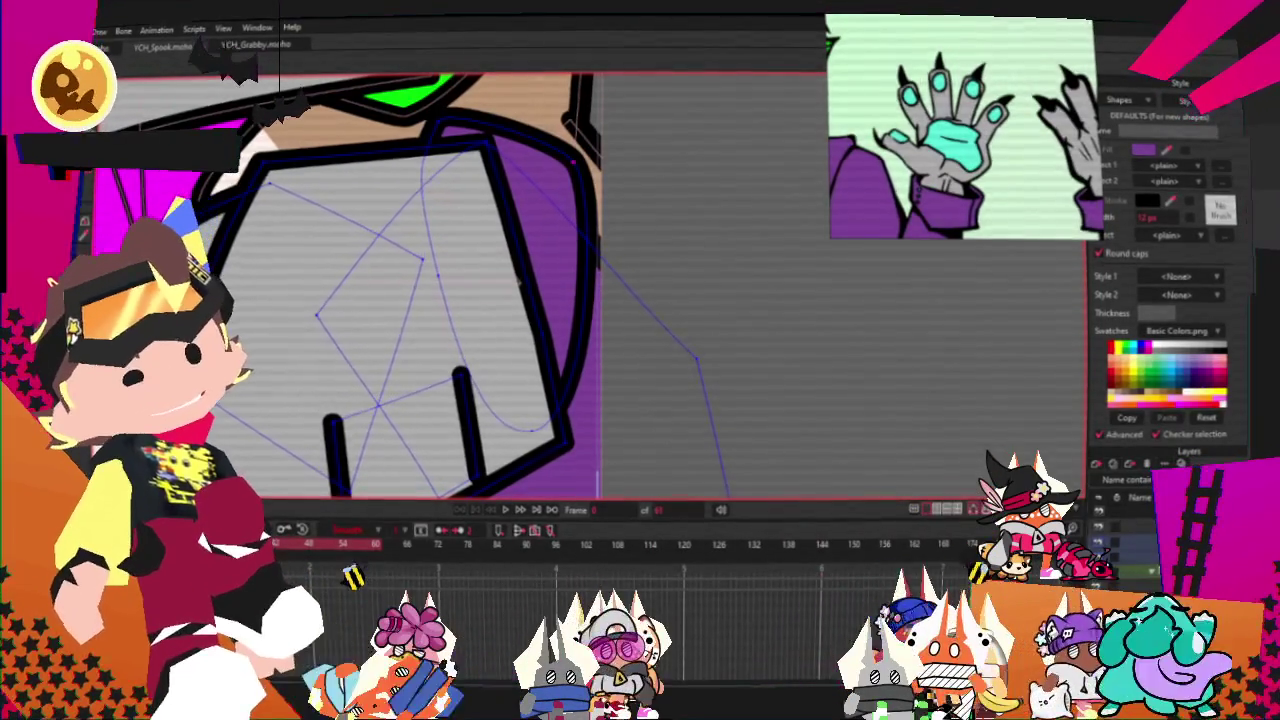
Step: Zoom in on the hand and switch from Transform Points to the Curvature tool
{"action": "key", "text": "t"}
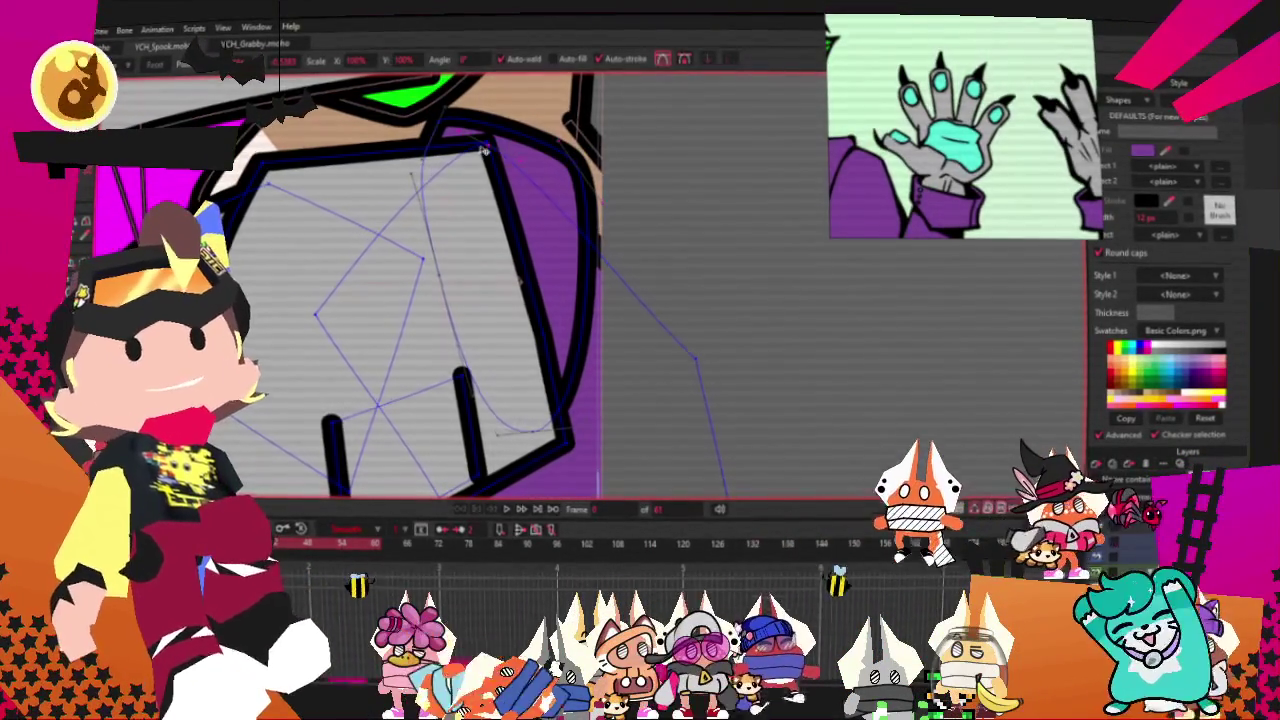
{"action": "scroll", "coordinate": [483, 136], "scroll_direction": "up", "scroll_amount": 1}
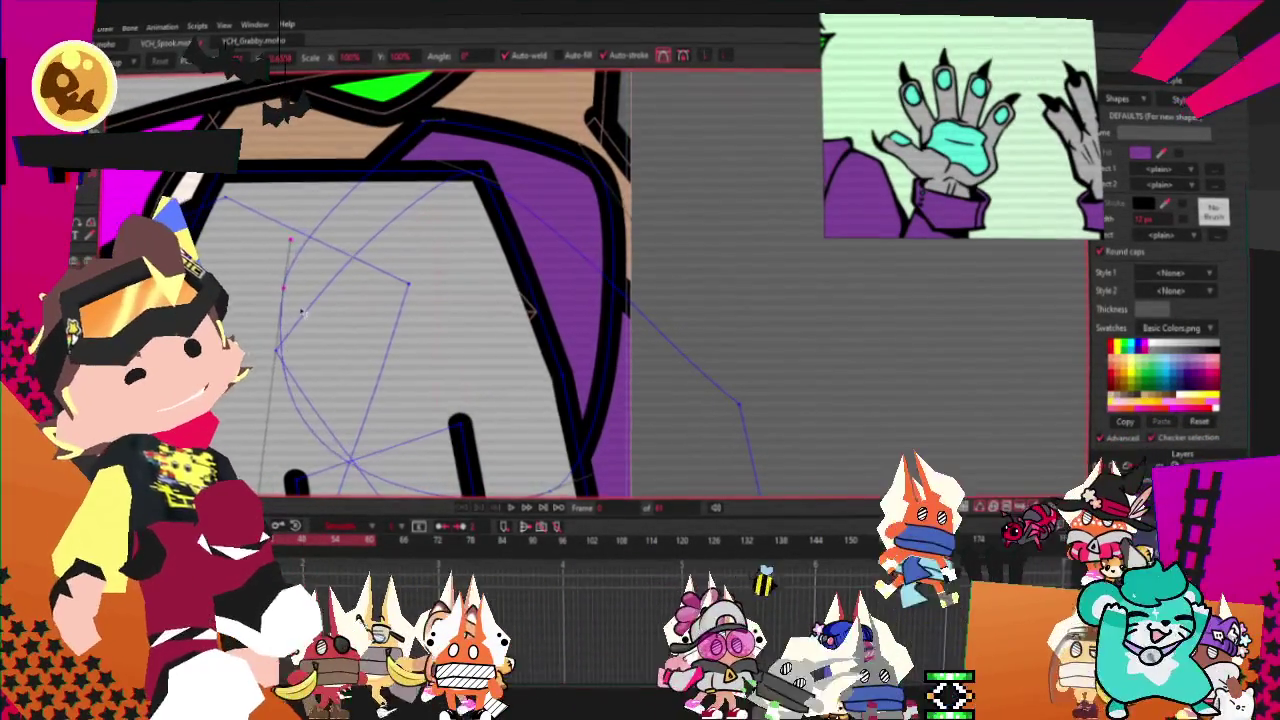
{"action": "key", "text": "c"}
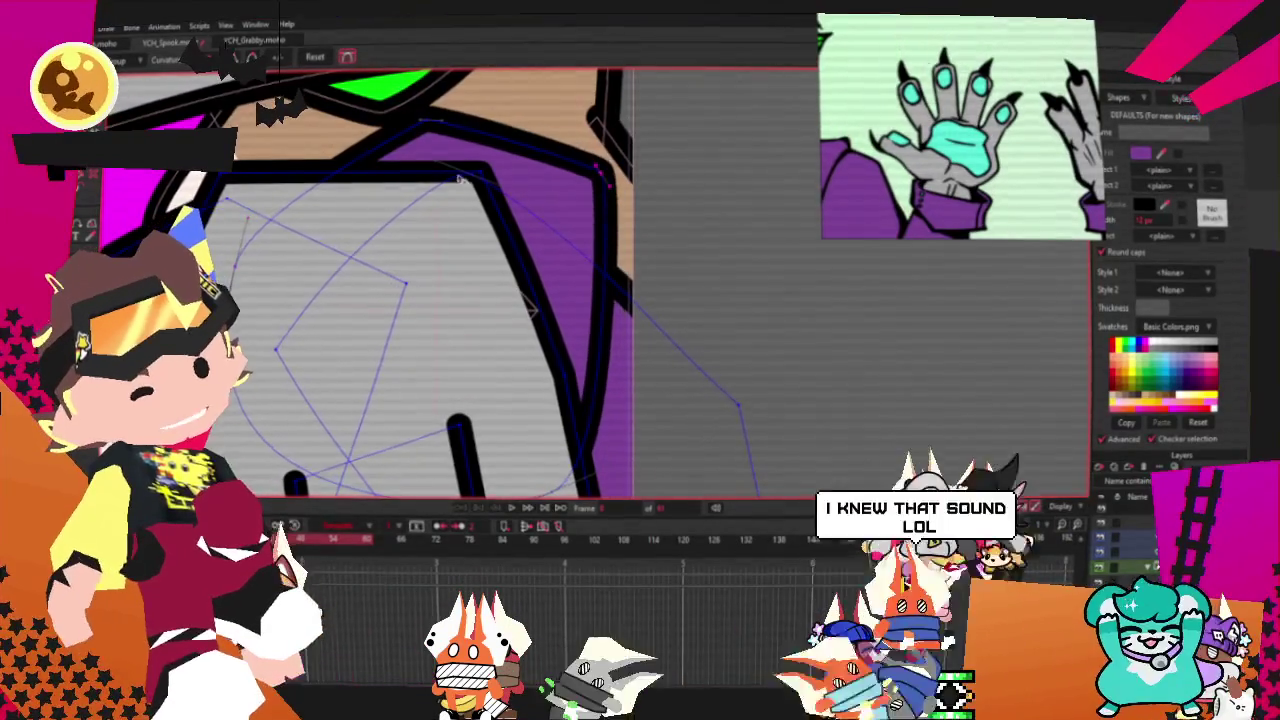
Step: Rotate the purple sleeve's points and stretch its right side further out
{"action": "scroll", "coordinate": [560, 210], "scroll_direction": "down", "scroll_amount": 2}
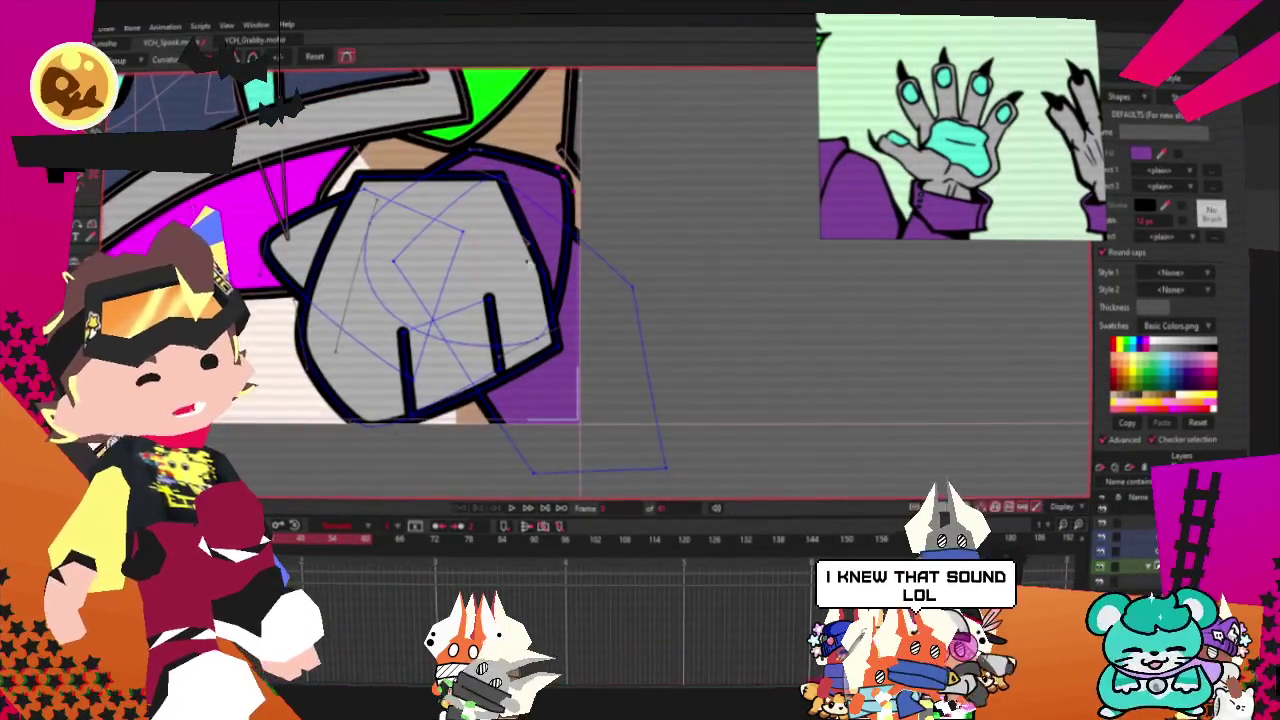
{"action": "scroll", "coordinate": [532, 262], "scroll_direction": "up", "scroll_amount": 1}
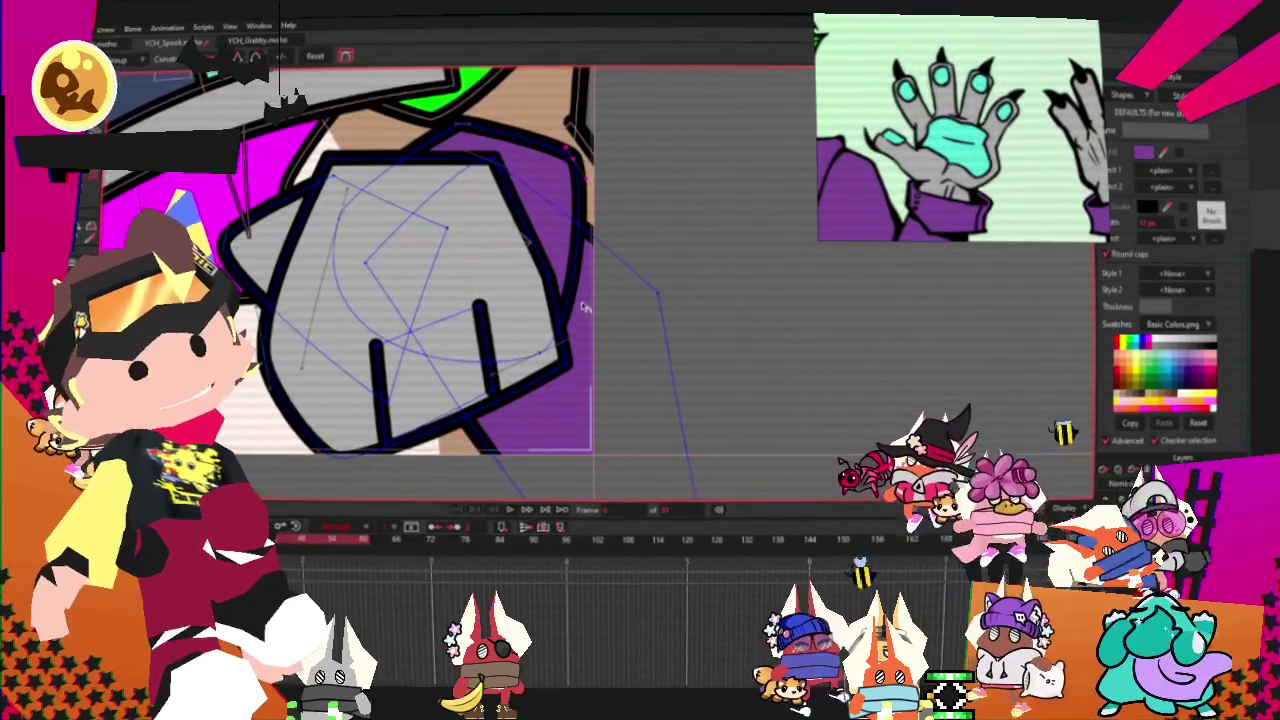
{"action": "scroll", "coordinate": [585, 307], "scroll_direction": "up", "scroll_amount": 2}
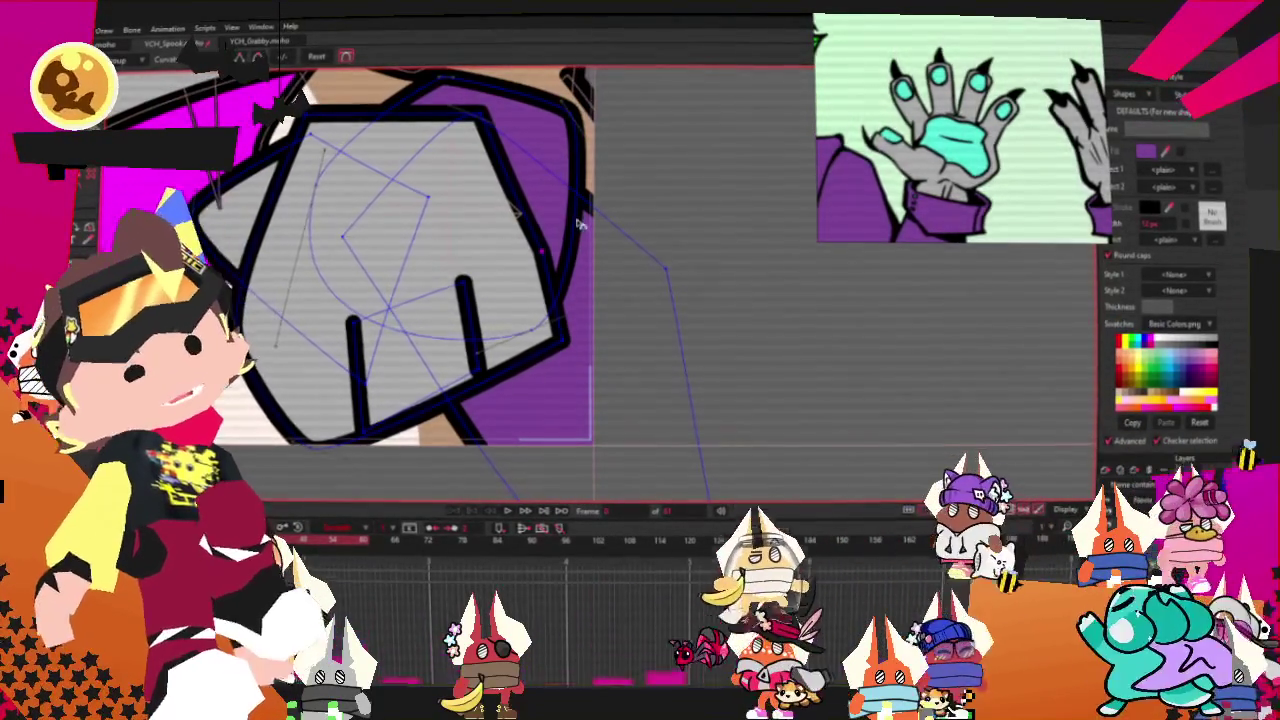
{"action": "key", "text": "t"}
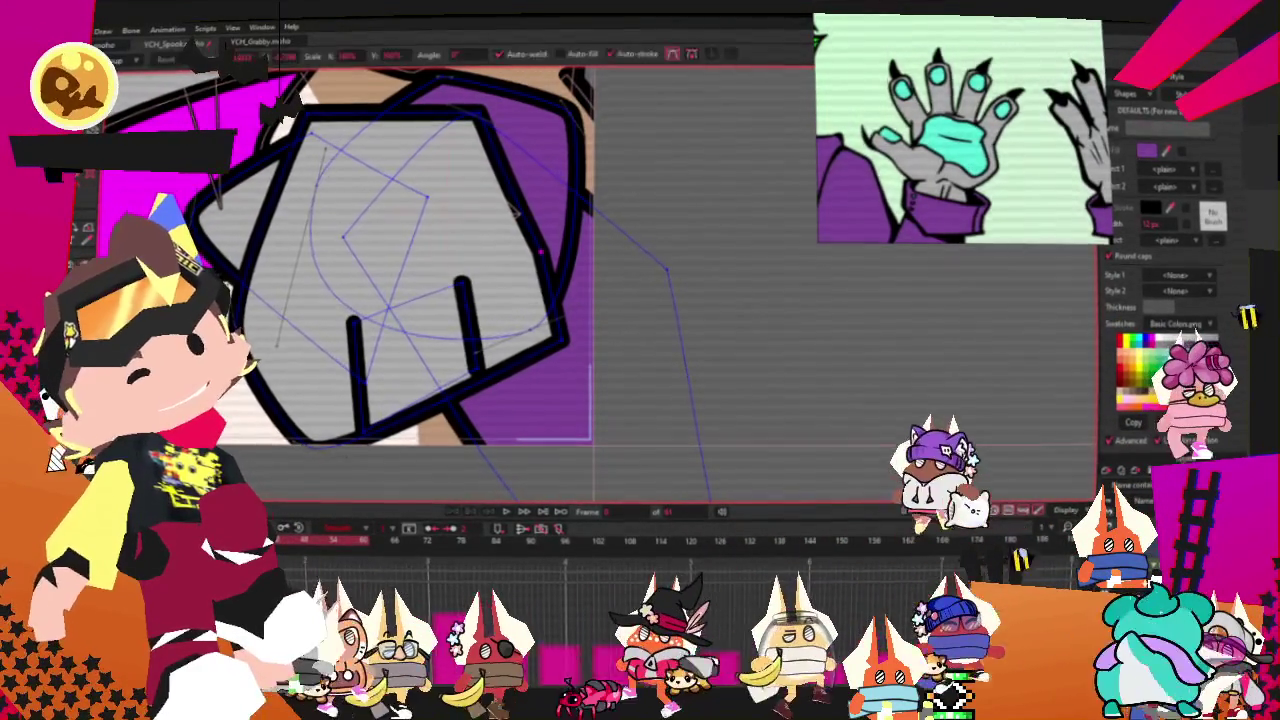
{"action": "mouse_move", "coordinate": [545, 197]}
{"action": "left_mouse_down"}
{"action": "mouse_move", "coordinate": [513, 212]}
{"action": "mouse_move", "coordinate": [455, 72]}
{"action": "left_mouse_up"}
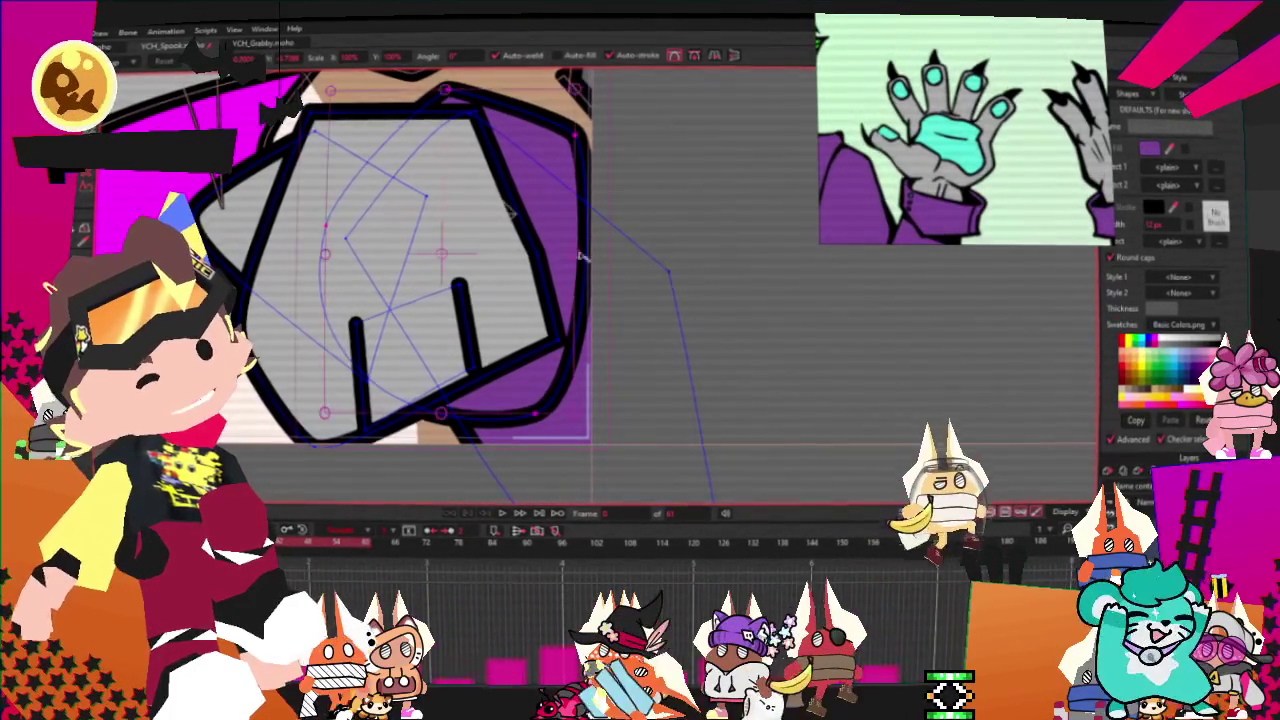
{"action": "left_click_drag", "start_coordinate": [607, 297], "coordinate": [594, 337]}
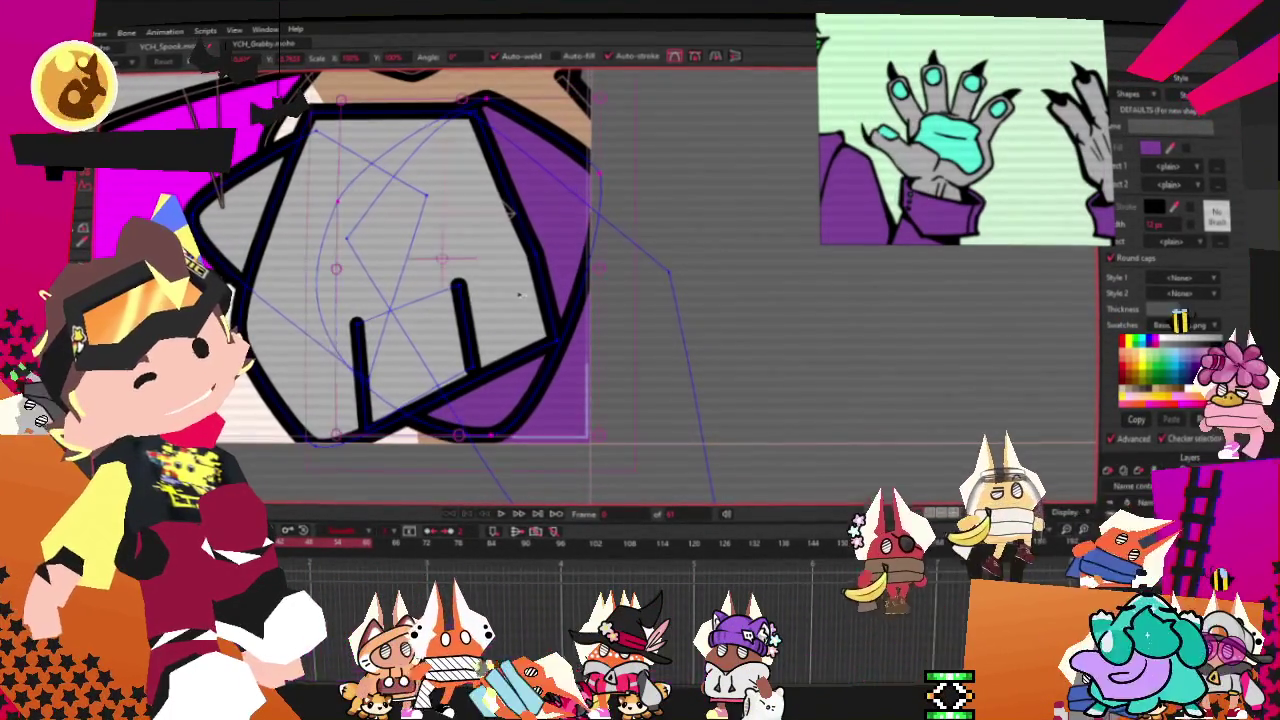
{"action": "left_click", "coordinate": [450, 86]}
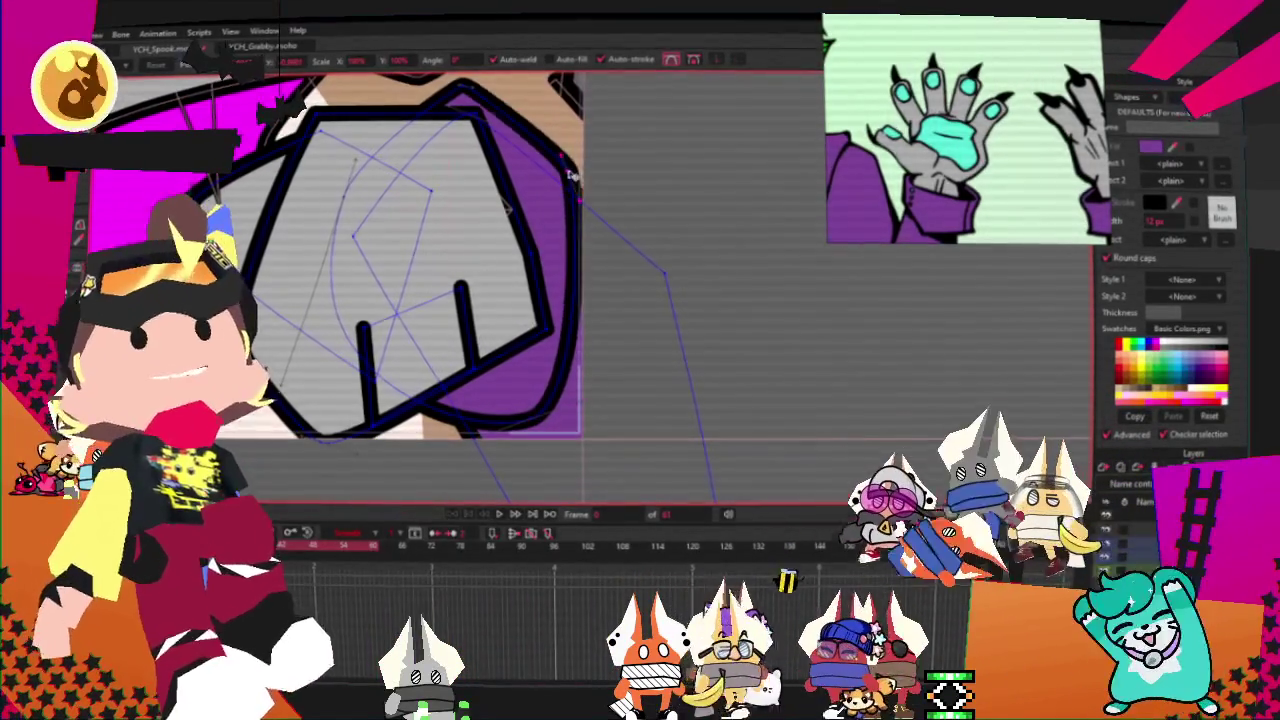
Step: Add a short line of new points across the glove's upper-left area
{"action": "key", "text": "a"}
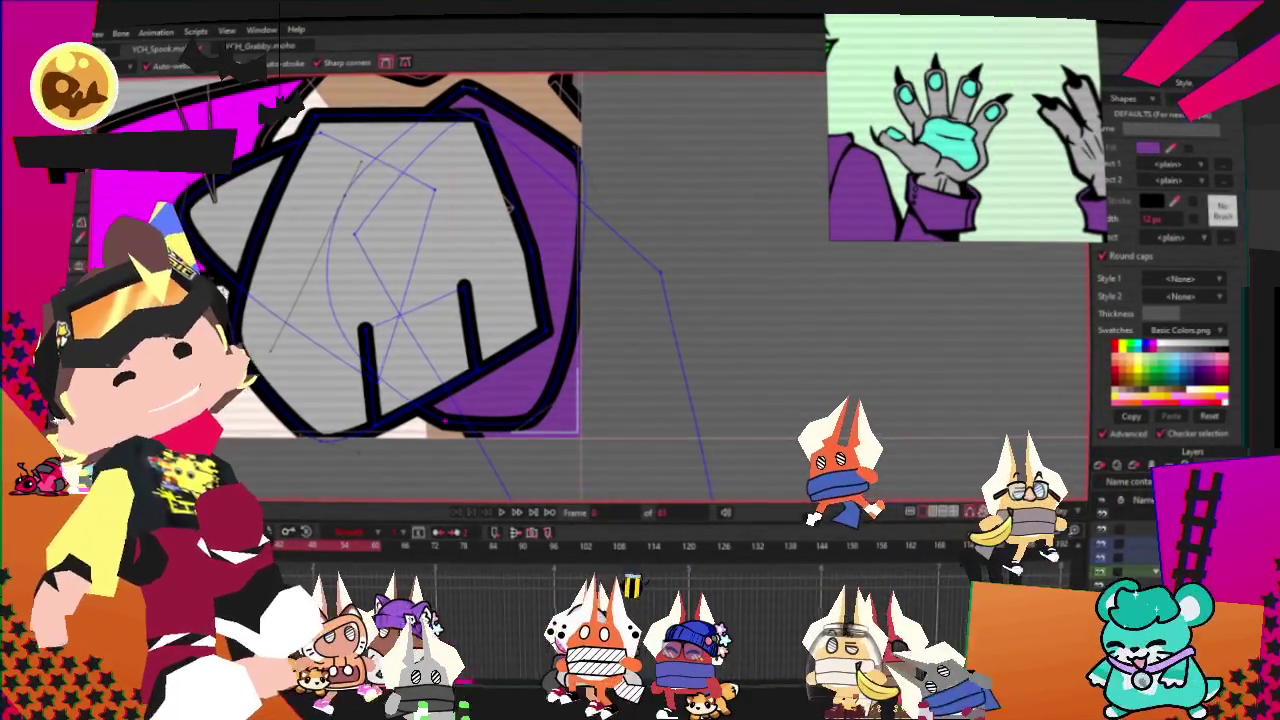
{"action": "left_click_drag", "start_coordinate": [363, 163], "coordinate": [315, 250]}
{"action": "key", "text": "c"}
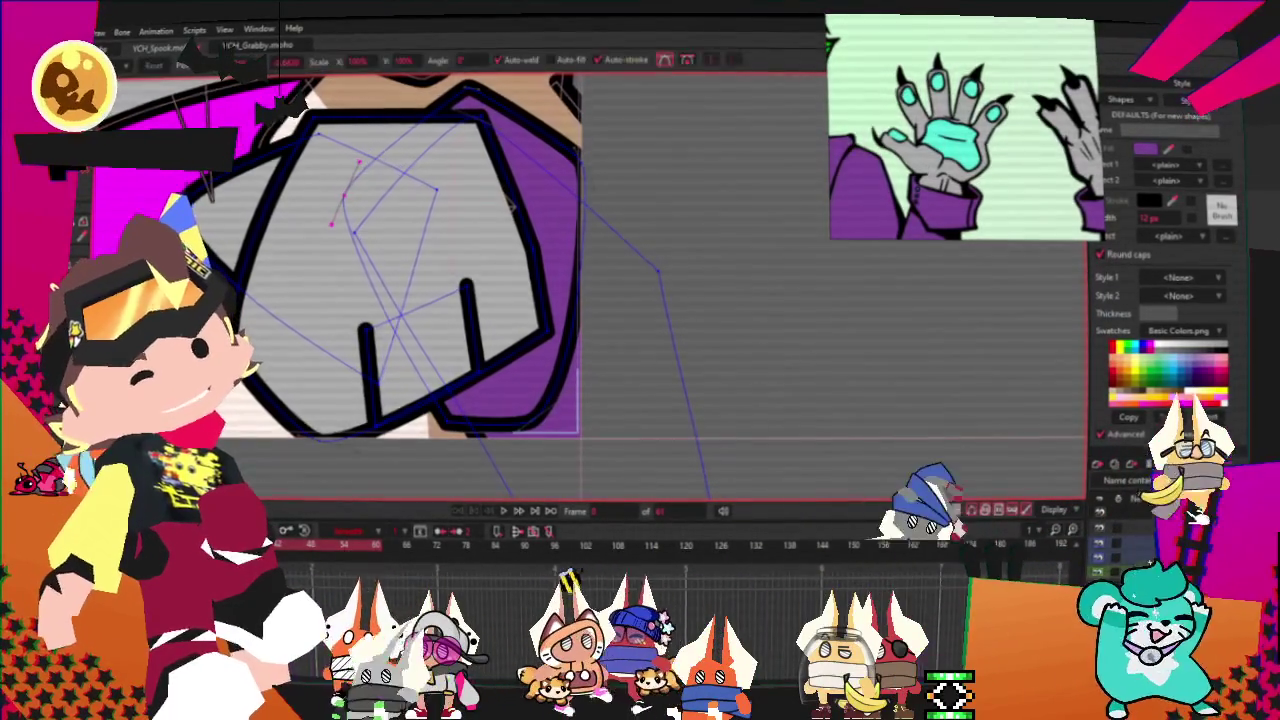
{"action": "key", "text": "t"}
{"action": "scroll", "coordinate": [333, 238], "scroll_direction": "up", "scroll_amount": 2}
{"action": "scroll", "coordinate": [340, 222], "scroll_direction": "down", "scroll_amount": 2}
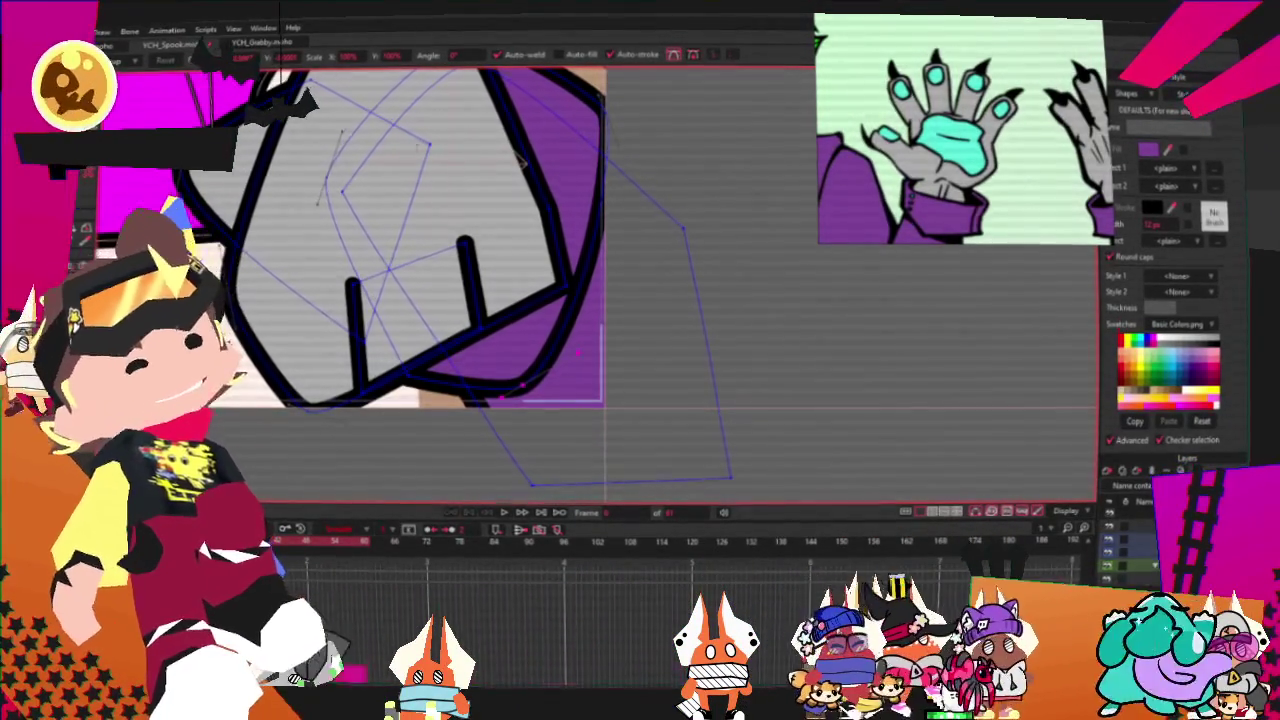
{"action": "left_click_drag", "start_coordinate": [722, 370], "coordinate": [722, 555]}
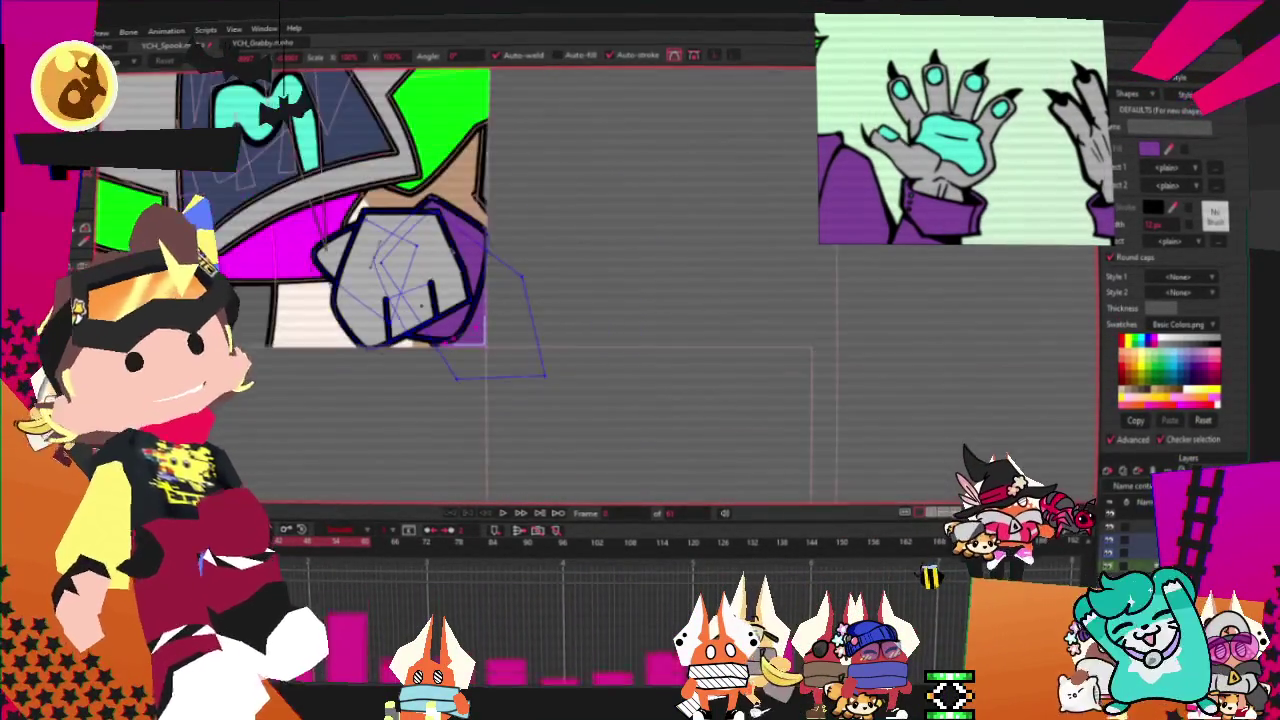
{"action": "scroll", "coordinate": [437, 214], "scroll_direction": "down", "scroll_amount": 3}
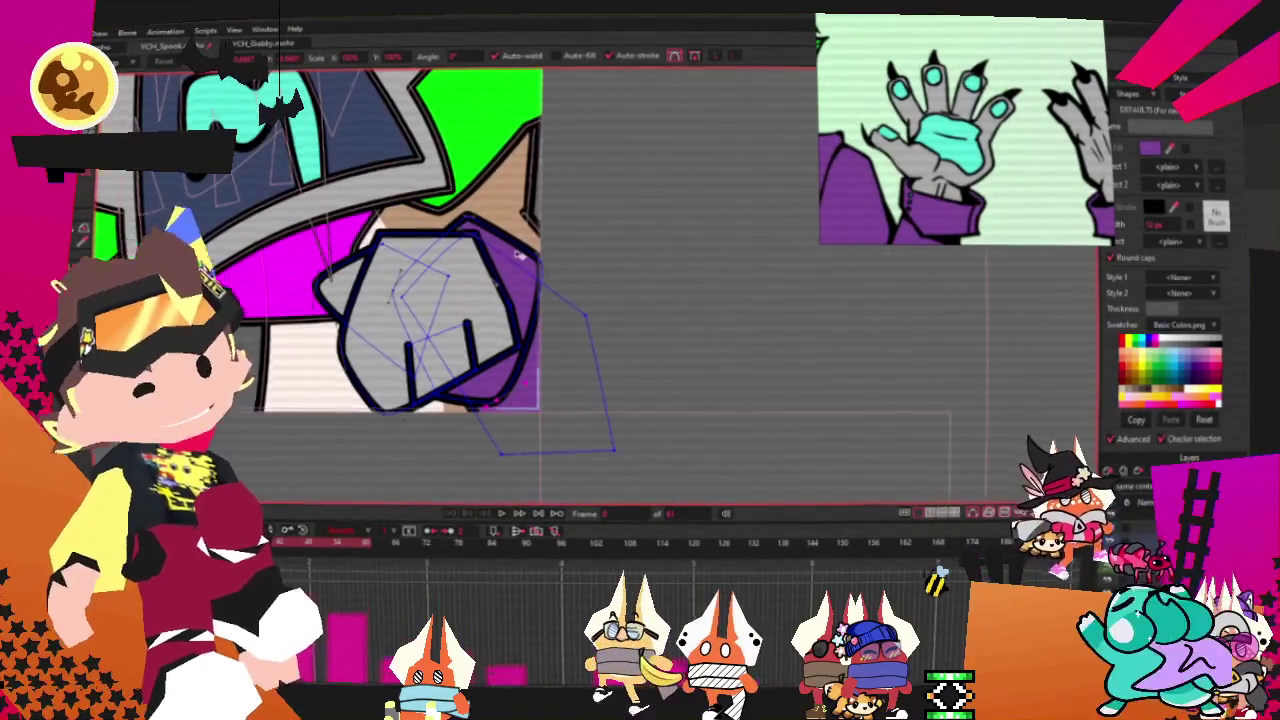
{"action": "scroll", "coordinate": [518, 254], "scroll_direction": "down", "scroll_amount": 1}
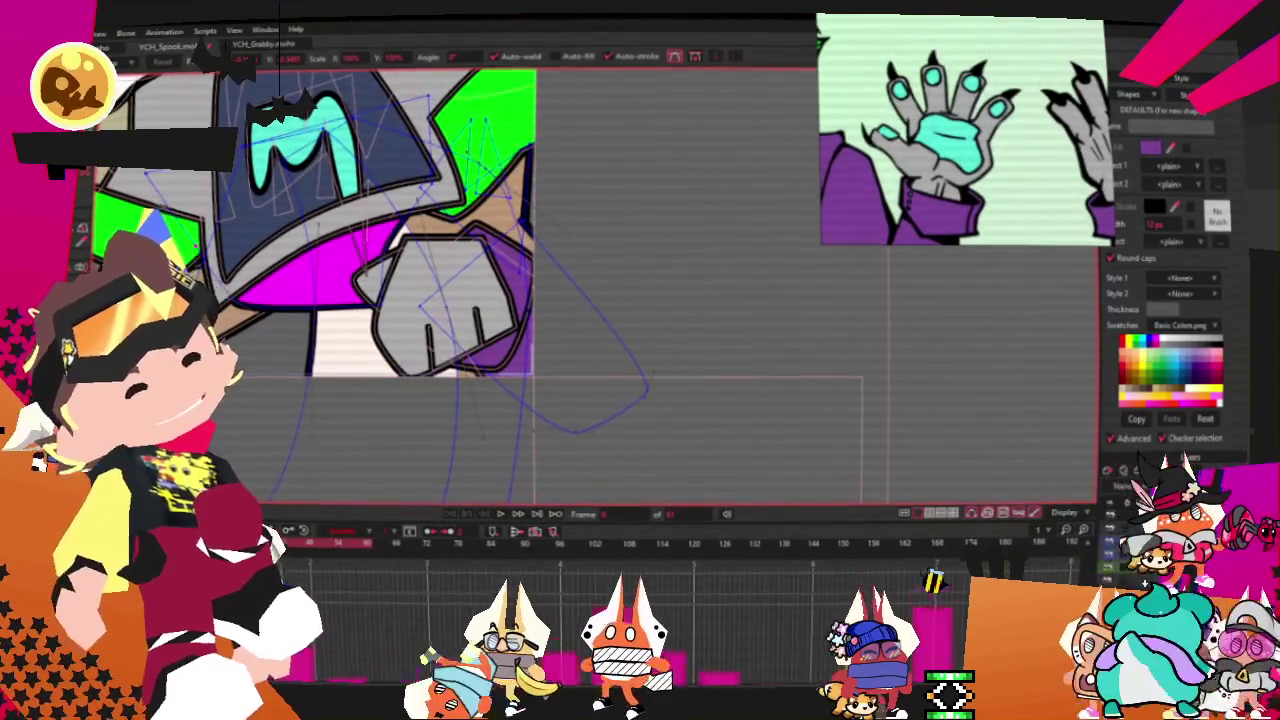
Step: Check the fills of the tan shape behind the glove and the green stem shape
{"action": "key", "text": "g"}
{"action": "scroll", "coordinate": [465, 296], "scroll_direction": "up", "scroll_amount": 3}
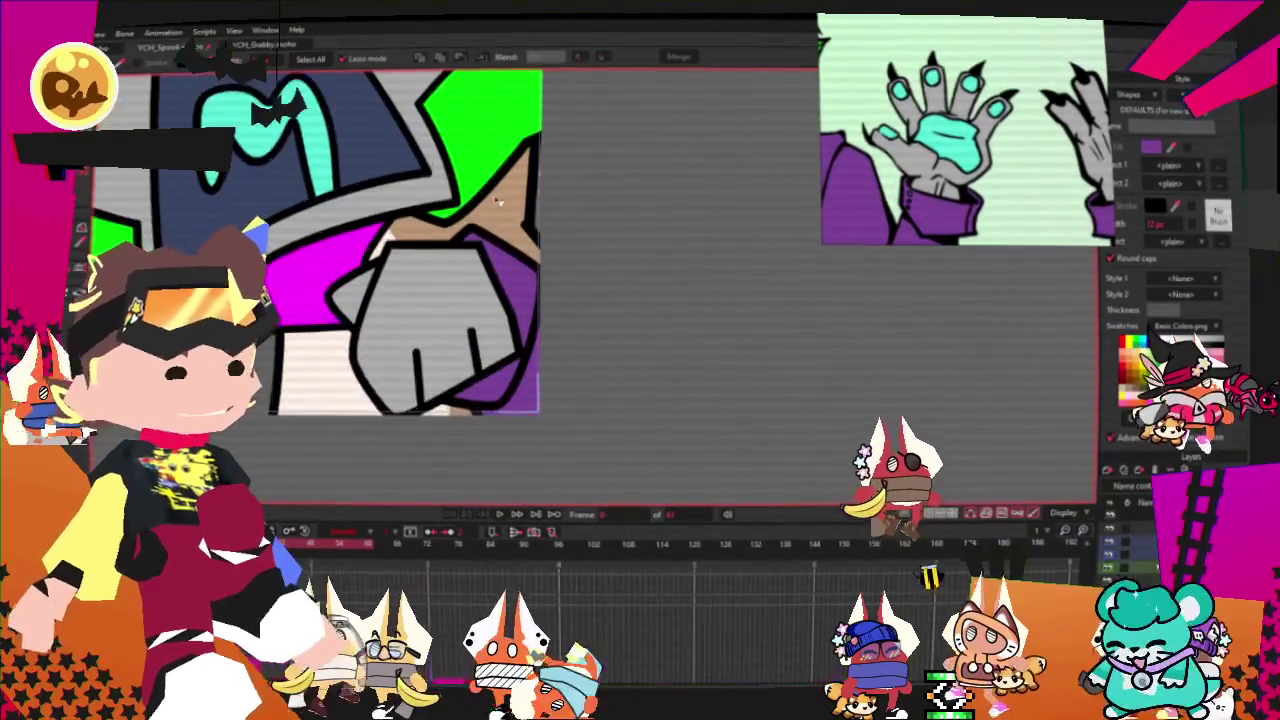
{"action": "left_click", "coordinate": [437, 240]}
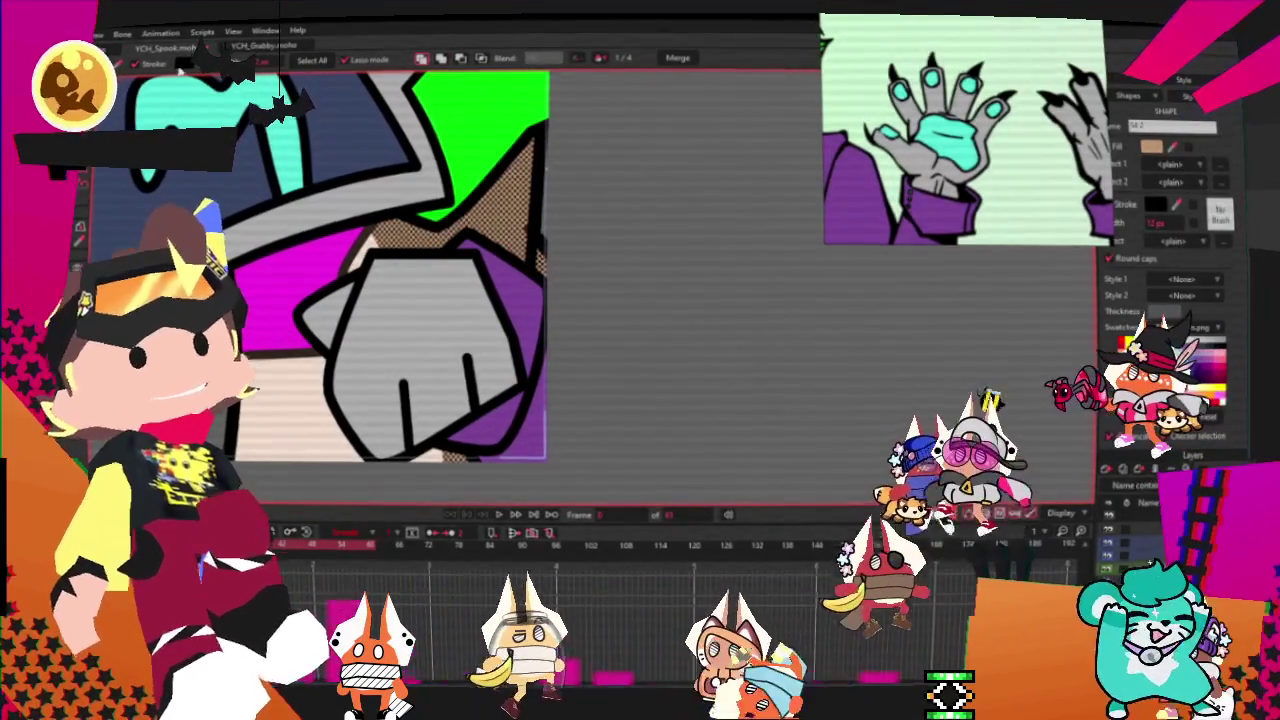
{"action": "scroll", "coordinate": [592, 270], "scroll_direction": "down", "scroll_amount": 2}
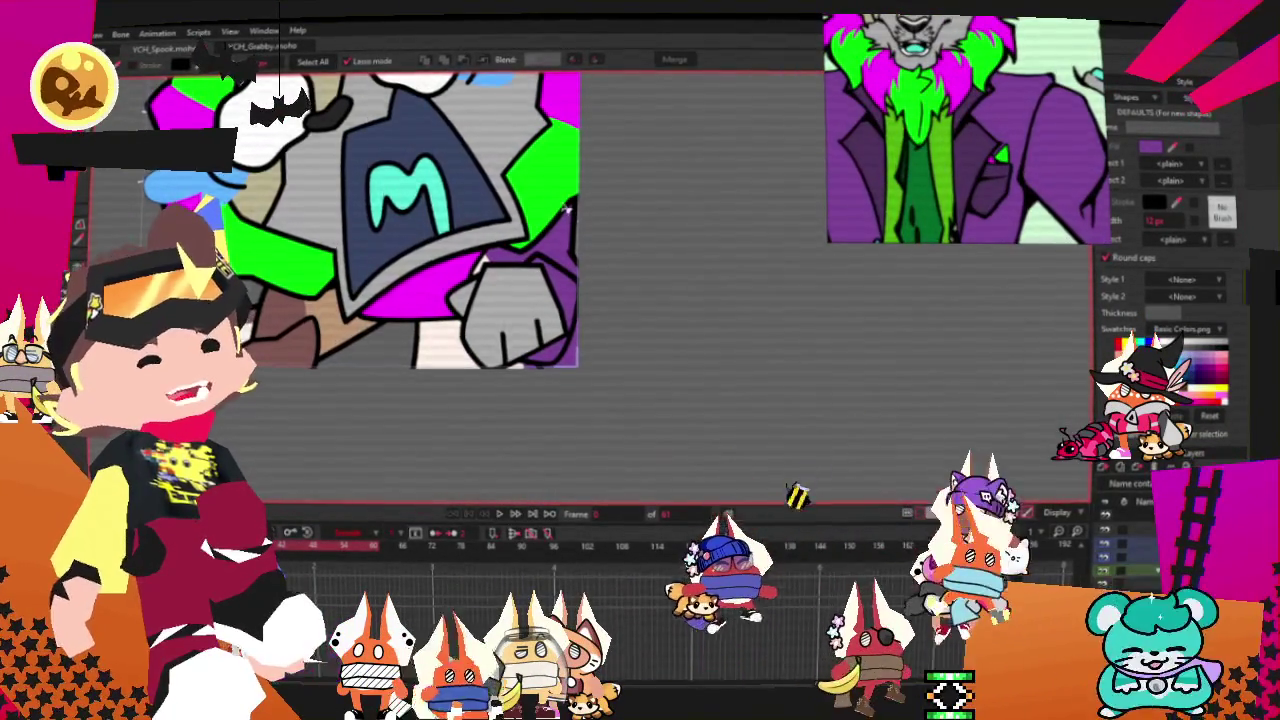
{"action": "scroll", "coordinate": [472, 245], "scroll_direction": "up", "scroll_amount": 2}
{"action": "scroll", "coordinate": [472, 245], "scroll_direction": "up", "scroll_amount": 2}
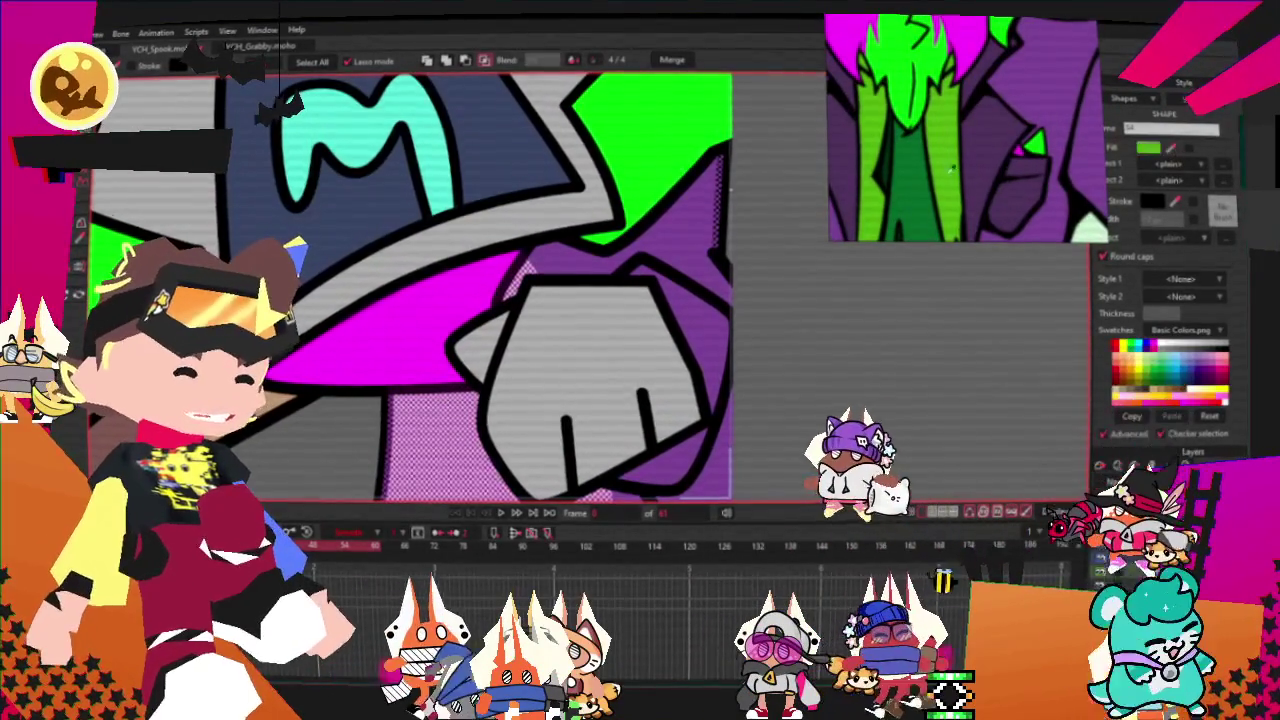
{"action": "scroll", "coordinate": [538, 372], "scroll_direction": "down", "scroll_amount": 2}
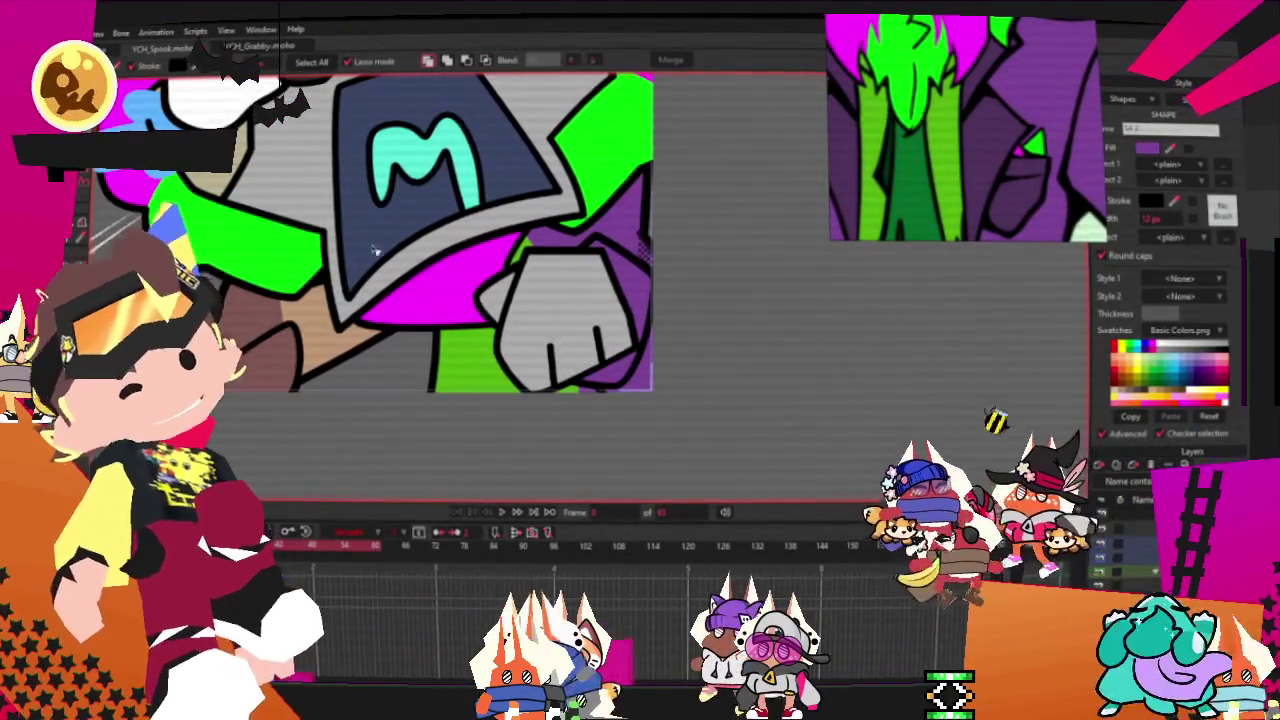
{"action": "left_click", "coordinate": [538, 372]}
{"action": "scroll", "coordinate": [560, 390], "scroll_direction": "up", "scroll_amount": 1}
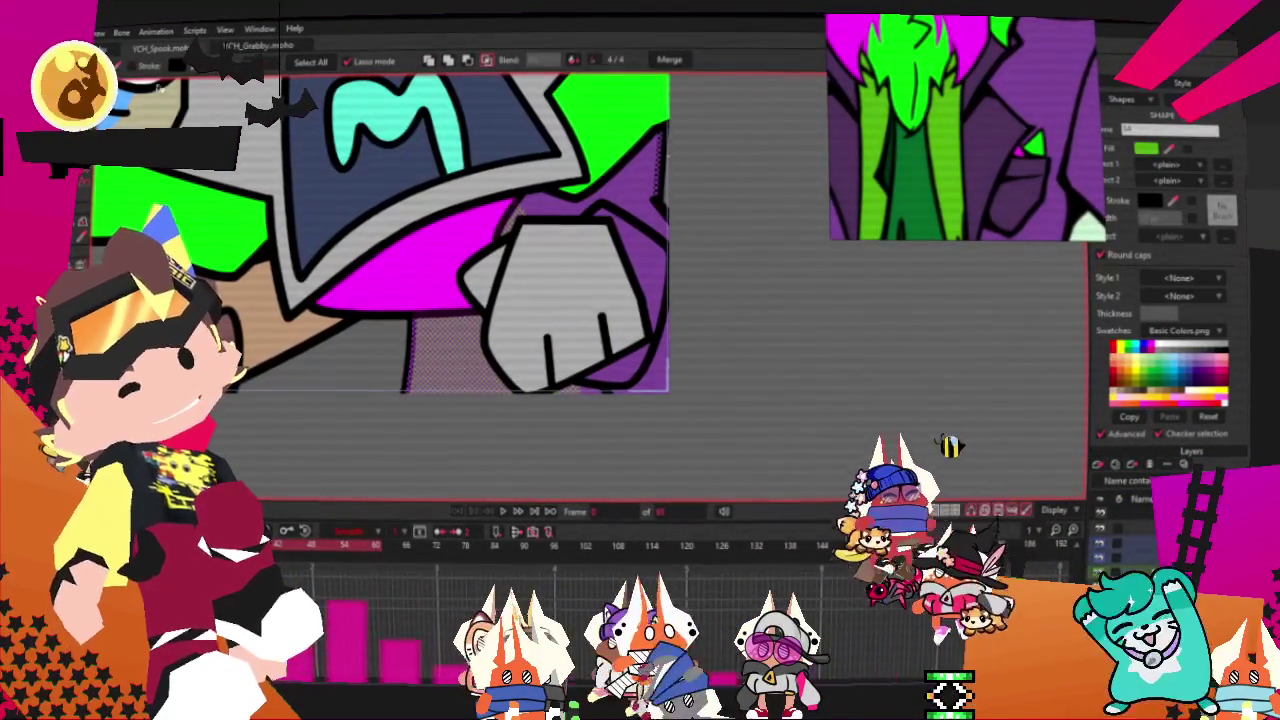
{"action": "left_click", "coordinate": [578, 388]}
Step: Draw a new oval below the magenta area and fill it green from the swatches
{"action": "key", "text": "t"}
{"action": "left_click_drag", "start_coordinate": [390, 178], "coordinate": [481, 412]}
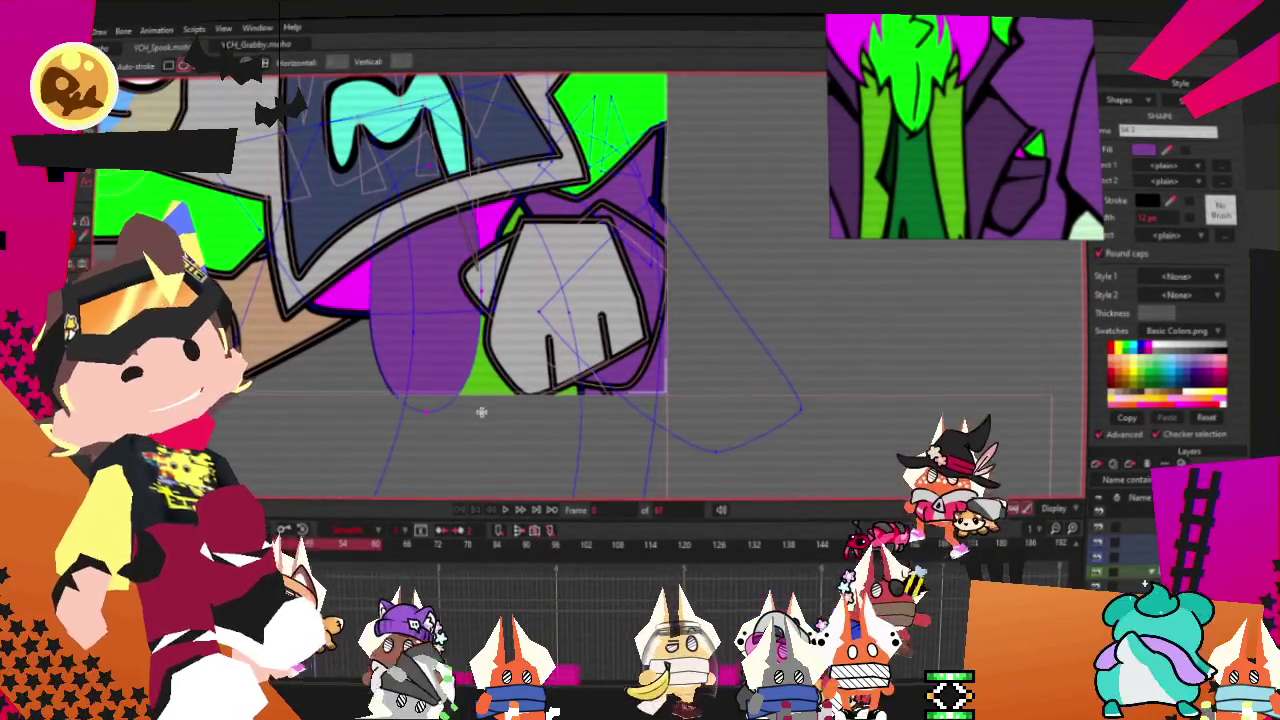
{"action": "key", "text": "q"}
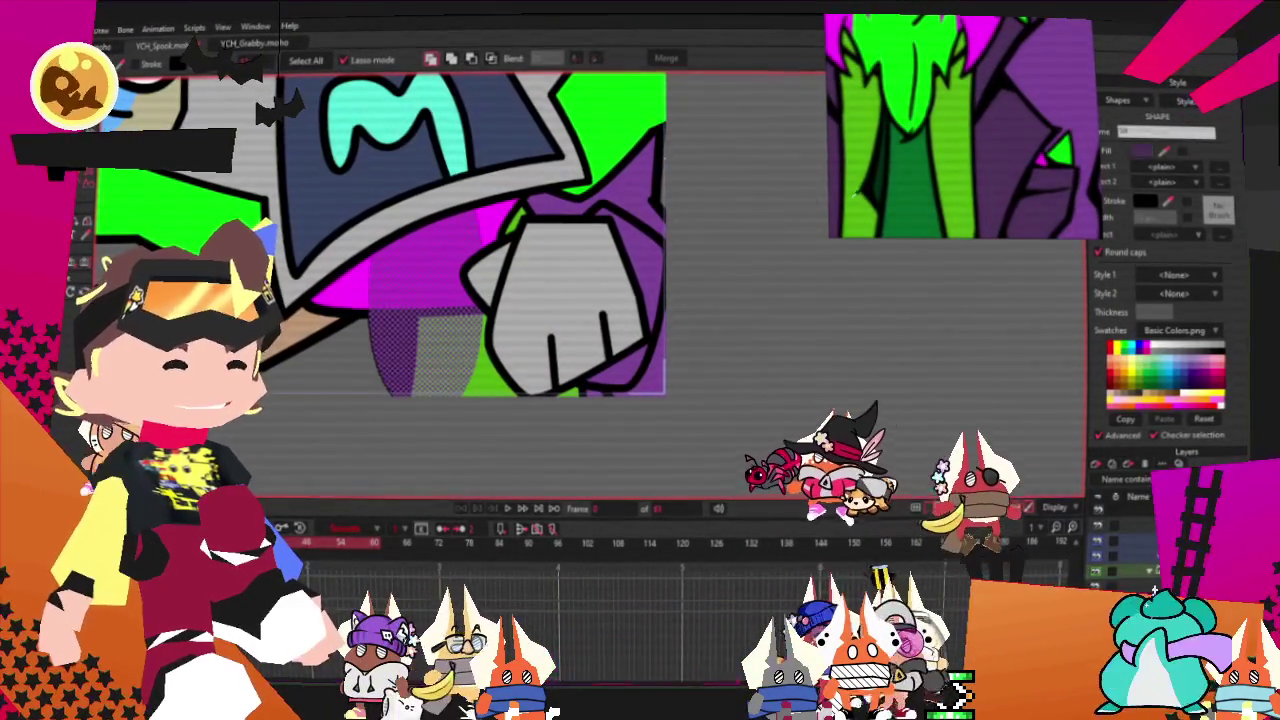
{"action": "left_click", "coordinate": [585, 127]}
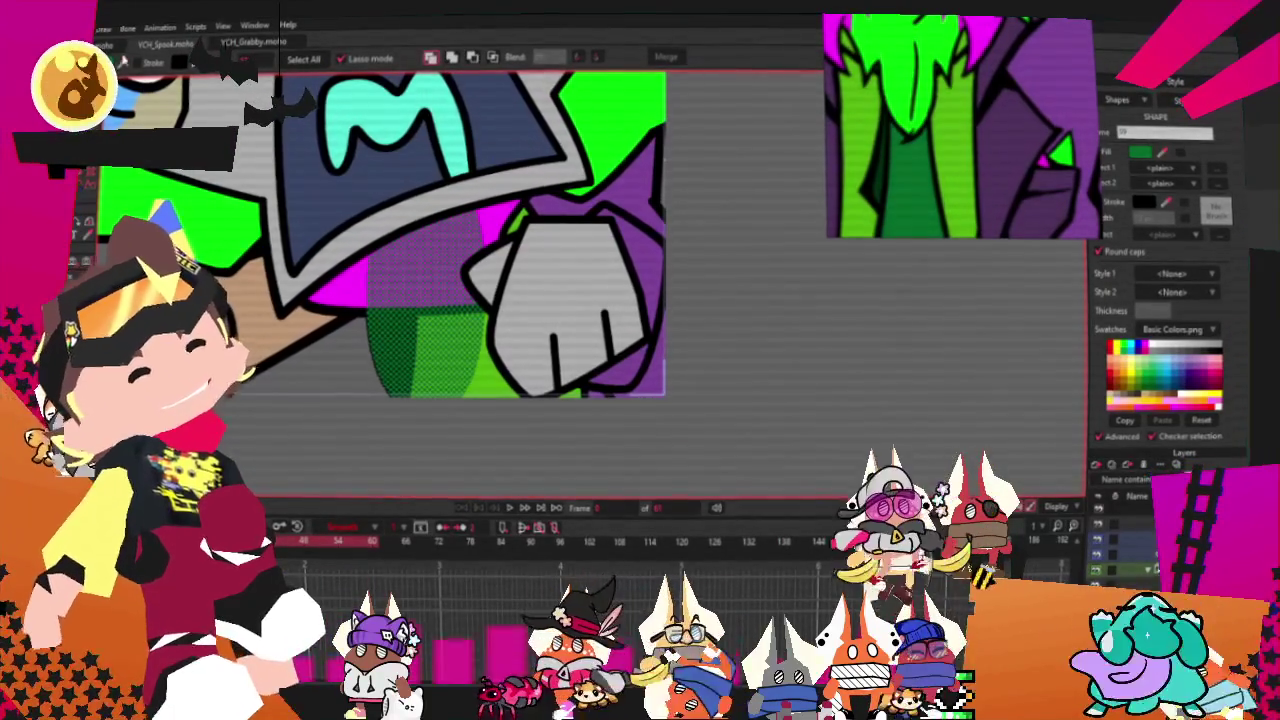
{"action": "scroll", "coordinate": [405, 216], "scroll_direction": "up", "scroll_amount": 2}
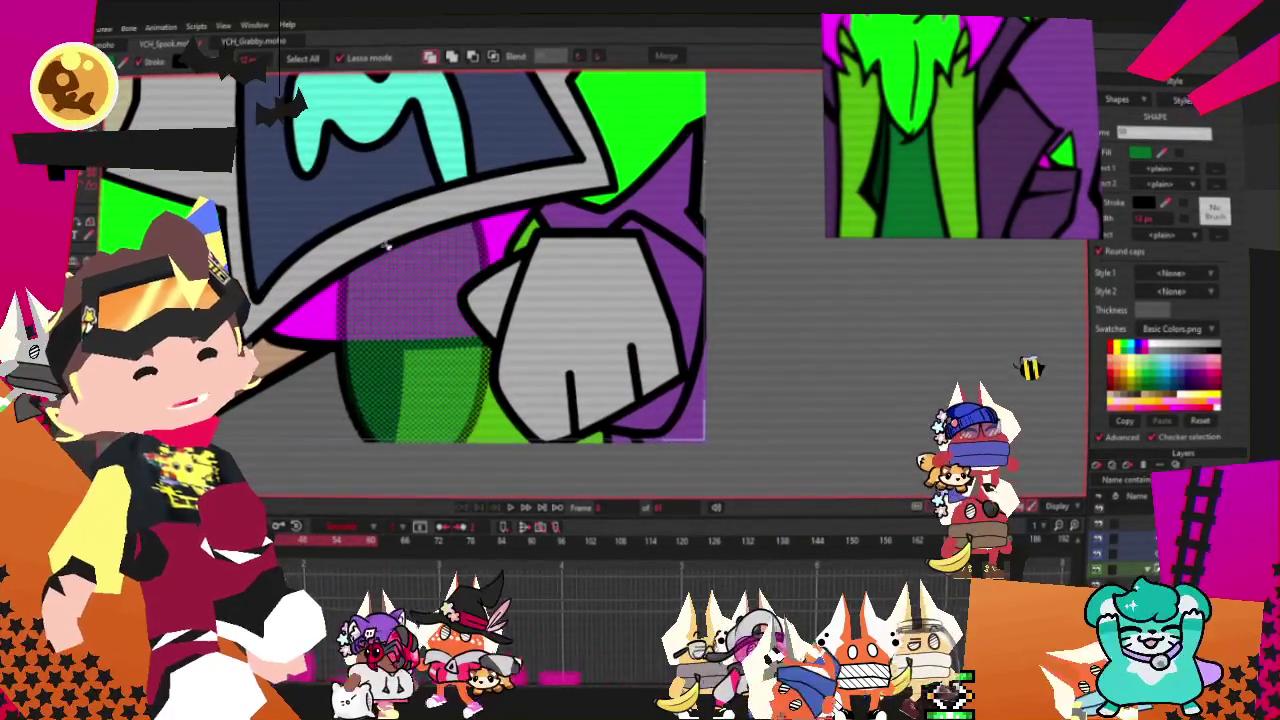
{"action": "left_click", "coordinate": [301, 247]}
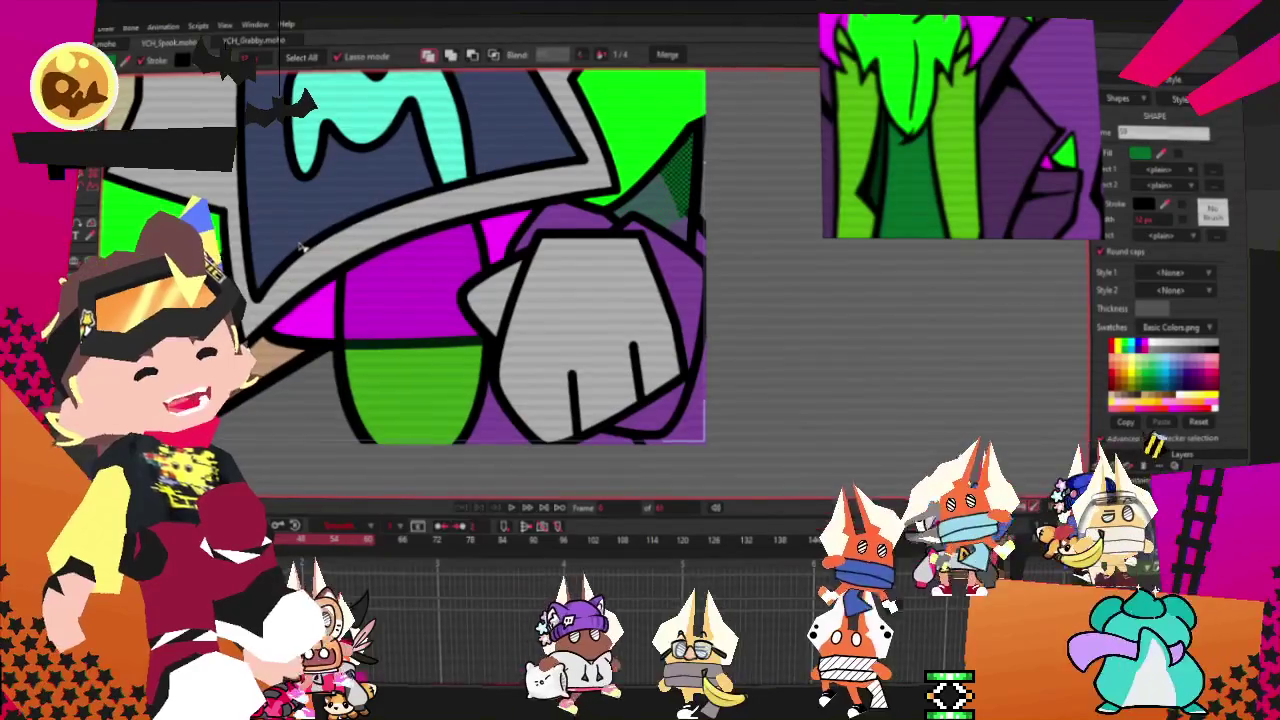
{"action": "left_click", "coordinate": [301, 247]}
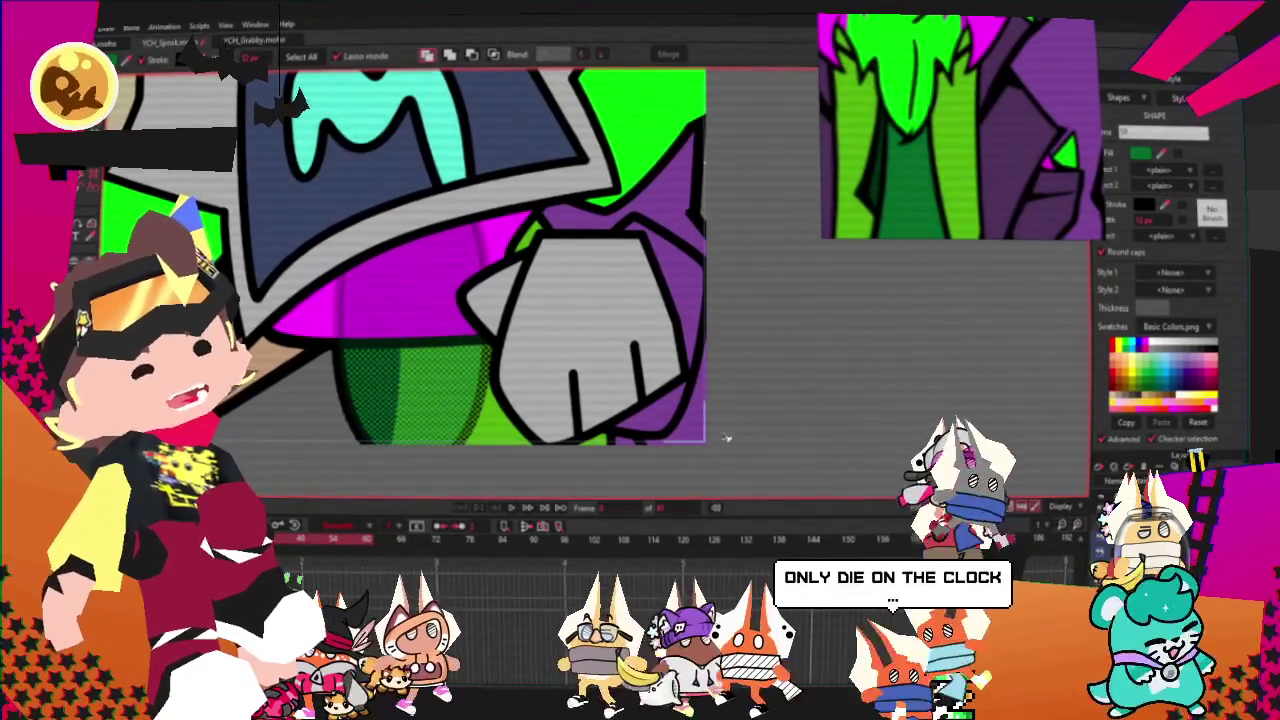
{"action": "scroll", "coordinate": [400, 250], "scroll_direction": "down", "scroll_amount": 1}
{"action": "scroll", "coordinate": [400, 250], "scroll_direction": "down", "scroll_amount": 2}
{"action": "scroll", "coordinate": [400, 250], "scroll_direction": "down", "scroll_amount": 1}
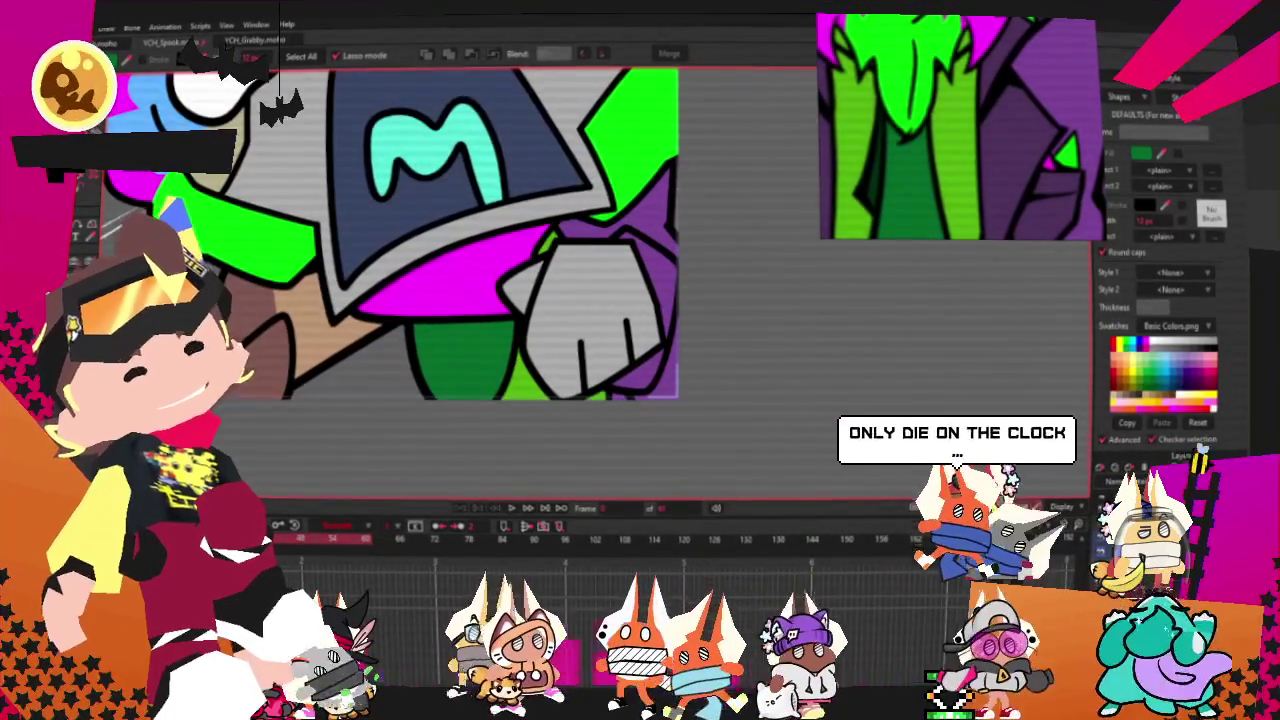
{"action": "key", "text": "c"}
{"action": "scroll", "coordinate": [430, 289], "scroll_direction": "up", "scroll_amount": 2}
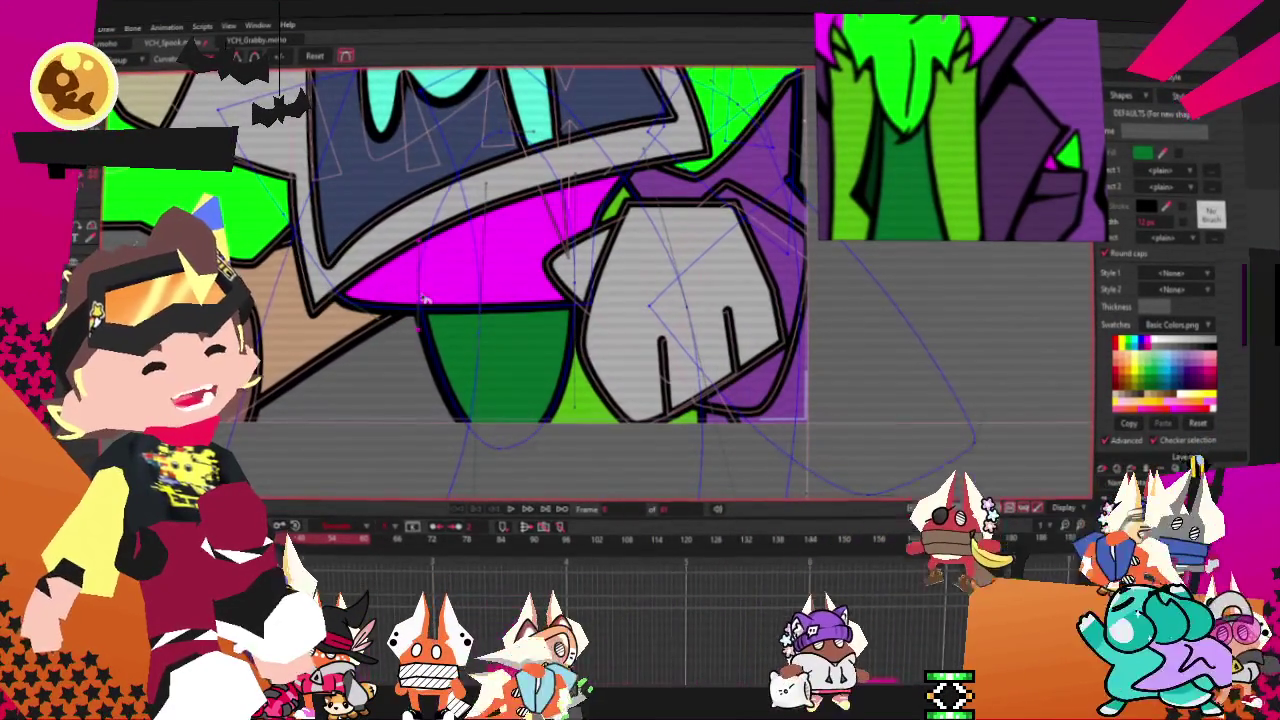
Step: Select curve points along the hand's edge, the curve's bottom, and the green shape's edges
{"action": "scroll", "coordinate": [596, 280], "scroll_direction": "up", "scroll_amount": 2}
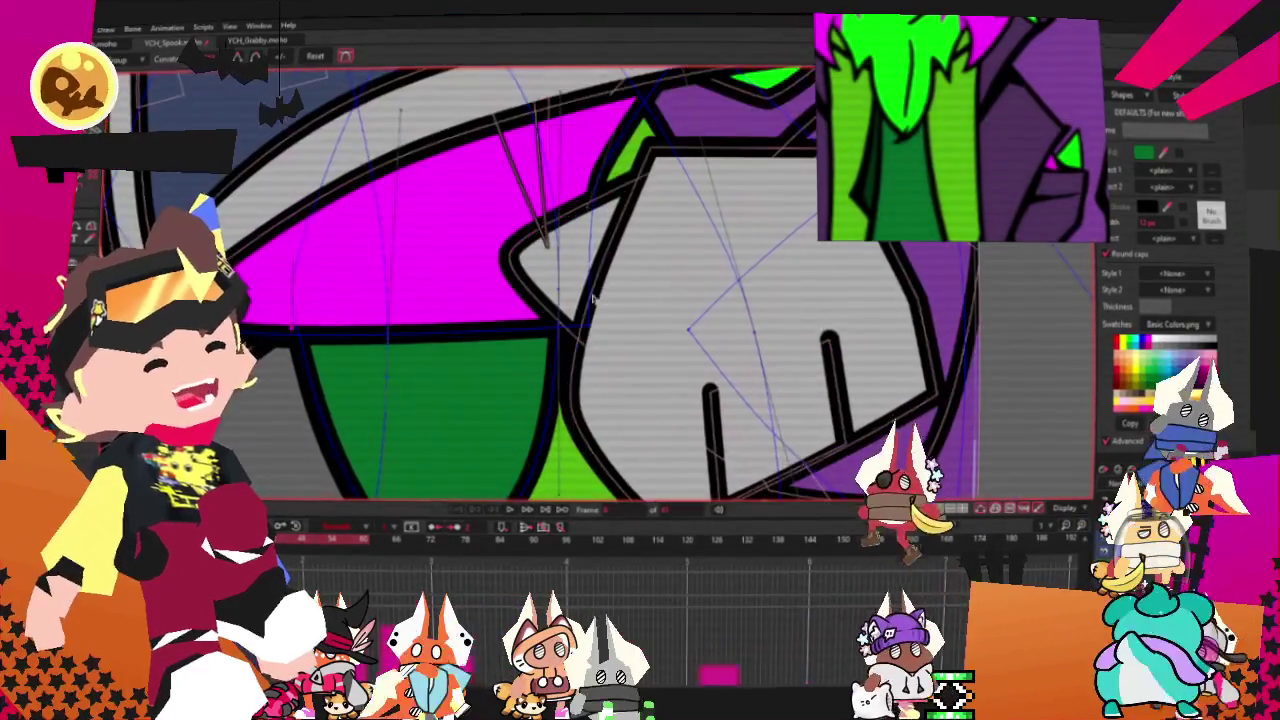
{"action": "left_click", "coordinate": [558, 288]}
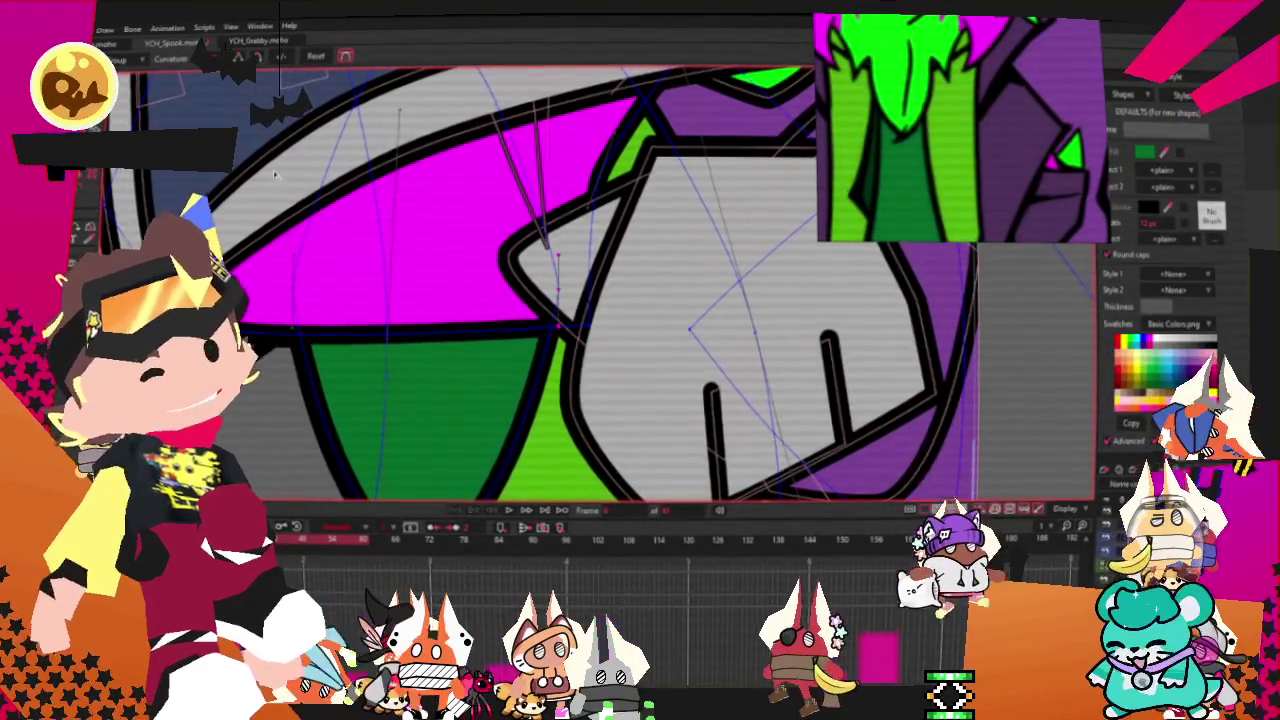
{"action": "scroll", "coordinate": [398, 393], "scroll_direction": "down", "scroll_amount": 2}
{"action": "scroll", "coordinate": [398, 393], "scroll_direction": "down", "scroll_amount": 1}
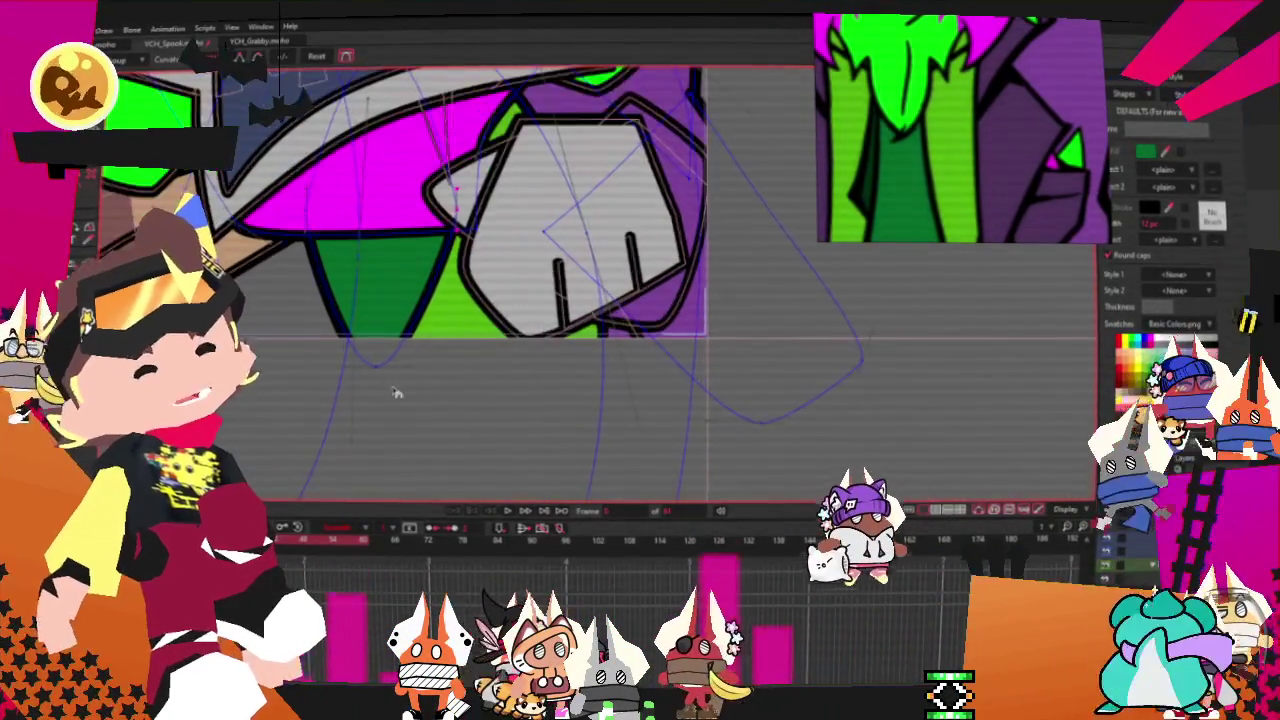
{"action": "left_click", "coordinate": [375, 365]}
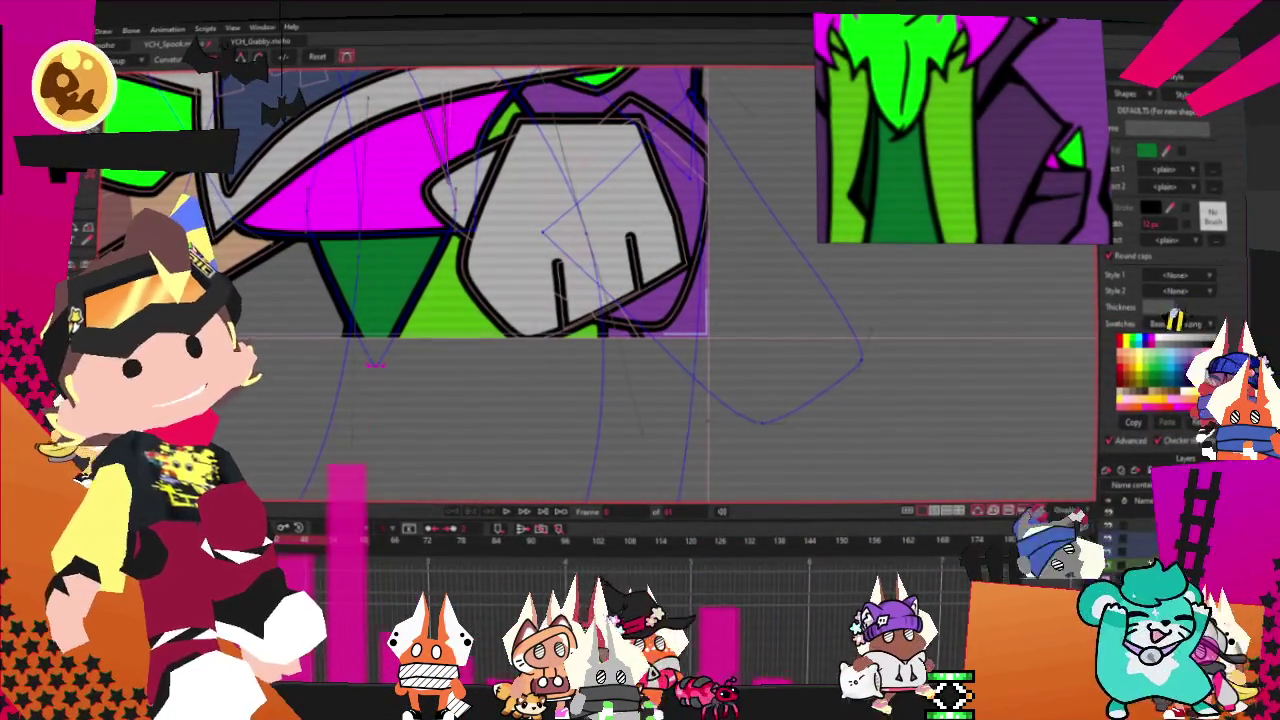
{"action": "scroll", "coordinate": [450, 280], "scroll_direction": "down", "scroll_amount": 1}
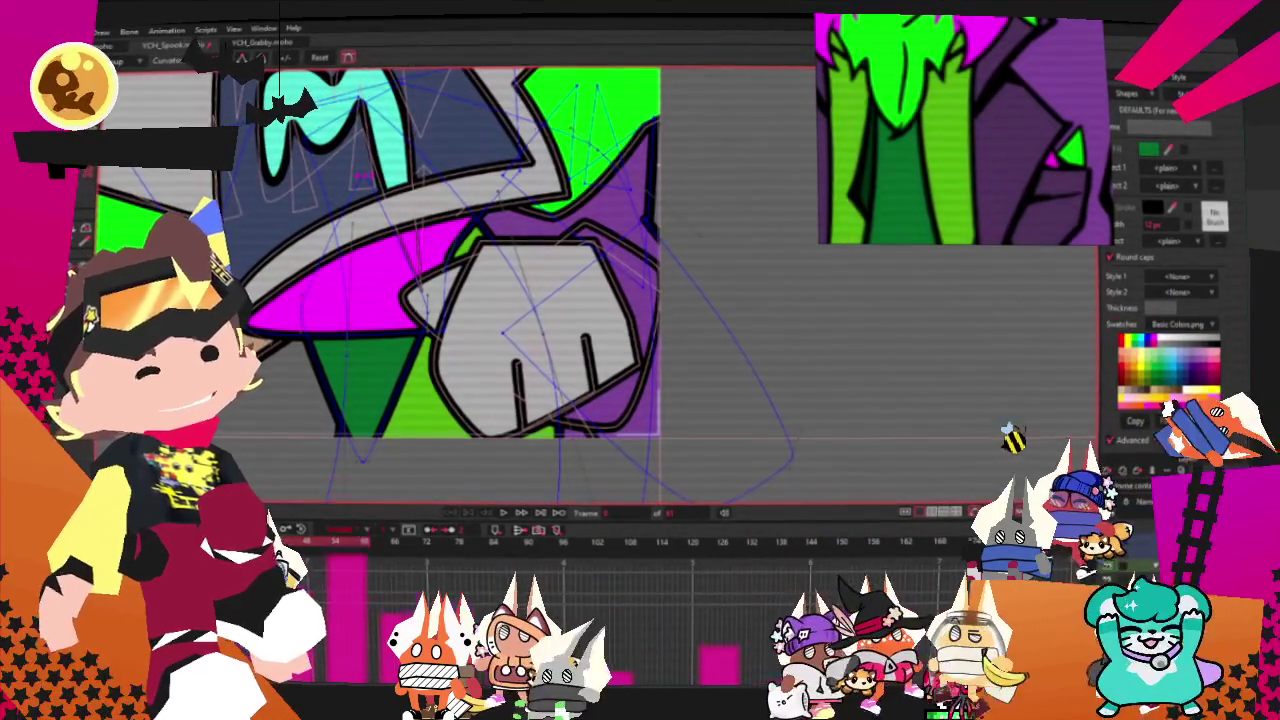
{"action": "scroll", "coordinate": [300, 328], "scroll_direction": "up", "scroll_amount": 1}
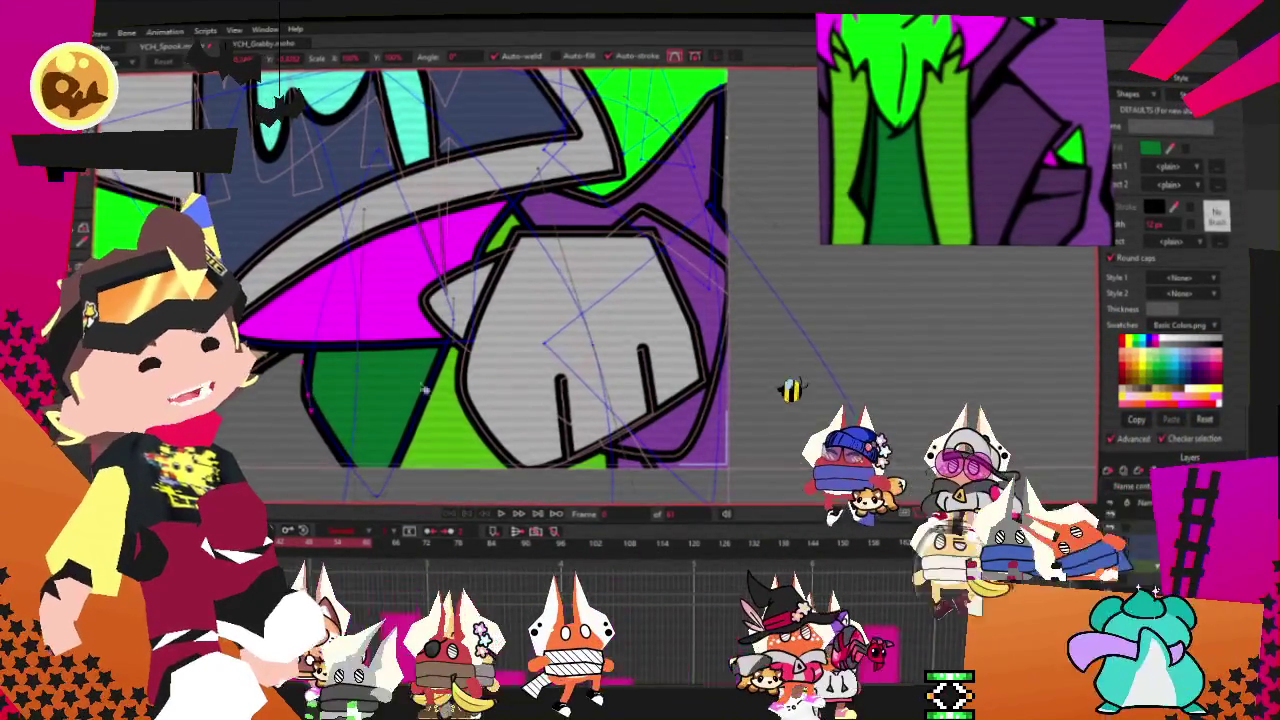
{"action": "scroll", "coordinate": [392, 388], "scroll_direction": "up", "scroll_amount": 1}
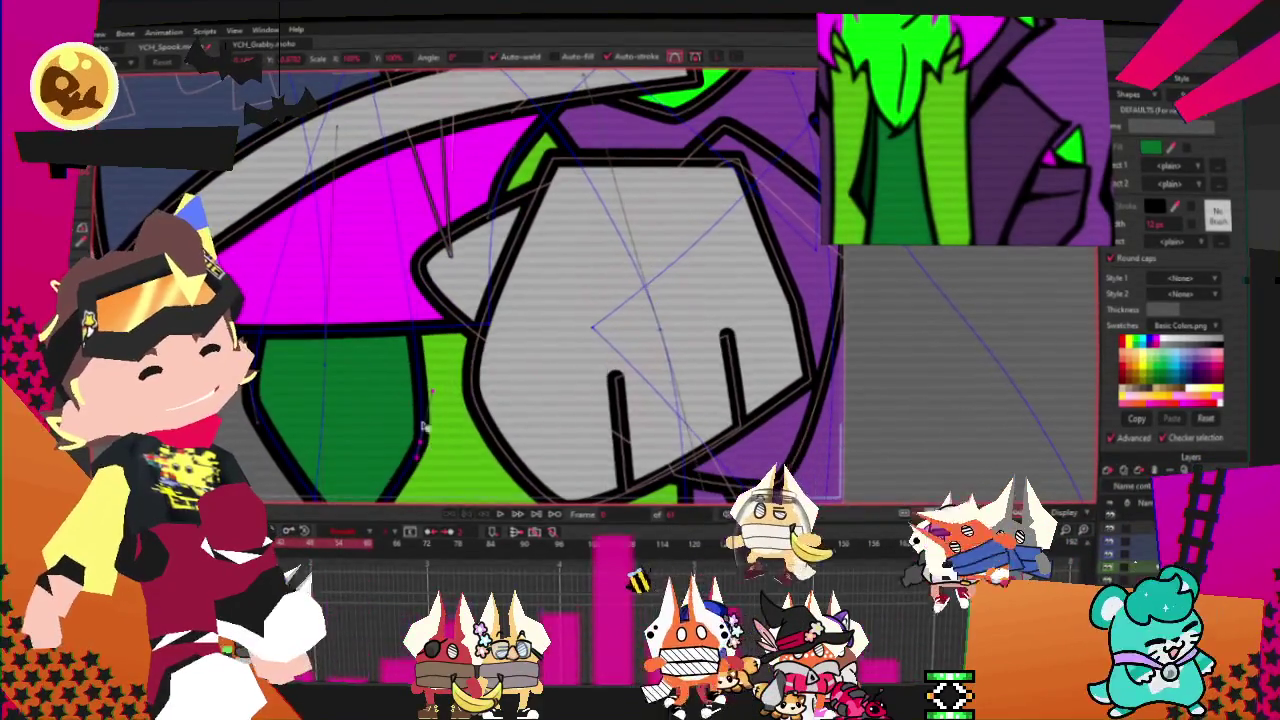
{"action": "scroll", "coordinate": [434, 447], "scroll_direction": "down", "scroll_amount": 1}
{"action": "scroll", "coordinate": [385, 163], "scroll_direction": "up", "scroll_amount": 1}
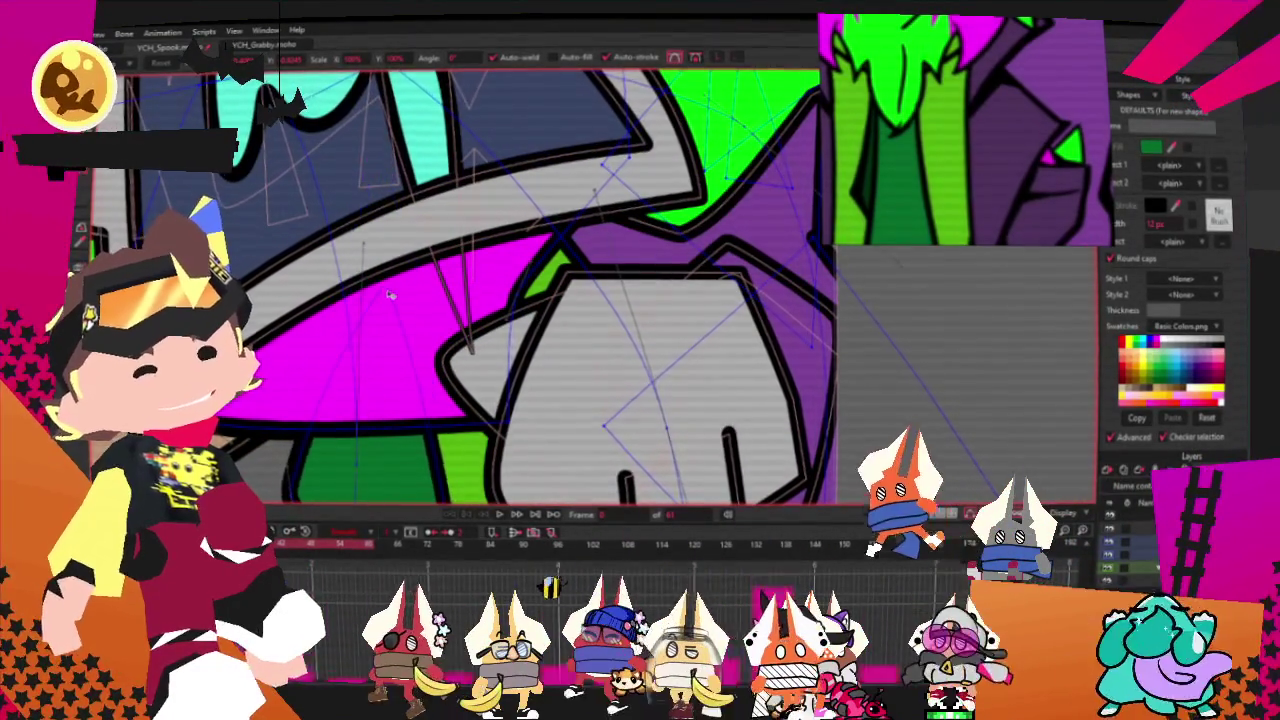
{"action": "scroll", "coordinate": [360, 320], "scroll_direction": "down", "scroll_amount": 1}
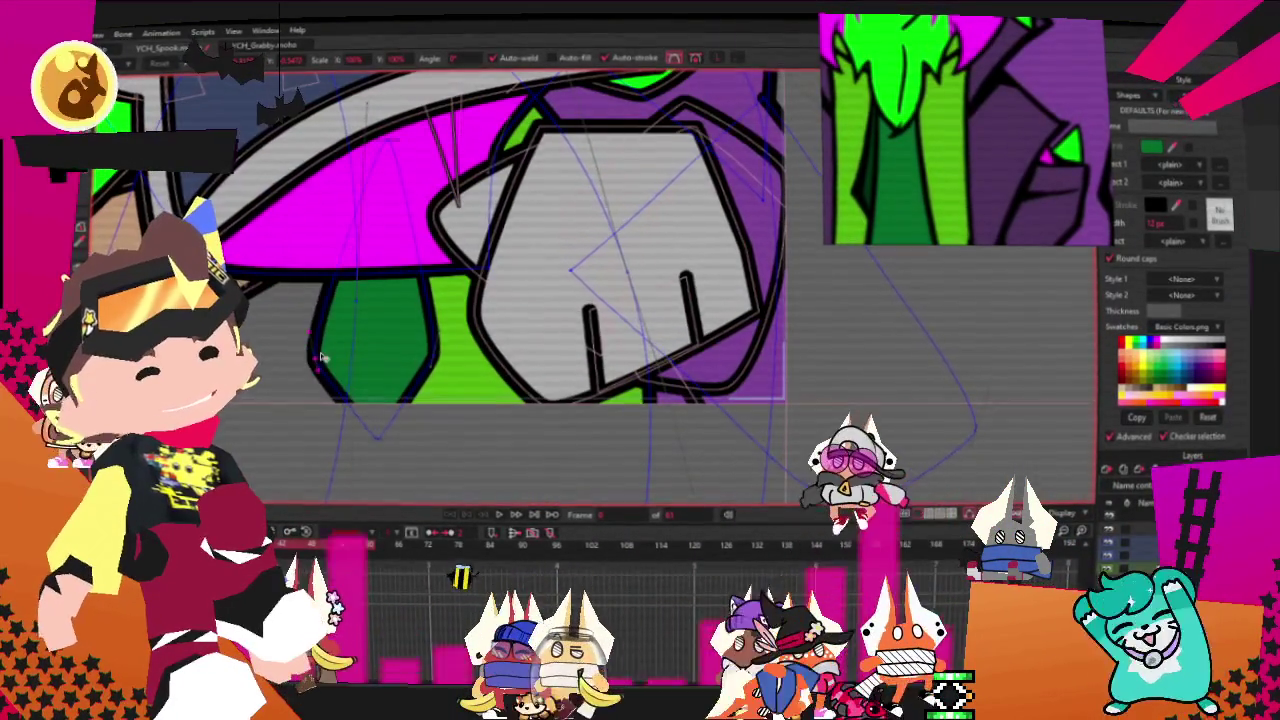
{"action": "left_click", "coordinate": [437, 350]}
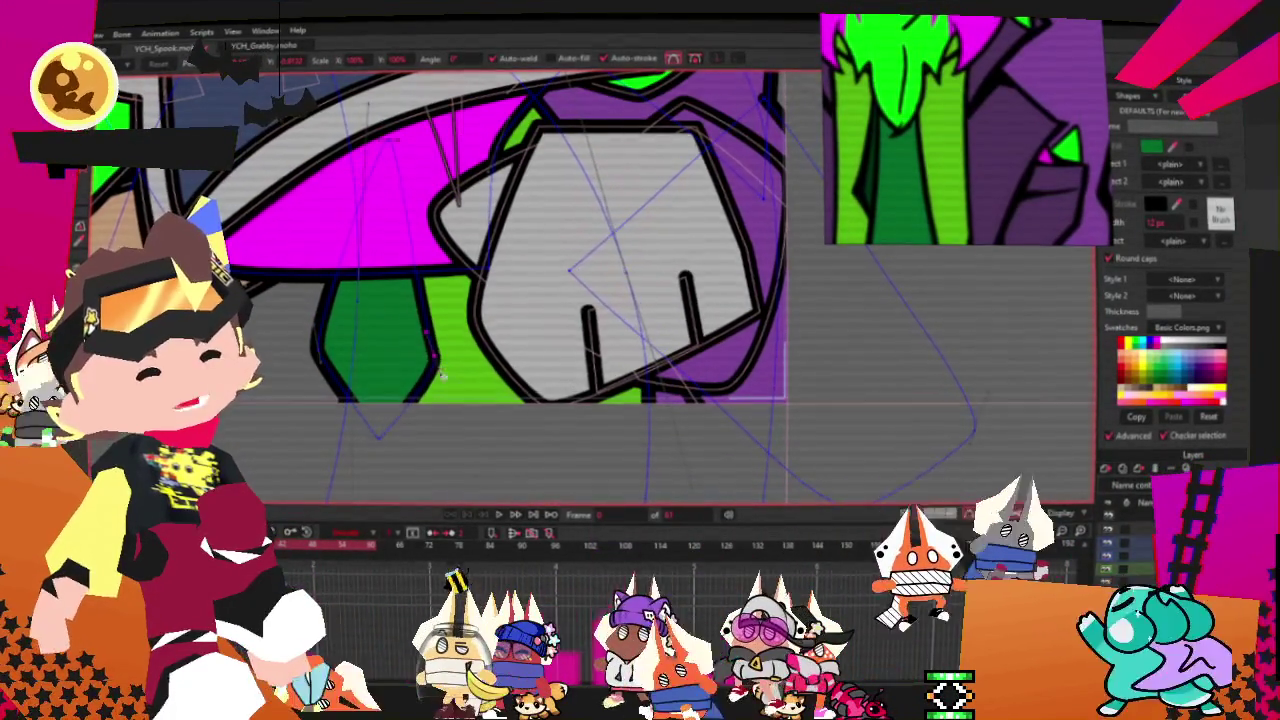
{"action": "left_click", "coordinate": [326, 361]}
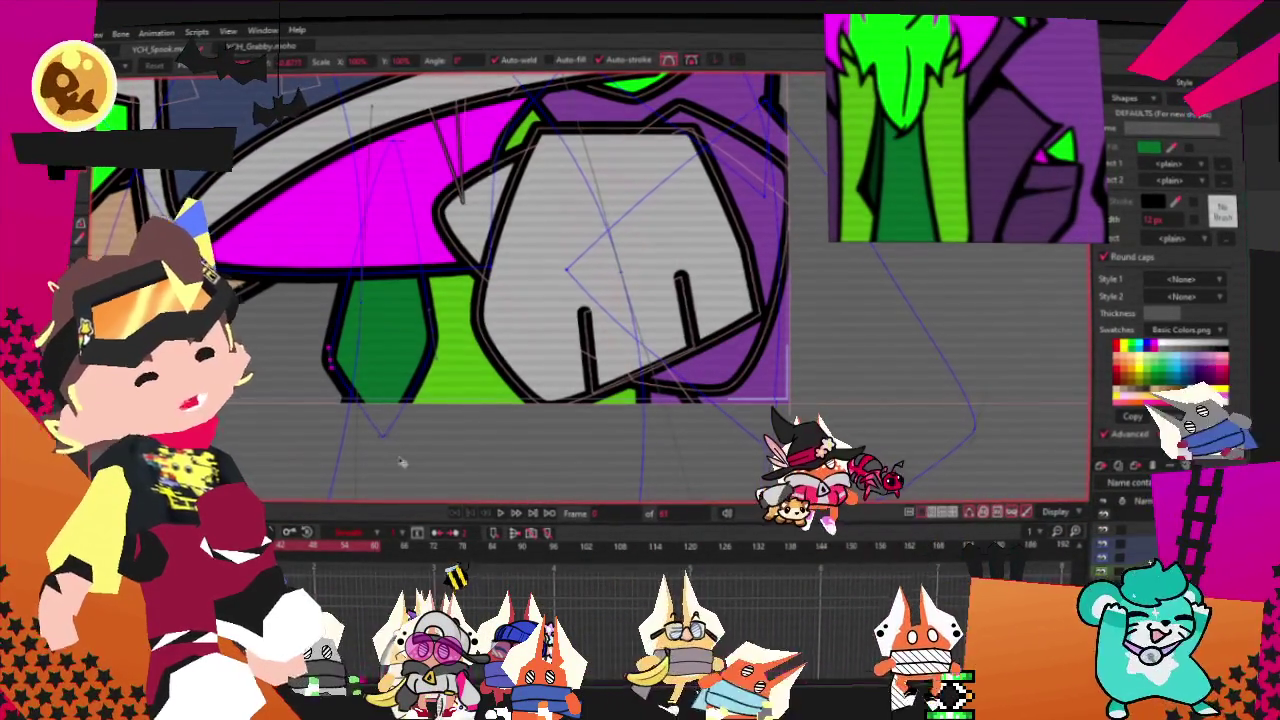
Step: Pull the curve's V-shaped bottom point further down
{"action": "left_click_drag", "start_coordinate": [380, 440], "coordinate": [383, 490]}
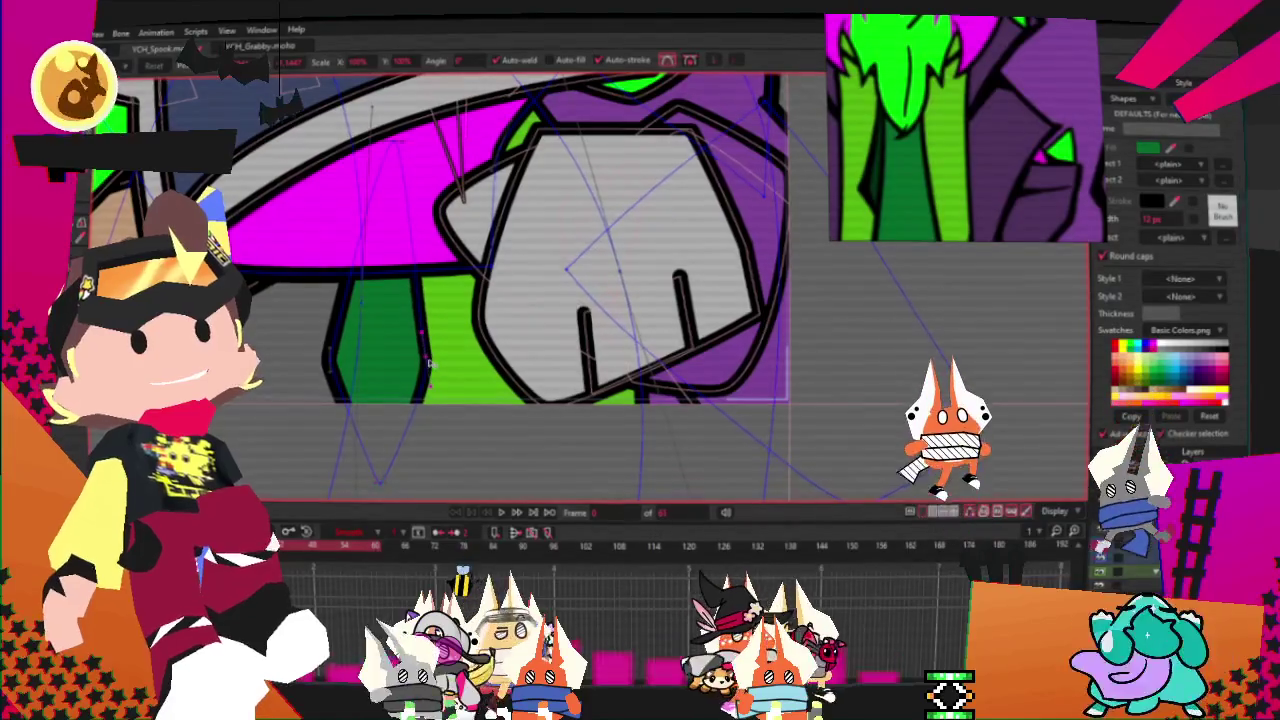
{"action": "scroll", "coordinate": [433, 360], "scroll_direction": "down", "scroll_amount": 3}
{"action": "scroll", "coordinate": [440, 400], "scroll_direction": "down", "scroll_amount": 2}
{"action": "scroll", "coordinate": [440, 400], "scroll_direction": "up", "scroll_amount": 3}
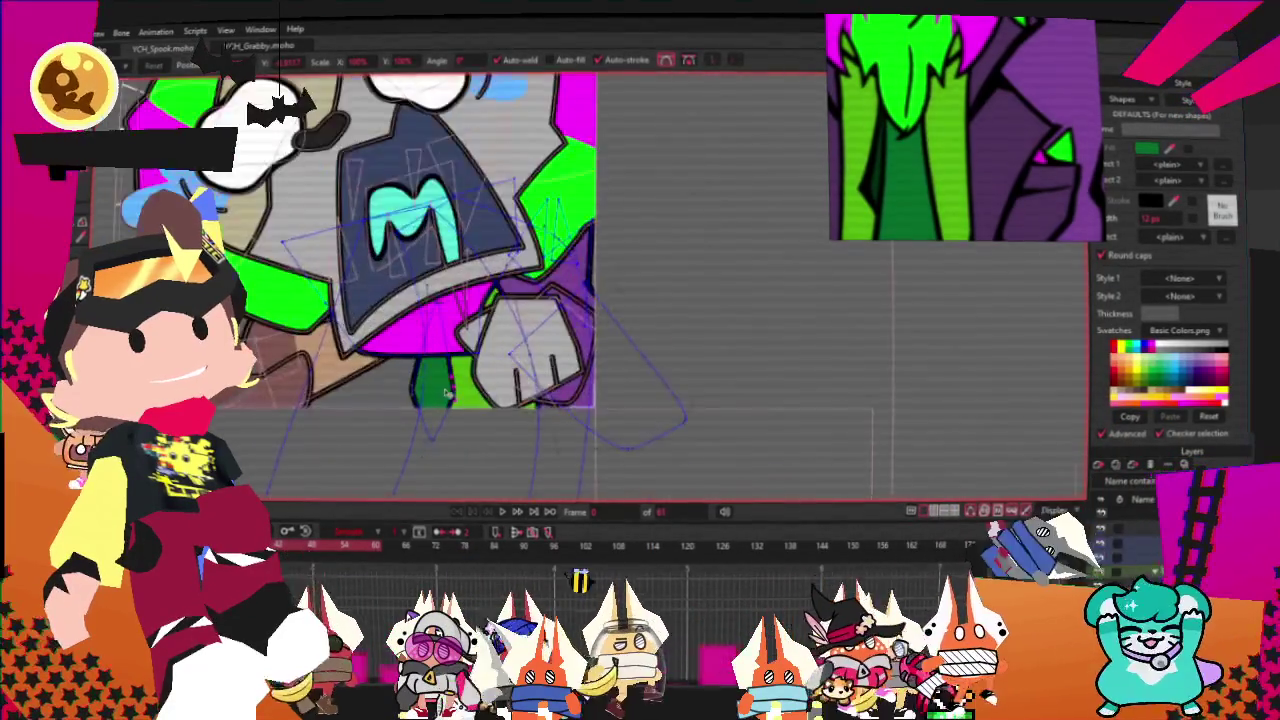
{"action": "scroll", "coordinate": [430, 387], "scroll_direction": "up", "scroll_amount": 2}
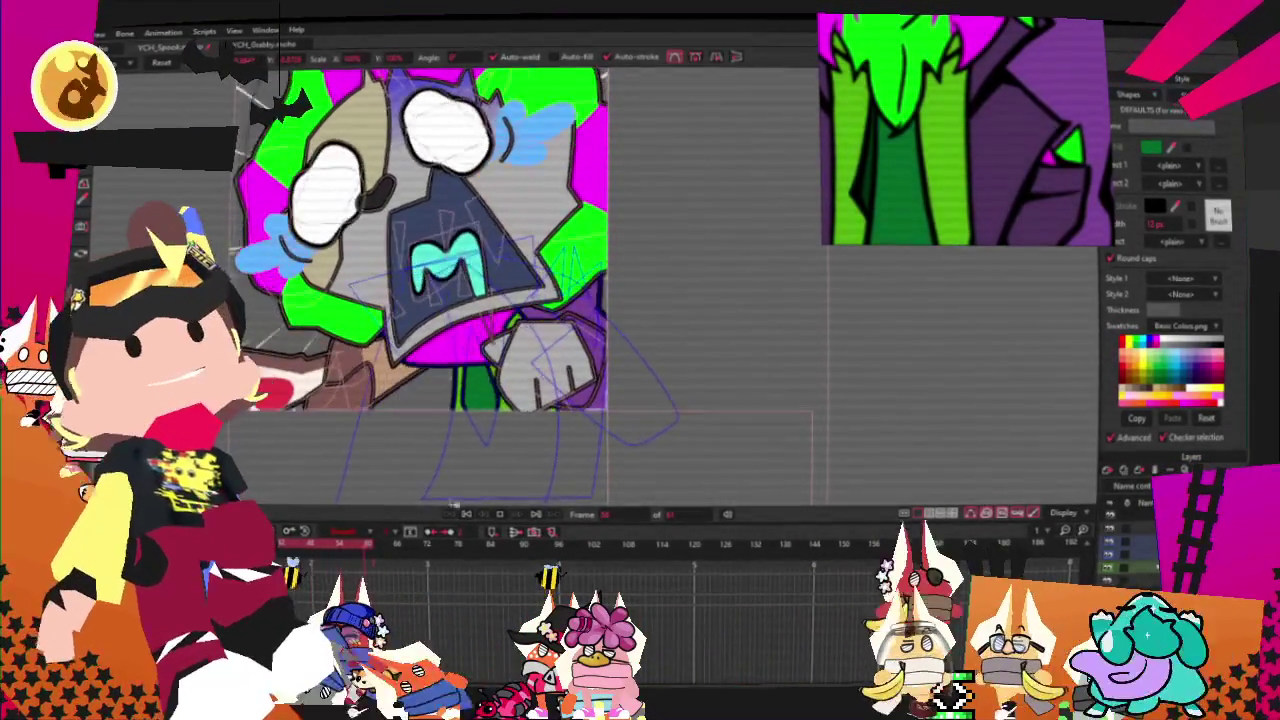
Step: Select the grey hand's outline and drag the purple sleeve's lower-right corner point up and right
{"action": "left_click", "coordinate": [470, 400]}
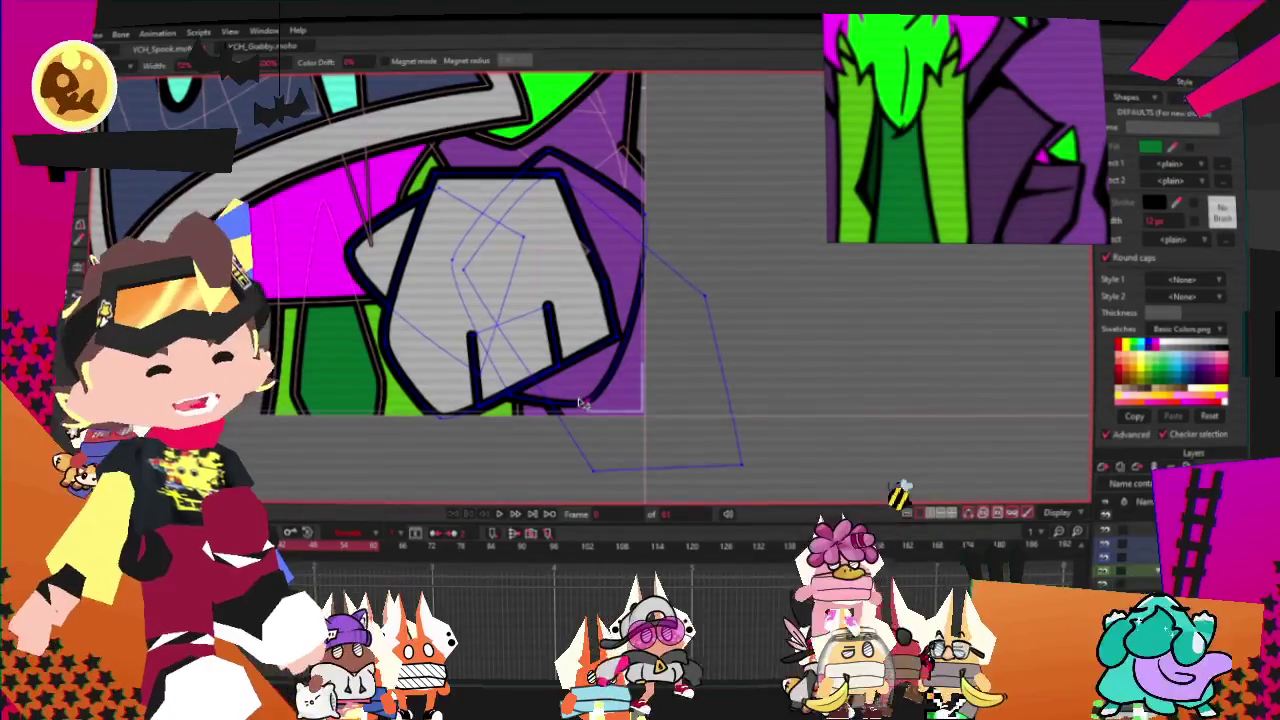
{"action": "key", "text": "t"}
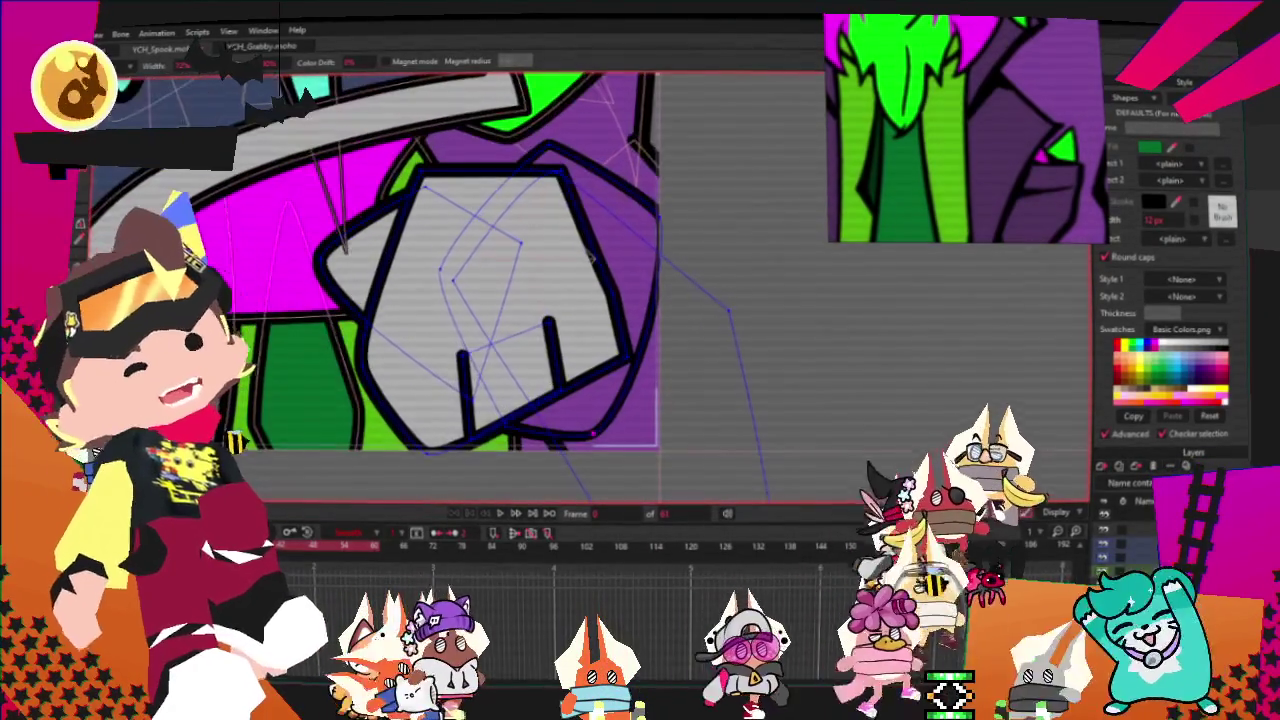
{"action": "scroll", "coordinate": [580, 413], "scroll_direction": "up", "scroll_amount": 2}
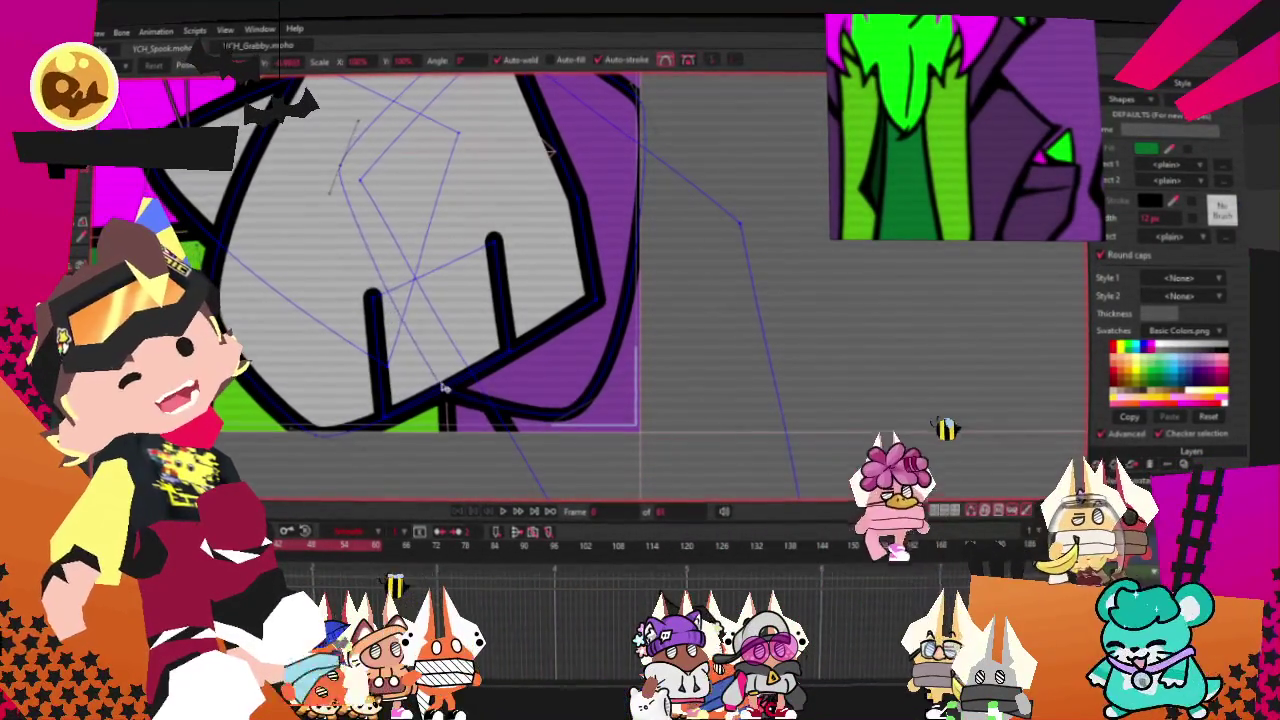
{"action": "mouse_move", "coordinate": [575, 424]}
{"action": "left_mouse_down"}
{"action": "mouse_move", "coordinate": [675, 349]}
{"action": "mouse_move", "coordinate": [619, 371]}
{"action": "left_mouse_up"}
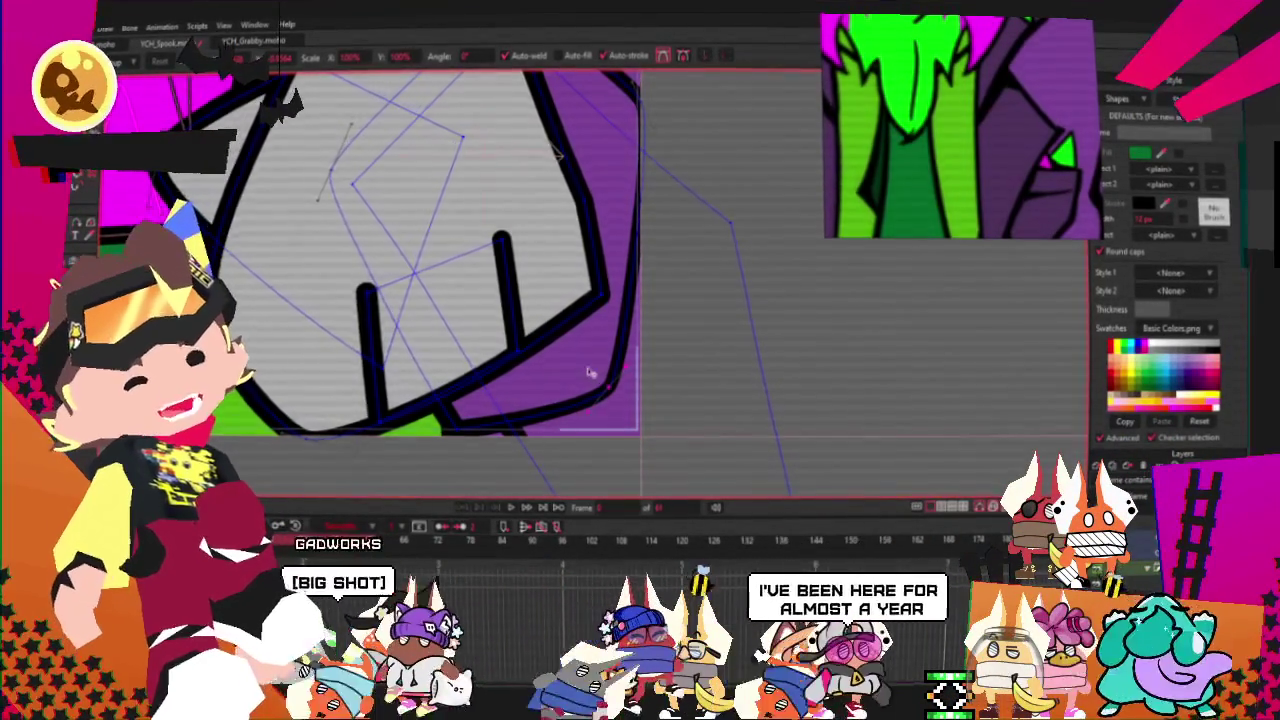
{"action": "scroll", "coordinate": [590, 370], "scroll_direction": "down", "scroll_amount": 3}
{"action": "scroll", "coordinate": [560, 370], "scroll_direction": "down", "scroll_amount": 3}
{"action": "scroll", "coordinate": [530, 370], "scroll_direction": "down", "scroll_amount": 2}
{"action": "scroll", "coordinate": [502, 370], "scroll_direction": "up", "scroll_amount": 3}
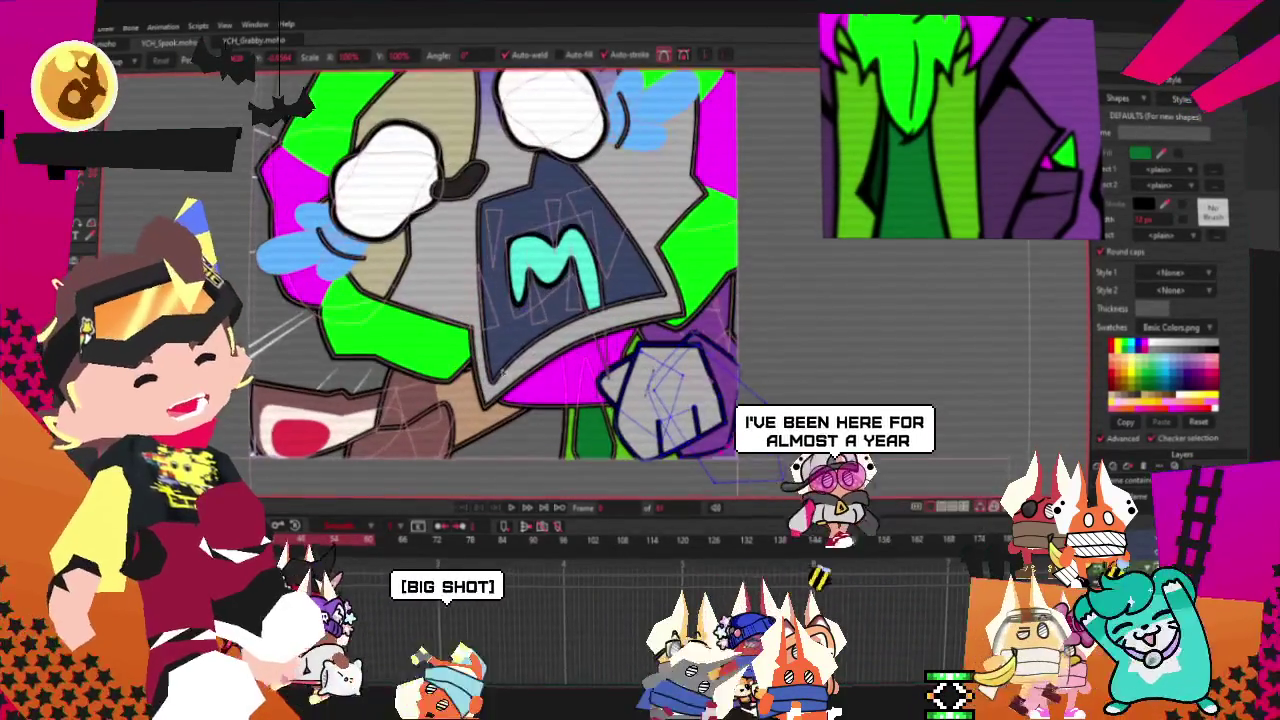
{"action": "scroll", "coordinate": [991, 100], "scroll_direction": "down", "scroll_amount": 3}
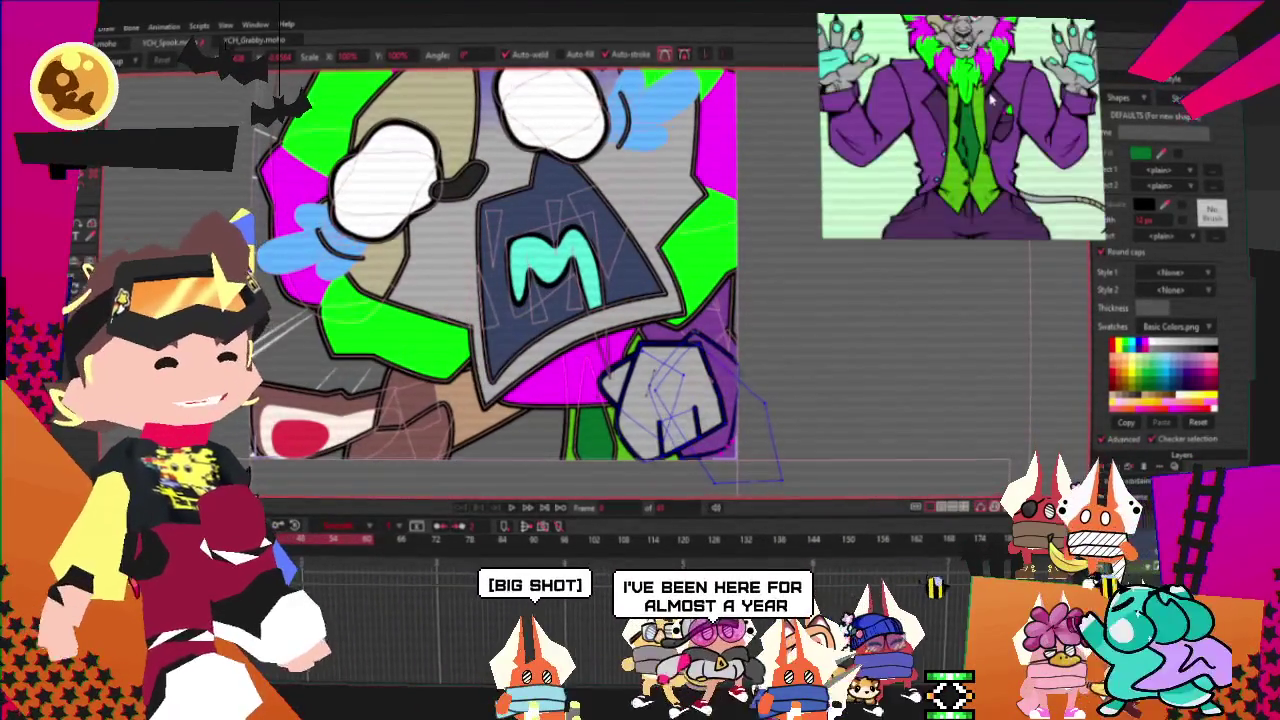
{"action": "scroll", "coordinate": [655, 268], "scroll_direction": "up", "scroll_amount": 3}
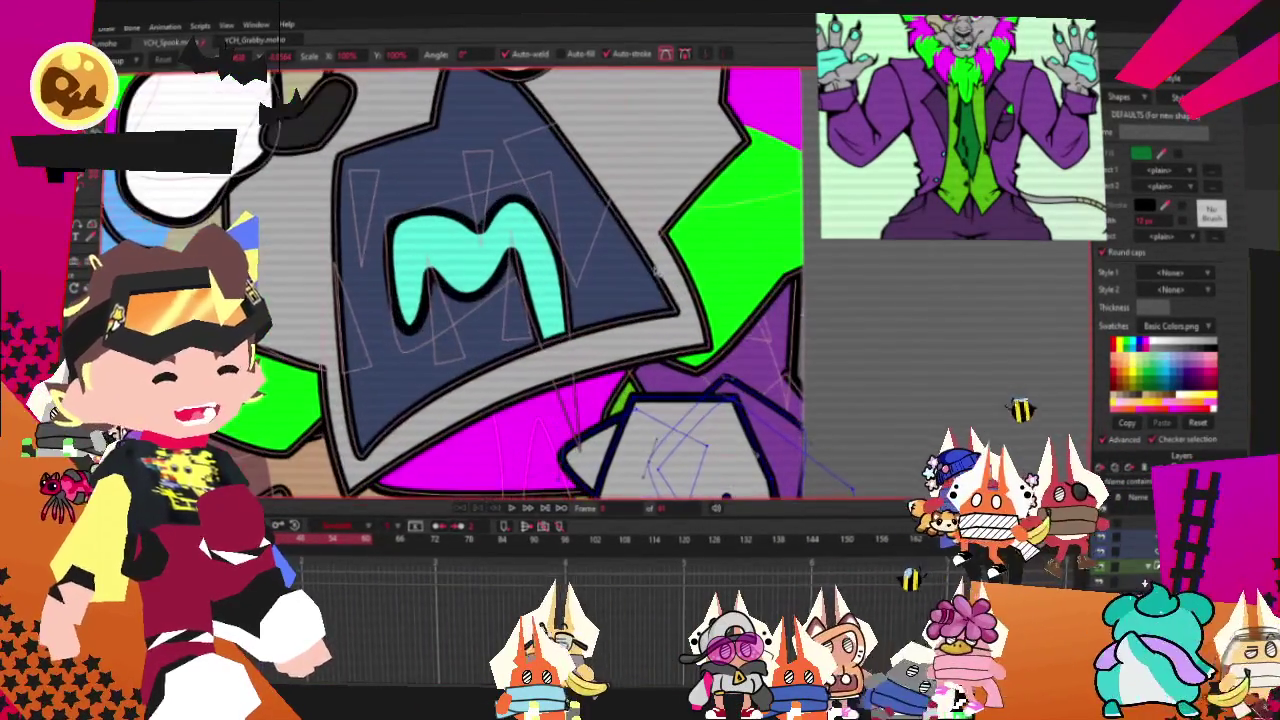
{"action": "scroll", "coordinate": [656, 271], "scroll_direction": "down", "scroll_amount": 3}
{"action": "scroll", "coordinate": [645, 291], "scroll_direction": "up", "scroll_amount": 2}
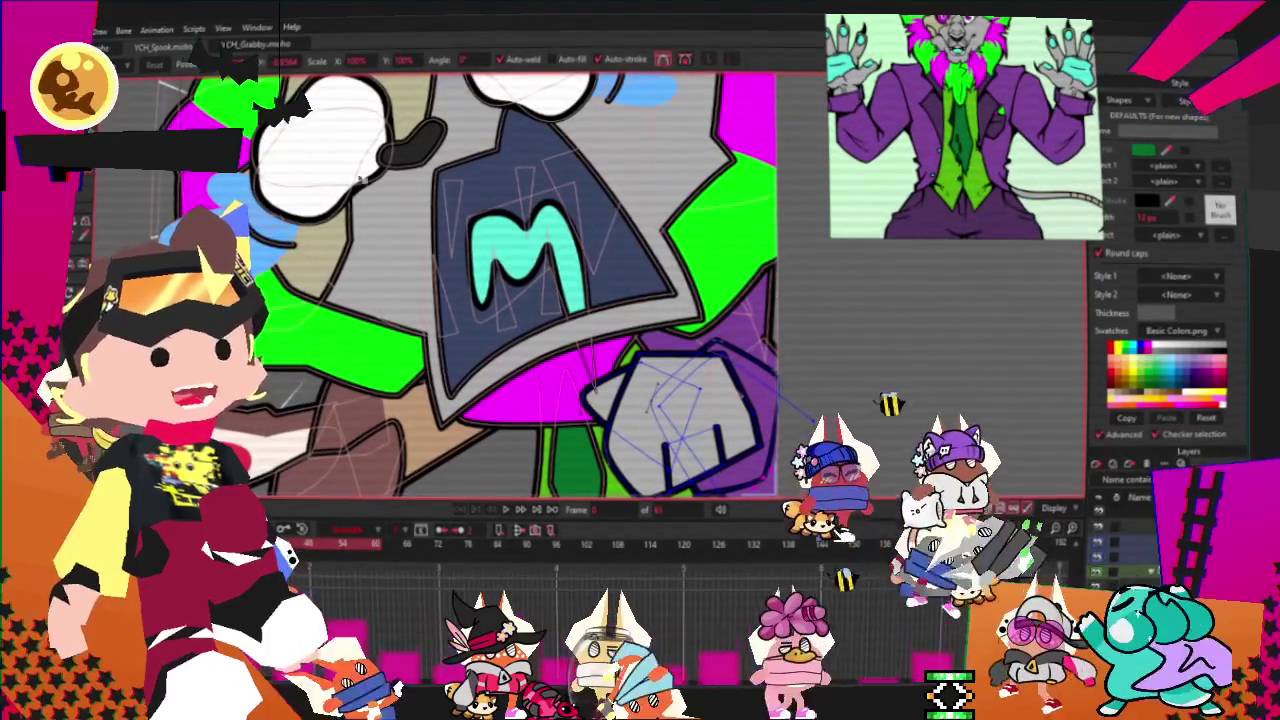
{"action": "scroll", "coordinate": [480, 280], "scroll_direction": "down", "scroll_amount": 2}
{"action": "scroll", "coordinate": [480, 260], "scroll_direction": "up", "scroll_amount": 3}
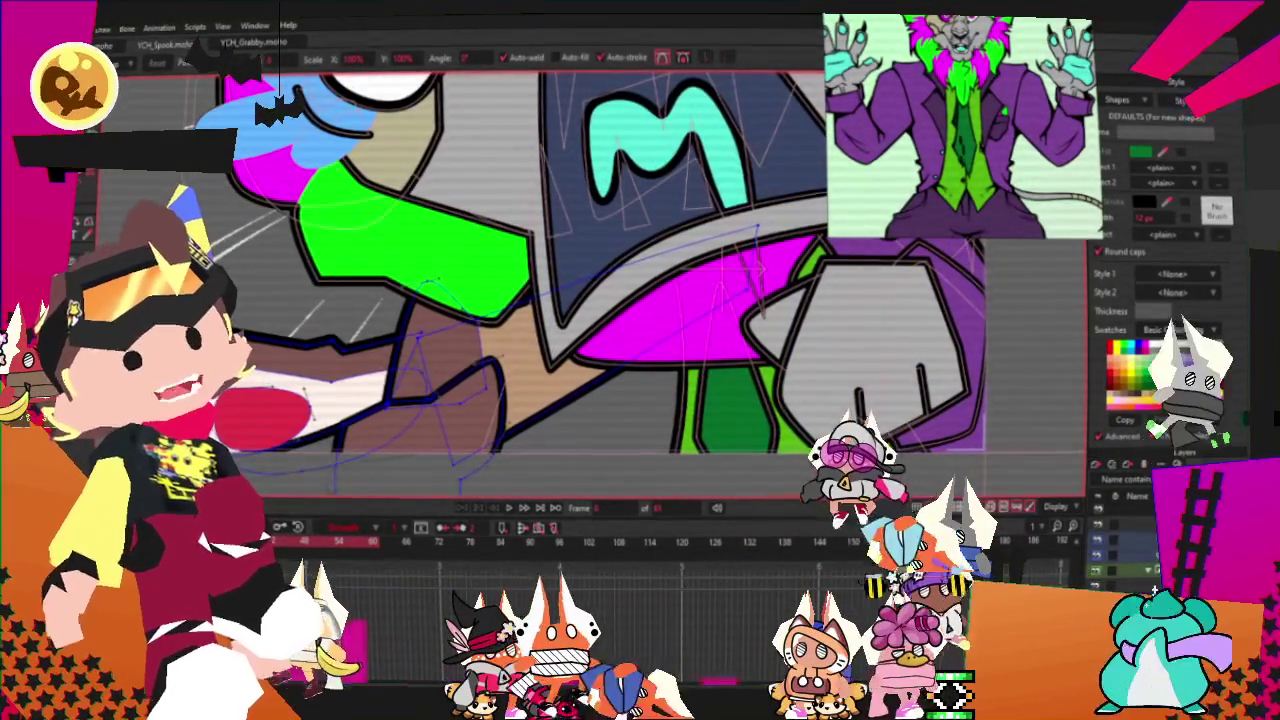
Step: Select both brown shapes near the arm and delete them
{"action": "key", "text": "g"}
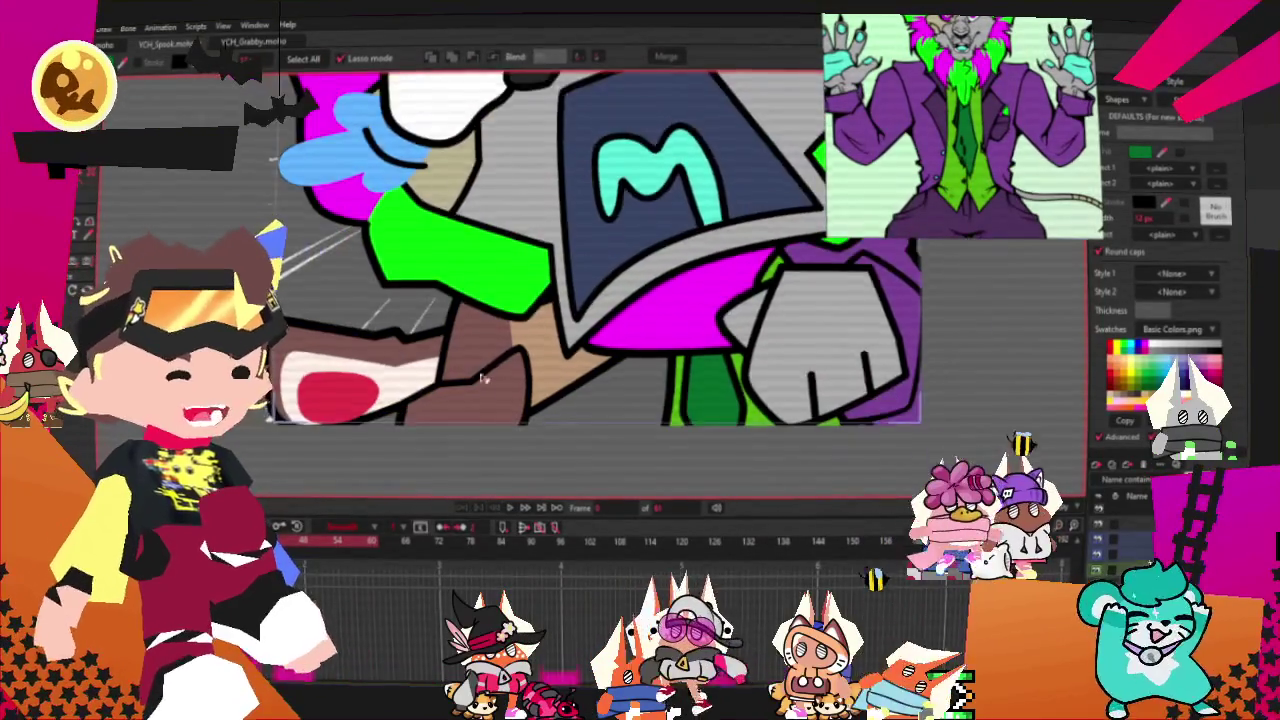
{"action": "scroll", "coordinate": [557, 358], "scroll_direction": "up", "scroll_amount": 2}
{"action": "left_click", "coordinate": [495, 326]}
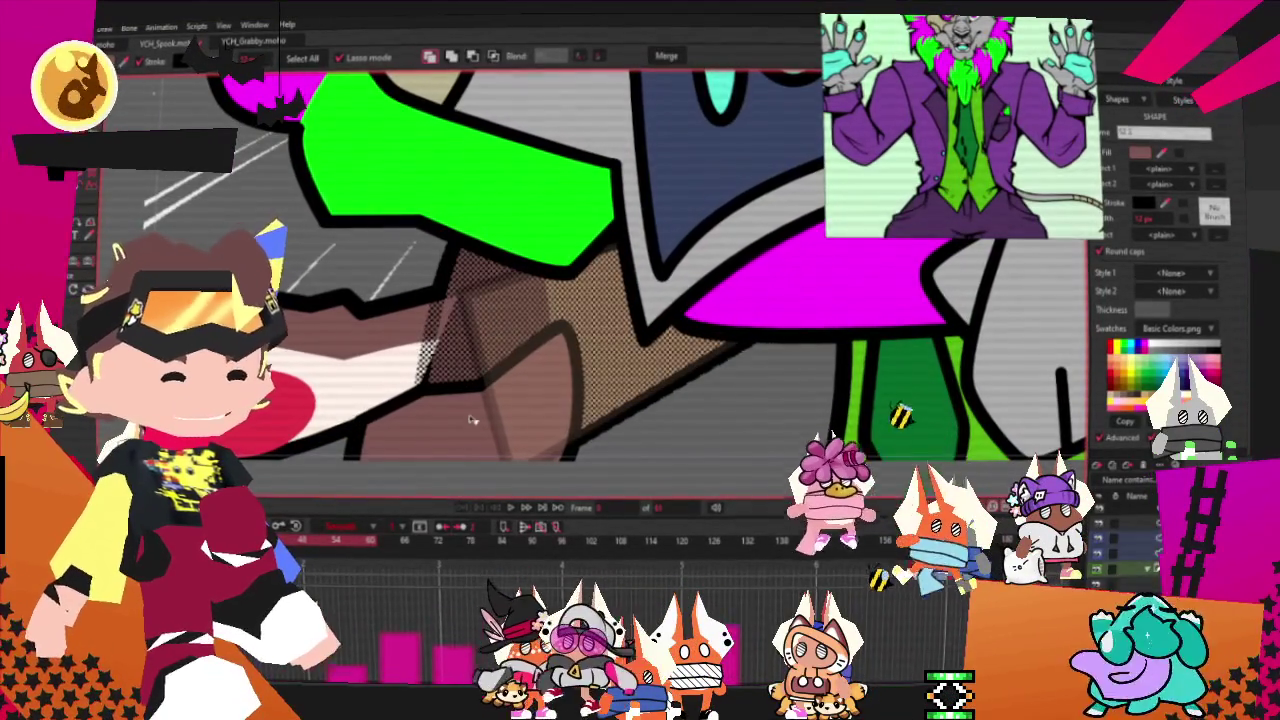
{"action": "left_click", "coordinate": [447, 399], "text": "shift"}
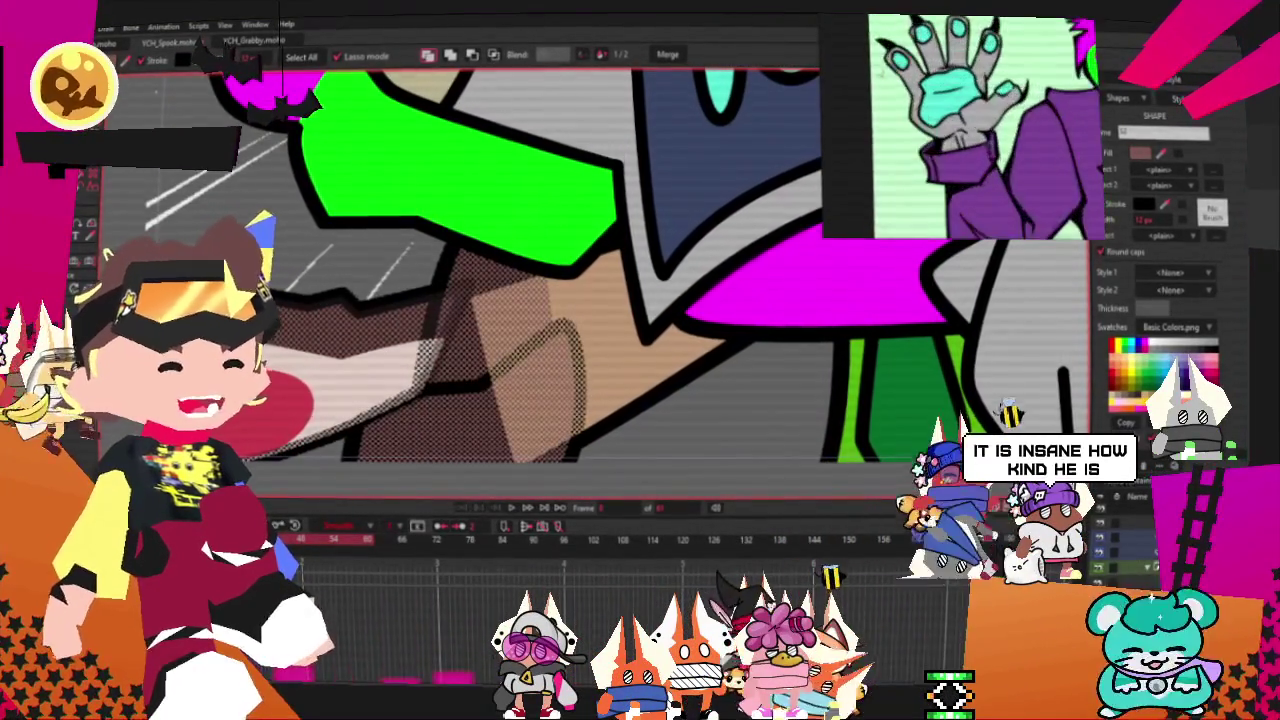
{"action": "key", "text": "Delete"}
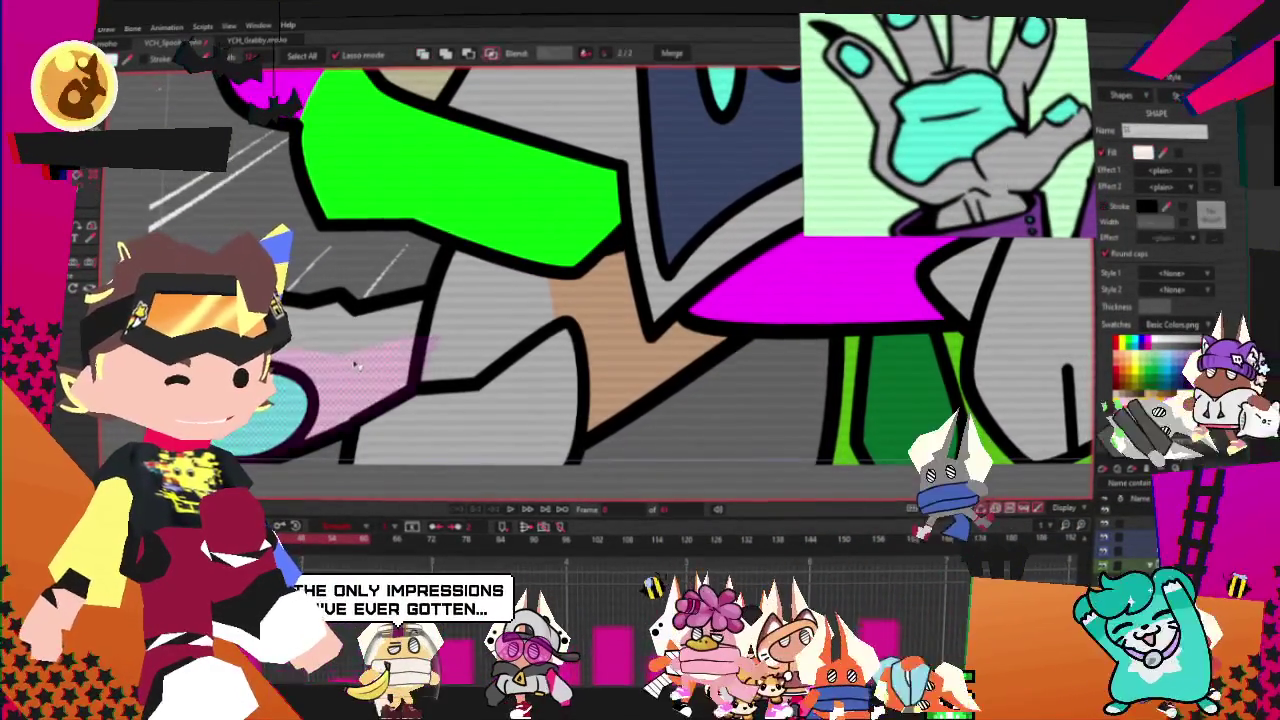
{"action": "scroll", "coordinate": [381, 306], "scroll_direction": "down", "scroll_amount": 1}
{"action": "scroll", "coordinate": [381, 306], "scroll_direction": "up", "scroll_amount": 1}
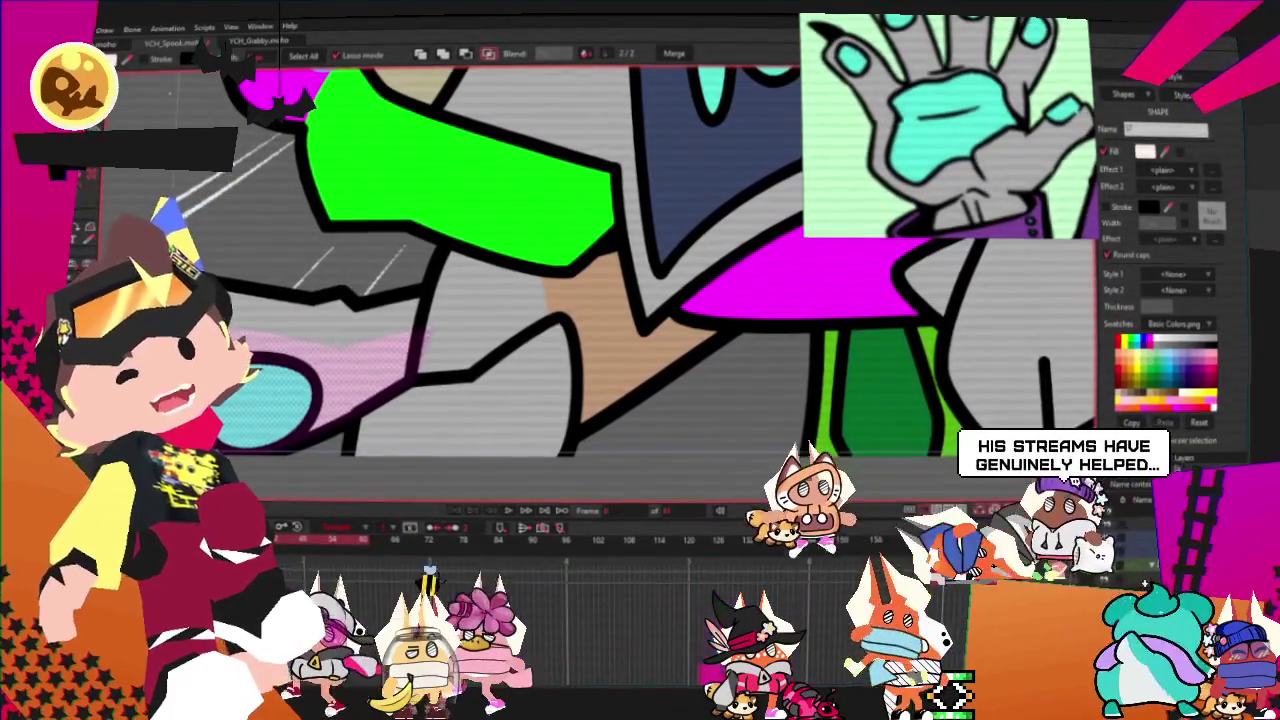
Step: Return to Transform Points and select the pink shape on the left
{"action": "key", "text": "t"}
{"action": "scroll", "coordinate": [540, 300], "scroll_direction": "up", "scroll_amount": 1}
{"action": "left_click", "coordinate": [288, 390]}
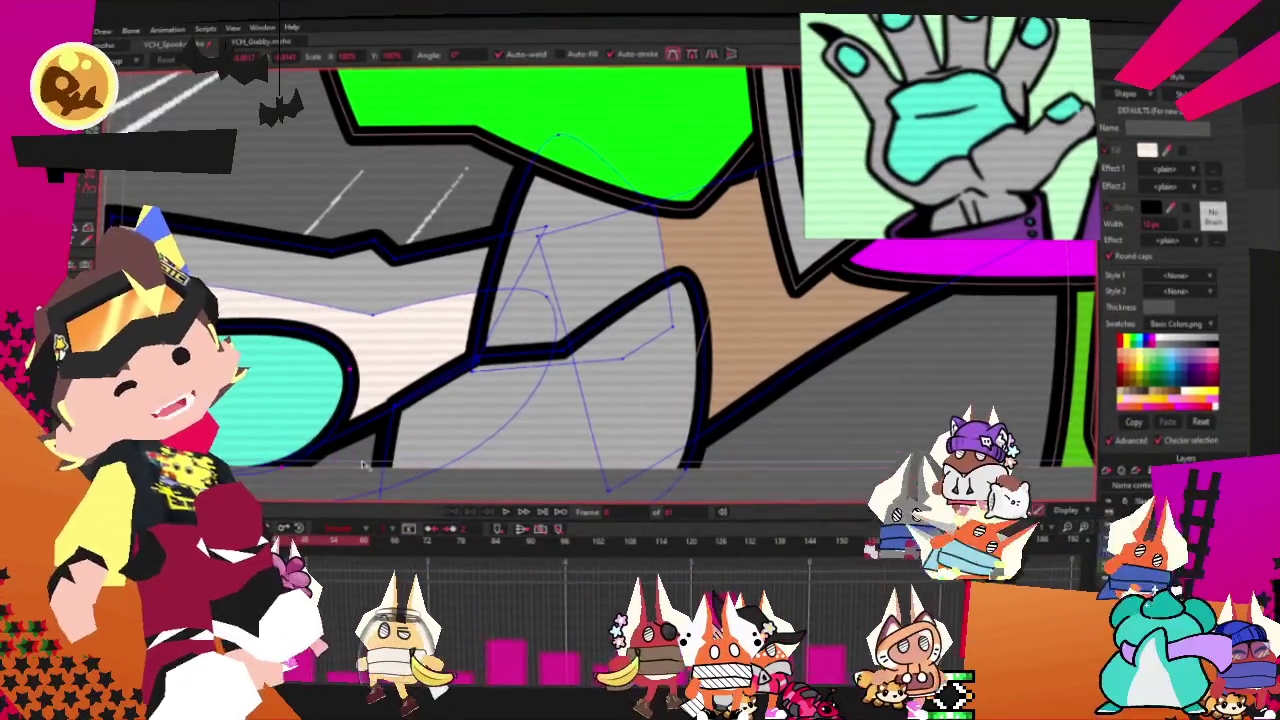
Step: Deselect the pink shape, switch to Select Shape, and zoom in on the sleeve
{"action": "left_click", "coordinate": [366, 366]}
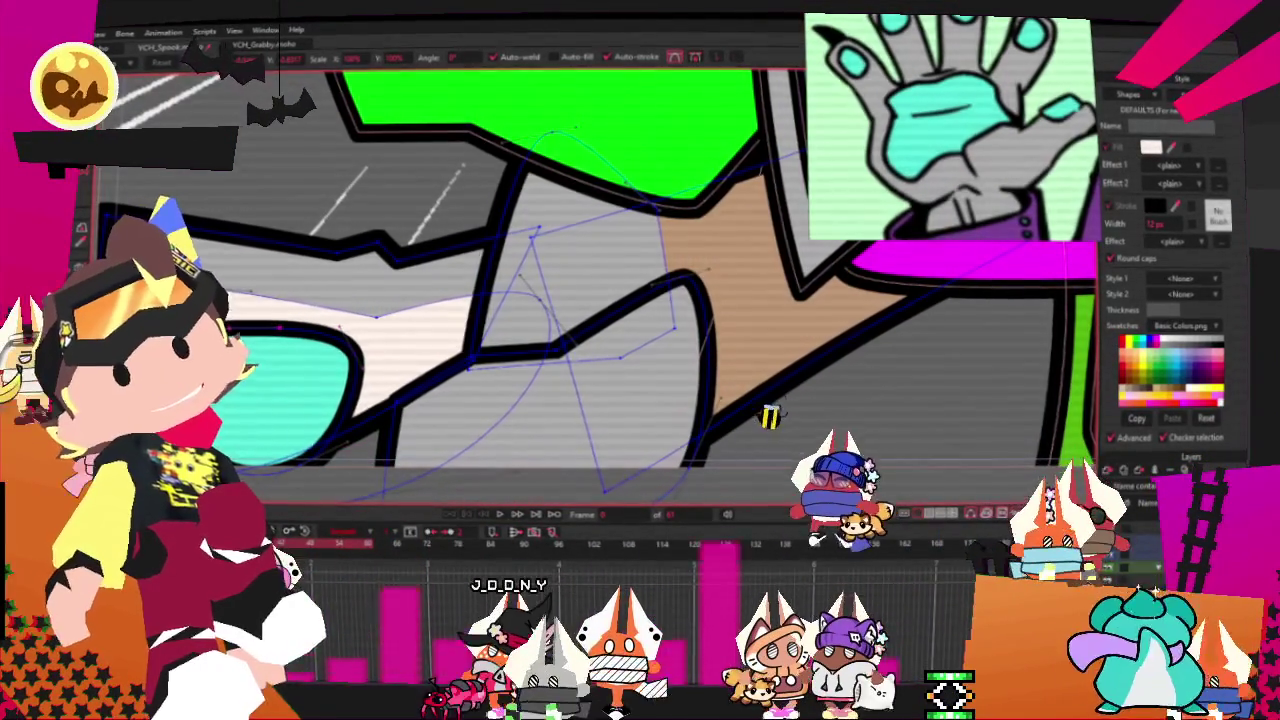
{"action": "key", "text": "g"}
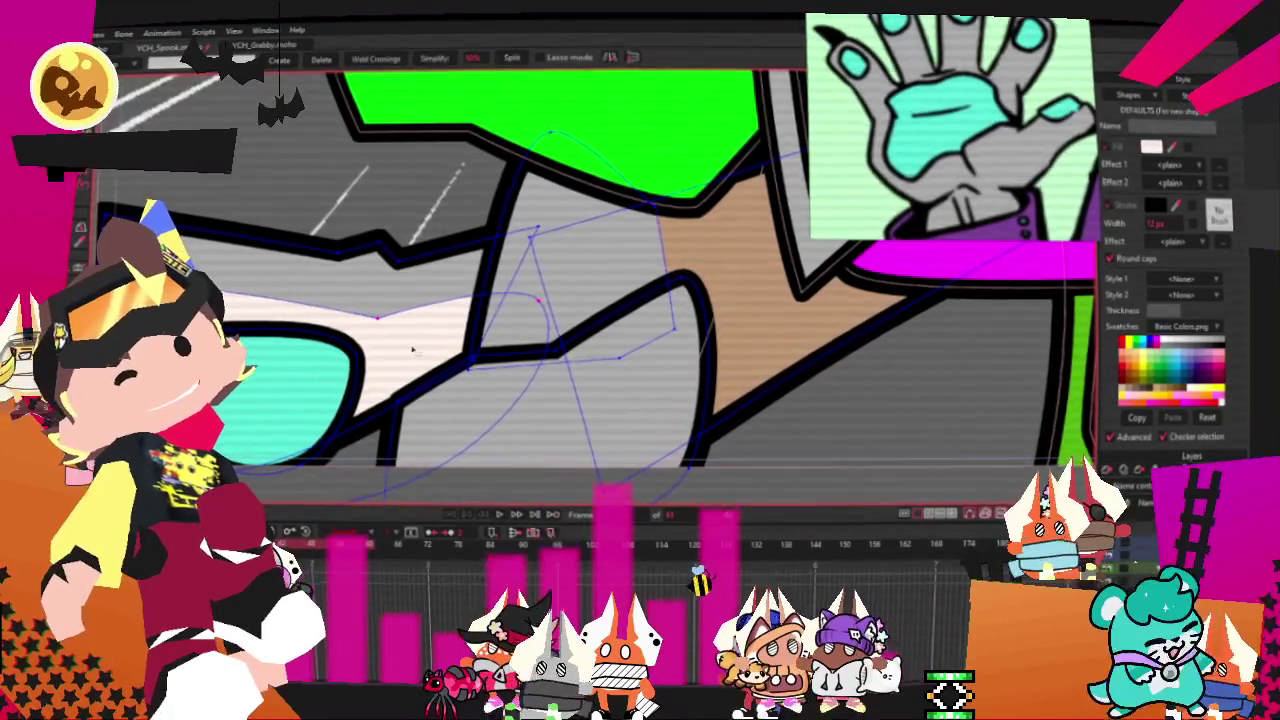
{"action": "scroll", "coordinate": [600, 280], "scroll_direction": "down", "scroll_amount": 2}
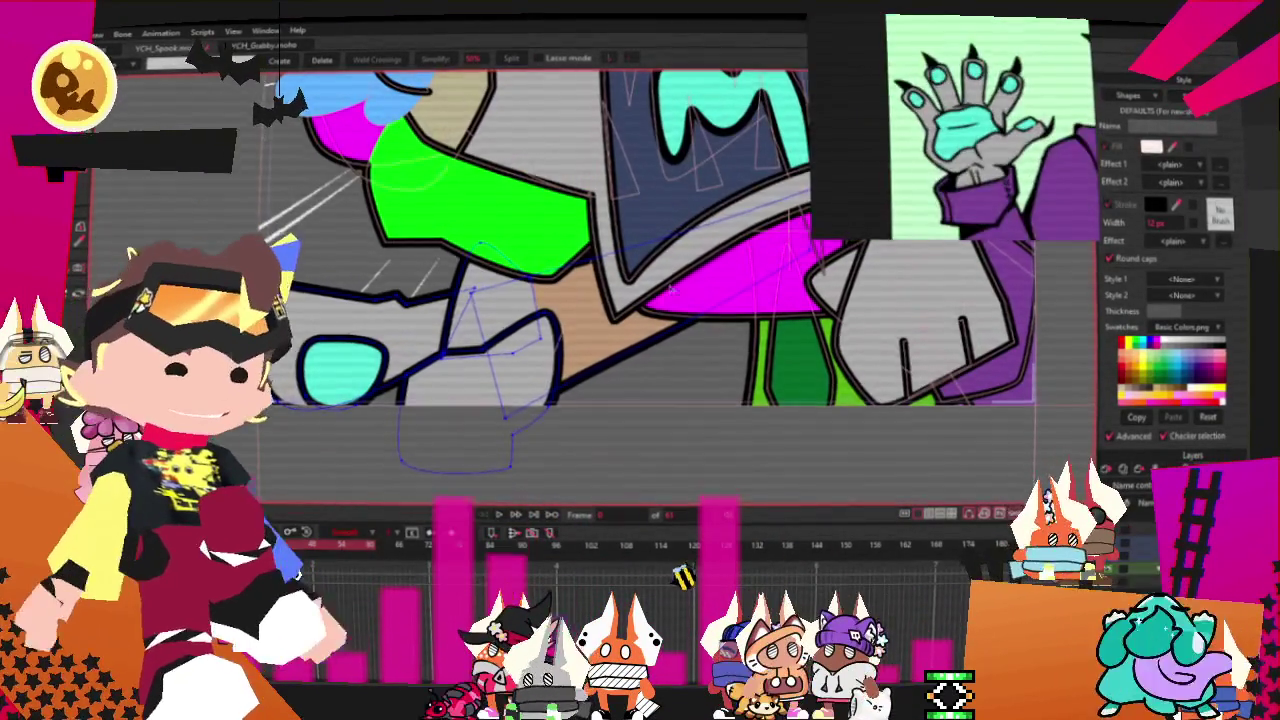
{"action": "scroll", "coordinate": [590, 244], "scroll_direction": "up", "scroll_amount": 2}
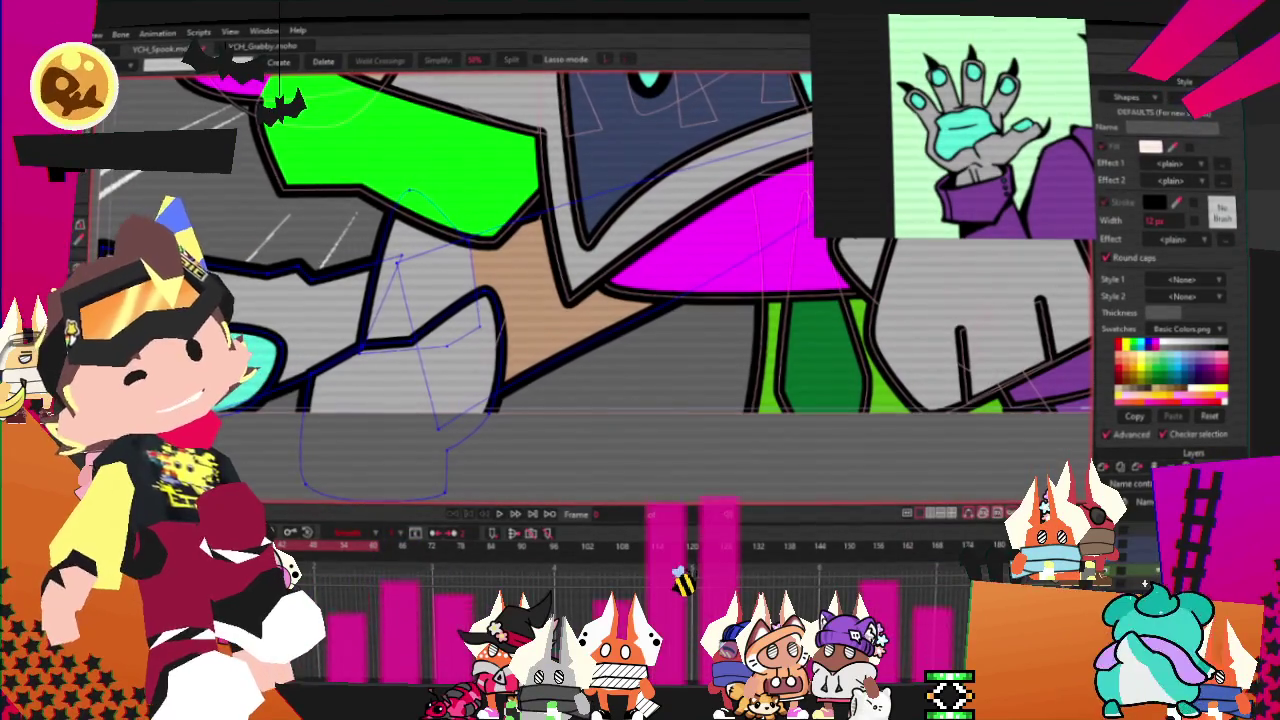
{"action": "scroll", "coordinate": [496, 312], "scroll_direction": "up", "scroll_amount": 1}
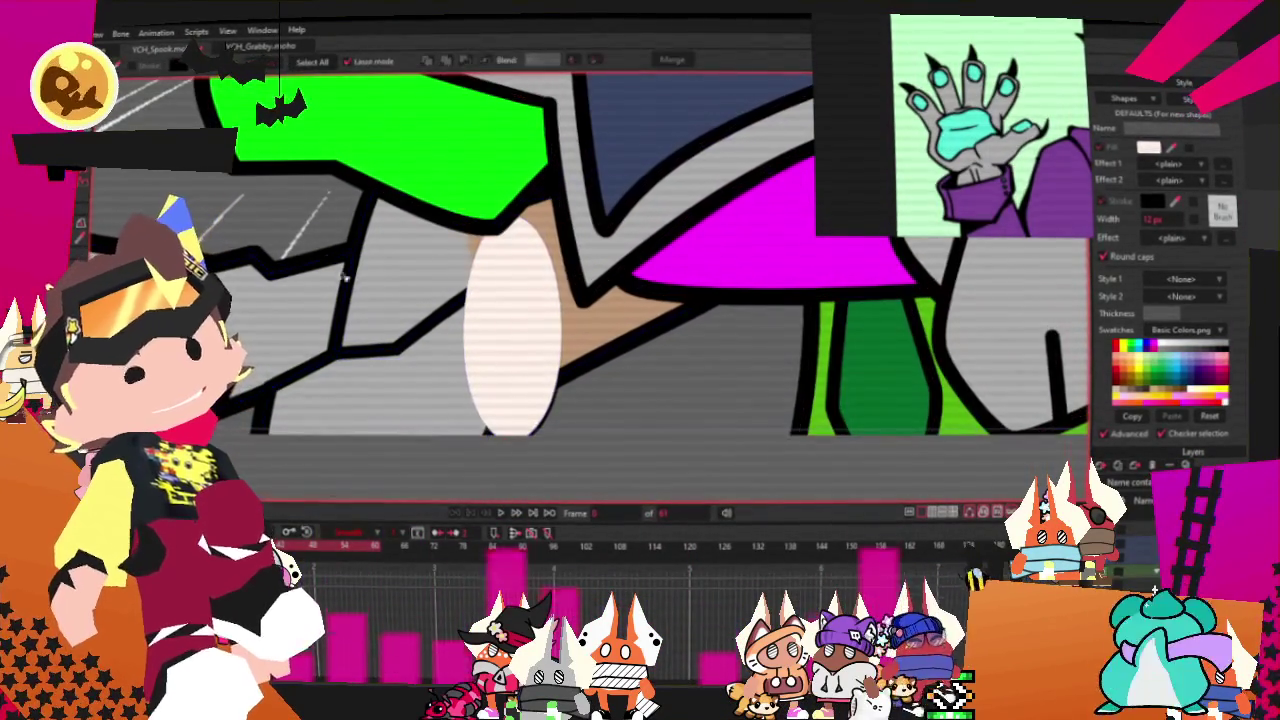
Step: Fill the strip beside the purple shape tan and drag the purple edge point outward and down
{"action": "left_click", "coordinate": [526, 300]}
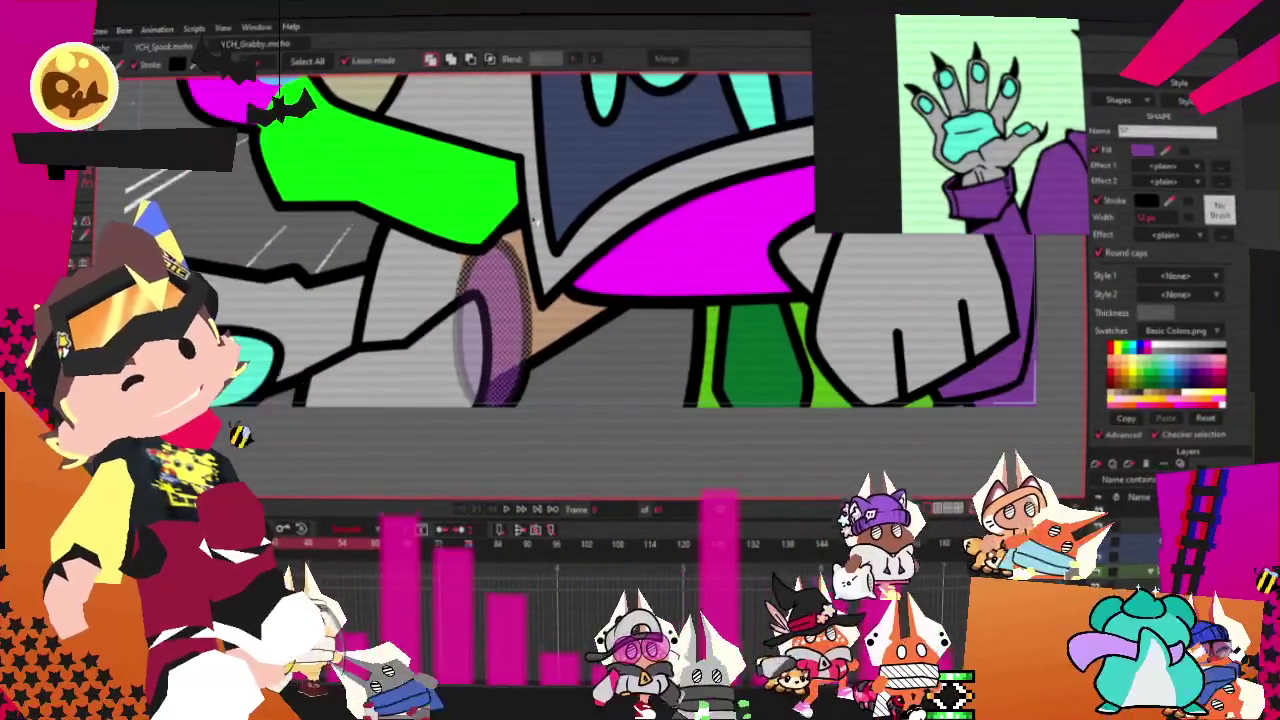
{"action": "key", "text": "a"}
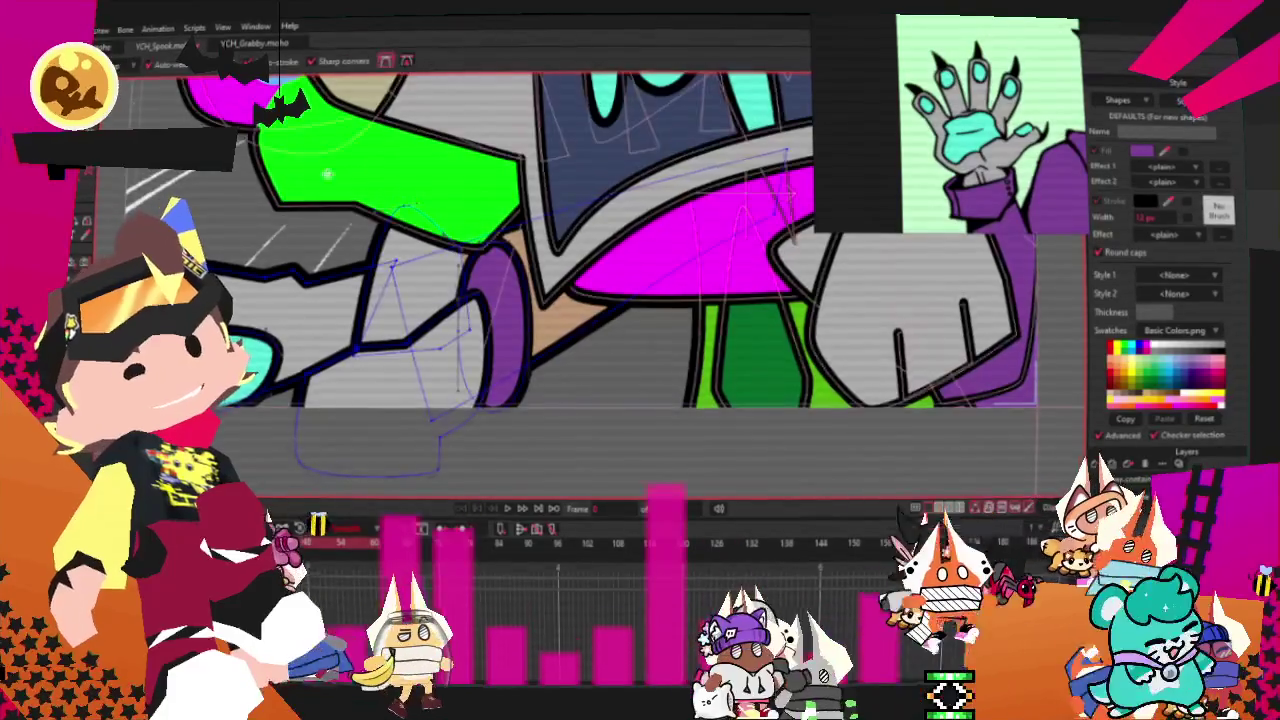
{"action": "scroll", "coordinate": [420, 228], "scroll_direction": "up", "scroll_amount": 2}
{"action": "scroll", "coordinate": [420, 228], "scroll_direction": "up", "scroll_amount": 2}
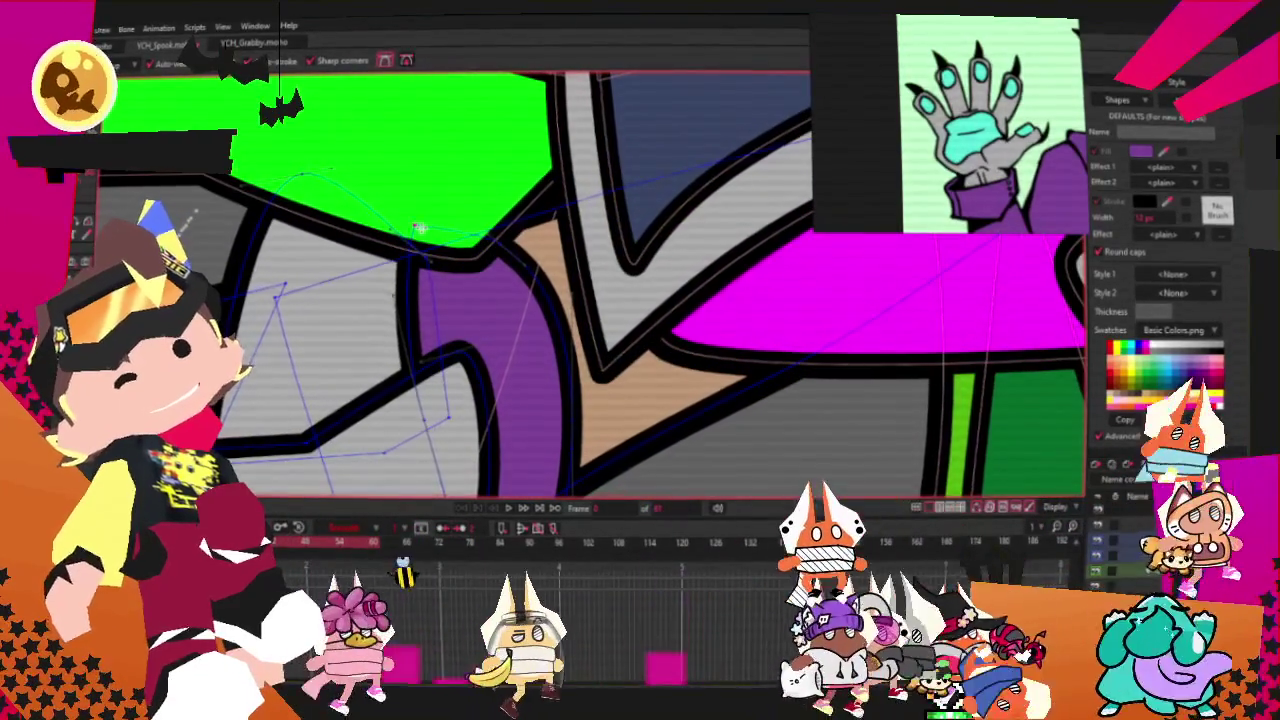
{"action": "scroll", "coordinate": [405, 215], "scroll_direction": "up", "scroll_amount": 2}
{"action": "scroll", "coordinate": [395, 207], "scroll_direction": "down", "scroll_amount": 2}
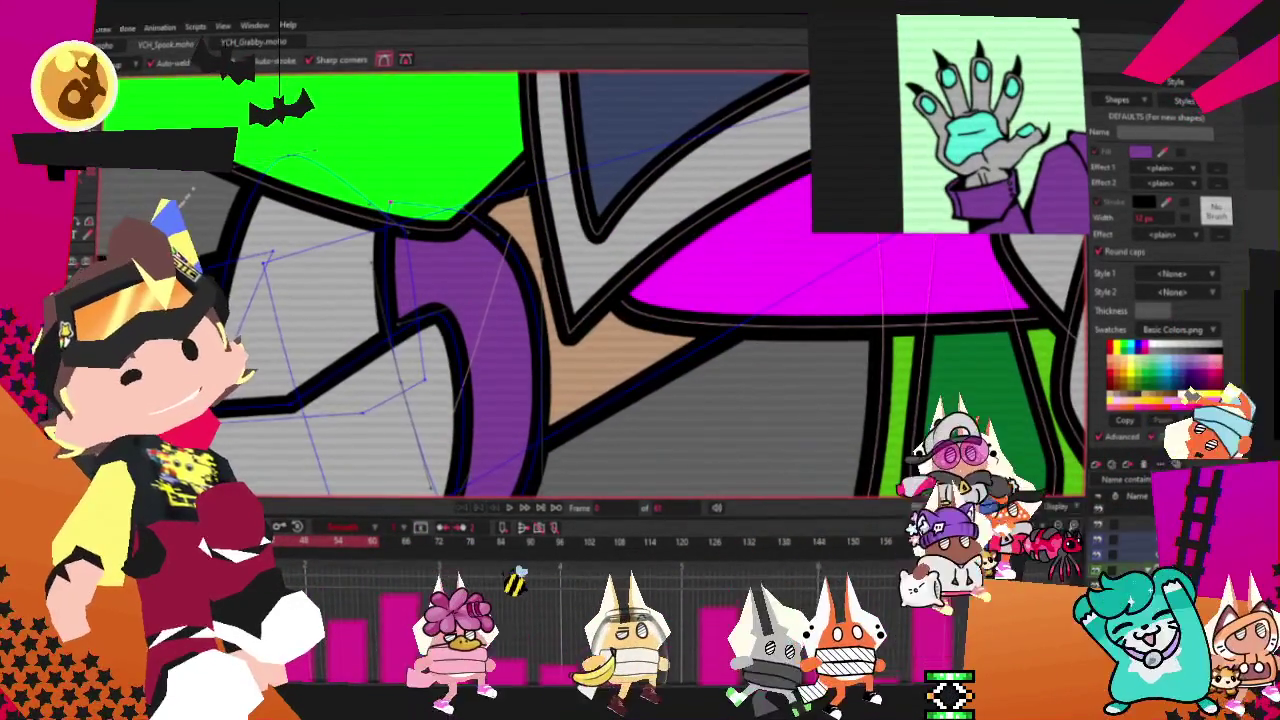
{"action": "scroll", "coordinate": [455, 243], "scroll_direction": "up", "scroll_amount": 1}
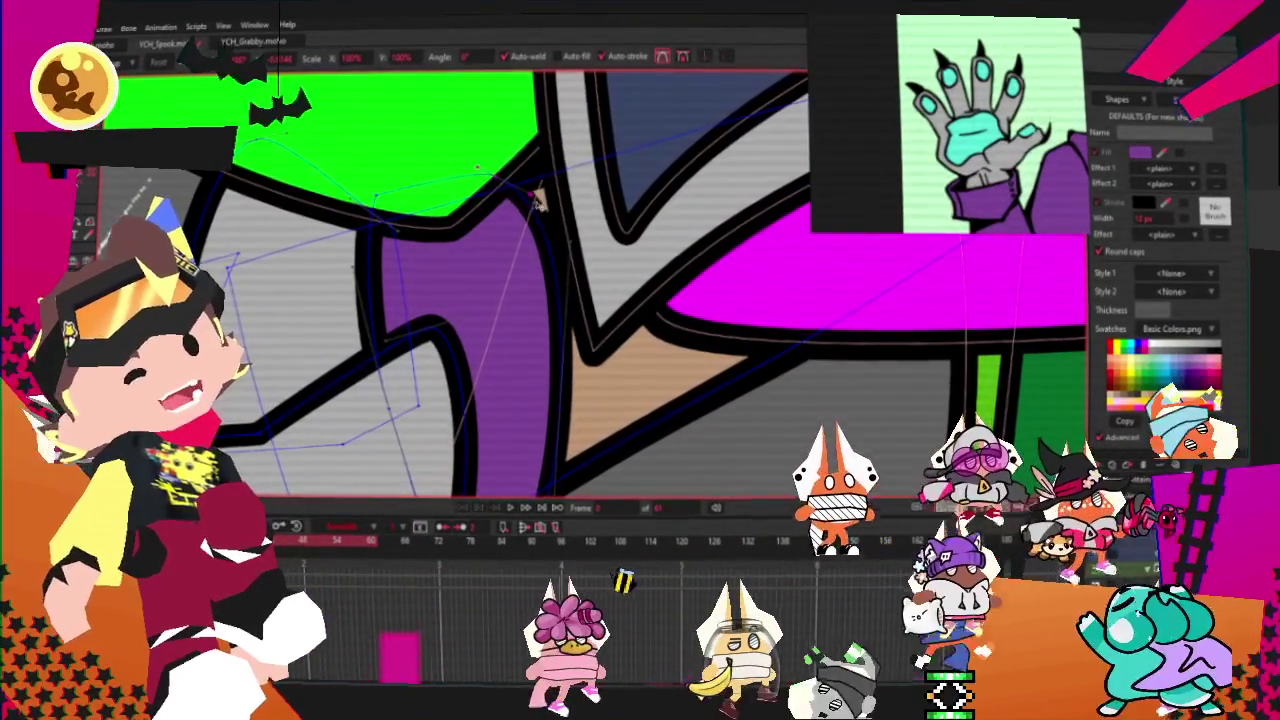
{"action": "left_click", "coordinate": [554, 322]}
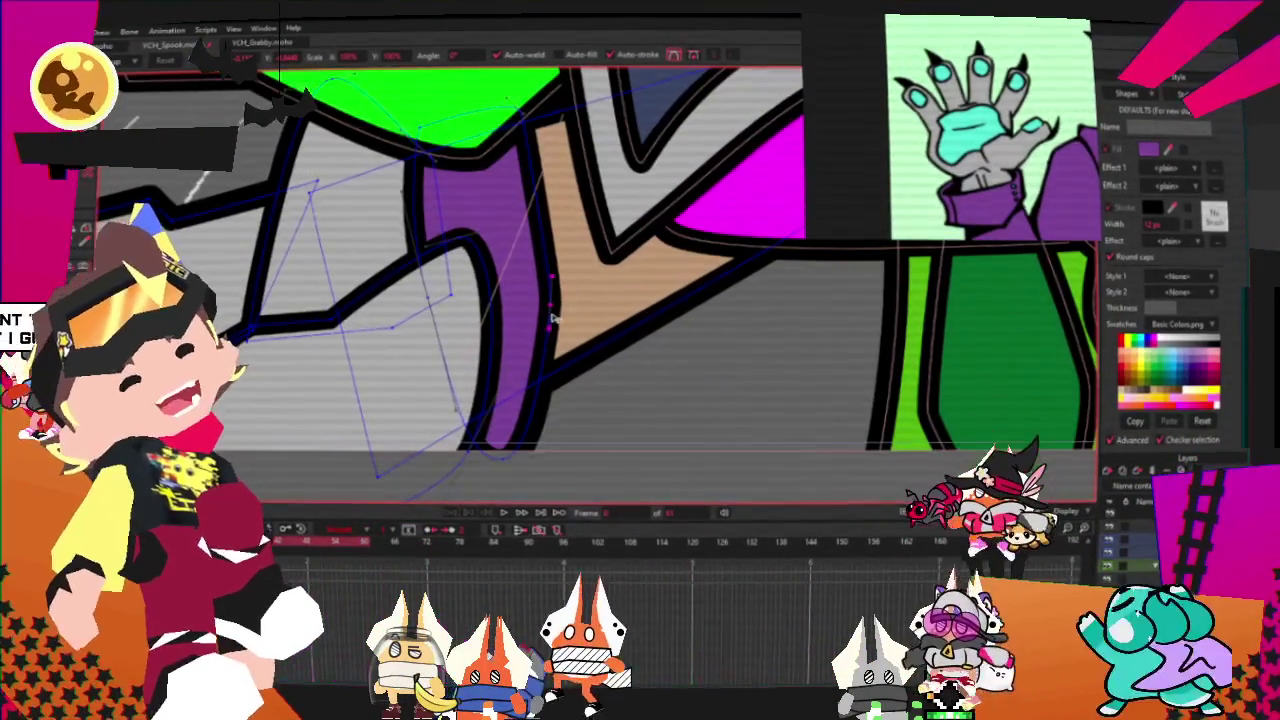
{"action": "left_click_drag", "start_coordinate": [553, 320], "coordinate": [575, 443]}
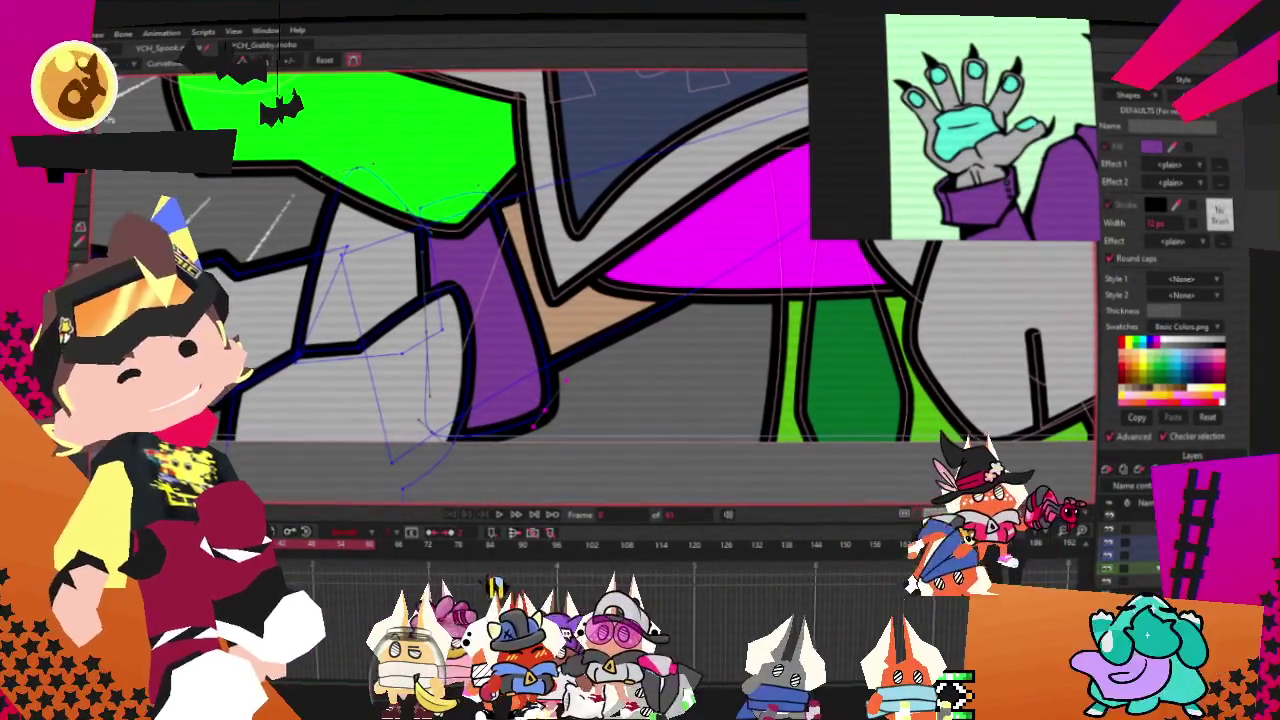
{"action": "key", "text": "c"}
{"action": "scroll", "coordinate": [592, 438], "scroll_direction": "up", "scroll_amount": 2}
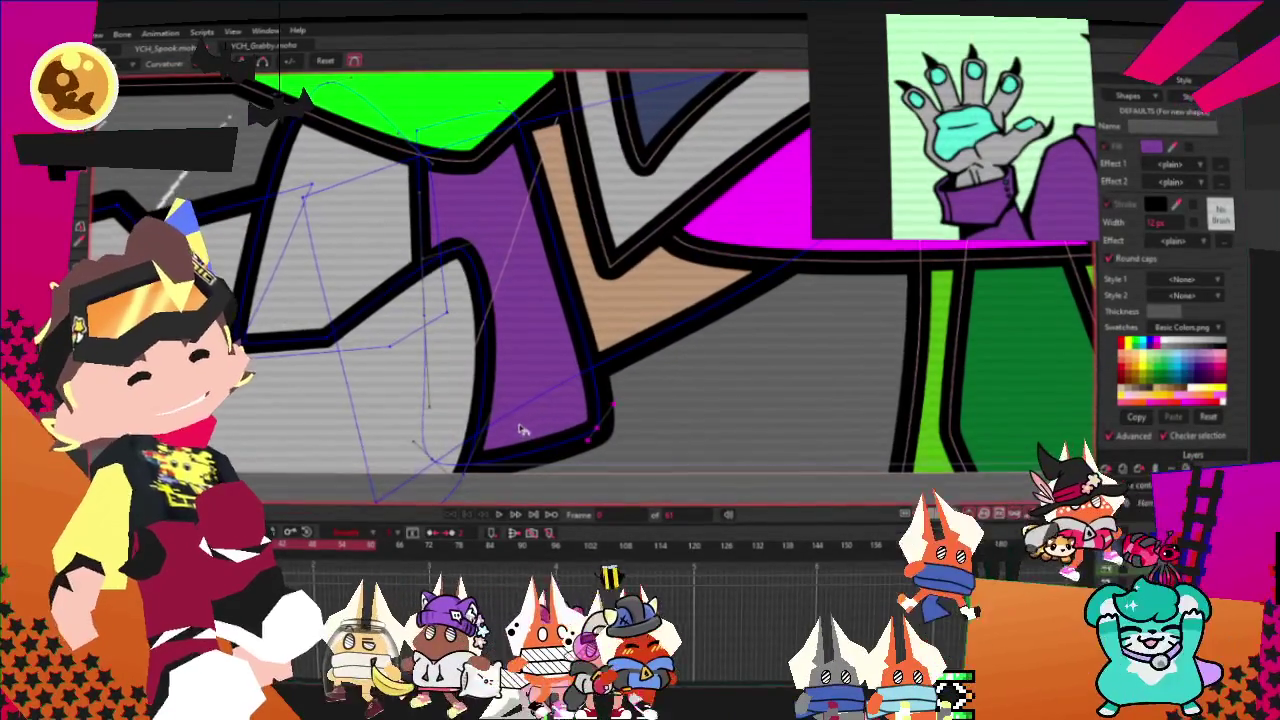
{"action": "scroll", "coordinate": [592, 438], "scroll_direction": "down", "scroll_amount": 2}
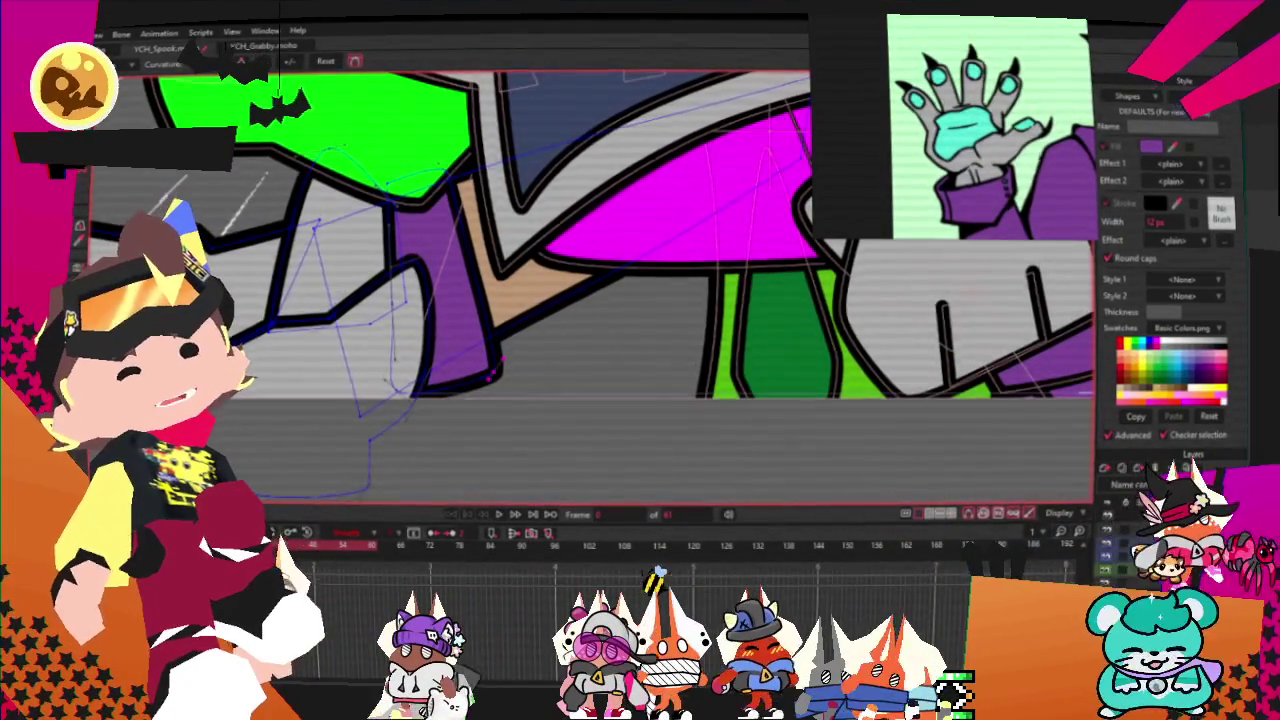
{"action": "key", "text": "q"}
{"action": "left_click", "coordinate": [522, 322]}
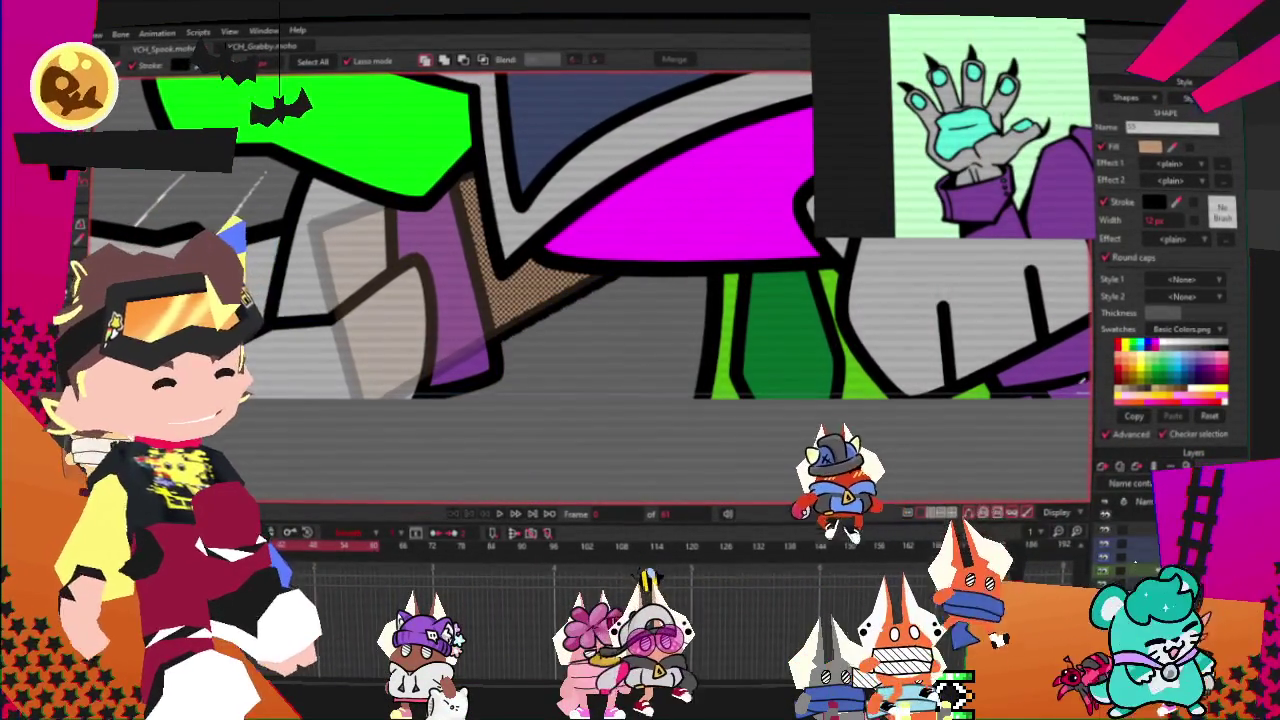
{"action": "scroll", "coordinate": [470, 364], "scroll_direction": "down", "scroll_amount": 2}
{"action": "scroll", "coordinate": [470, 364], "scroll_direction": "down", "scroll_amount": 1}
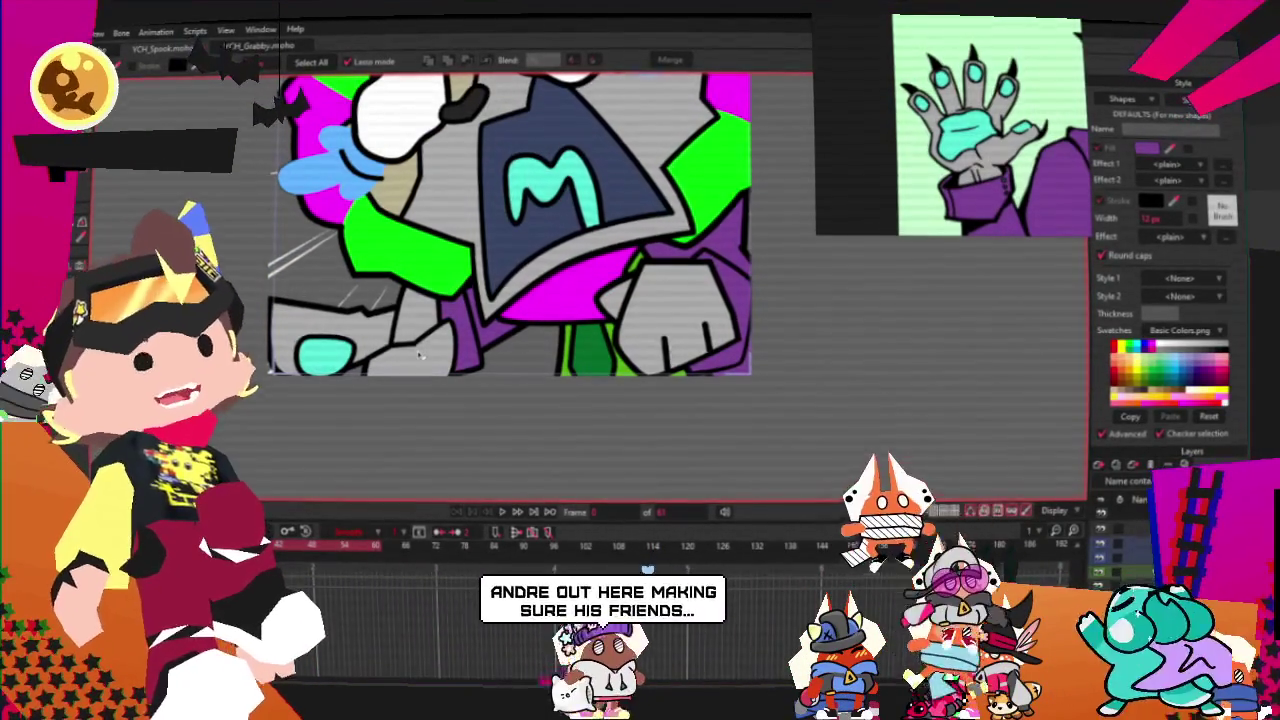
{"action": "scroll", "coordinate": [475, 325], "scroll_direction": "up", "scroll_amount": 3}
{"action": "scroll", "coordinate": [500, 300], "scroll_direction": "up", "scroll_amount": 1}
{"action": "scroll", "coordinate": [541, 263], "scroll_direction": "up", "scroll_amount": 1}
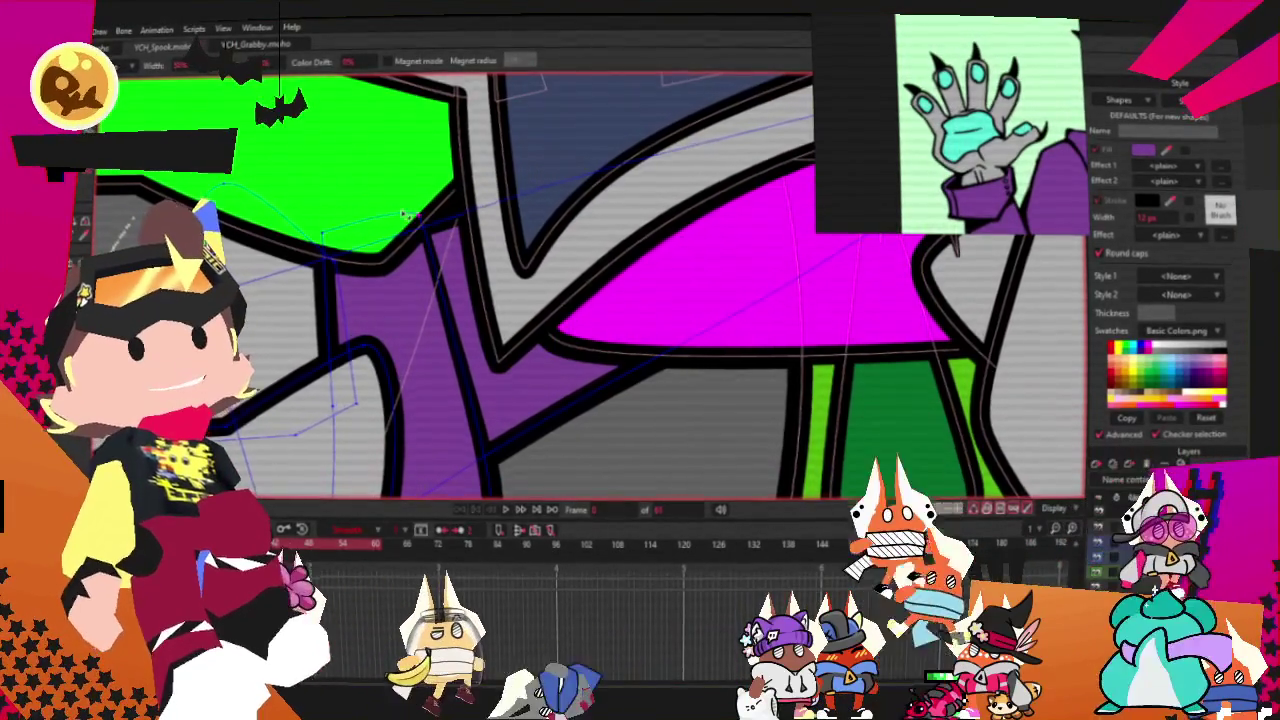
{"action": "scroll", "coordinate": [405, 213], "scroll_direction": "down", "scroll_amount": 1}
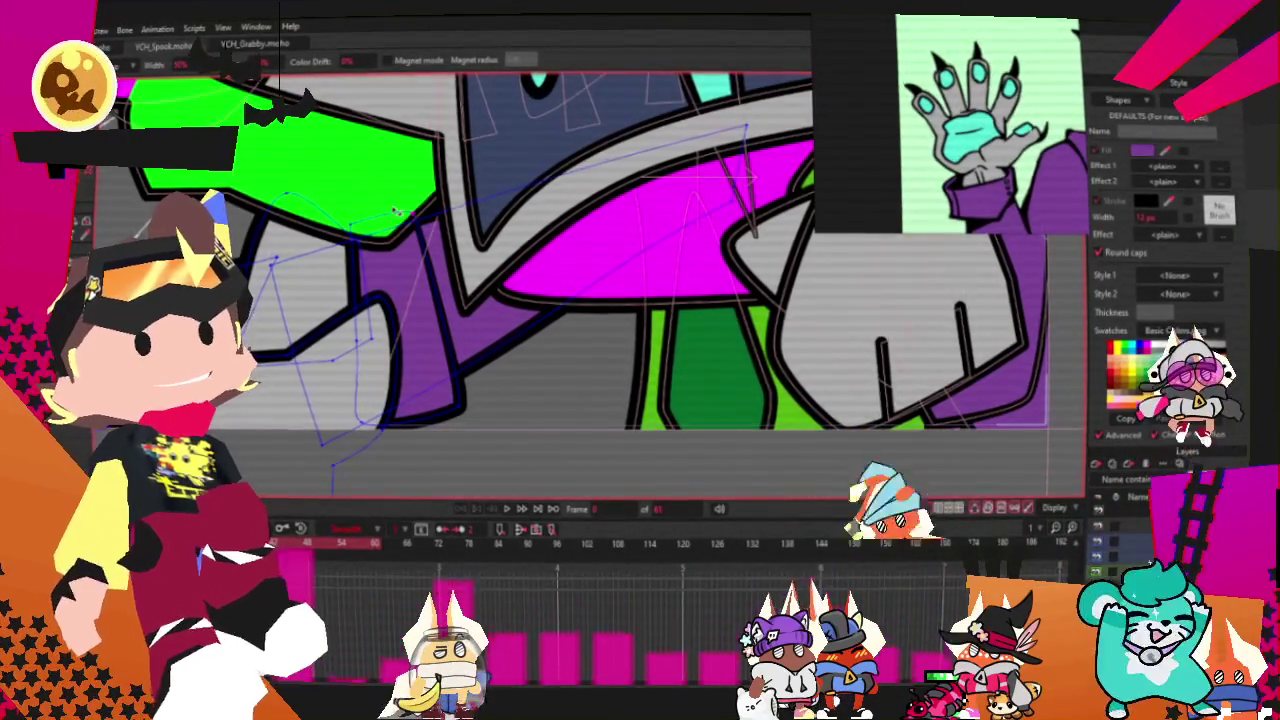
{"action": "scroll", "coordinate": [397, 211], "scroll_direction": "down", "scroll_amount": 2}
{"action": "scroll", "coordinate": [400, 210], "scroll_direction": "down", "scroll_amount": 2}
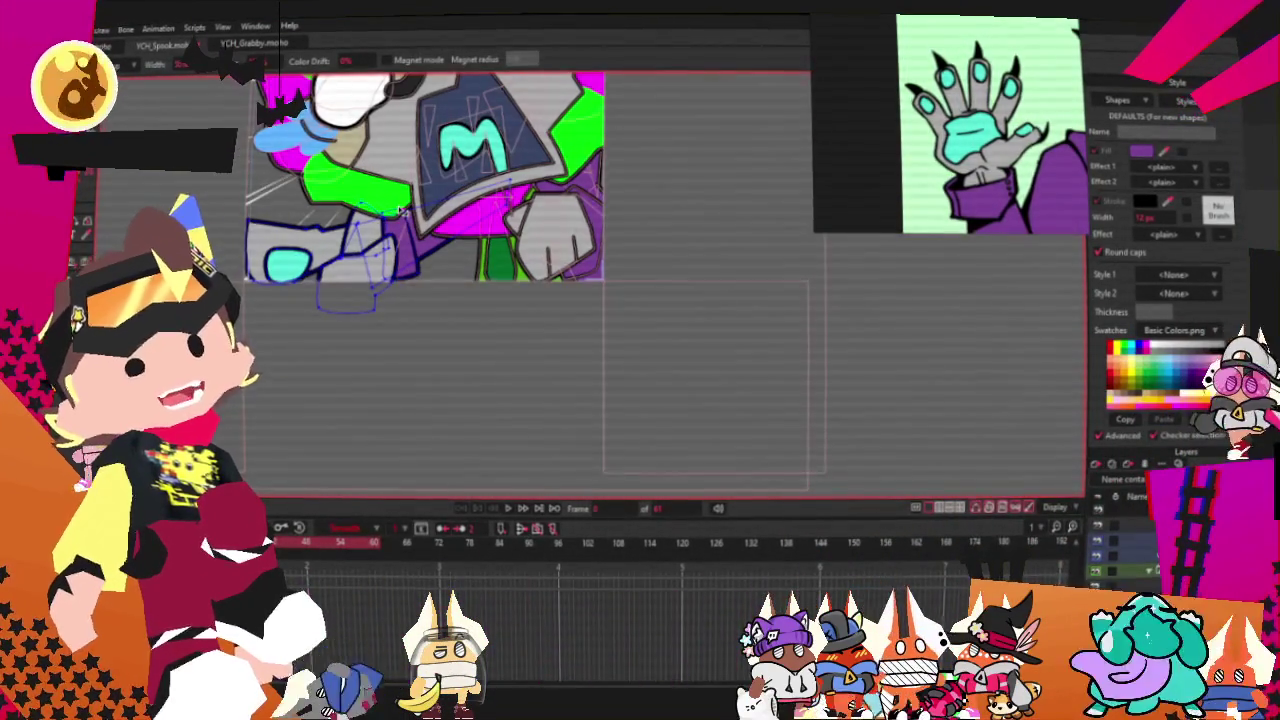
{"action": "scroll", "coordinate": [400, 211], "scroll_direction": "down", "scroll_amount": 1}
{"action": "scroll", "coordinate": [402, 210], "scroll_direction": "down", "scroll_amount": 1}
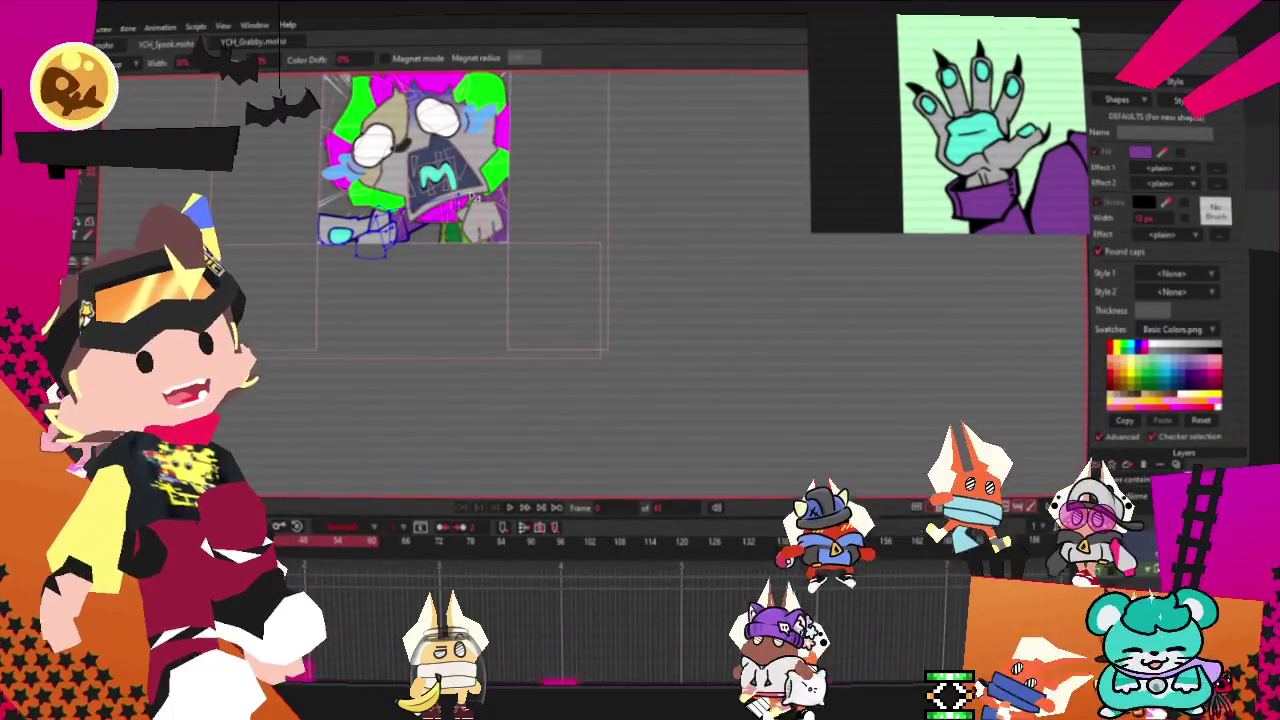
{"action": "scroll", "coordinate": [543, 239], "scroll_direction": "down", "scroll_amount": 1}
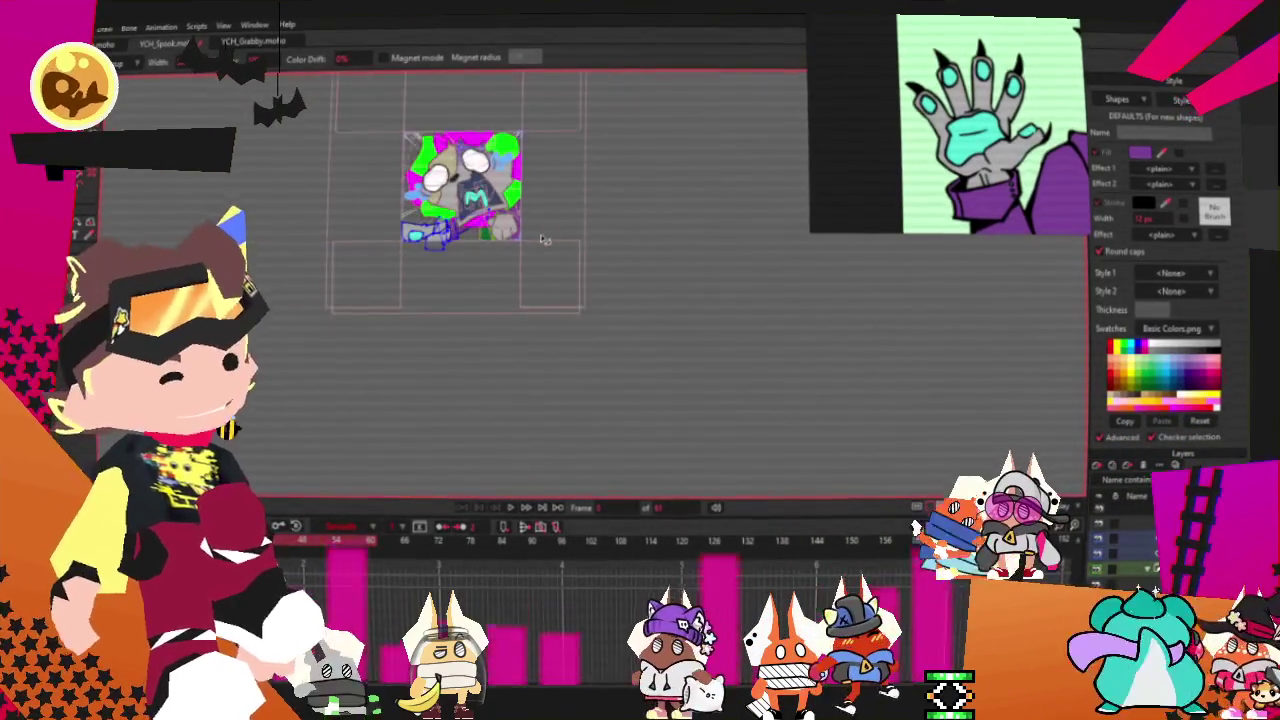
{"action": "scroll", "coordinate": [476, 258], "scroll_direction": "up", "scroll_amount": 1}
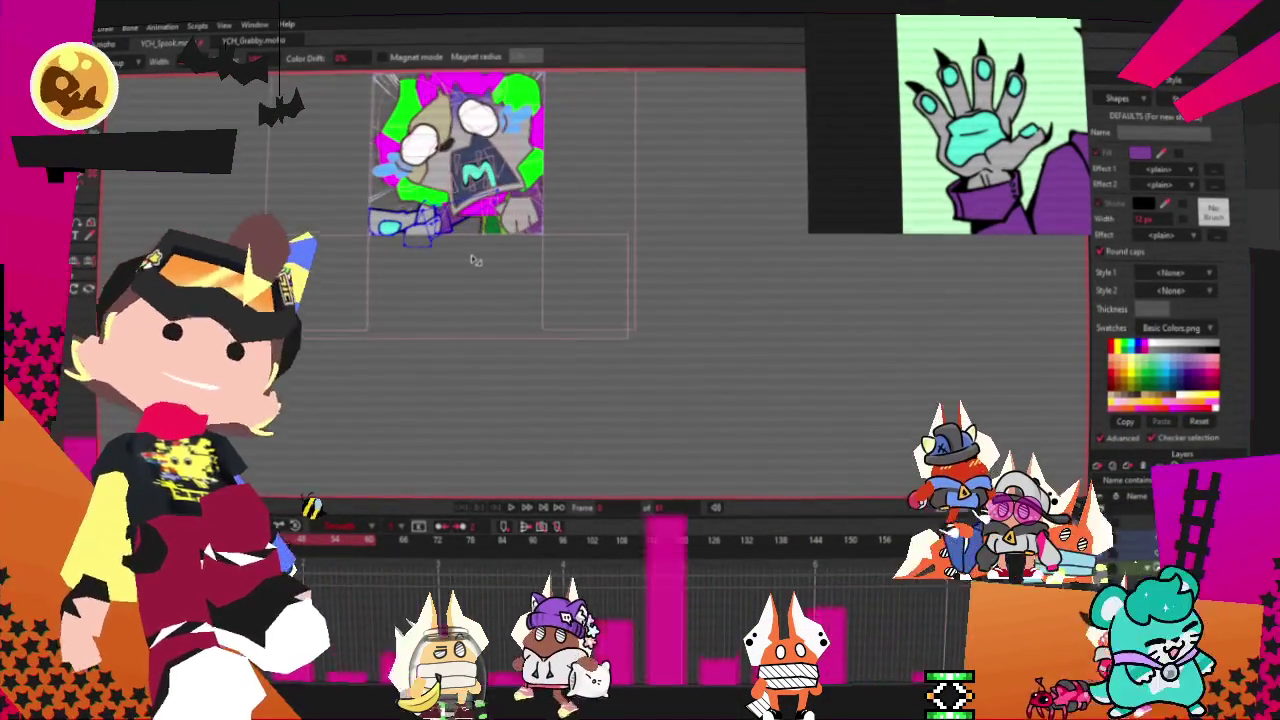
{"action": "scroll", "coordinate": [468, 252], "scroll_direction": "up", "scroll_amount": 1}
{"action": "scroll", "coordinate": [560, 253], "scroll_direction": "down", "scroll_amount": 1}
{"action": "scroll", "coordinate": [572, 253], "scroll_direction": "up", "scroll_amount": 1}
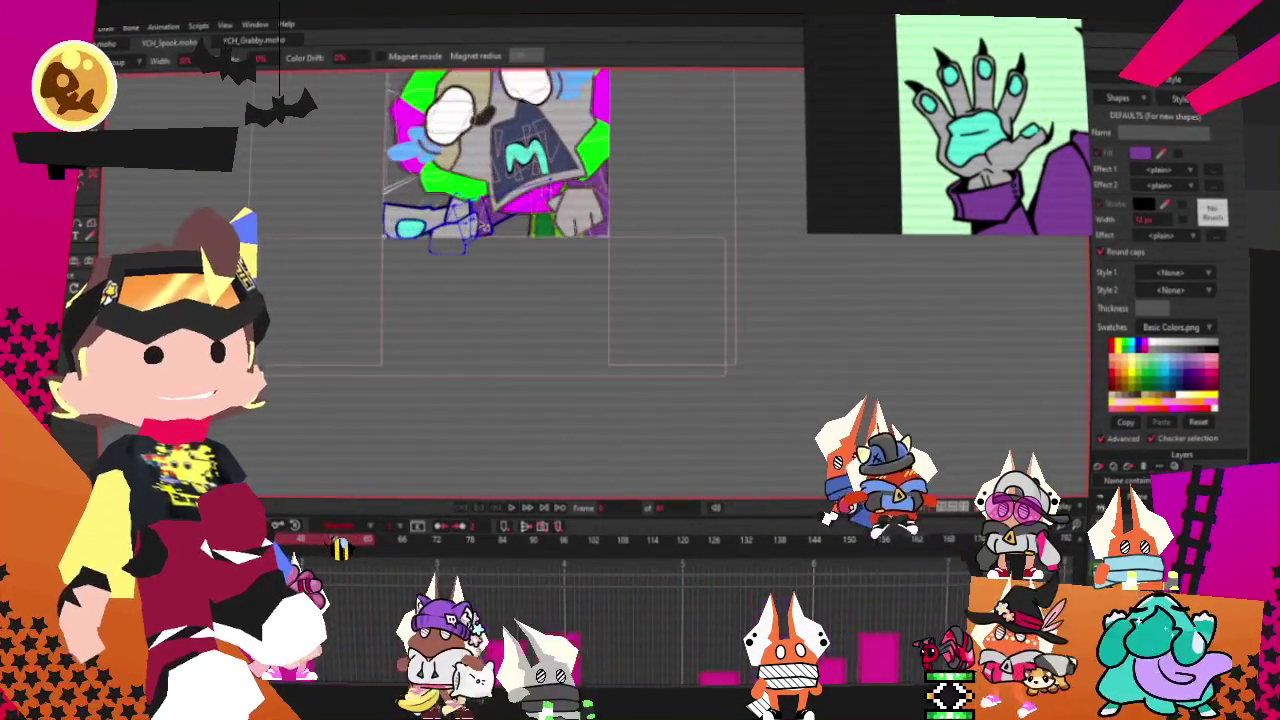
{"action": "scroll", "coordinate": [545, 280], "scroll_direction": "up", "scroll_amount": 1}
{"action": "scroll", "coordinate": [524, 308], "scroll_direction": "down", "scroll_amount": 1}
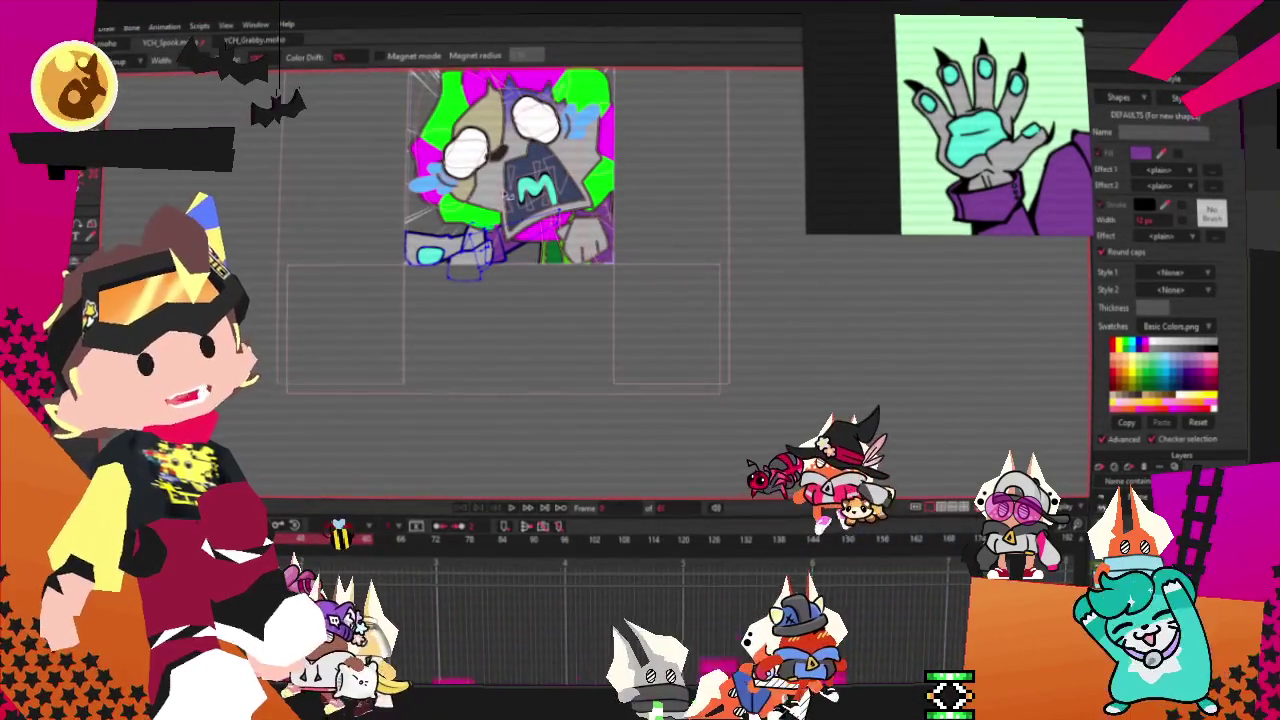
{"action": "scroll", "coordinate": [508, 205], "scroll_direction": "up", "scroll_amount": 1}
{"action": "scroll", "coordinate": [500, 191], "scroll_direction": "up", "scroll_amount": 1}
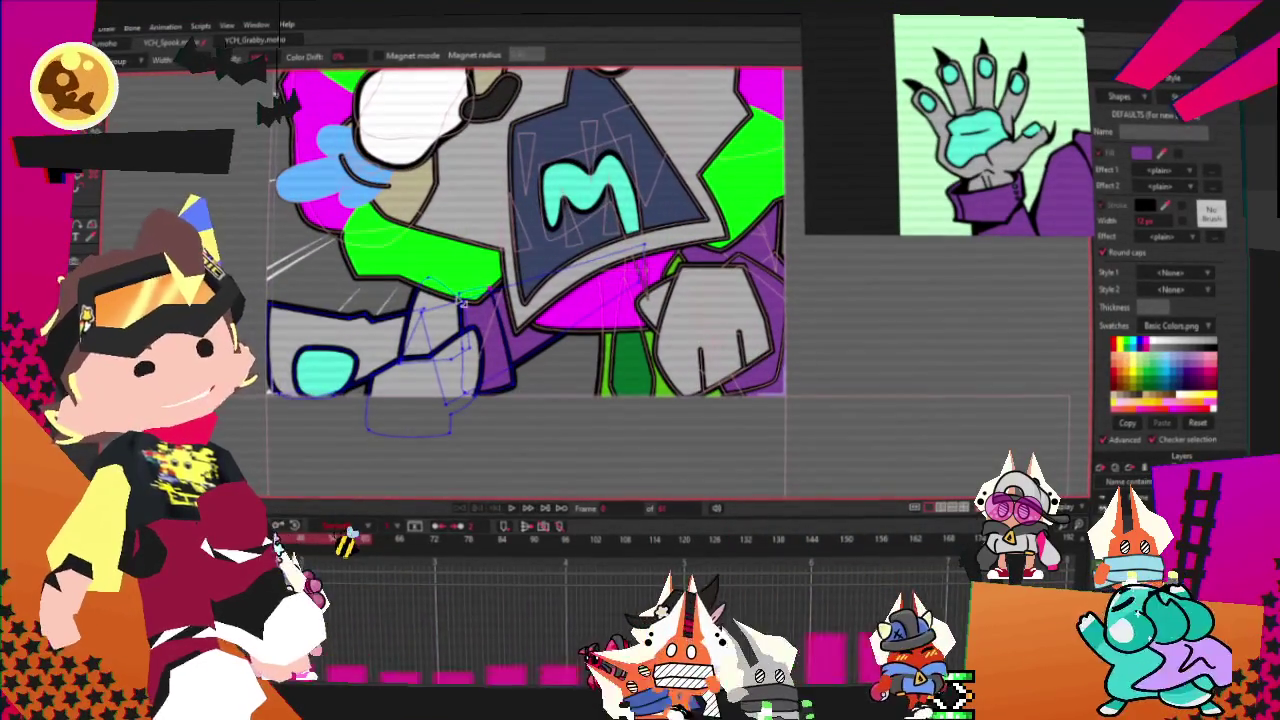
{"action": "scroll", "coordinate": [470, 440], "scroll_direction": "up", "scroll_amount": 1}
{"action": "scroll", "coordinate": [480, 460], "scroll_direction": "down", "scroll_amount": 3}
{"action": "scroll", "coordinate": [668, 404], "scroll_direction": "up", "scroll_amount": 2}
{"action": "scroll", "coordinate": [668, 404], "scroll_direction": "down", "scroll_amount": 1}
{"action": "scroll", "coordinate": [668, 404], "scroll_direction": "down", "scroll_amount": 1}
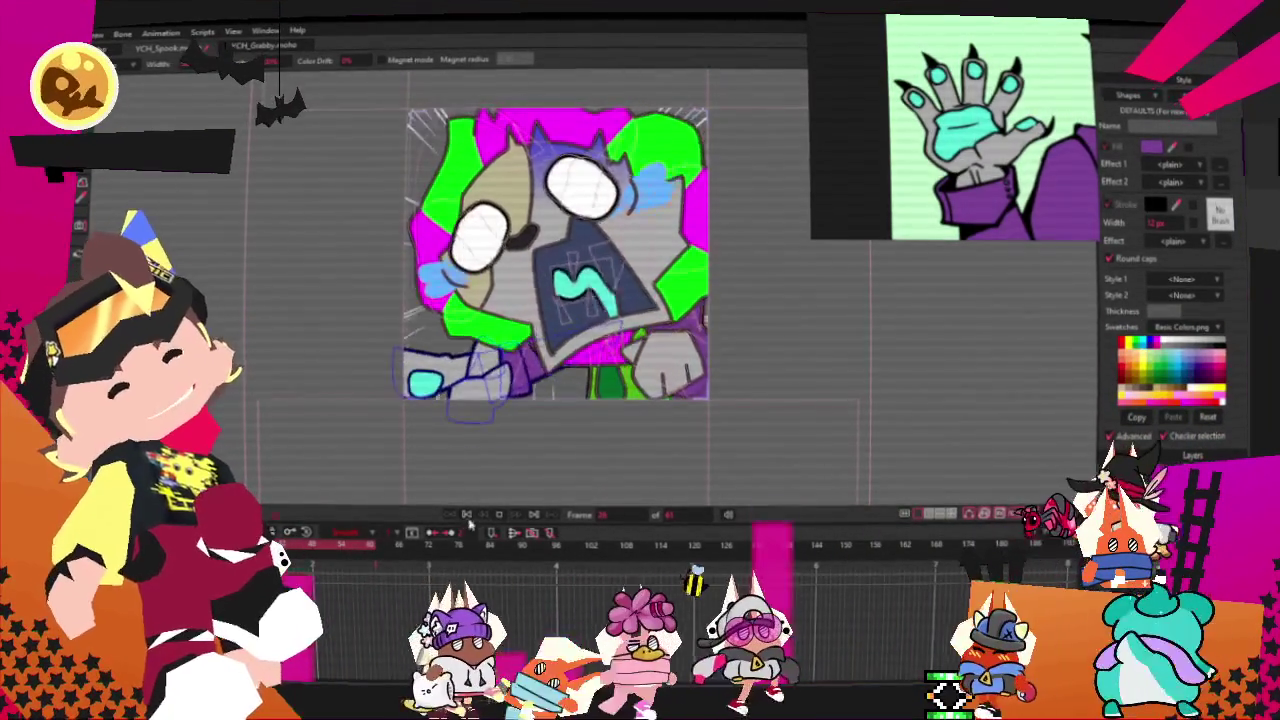
{"action": "scroll", "coordinate": [549, 340], "scroll_direction": "up", "scroll_amount": 2}
{"action": "scroll", "coordinate": [549, 342], "scroll_direction": "up", "scroll_amount": 2}
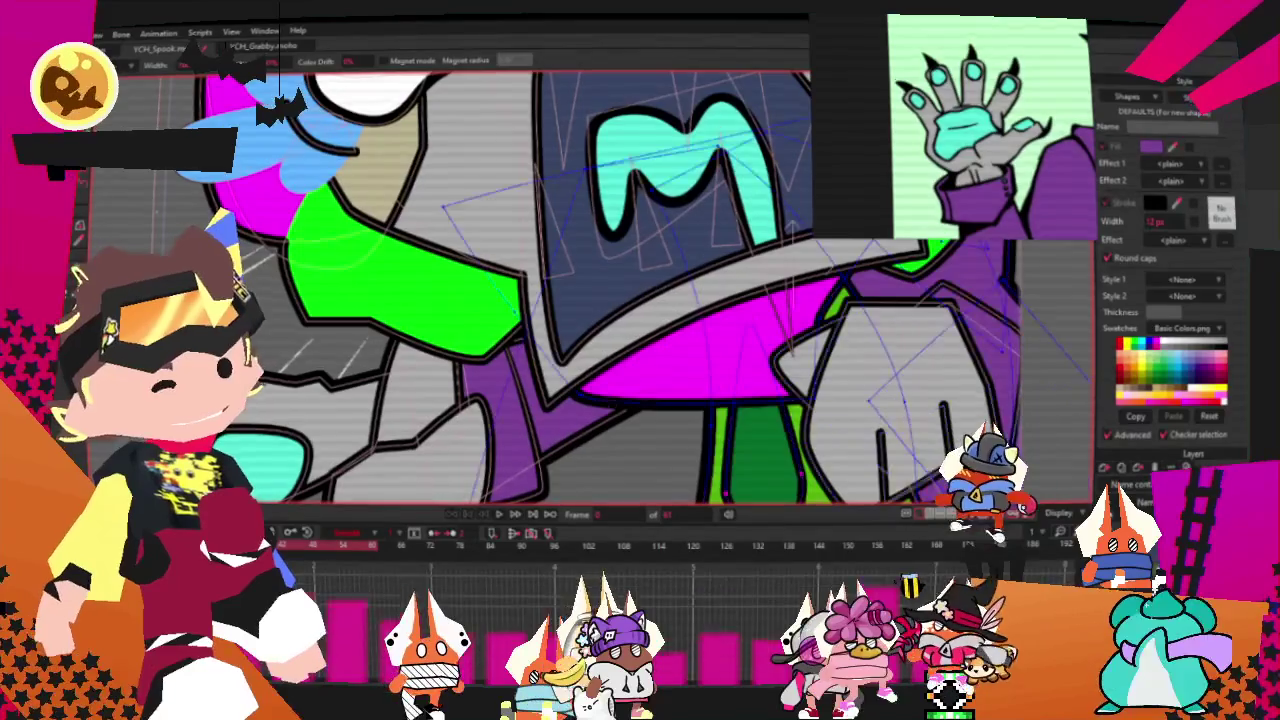
{"action": "scroll", "coordinate": [480, 311], "scroll_direction": "down", "scroll_amount": 1}
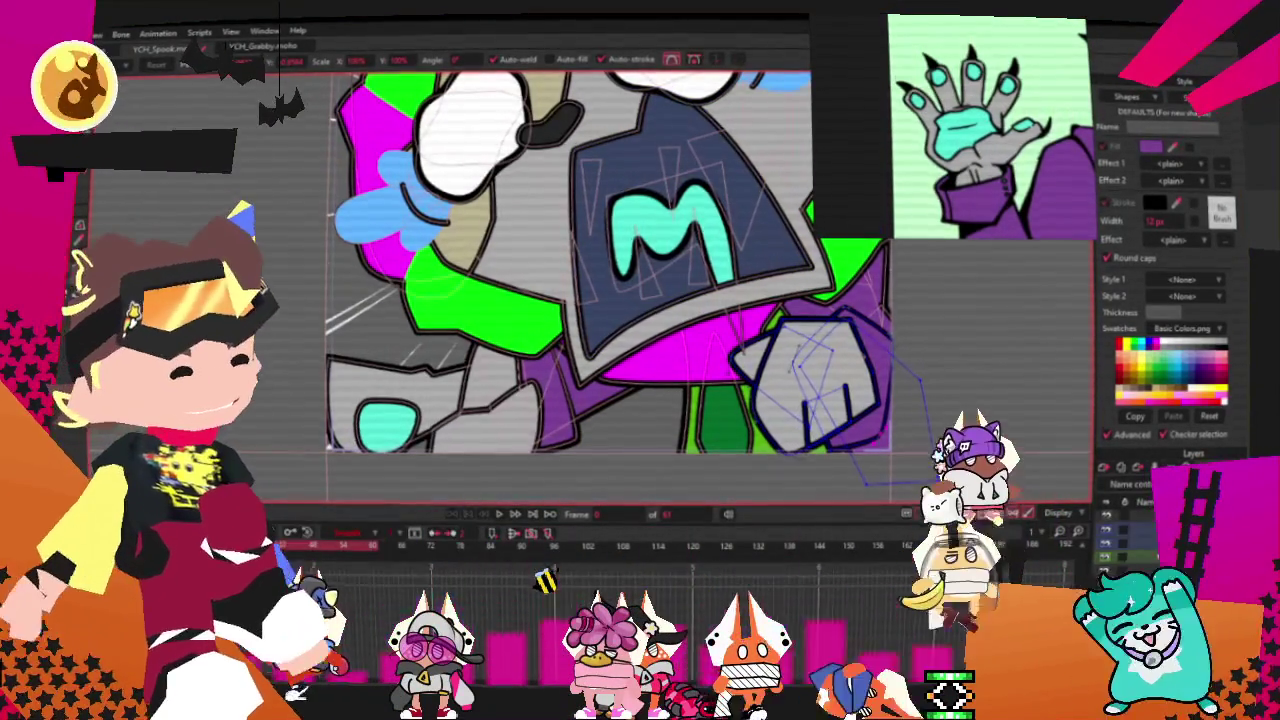
{"action": "left_click", "coordinate": [1130, 555]}
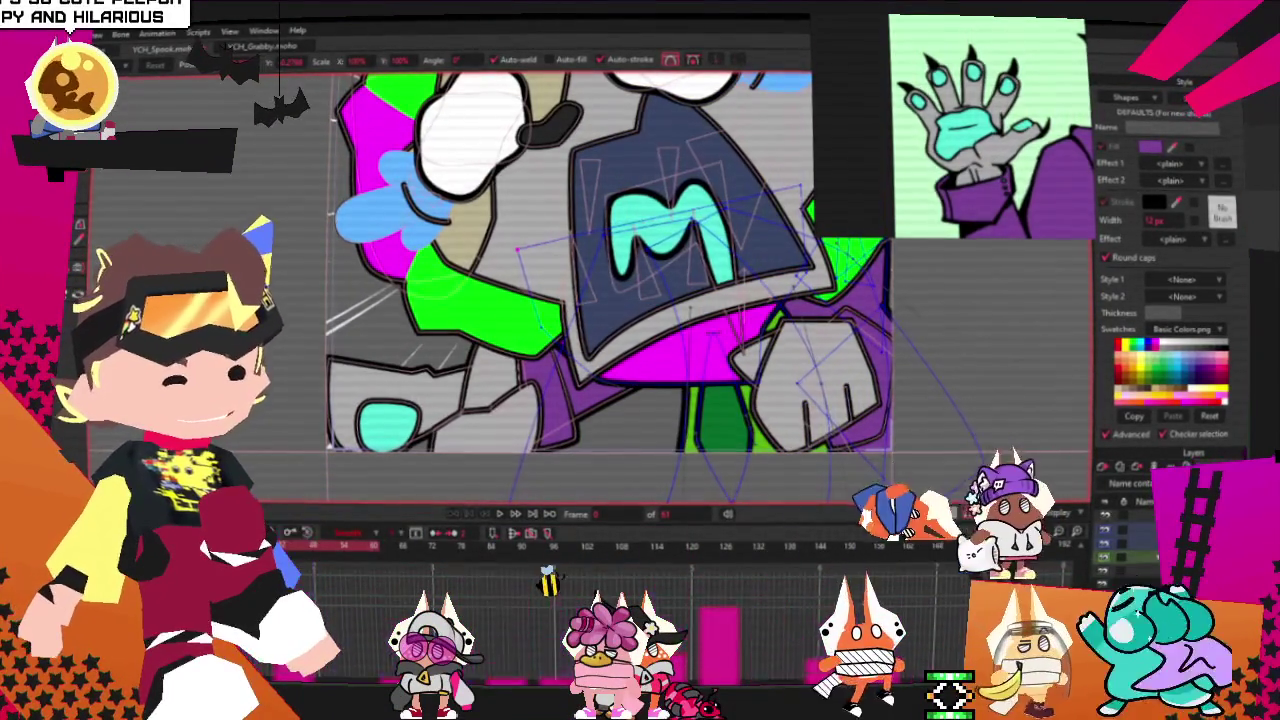
Step: On the head layer, recolour the small wedge beside the green sleeve magenta and show its points
{"action": "left_click", "coordinate": [576, 312]}
{"action": "scroll", "coordinate": [576, 312], "scroll_direction": "up", "scroll_amount": 2}
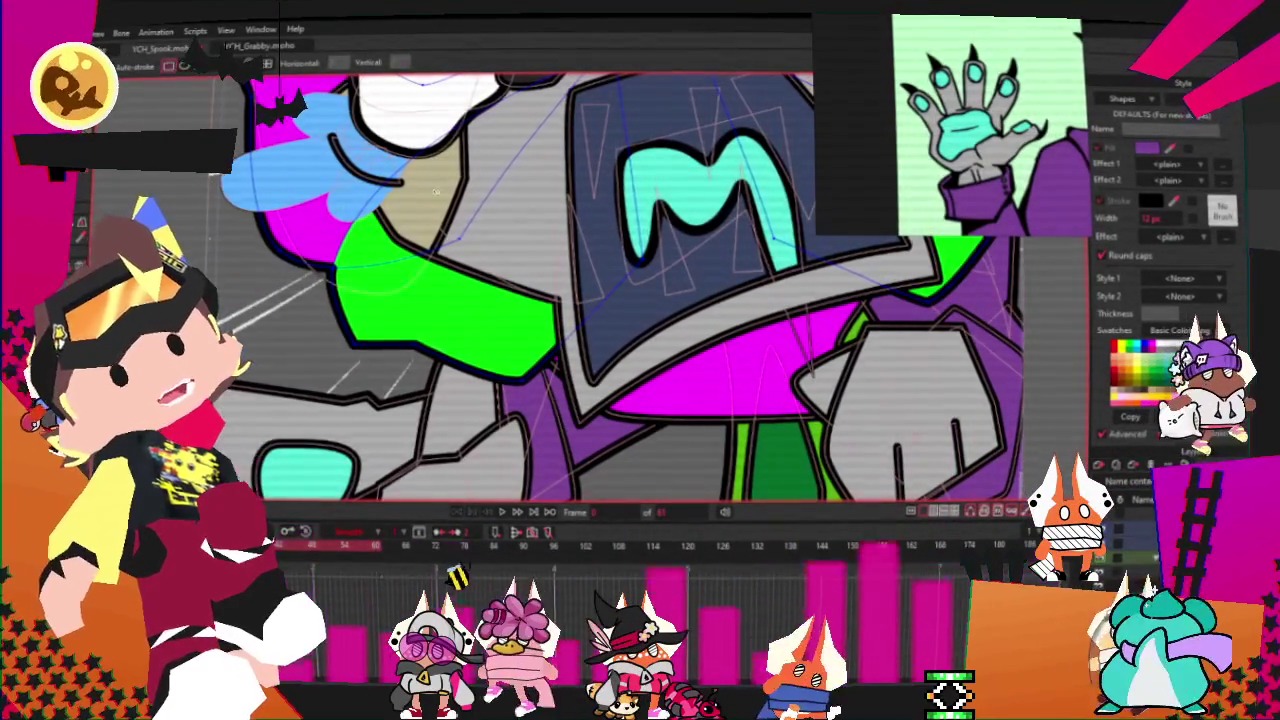
{"action": "scroll", "coordinate": [580, 300], "scroll_direction": "up", "scroll_amount": 1}
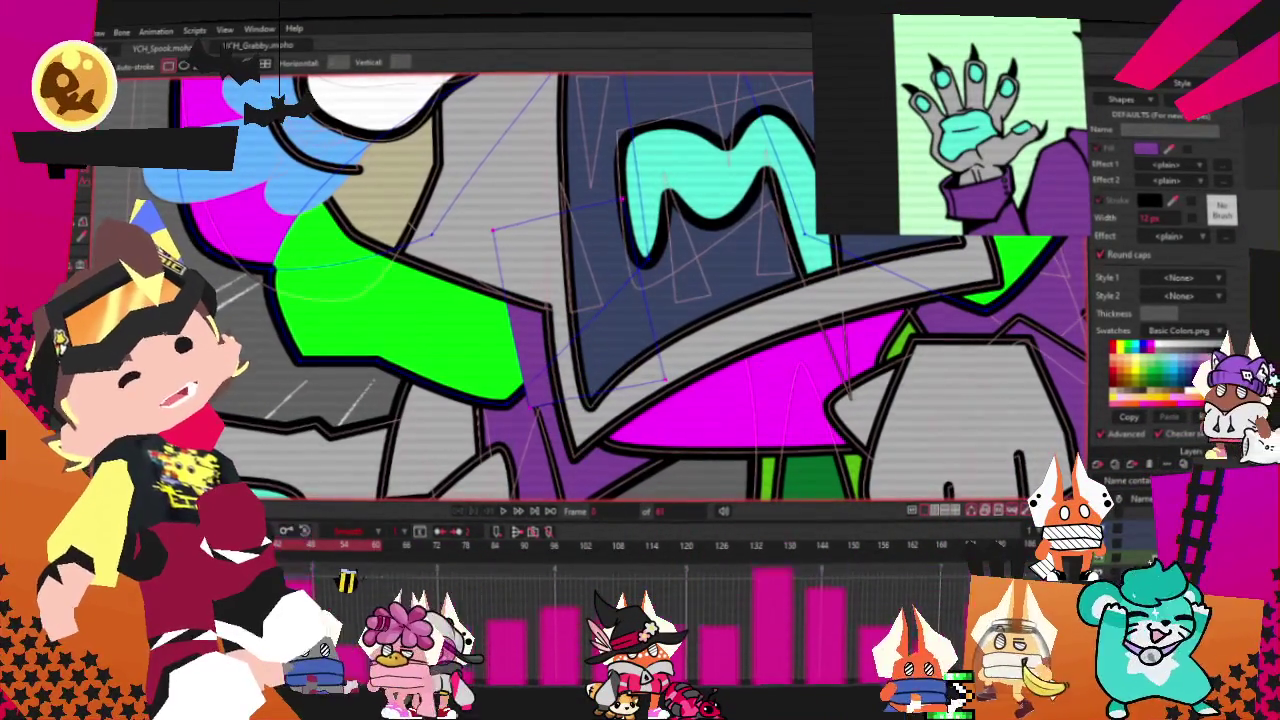
{"action": "key", "text": "g"}
{"action": "left_click", "coordinate": [549, 372]}
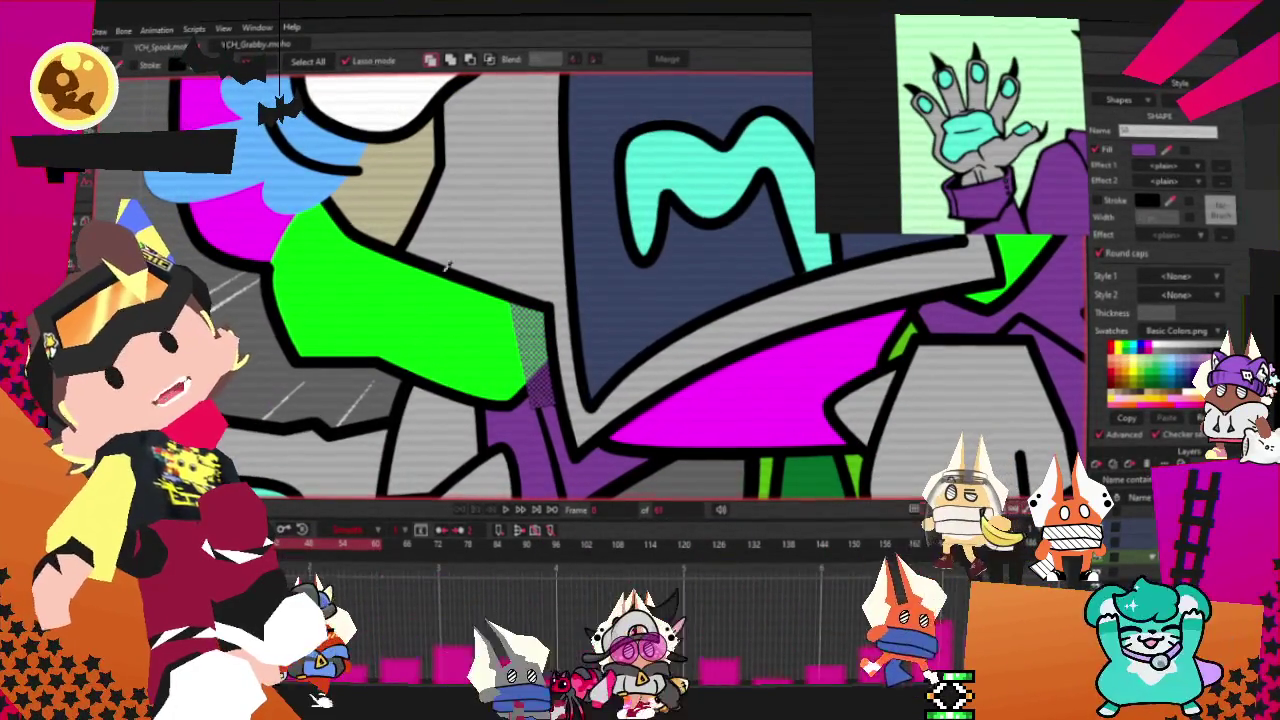
{"action": "left_click", "coordinate": [1125, 350]}
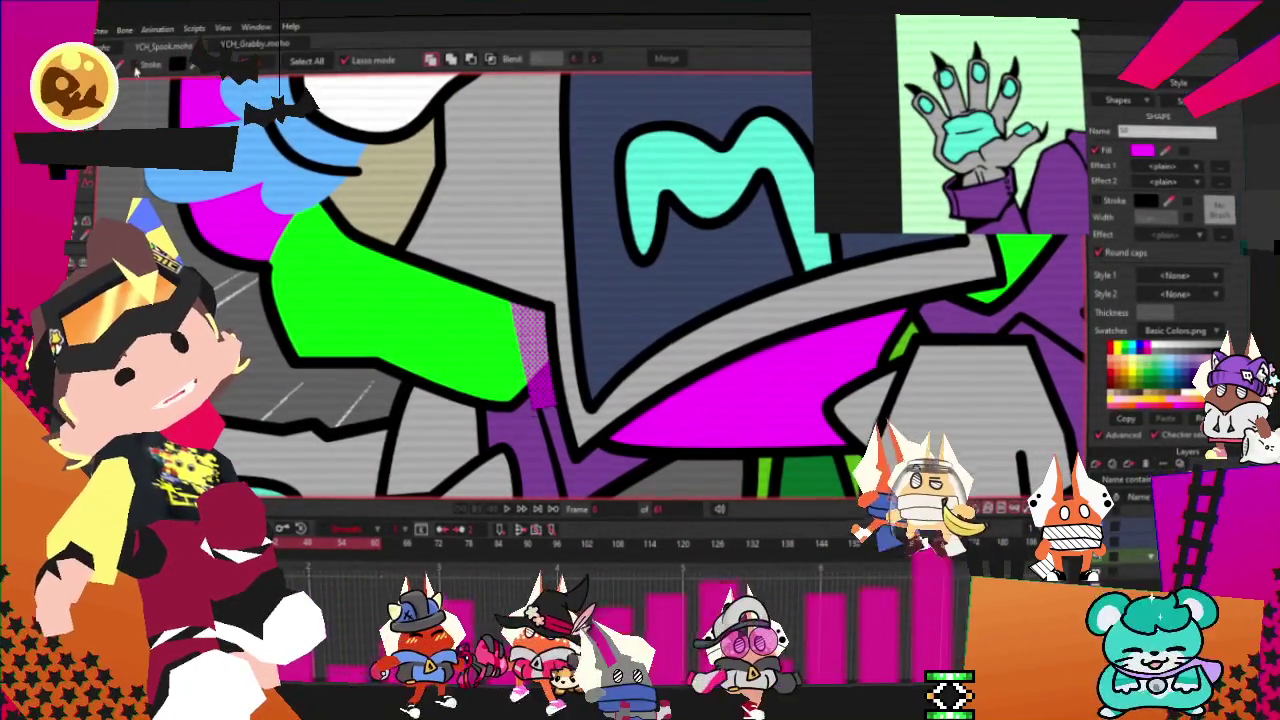
{"action": "key", "text": "t"}
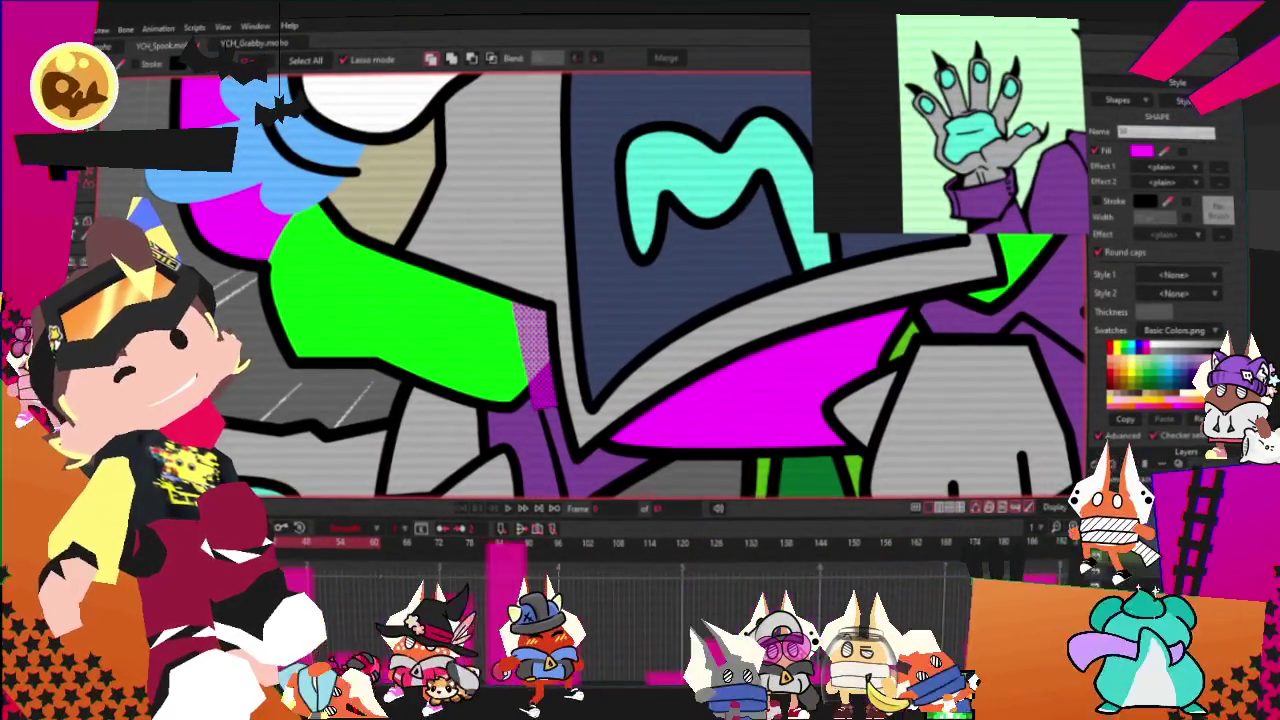
{"action": "scroll", "coordinate": [413, 348], "scroll_direction": "up", "scroll_amount": 2}
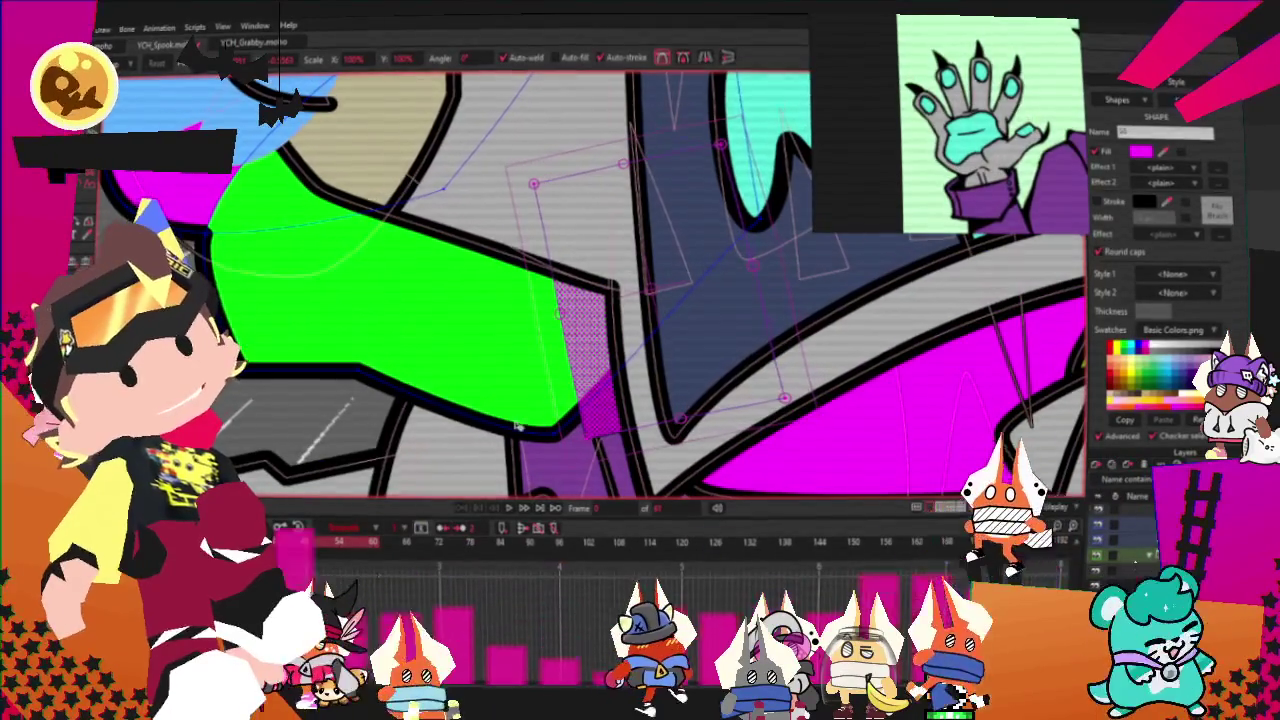
Step: Clear the selection and drag the magenta wedge's lower point down until its edge is vertical
{"action": "key", "text": "space"}
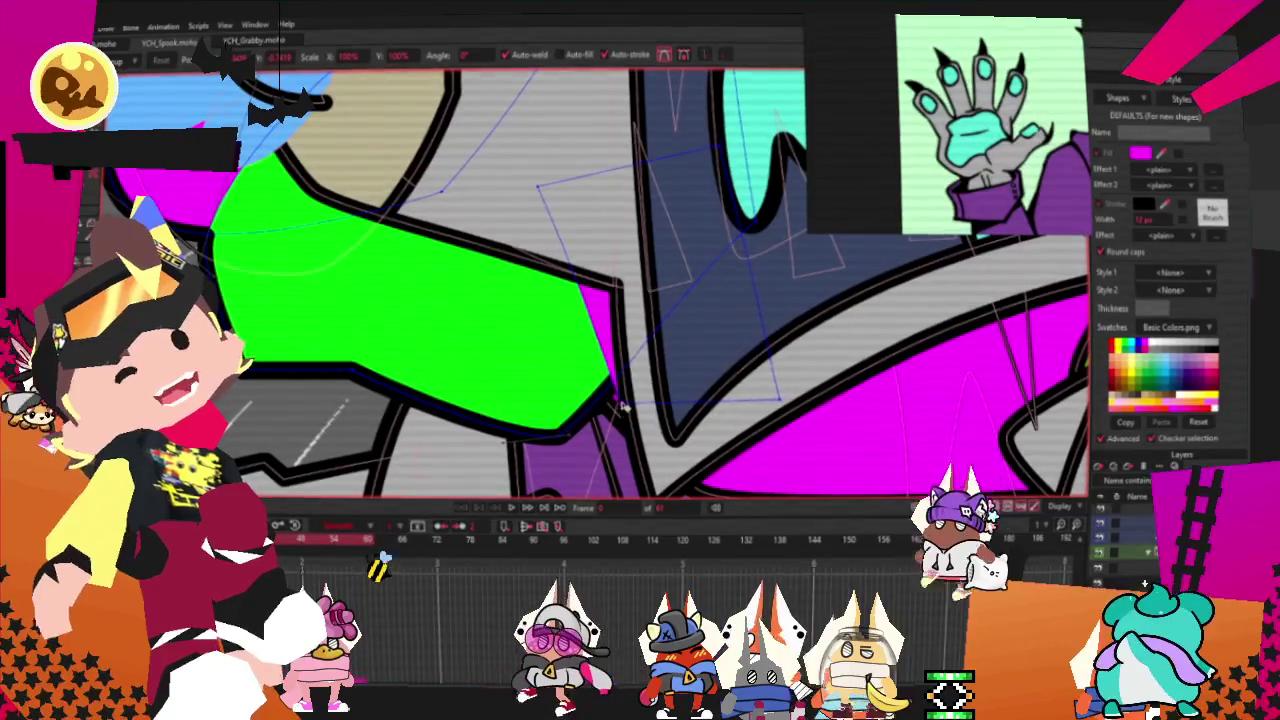
{"action": "scroll", "coordinate": [640, 390], "scroll_direction": "up", "scroll_amount": 1}
{"action": "scroll", "coordinate": [625, 385], "scroll_direction": "up", "scroll_amount": 1}
{"action": "scroll", "coordinate": [620, 383], "scroll_direction": "up", "scroll_amount": 1}
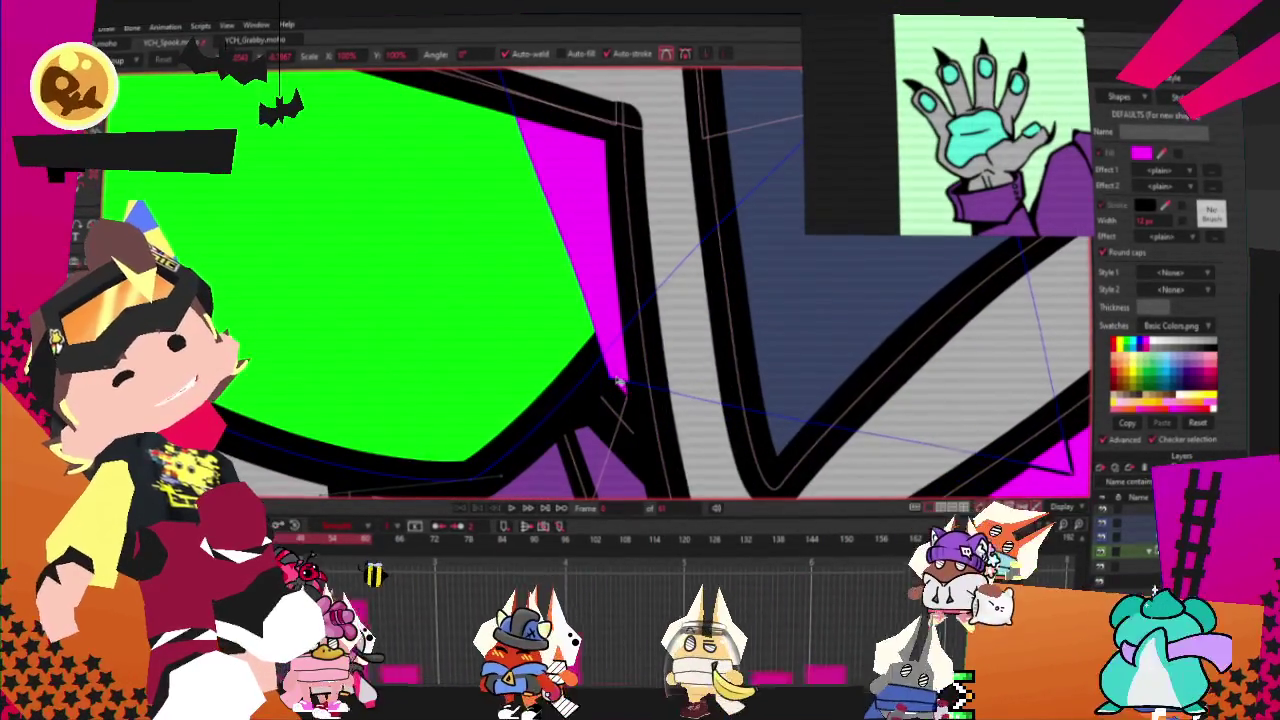
{"action": "scroll", "coordinate": [600, 372], "scroll_direction": "down", "scroll_amount": 1}
{"action": "scroll", "coordinate": [569, 357], "scroll_direction": "down", "scroll_amount": 1}
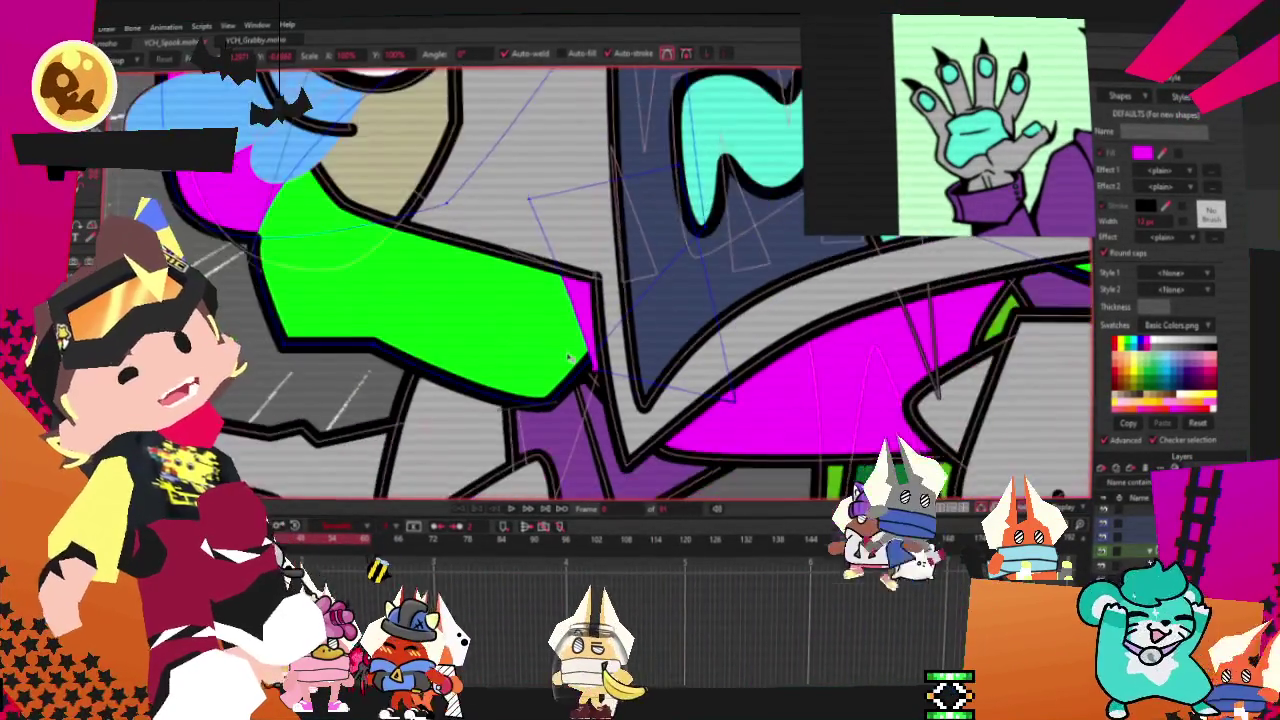
{"action": "scroll", "coordinate": [569, 355], "scroll_direction": "down", "scroll_amount": 1}
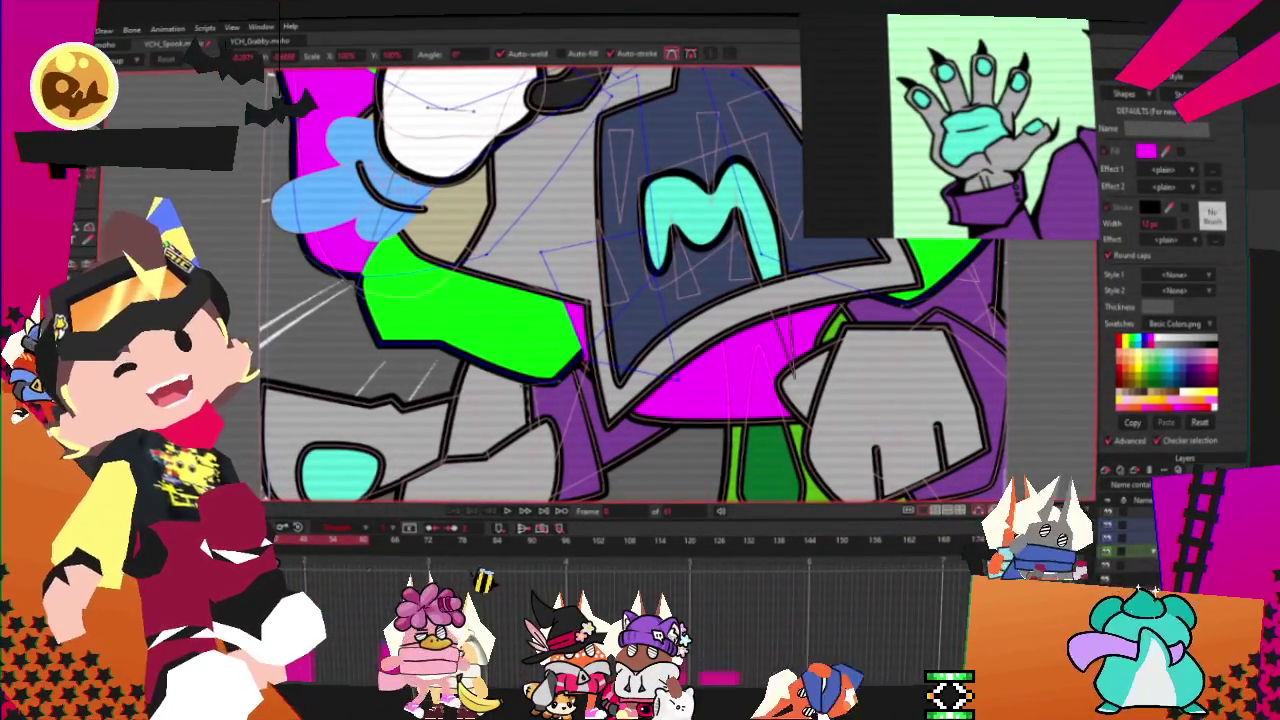
{"action": "scroll", "coordinate": [505, 203], "scroll_direction": "up", "scroll_amount": 2}
{"action": "scroll", "coordinate": [505, 203], "scroll_direction": "up", "scroll_amount": 1}
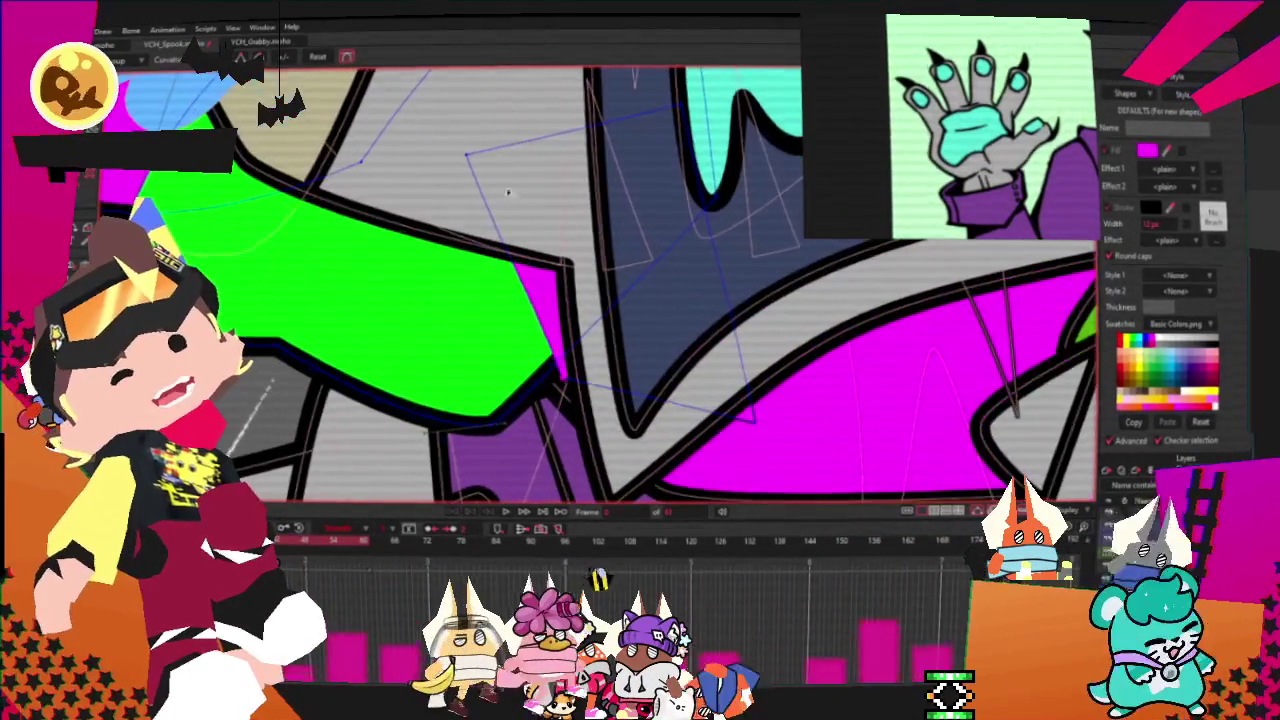
{"action": "left_click_drag", "start_coordinate": [468, 176], "coordinate": [463, 229]}
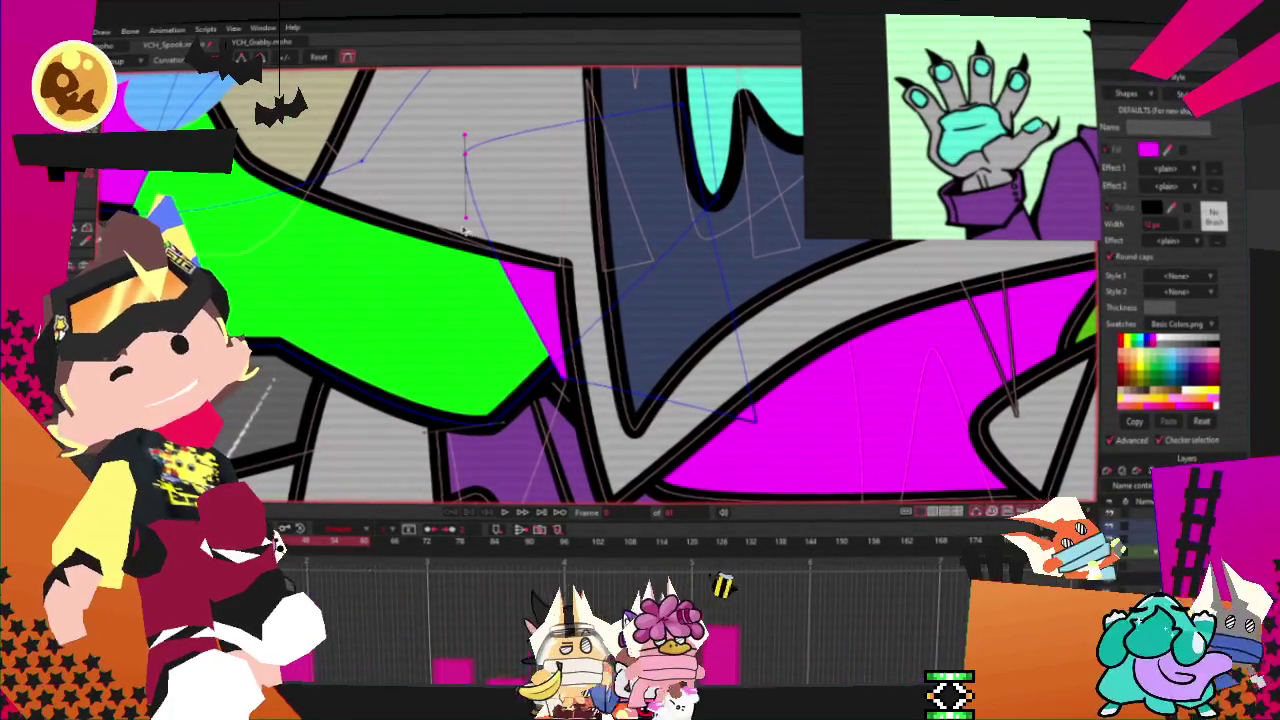
{"action": "scroll", "coordinate": [542, 346], "scroll_direction": "up", "scroll_amount": 2}
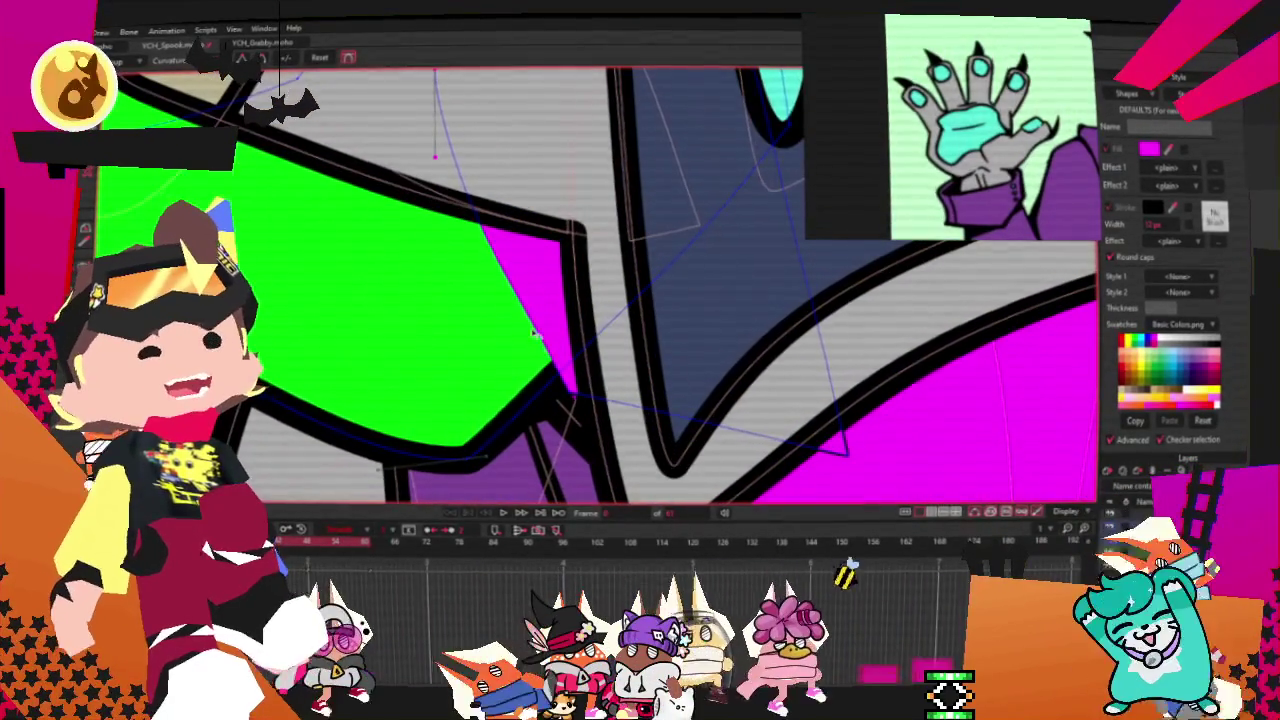
{"action": "scroll", "coordinate": [527, 302], "scroll_direction": "down", "scroll_amount": 2}
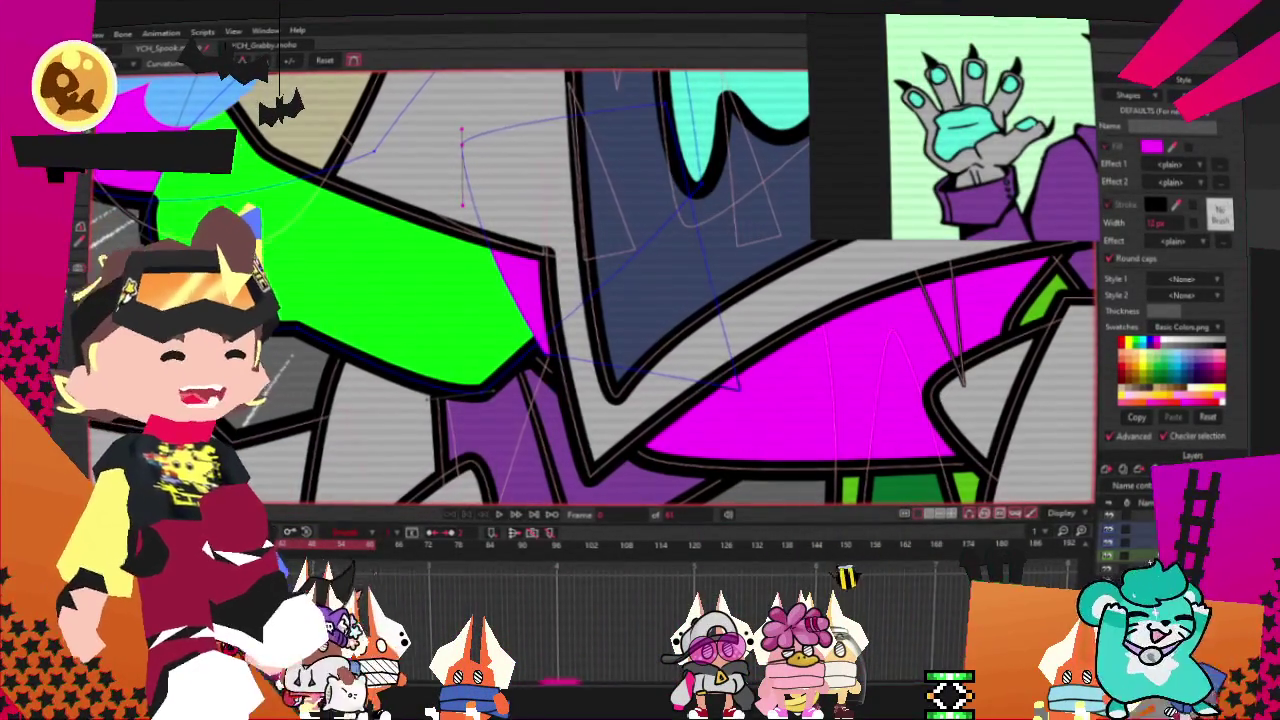
{"action": "scroll", "coordinate": [517, 358], "scroll_direction": "down", "scroll_amount": 3}
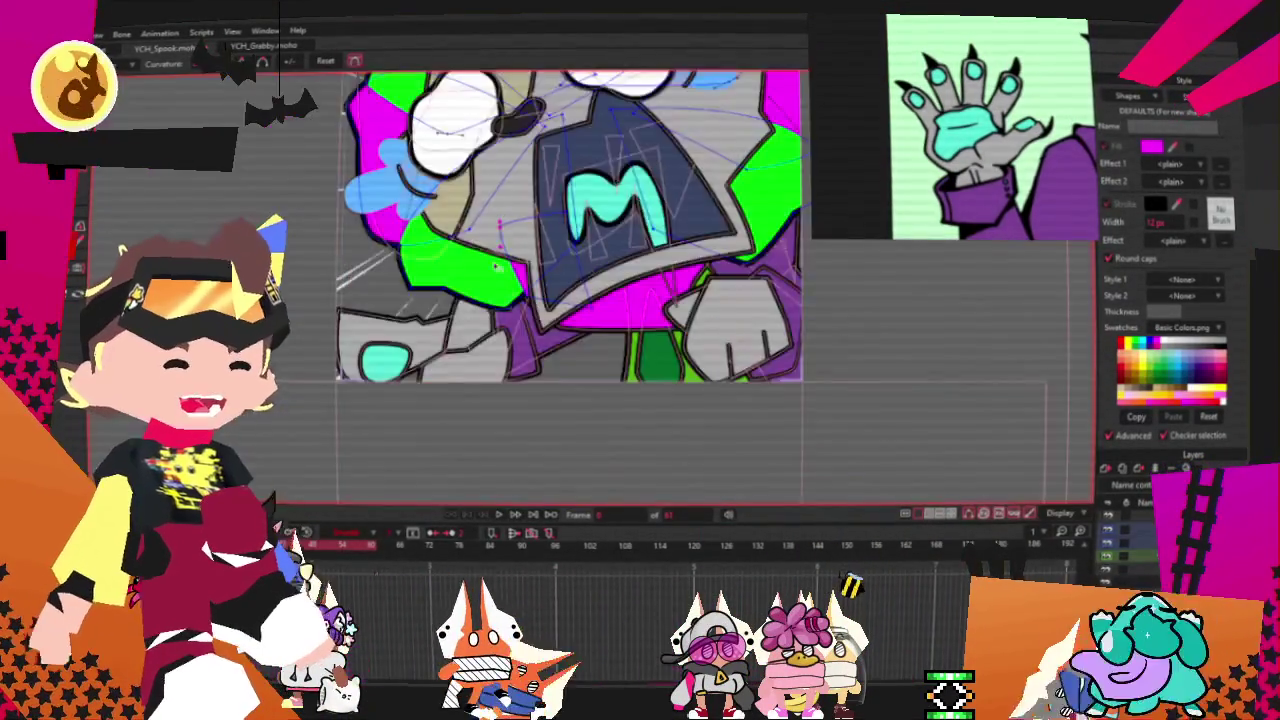
{"action": "scroll", "coordinate": [517, 358], "scroll_direction": "down", "scroll_amount": 3}
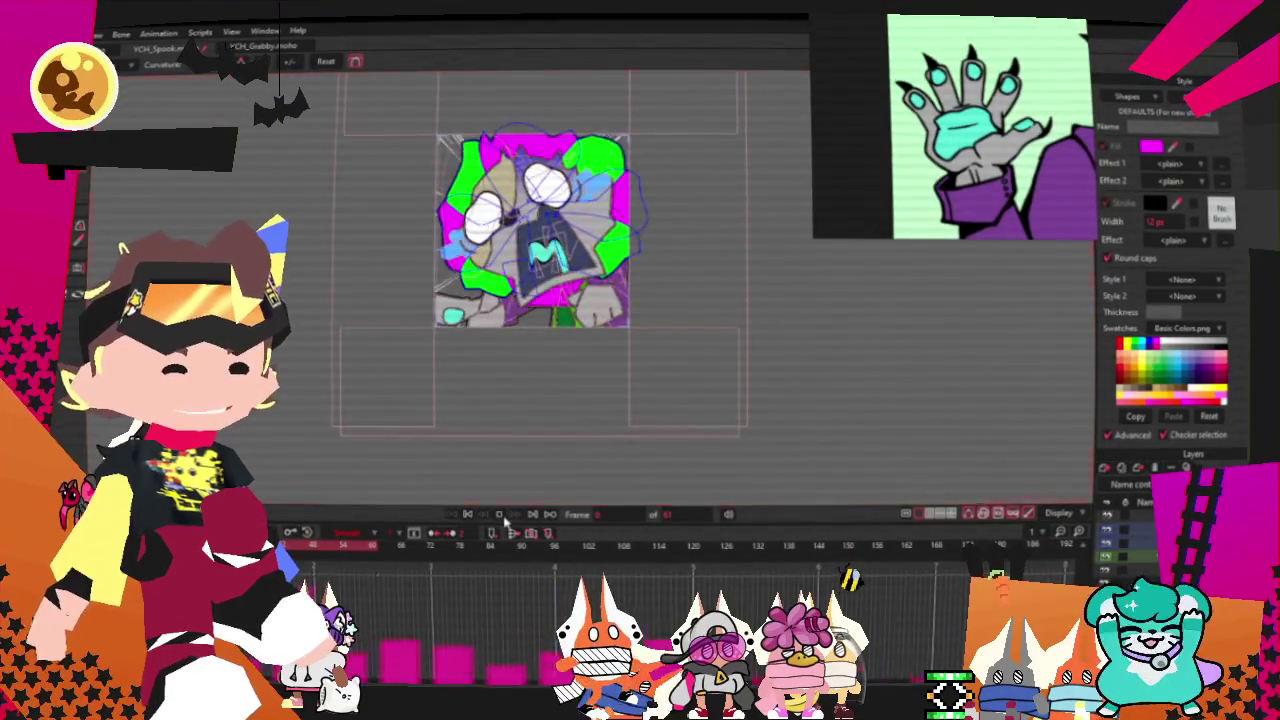
{"action": "scroll", "coordinate": [537, 343], "scroll_direction": "up", "scroll_amount": 2}
{"action": "scroll", "coordinate": [510, 260], "scroll_direction": "up", "scroll_amount": 2}
{"action": "scroll", "coordinate": [490, 200], "scroll_direction": "up", "scroll_amount": 2}
{"action": "scroll", "coordinate": [481, 174], "scroll_direction": "up", "scroll_amount": 2}
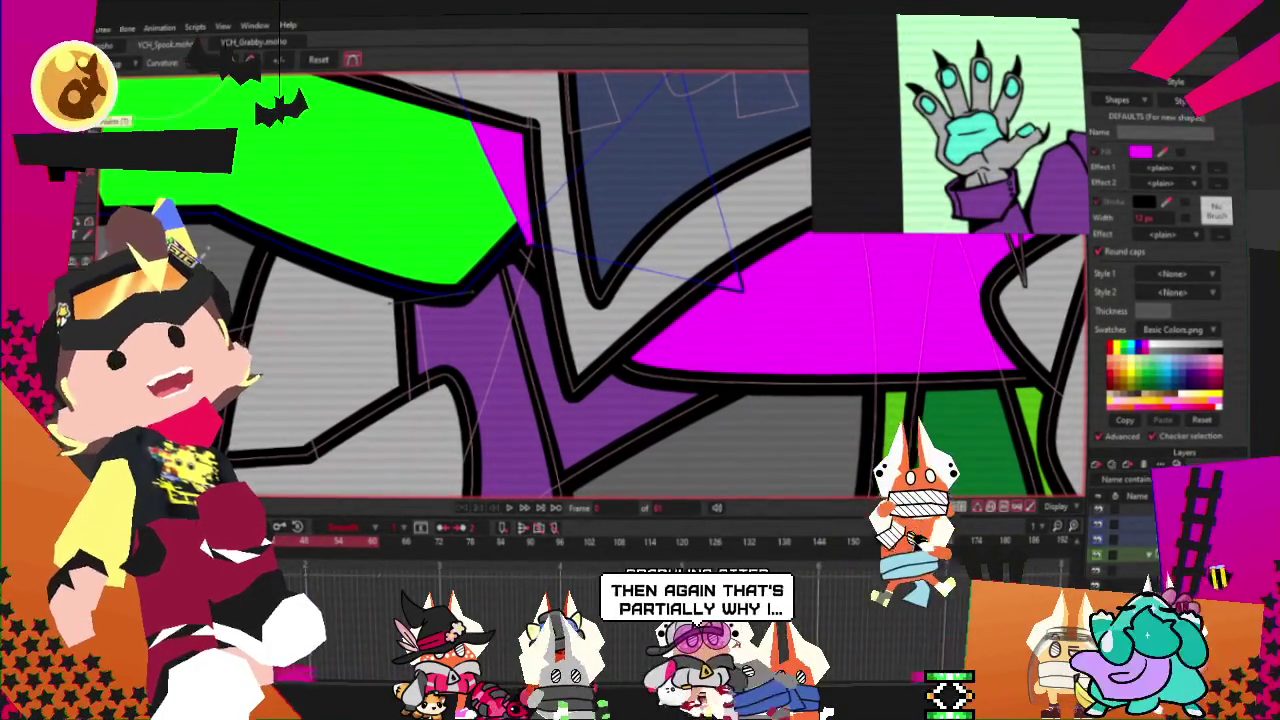
Step: Switch to the Add Point tool and adjust the zoom around the green sleeve
{"action": "key", "text": "u"}
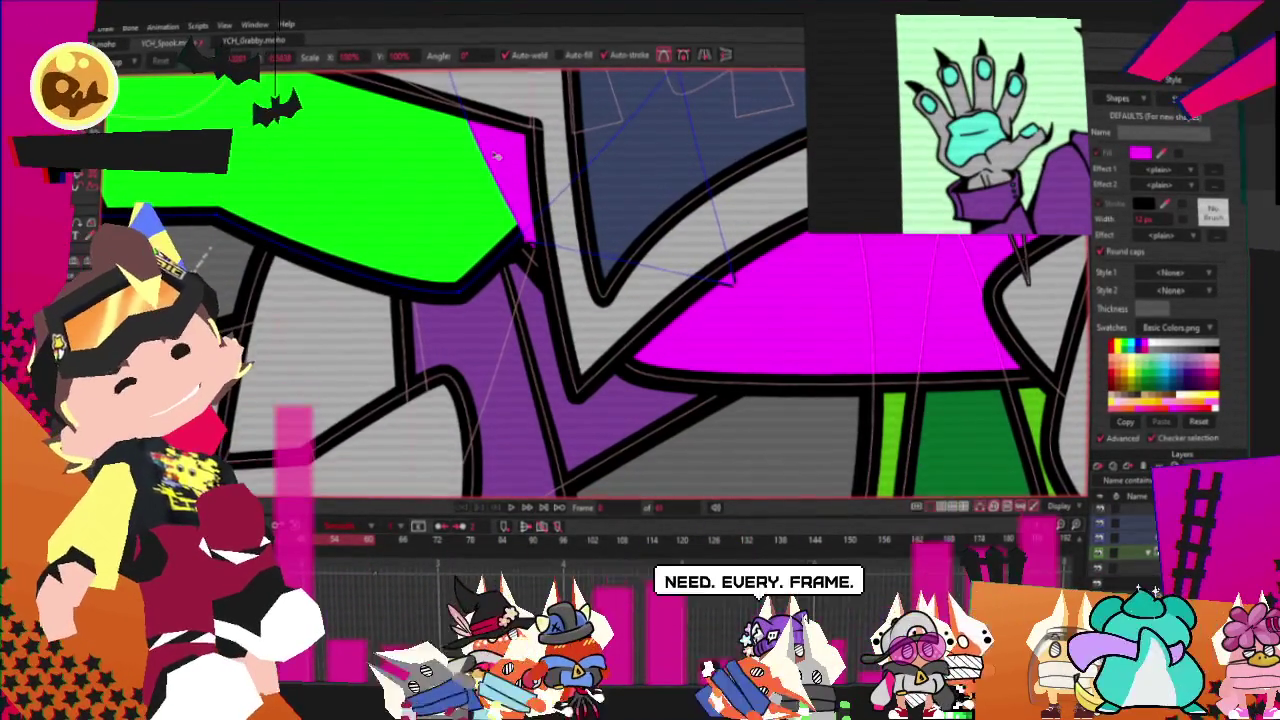
{"action": "scroll", "coordinate": [497, 160], "scroll_direction": "down", "scroll_amount": 3}
{"action": "scroll", "coordinate": [580, 423], "scroll_direction": "down", "scroll_amount": 2}
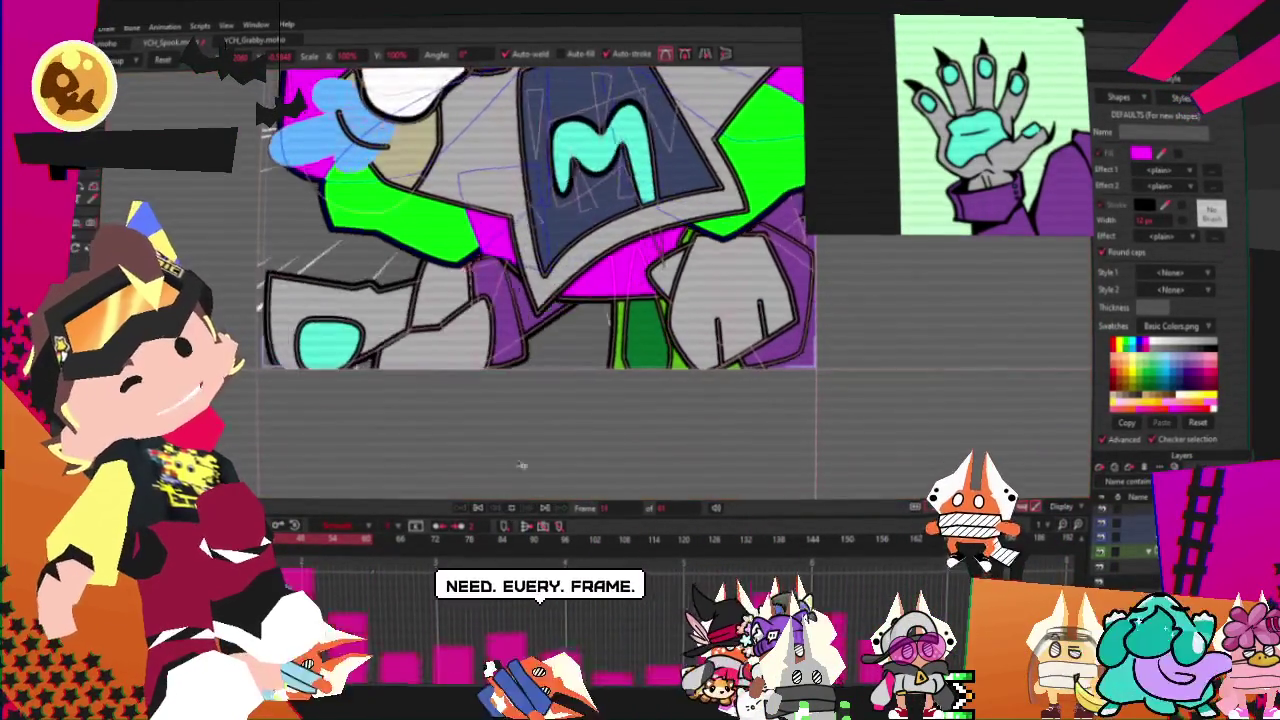
{"action": "scroll", "coordinate": [439, 204], "scroll_direction": "up", "scroll_amount": 3}
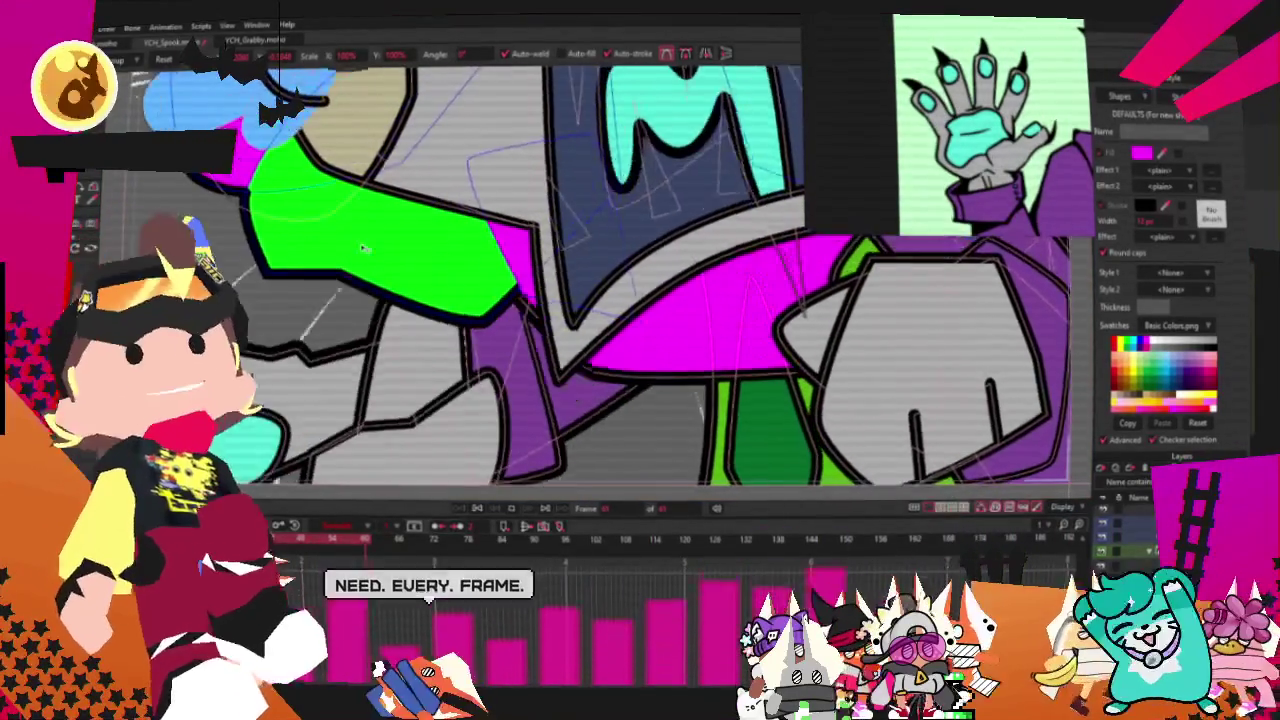
{"action": "scroll", "coordinate": [357, 260], "scroll_direction": "down", "scroll_amount": 2}
{"action": "scroll", "coordinate": [380, 262], "scroll_direction": "up", "scroll_amount": 2}
{"action": "scroll", "coordinate": [410, 265], "scroll_direction": "up", "scroll_amount": 1}
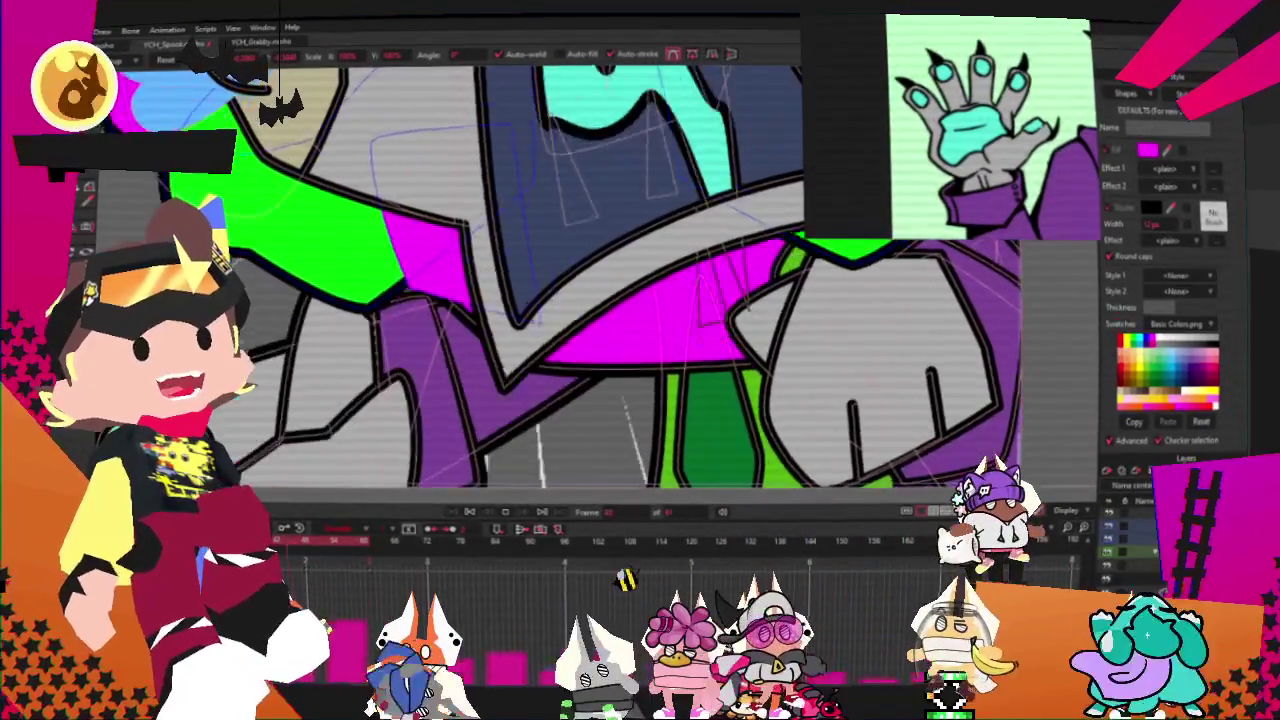
Step: Stop playback at frame 0 and drag the curve point left to widen the magenta wedge
{"action": "left_click", "coordinate": [468, 513]}
{"action": "scroll", "coordinate": [607, 299], "scroll_direction": "up", "scroll_amount": 2}
{"action": "scroll", "coordinate": [607, 299], "scroll_direction": "up", "scroll_amount": 2}
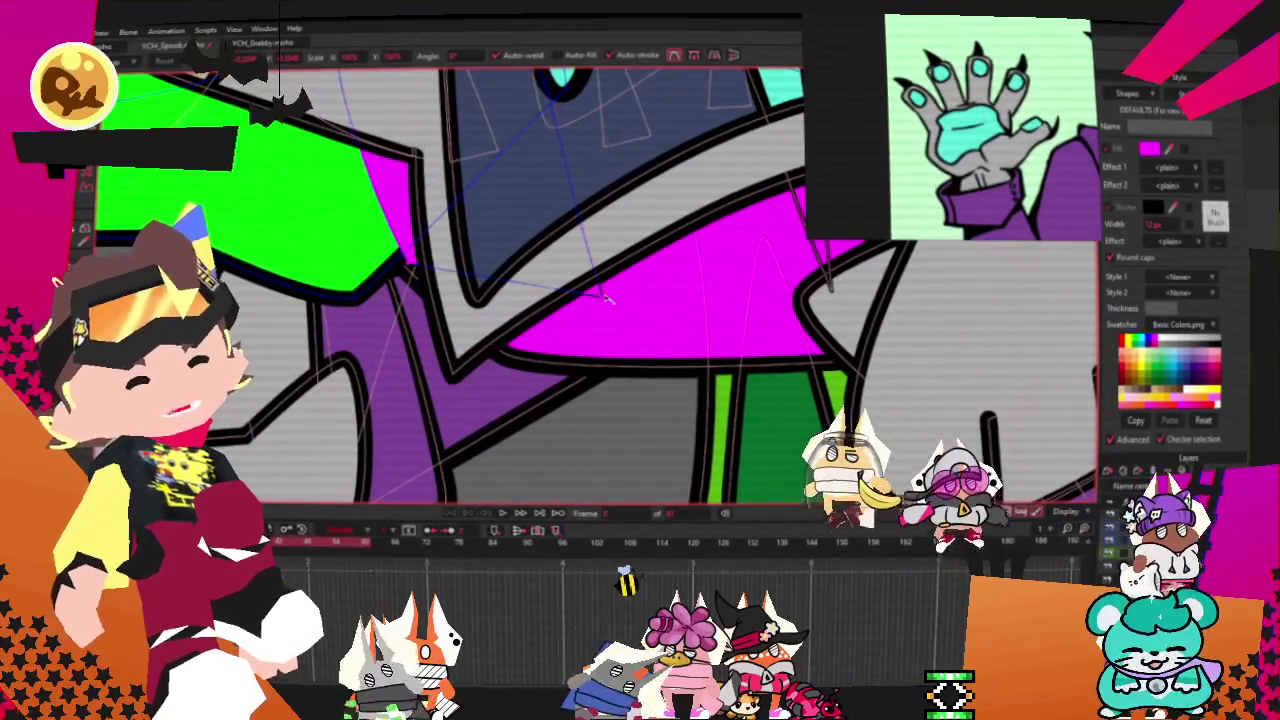
{"action": "left_click_drag", "start_coordinate": [607, 299], "coordinate": [493, 302]}
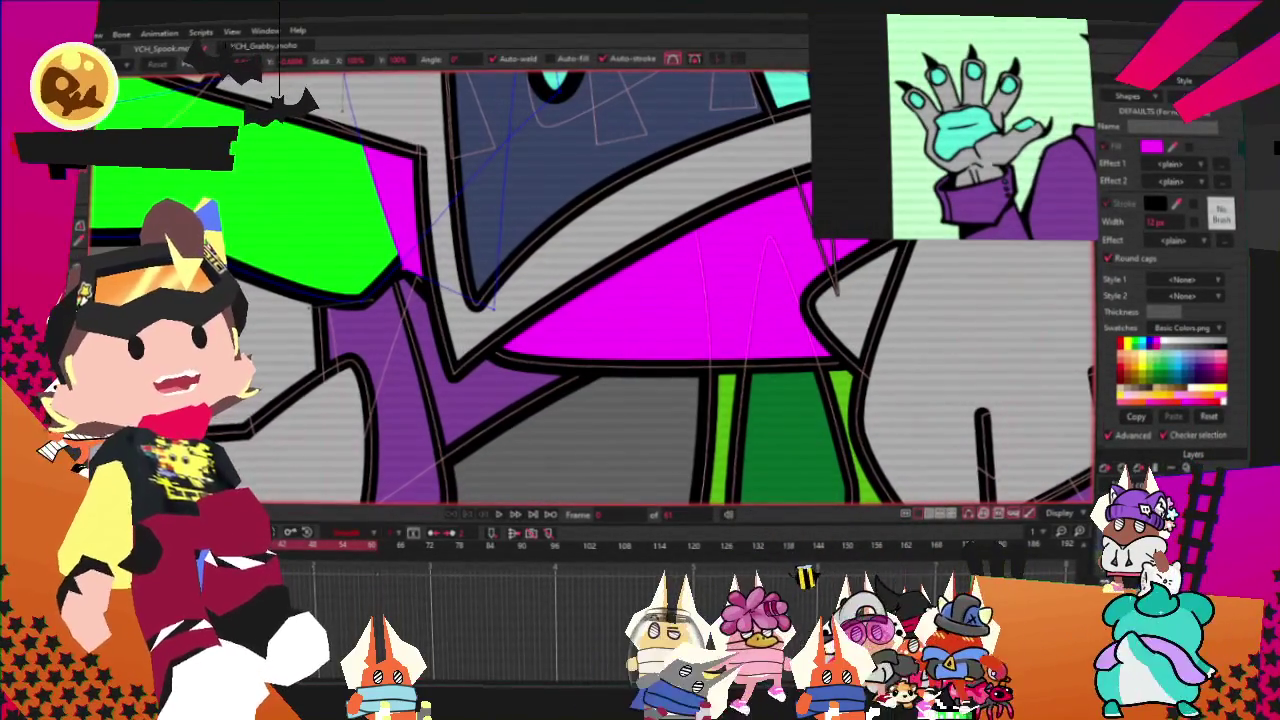
{"action": "scroll", "coordinate": [431, 304], "scroll_direction": "up", "scroll_amount": 1}
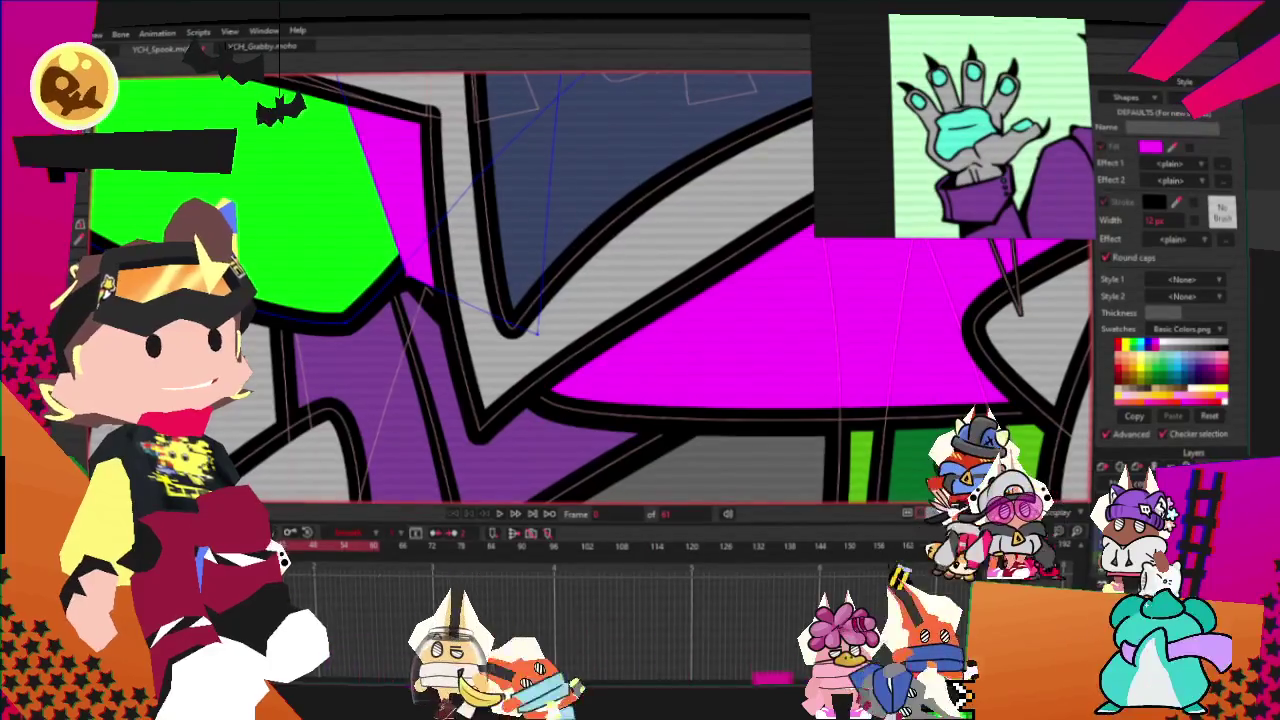
{"action": "key", "text": "q"}
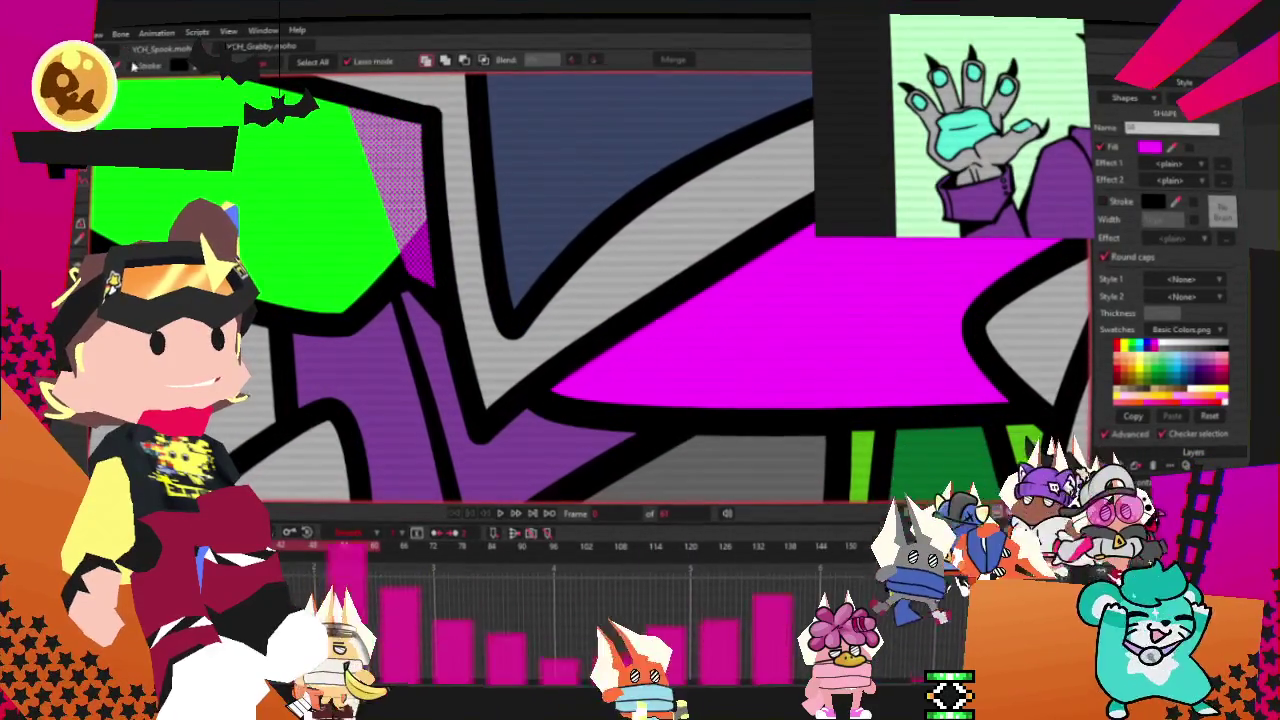
Step: Play back the animation to check the enlarged magenta wedge, then deselect to show its solid fill
{"action": "key", "text": "g"}
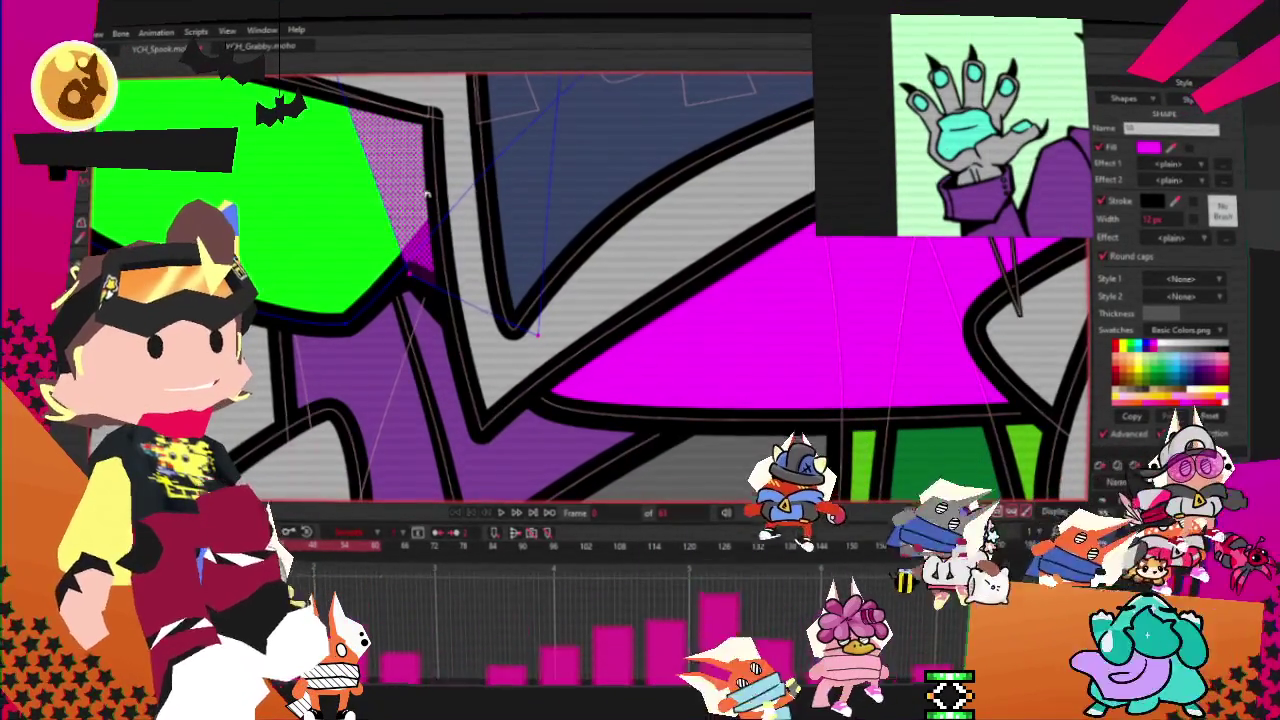
{"action": "scroll", "coordinate": [590, 184], "scroll_direction": "down", "scroll_amount": 3}
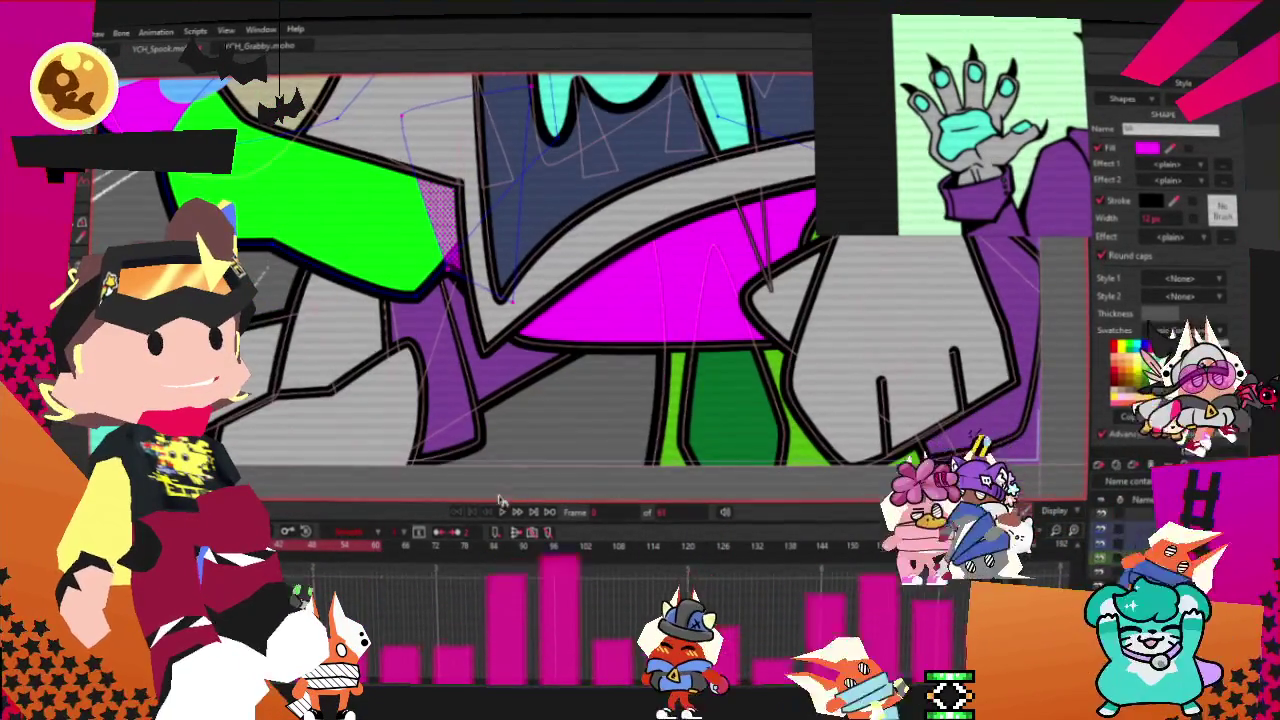
{"action": "left_click", "coordinate": [502, 511]}
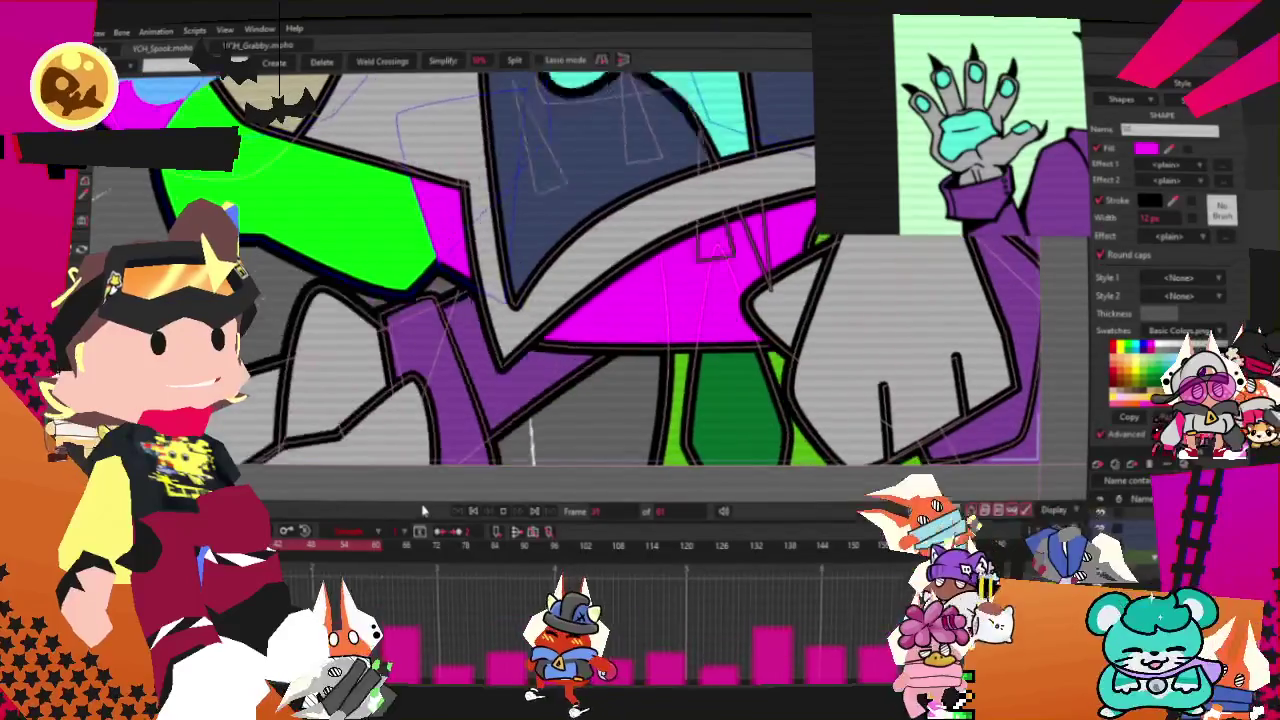
{"action": "key", "text": "t"}
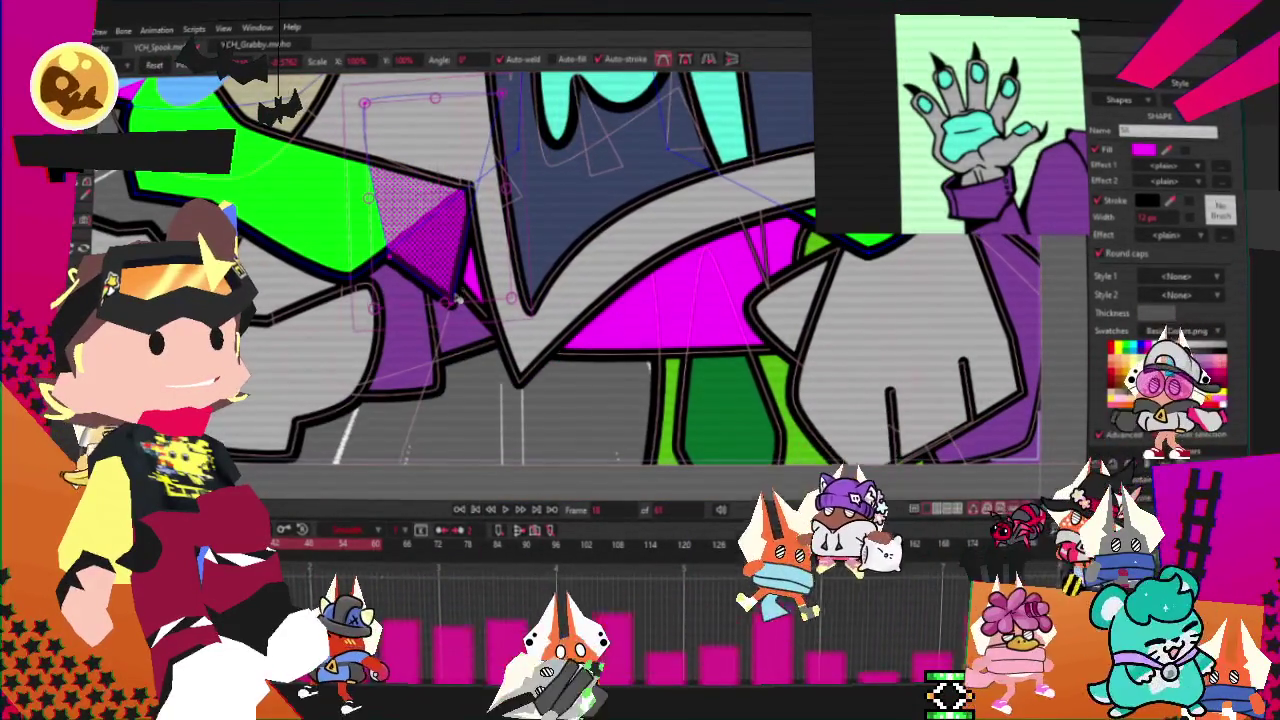
{"action": "left_click", "coordinate": [455, 309]}
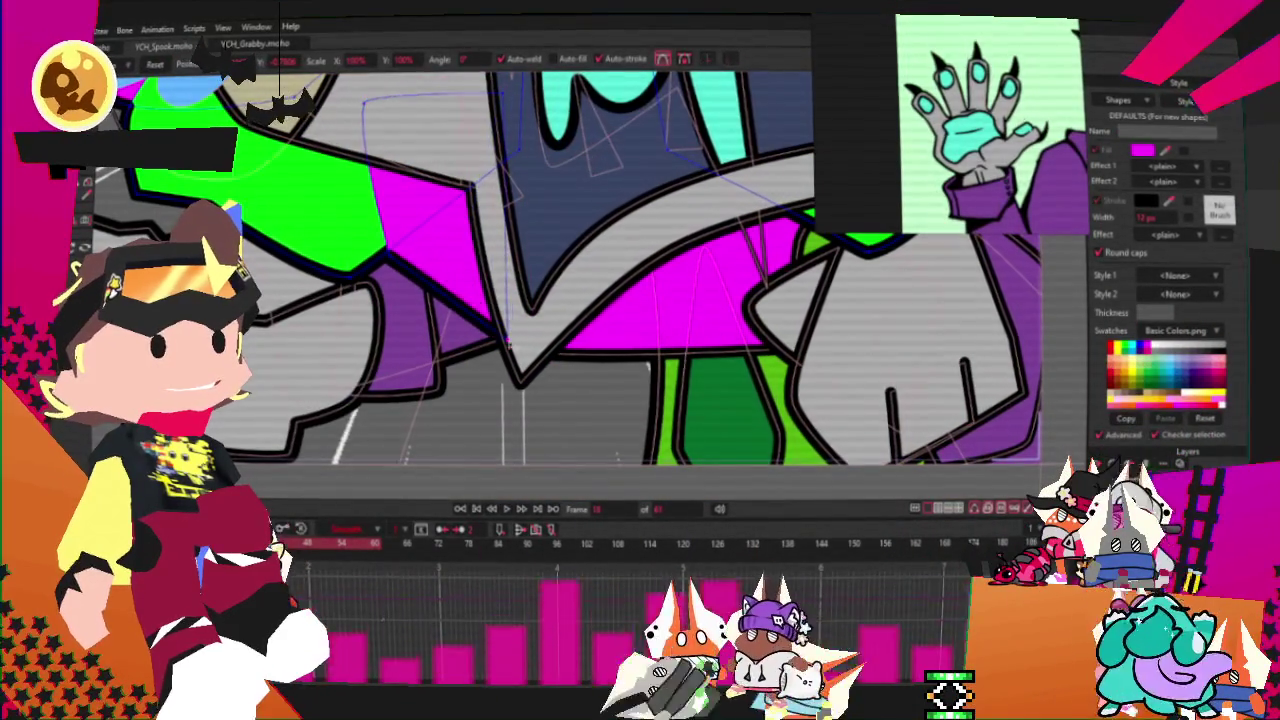
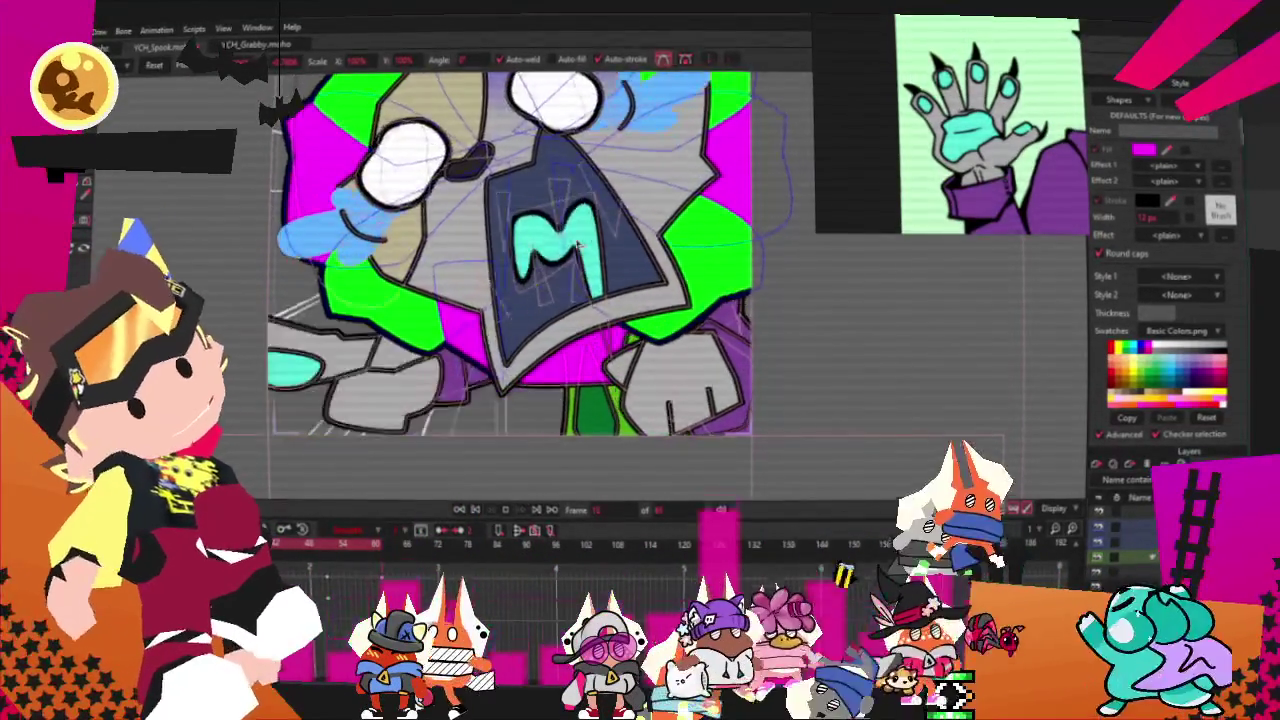
Step: Select the white patch on the raccoon's left cheek and fill it magenta
{"action": "scroll", "coordinate": [727, 225], "scroll_direction": "down", "scroll_amount": 3}
{"action": "scroll", "coordinate": [717, 210], "scroll_direction": "down", "scroll_amount": 2}
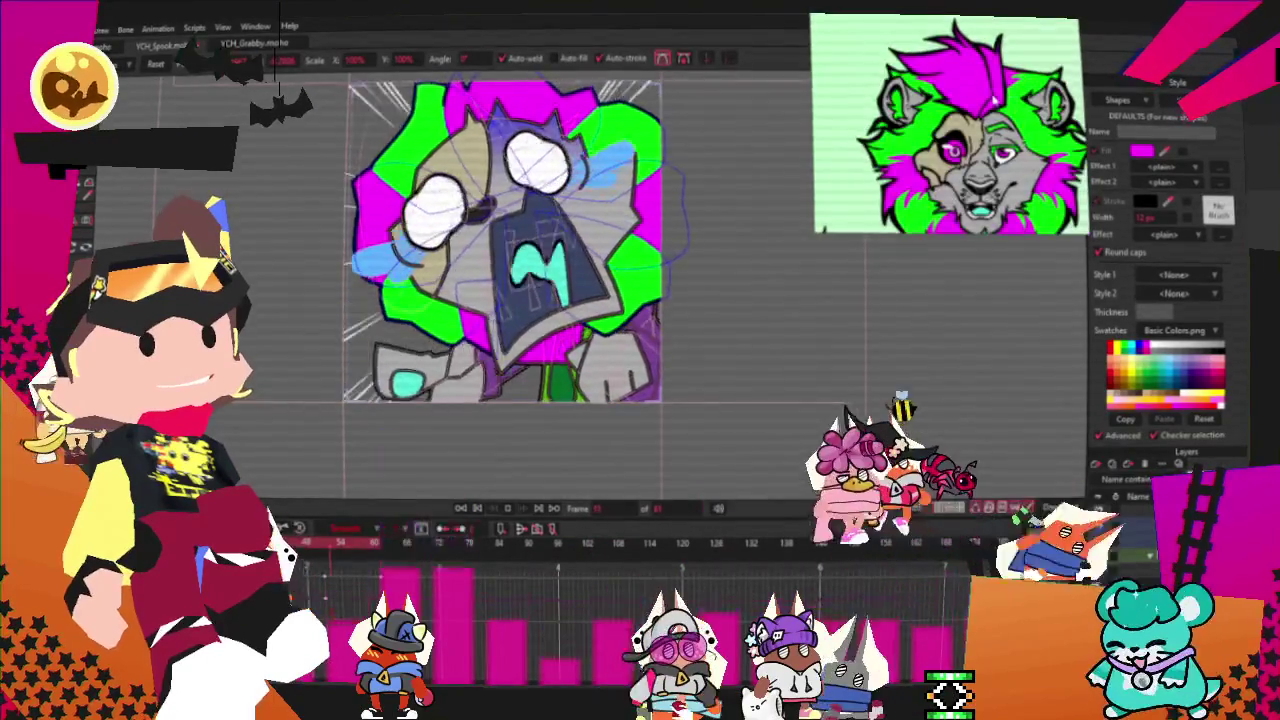
{"action": "scroll", "coordinate": [600, 200], "scroll_direction": "up", "scroll_amount": 3}
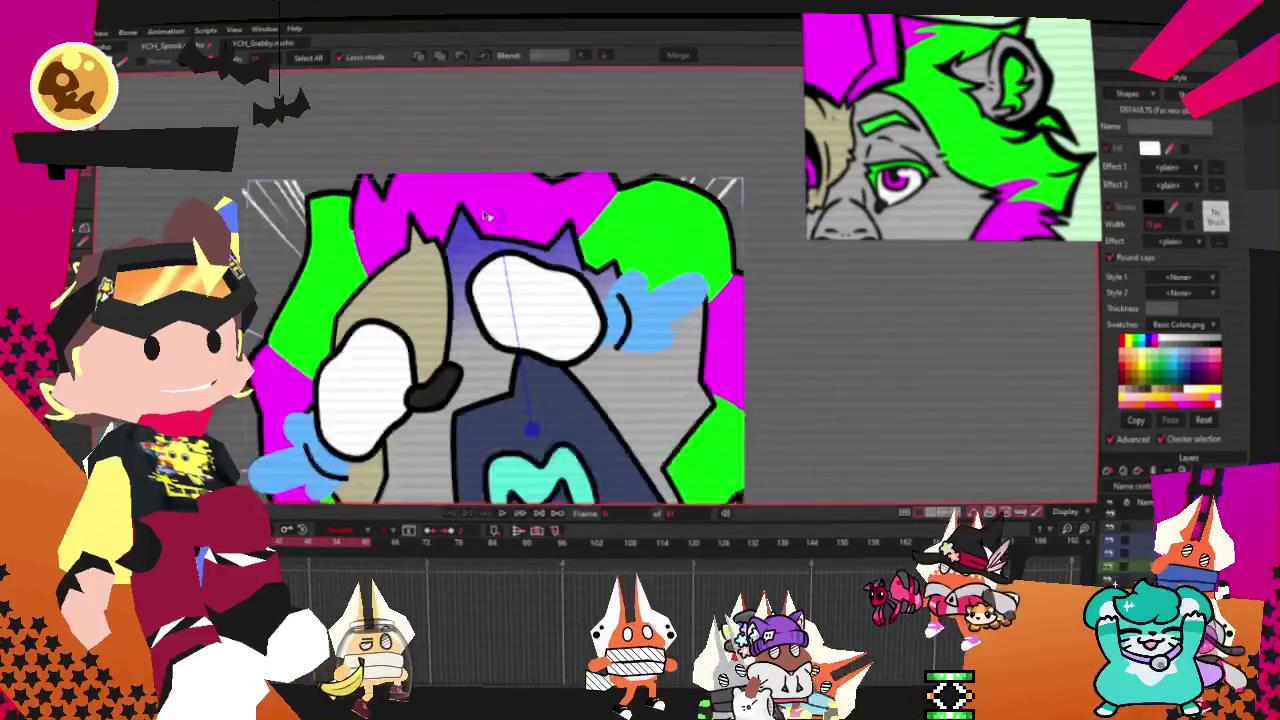
{"action": "scroll", "coordinate": [600, 200], "scroll_direction": "up", "scroll_amount": 2}
{"action": "key", "text": "t"}
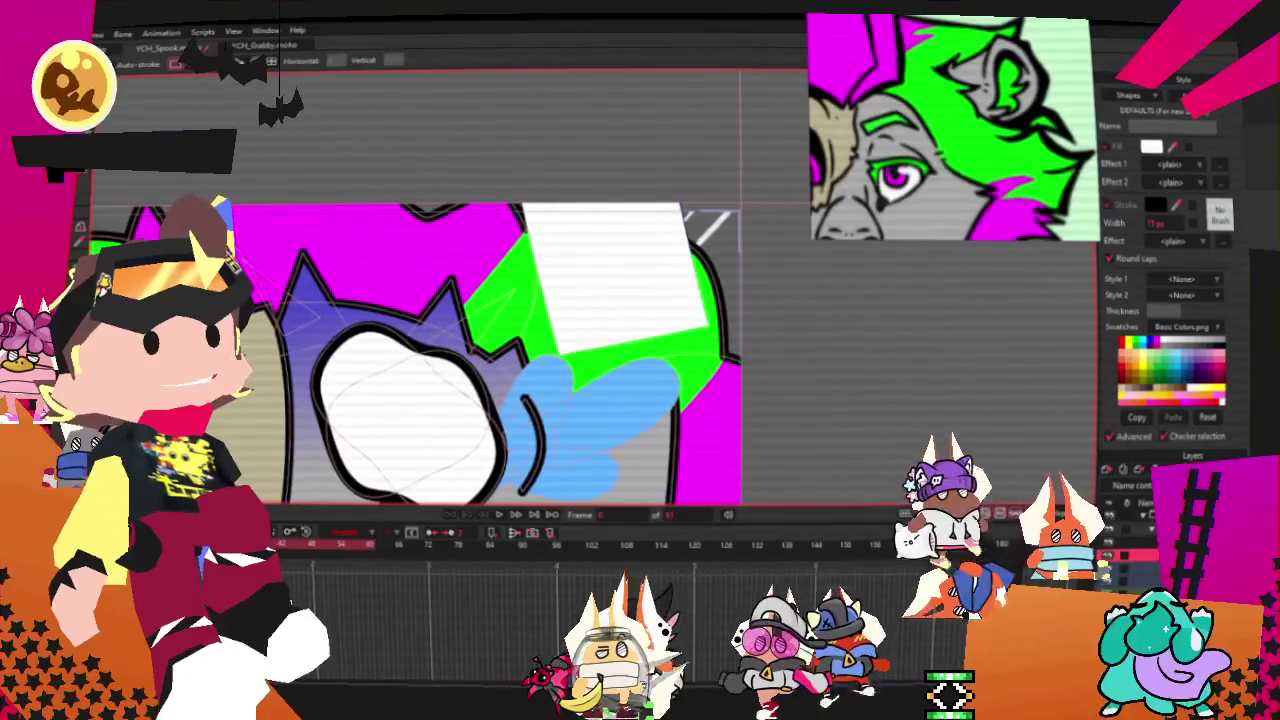
{"action": "scroll", "coordinate": [505, 390], "scroll_direction": "down", "scroll_amount": 3}
{"action": "key", "text": "g"}
{"action": "left_click", "coordinate": [421, 446]}
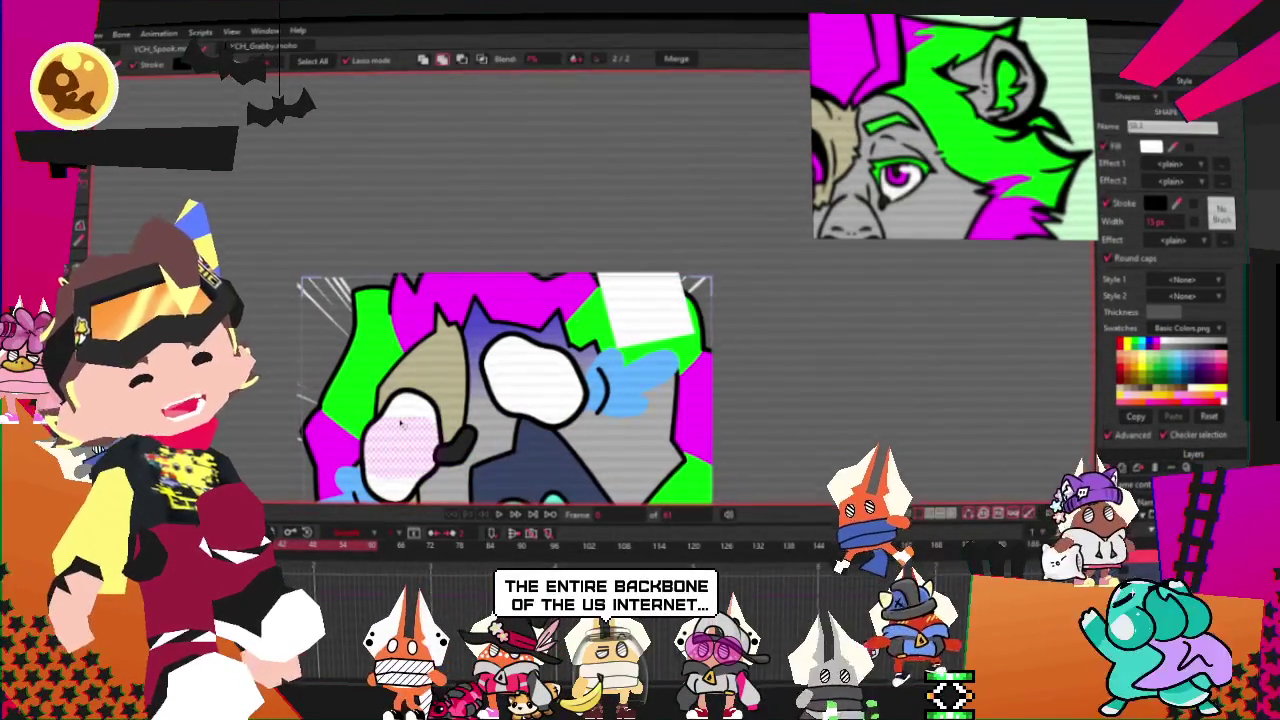
{"action": "scroll", "coordinate": [950, 110], "scroll_direction": "up", "scroll_amount": 5}
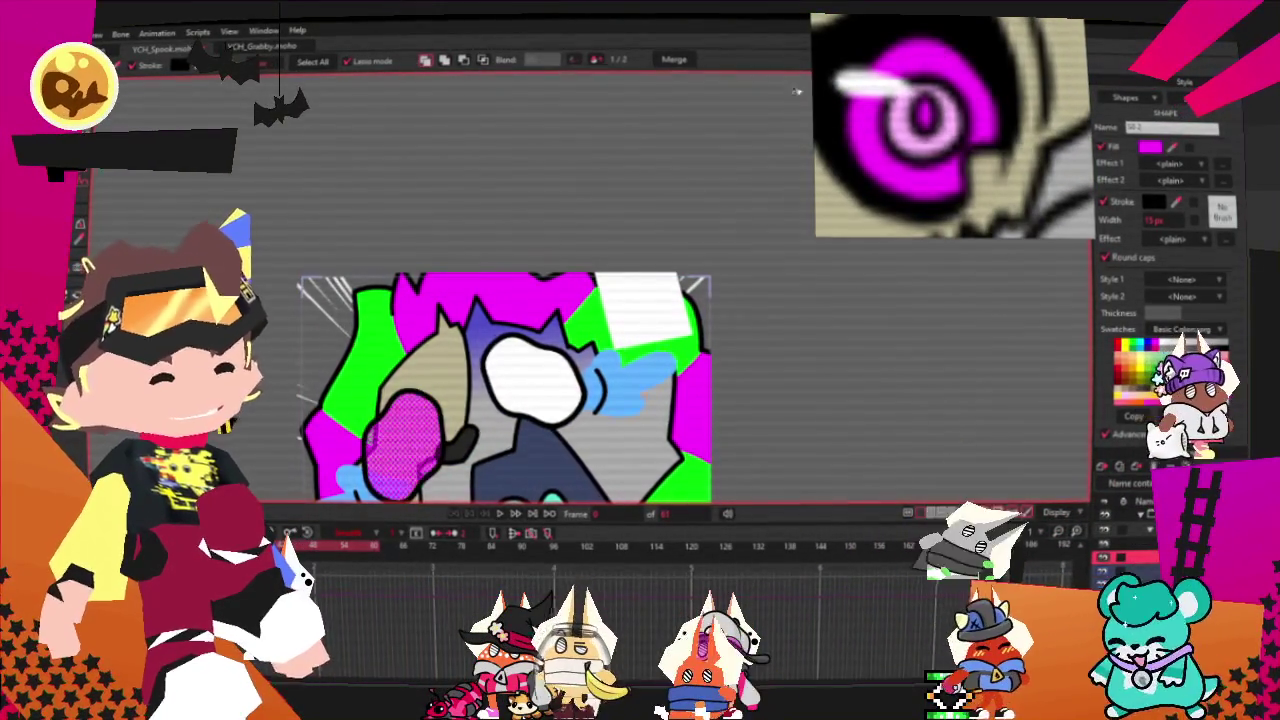
{"action": "scroll", "coordinate": [731, 438], "scroll_direction": "down", "scroll_amount": 3}
{"action": "scroll", "coordinate": [700, 400], "scroll_direction": "up", "scroll_amount": 4}
{"action": "scroll", "coordinate": [640, 330], "scroll_direction": "down", "scroll_amount": 4}
{"action": "scroll", "coordinate": [570, 250], "scroll_direction": "up", "scroll_amount": 3}
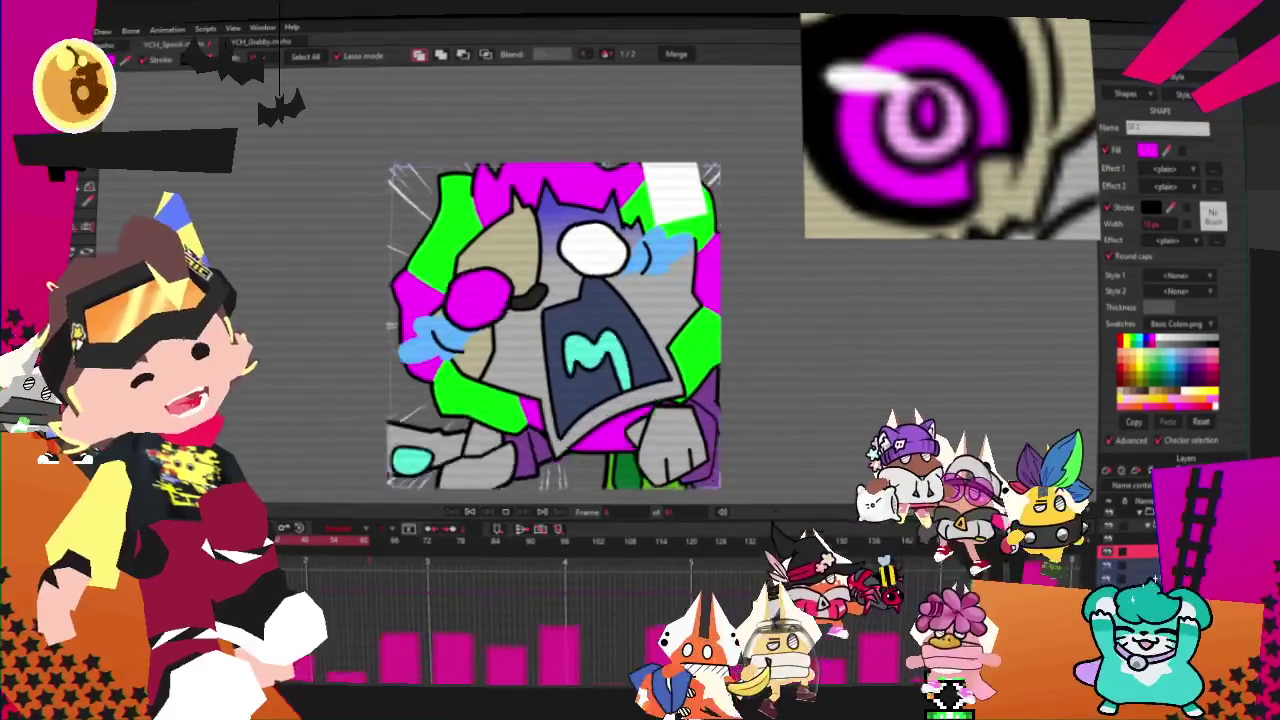
Step: Change the selected cheek patch's fill swatch from magenta to light pink
{"action": "scroll", "coordinate": [511, 271], "scroll_direction": "up", "scroll_amount": 3}
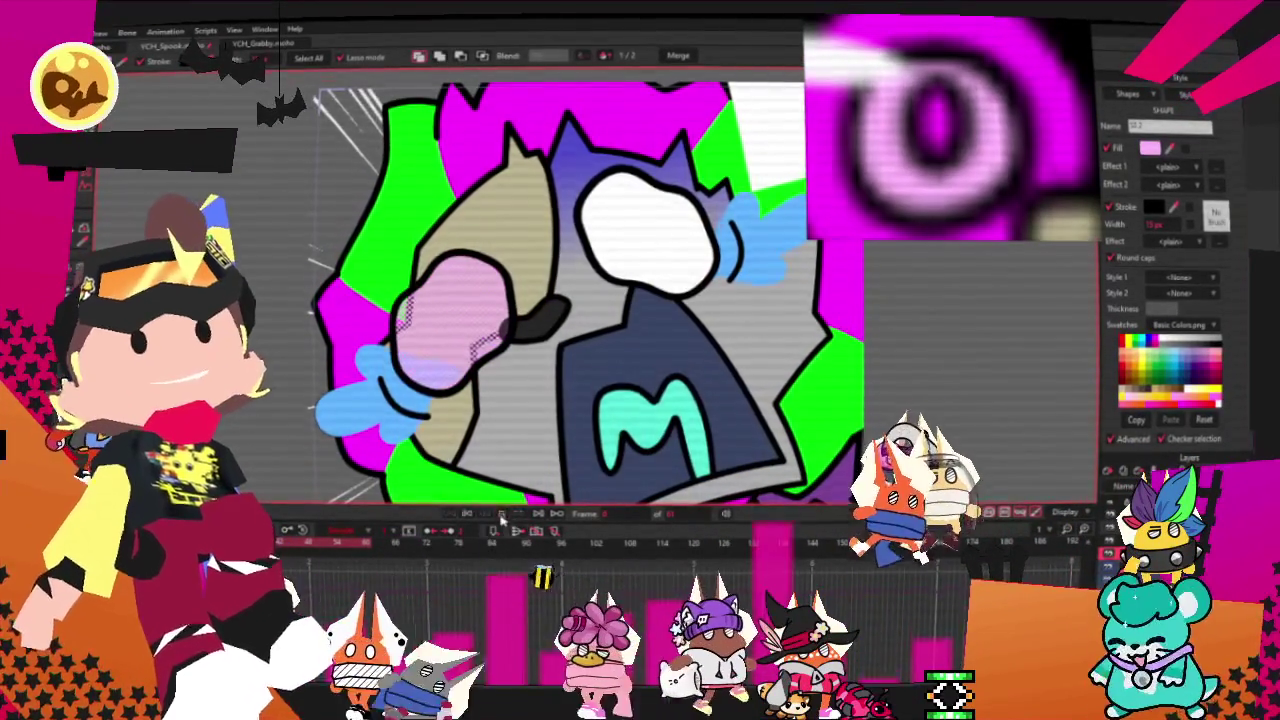
{"action": "scroll", "coordinate": [447, 331], "scroll_direction": "down", "scroll_amount": 3}
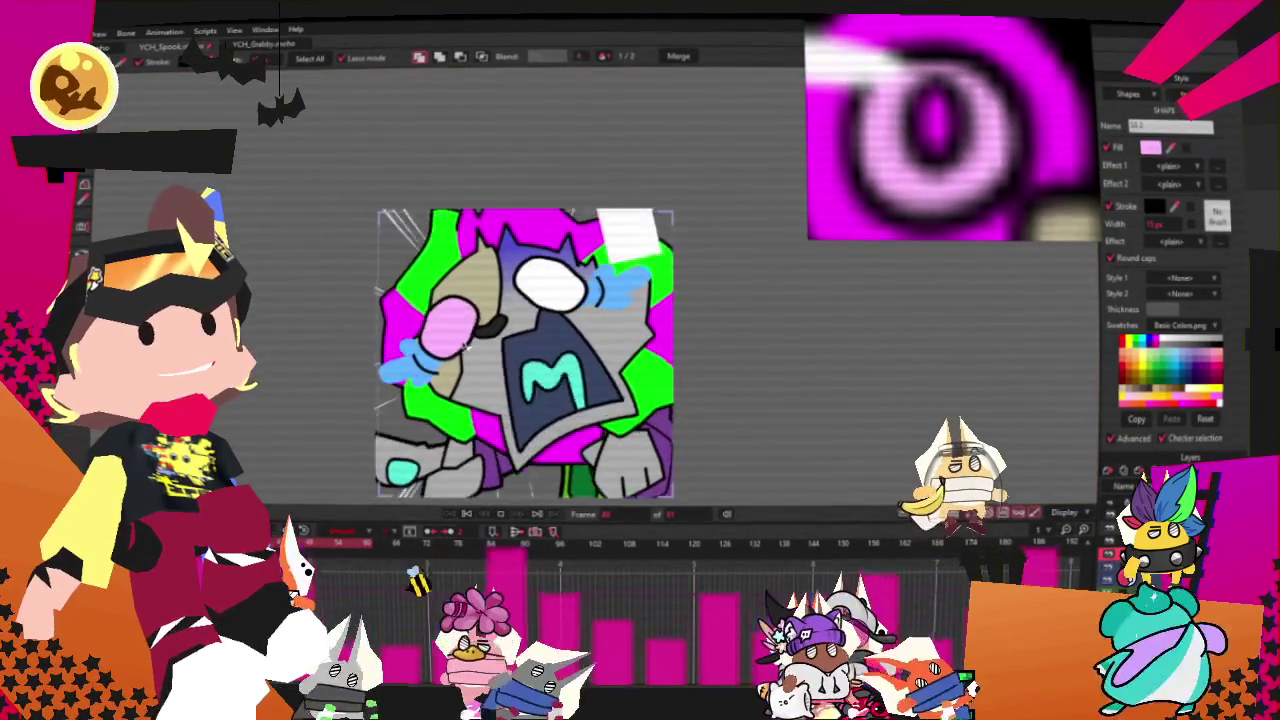
{"action": "scroll", "coordinate": [464, 345], "scroll_direction": "up", "scroll_amount": 1}
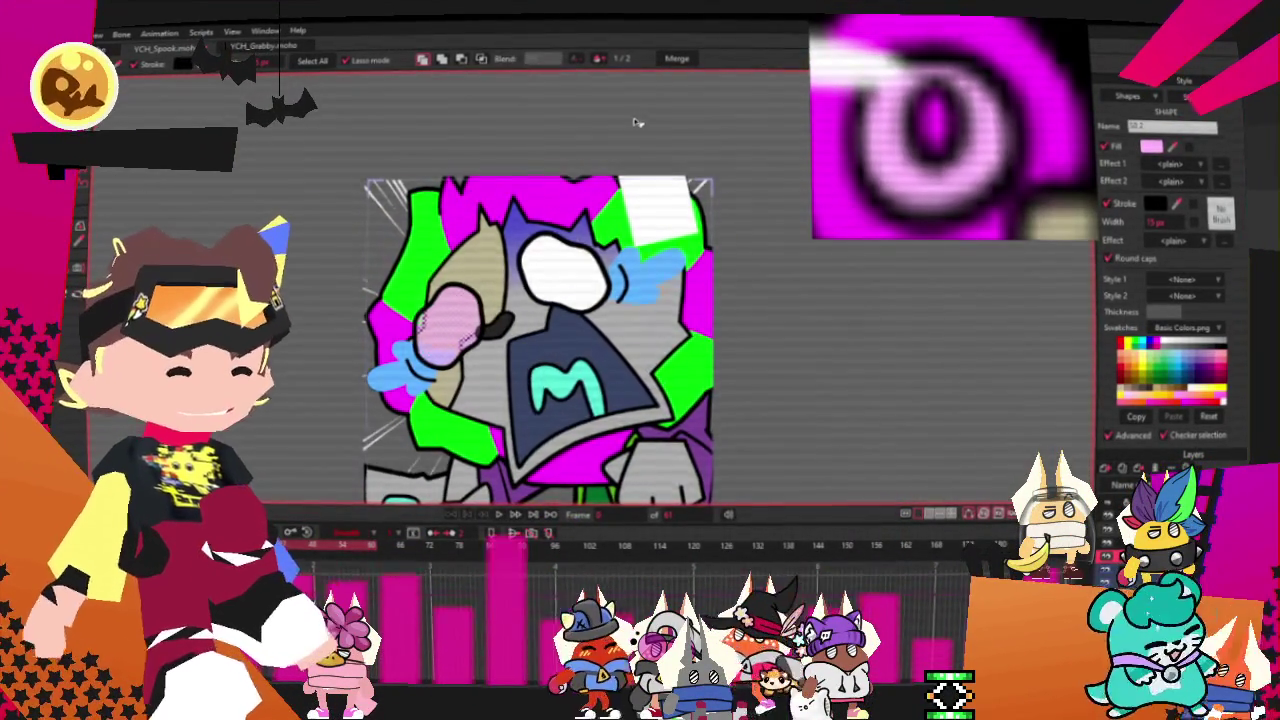
{"action": "scroll", "coordinate": [633, 128], "scroll_direction": "up", "scroll_amount": 3}
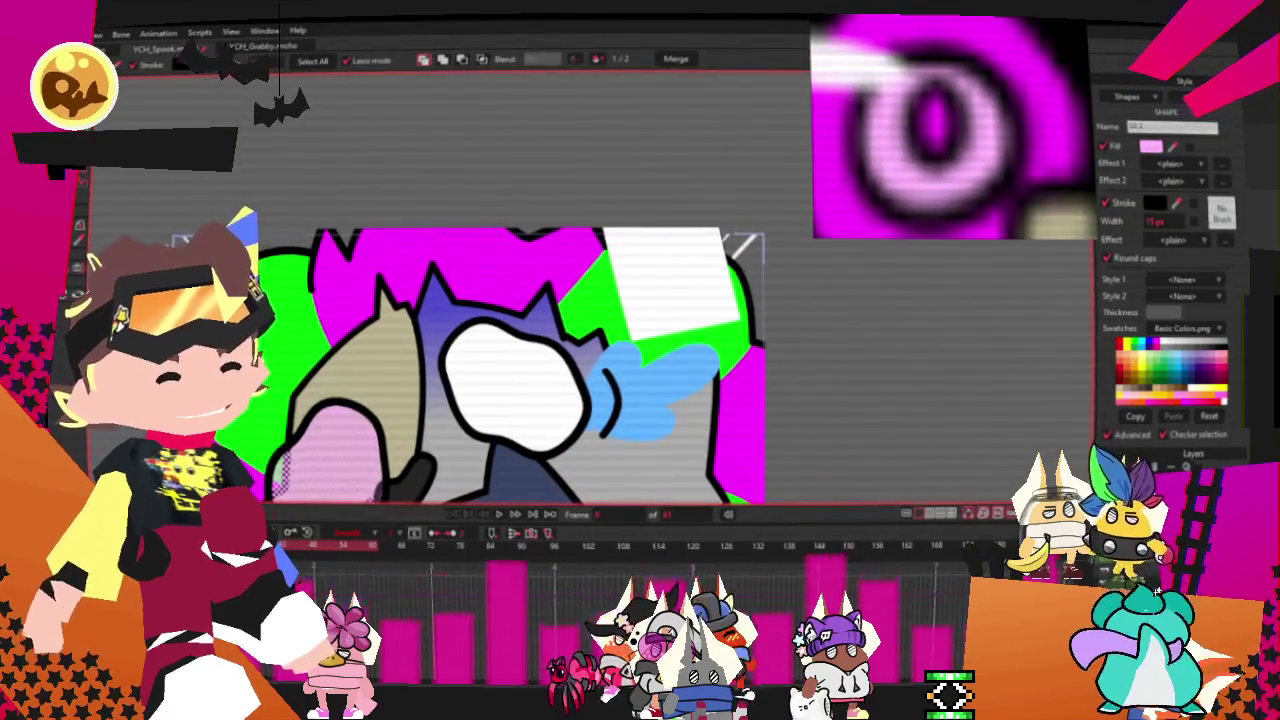
{"action": "scroll", "coordinate": [565, 170], "scroll_direction": "up", "scroll_amount": 2}
{"action": "scroll", "coordinate": [565, 170], "scroll_direction": "up", "scroll_amount": 1}
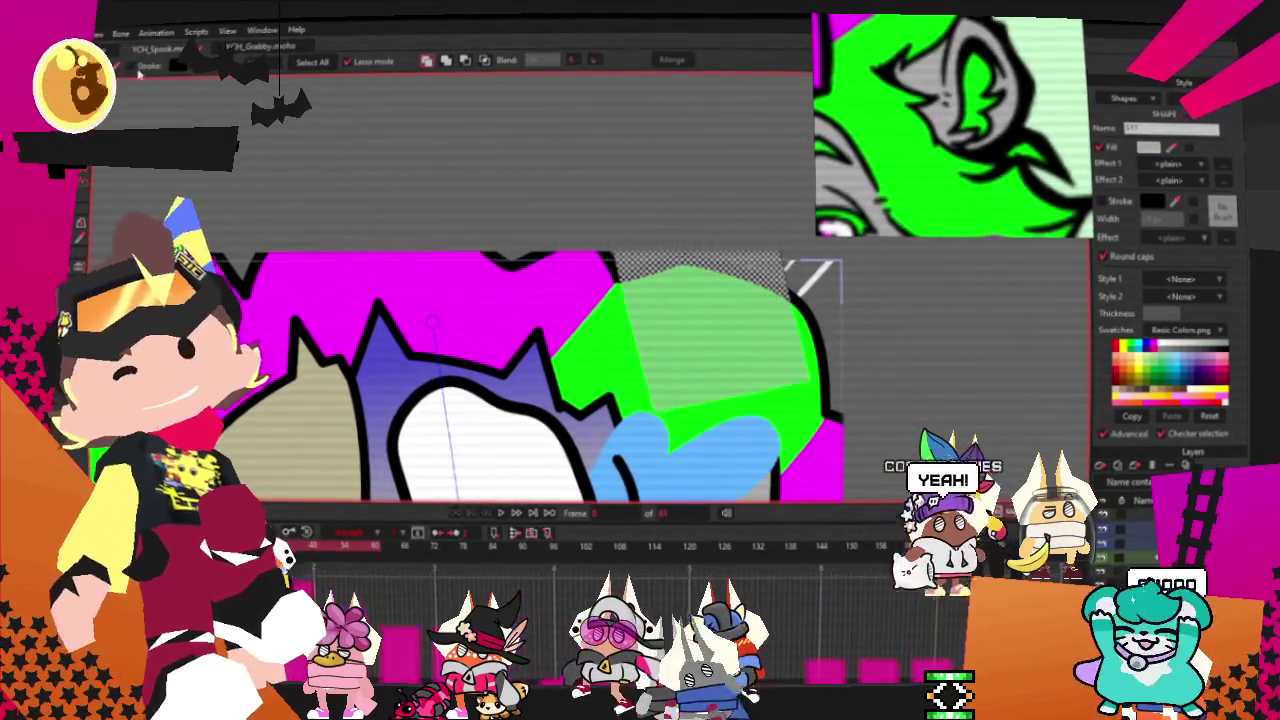
{"action": "scroll", "coordinate": [600, 240], "scroll_direction": "down", "scroll_amount": 1}
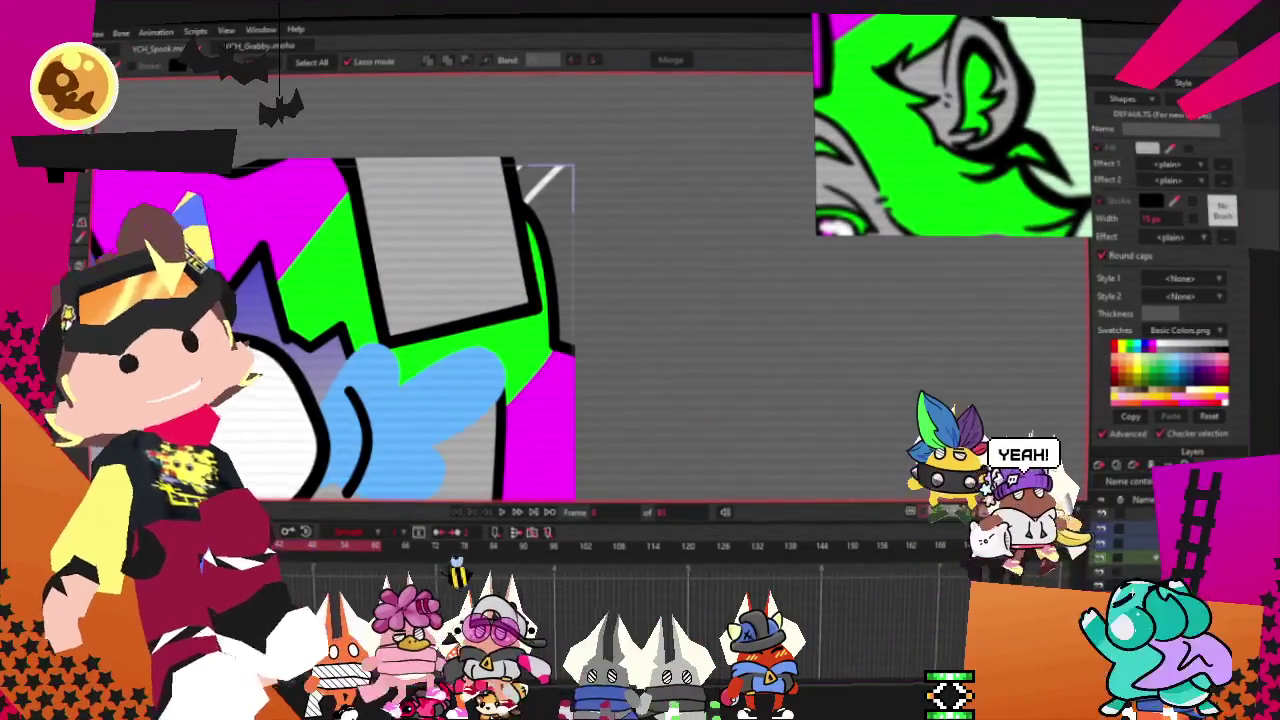
Step: Add points to bend the grey shape's left edge outward and form a sharp top-left corner
{"action": "key", "text": "a"}
{"action": "scroll", "coordinate": [390, 311], "scroll_direction": "up", "scroll_amount": 2}
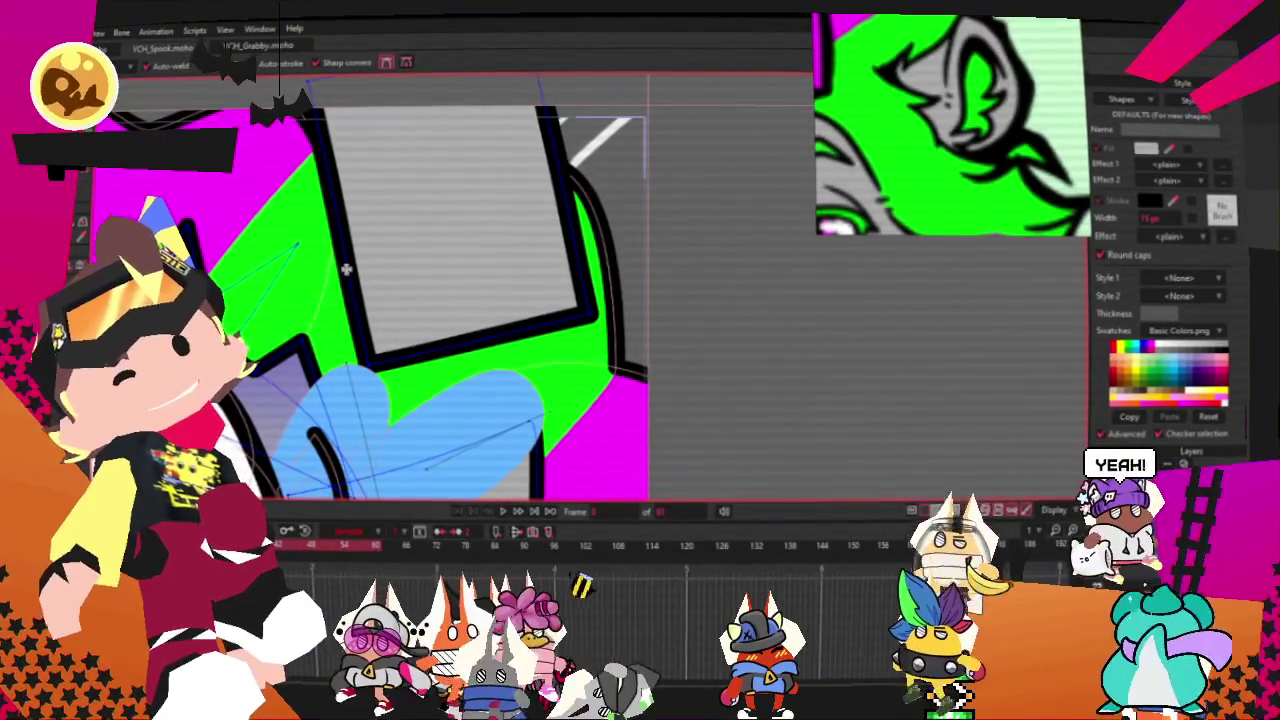
{"action": "left_click_drag", "start_coordinate": [345, 238], "coordinate": [315, 238]}
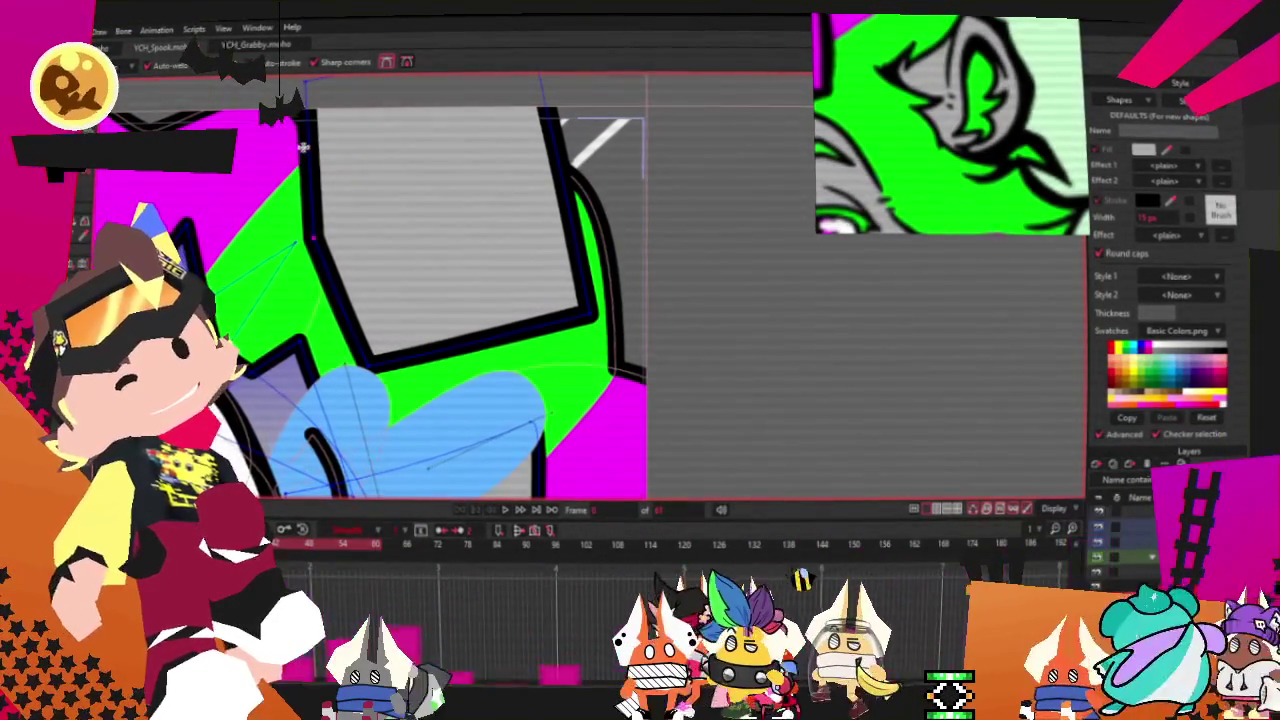
{"action": "left_click_drag", "start_coordinate": [309, 160], "coordinate": [375, 158]}
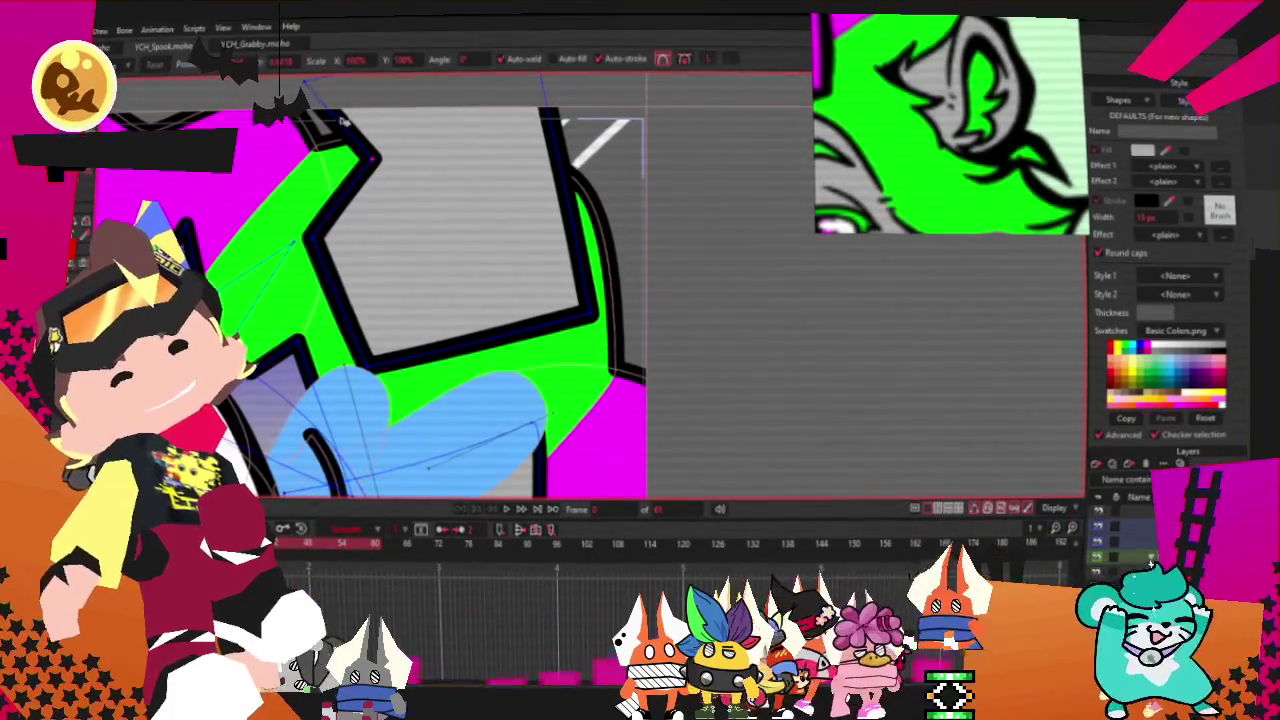
Step: Draw a new curve along the grey shape's top, round it, and pull it up into an arch
{"action": "left_click_drag", "start_coordinate": [362, 241], "coordinate": [585, 148]}
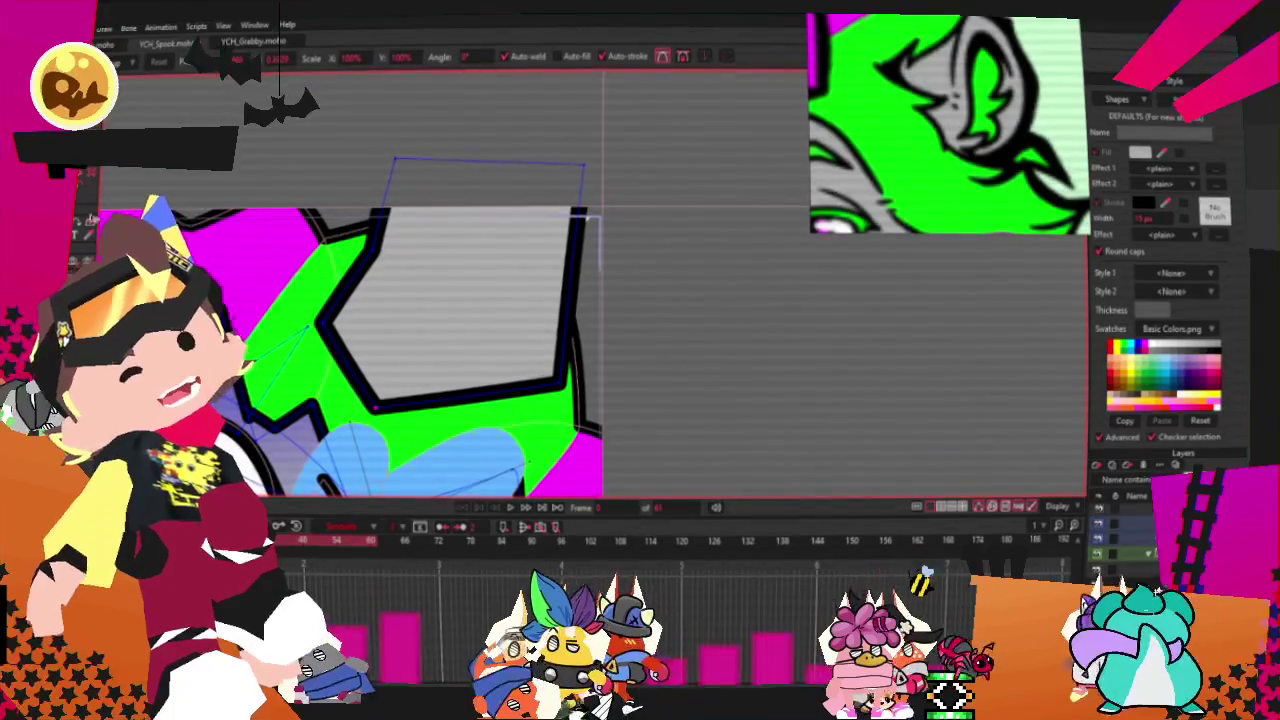
{"action": "key", "text": "c"}
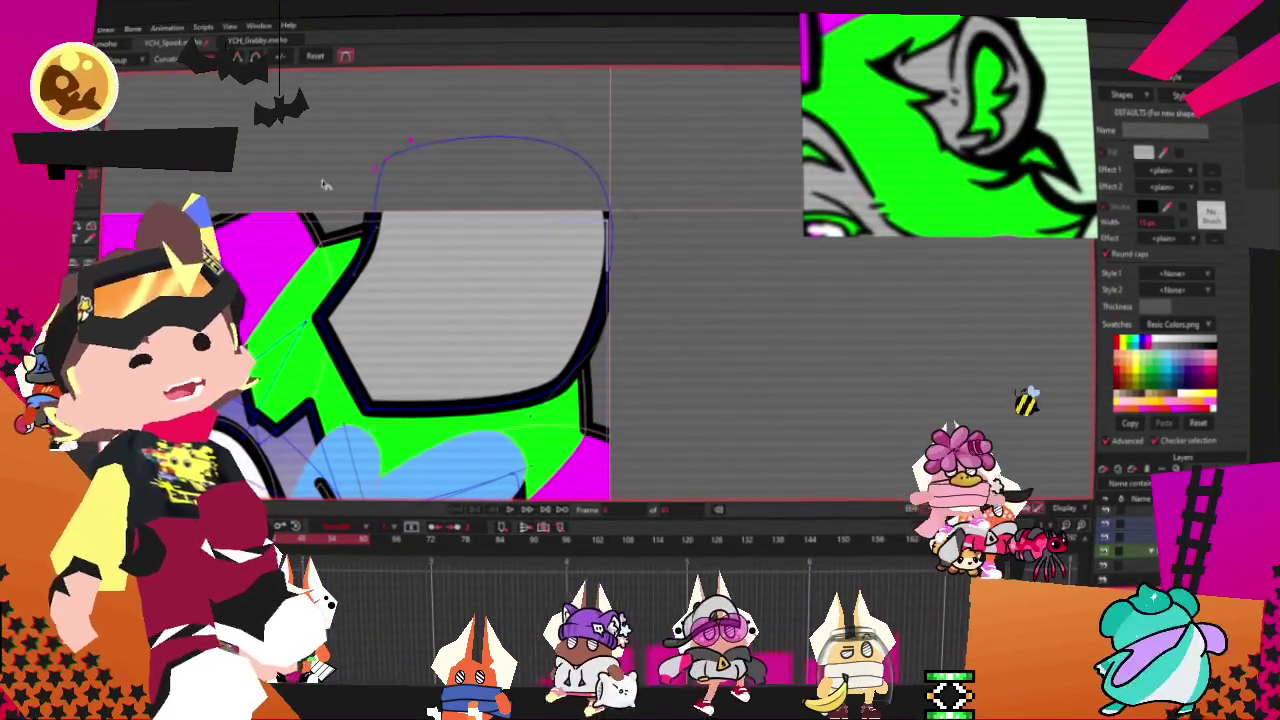
{"action": "key", "text": "t"}
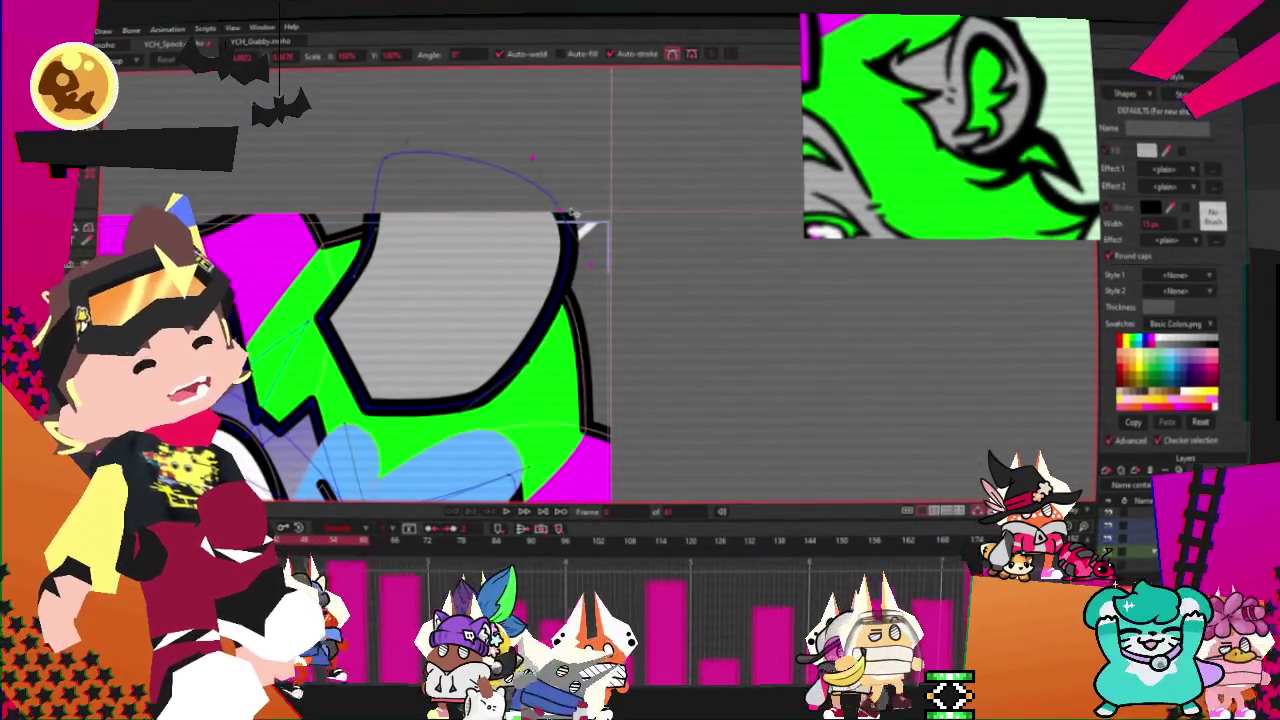
{"action": "left_click_drag", "start_coordinate": [442, 187], "coordinate": [443, 138]}
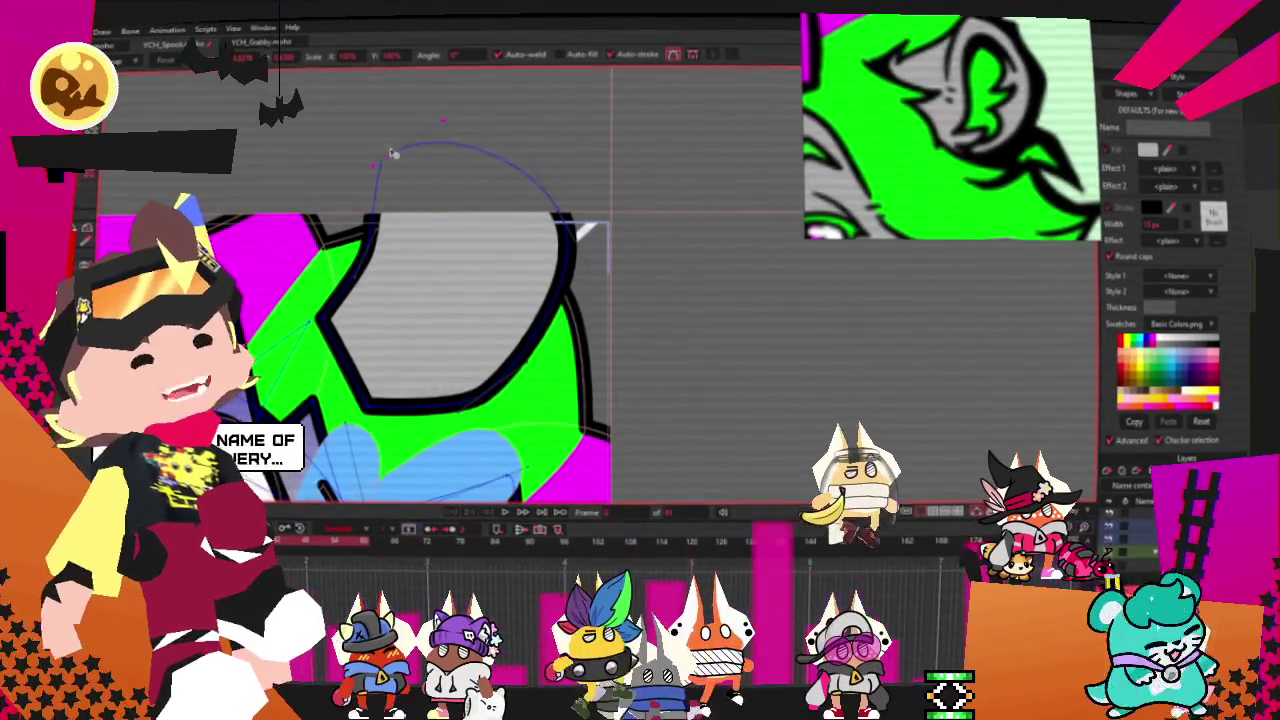
{"action": "scroll", "coordinate": [395, 162], "scroll_direction": "up", "scroll_amount": 1}
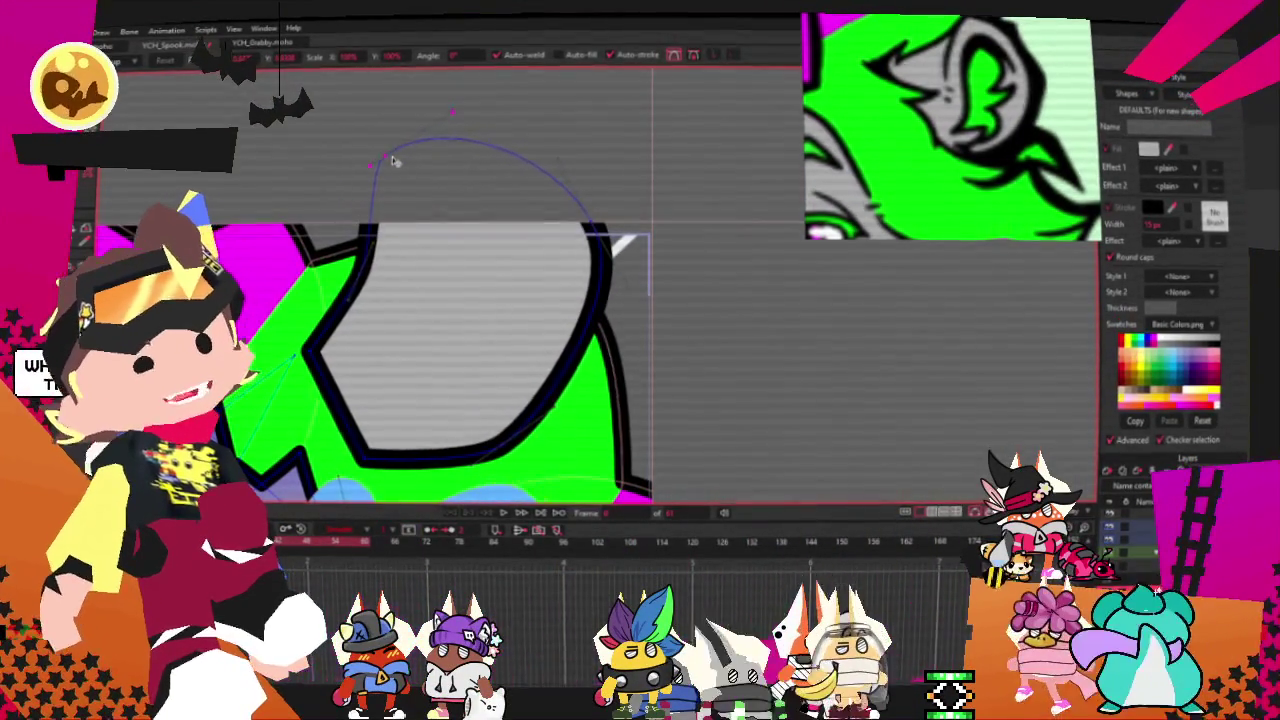
{"action": "scroll", "coordinate": [370, 166], "scroll_direction": "down", "scroll_amount": 1}
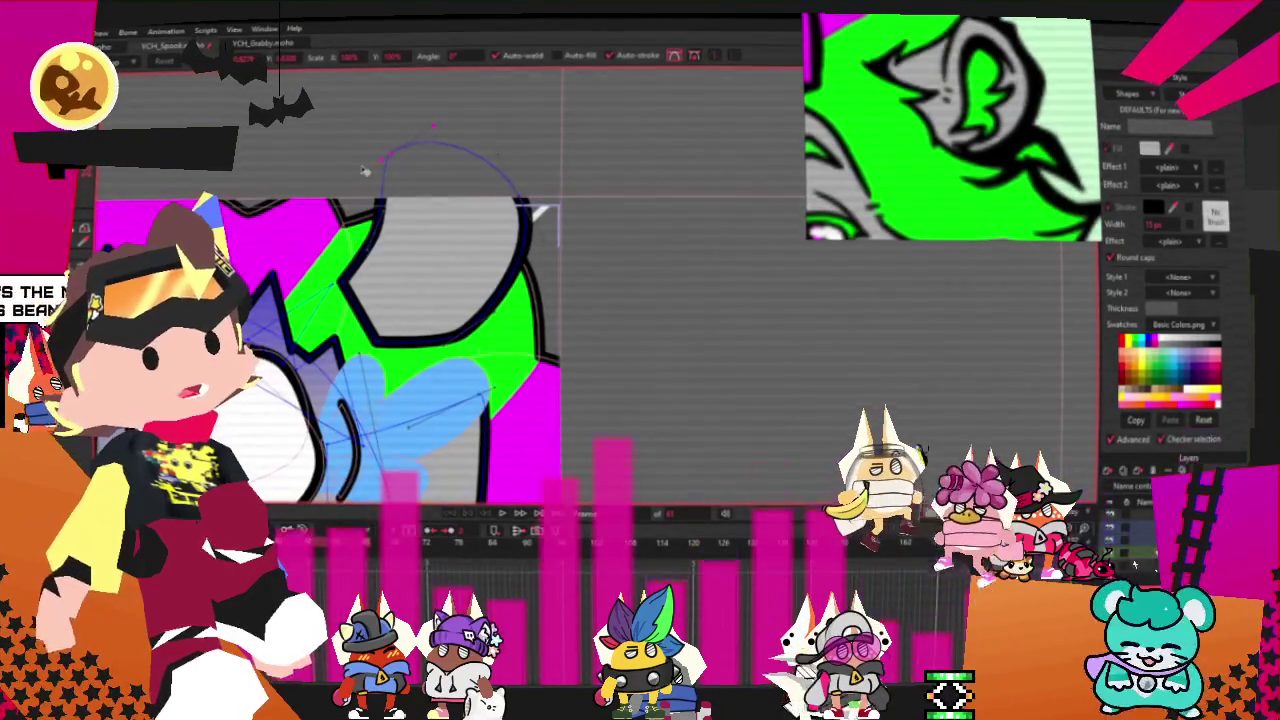
{"action": "scroll", "coordinate": [440, 148], "scroll_direction": "down", "scroll_amount": 2}
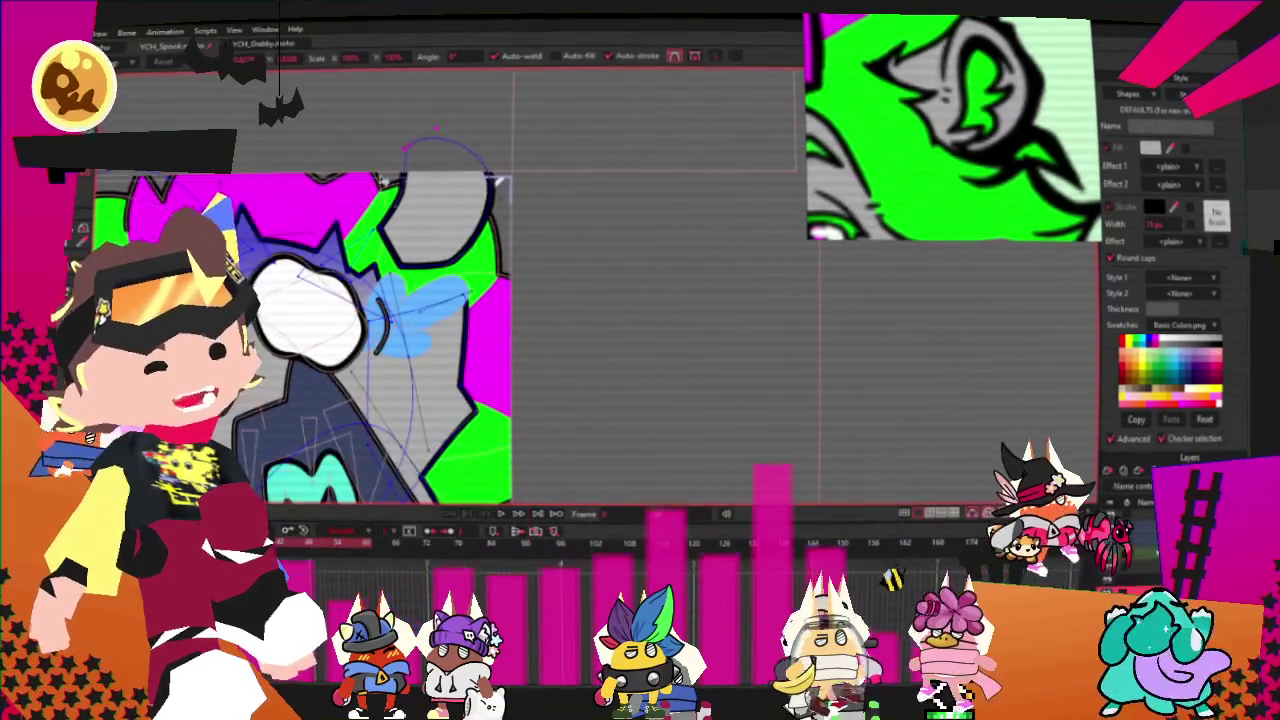
{"action": "scroll", "coordinate": [593, 221], "scroll_direction": "up", "scroll_amount": 3}
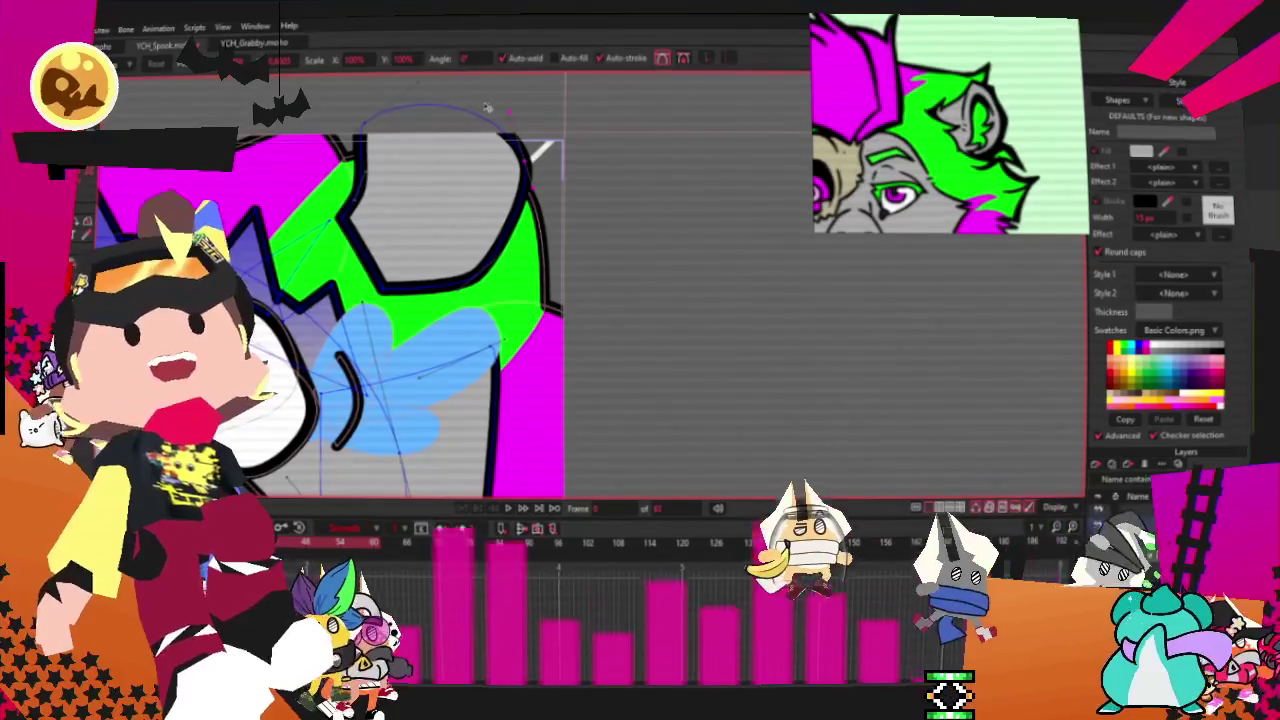
{"action": "scroll", "coordinate": [391, 141], "scroll_direction": "up", "scroll_amount": 2}
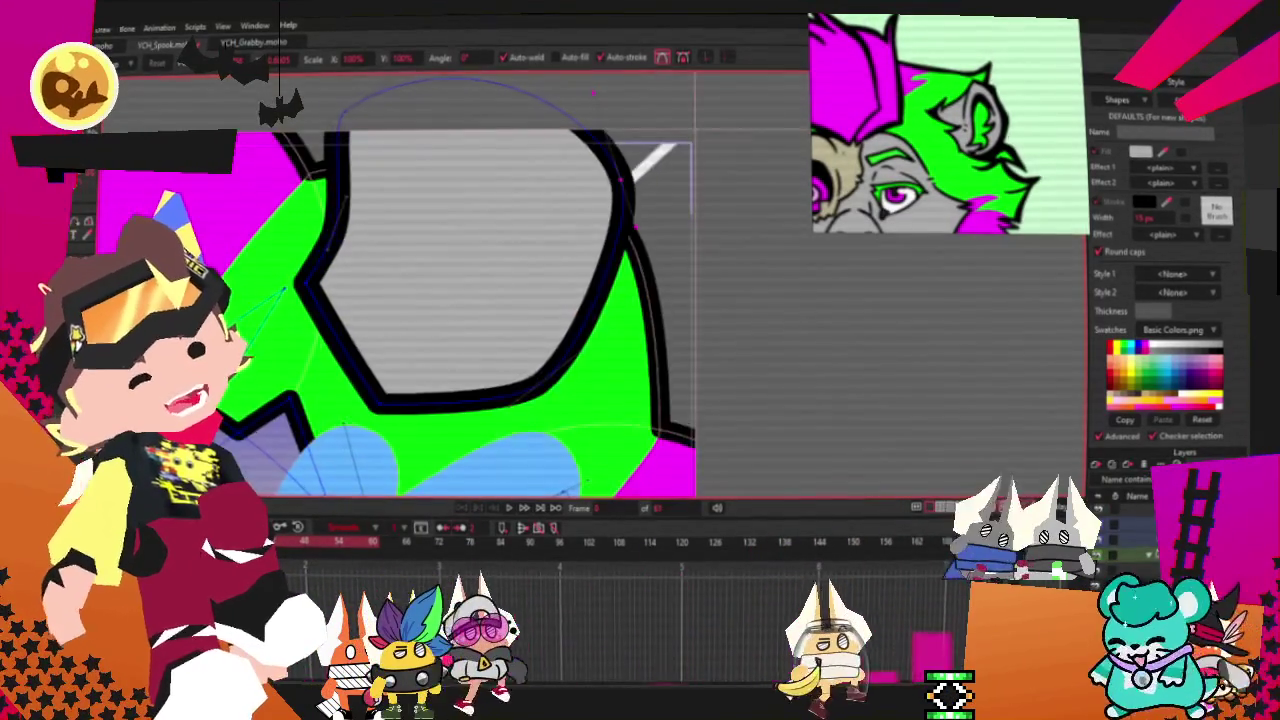
Step: Drag the grey shape's bottom and left points into a zigzag notch, then switch to the YouTube window
{"action": "mouse_move", "coordinate": [437, 401]}
{"action": "left_mouse_down"}
{"action": "mouse_move", "coordinate": [466, 330]}
{"action": "mouse_move", "coordinate": [510, 322]}
{"action": "mouse_move", "coordinate": [476, 250]}
{"action": "left_mouse_up"}
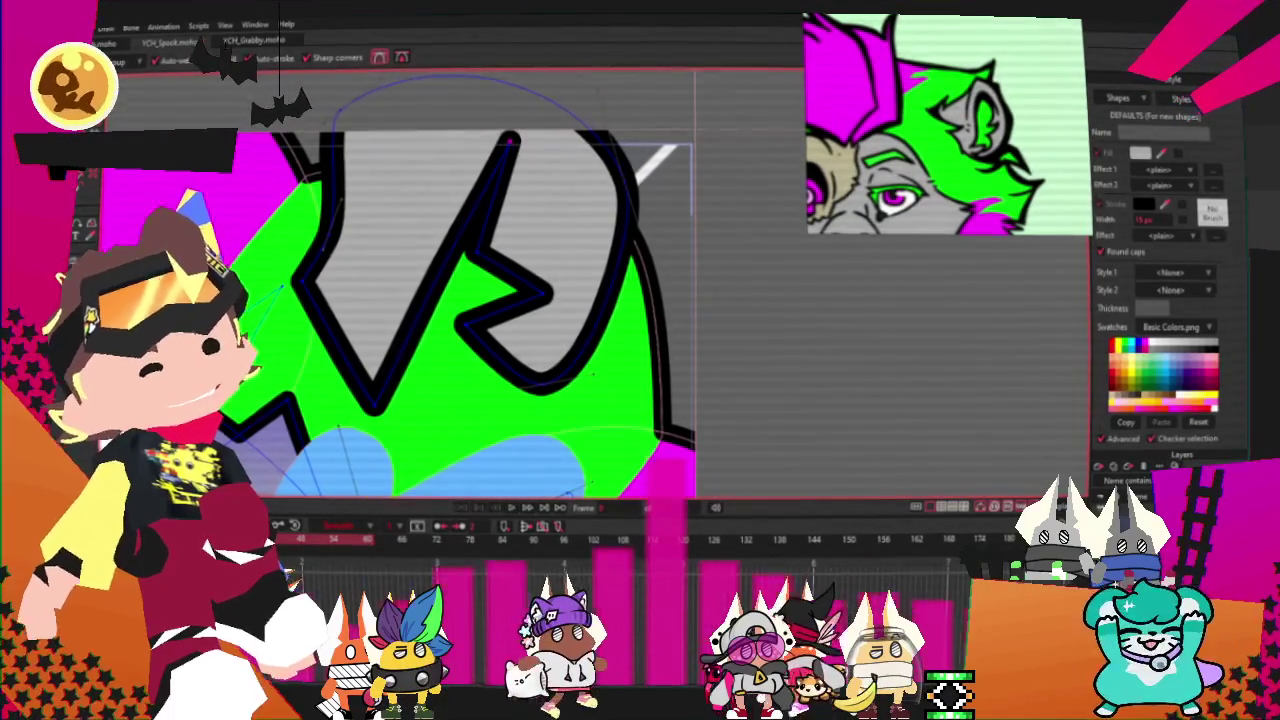
{"action": "scroll", "coordinate": [511, 190], "scroll_direction": "up", "scroll_amount": 2}
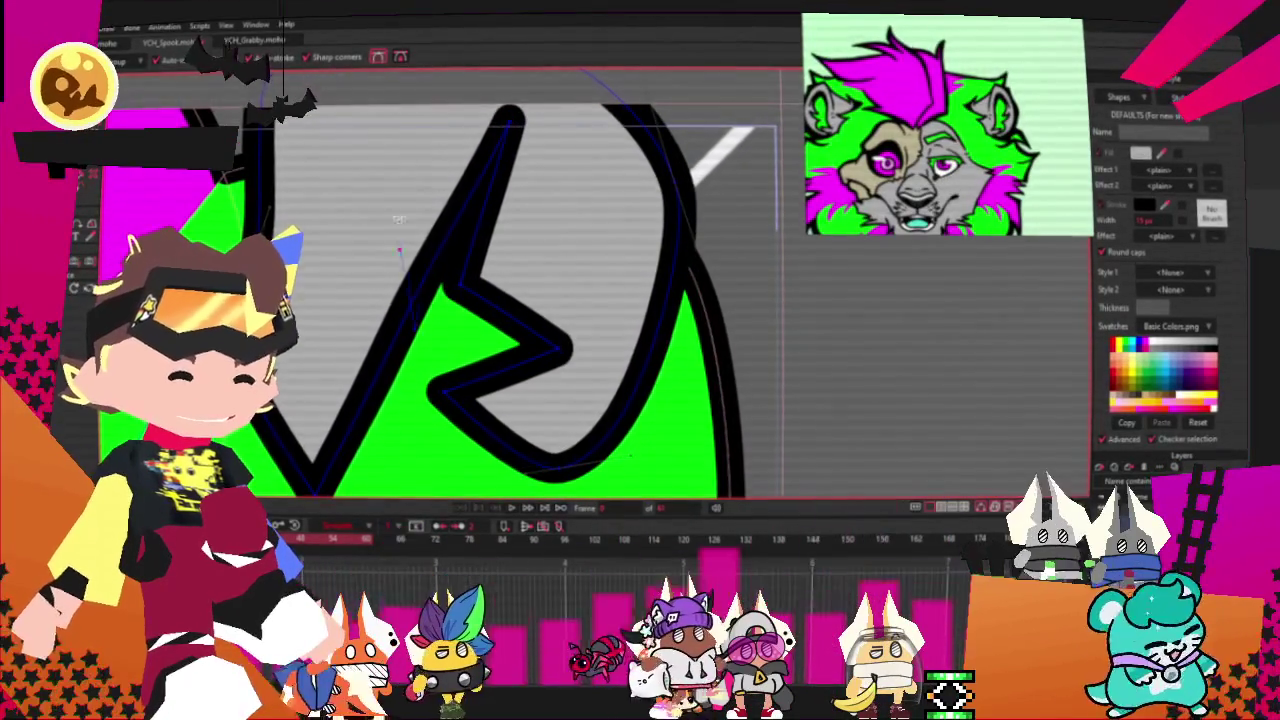
{"action": "left_click_drag", "start_coordinate": [440, 225], "coordinate": [382, 106]}
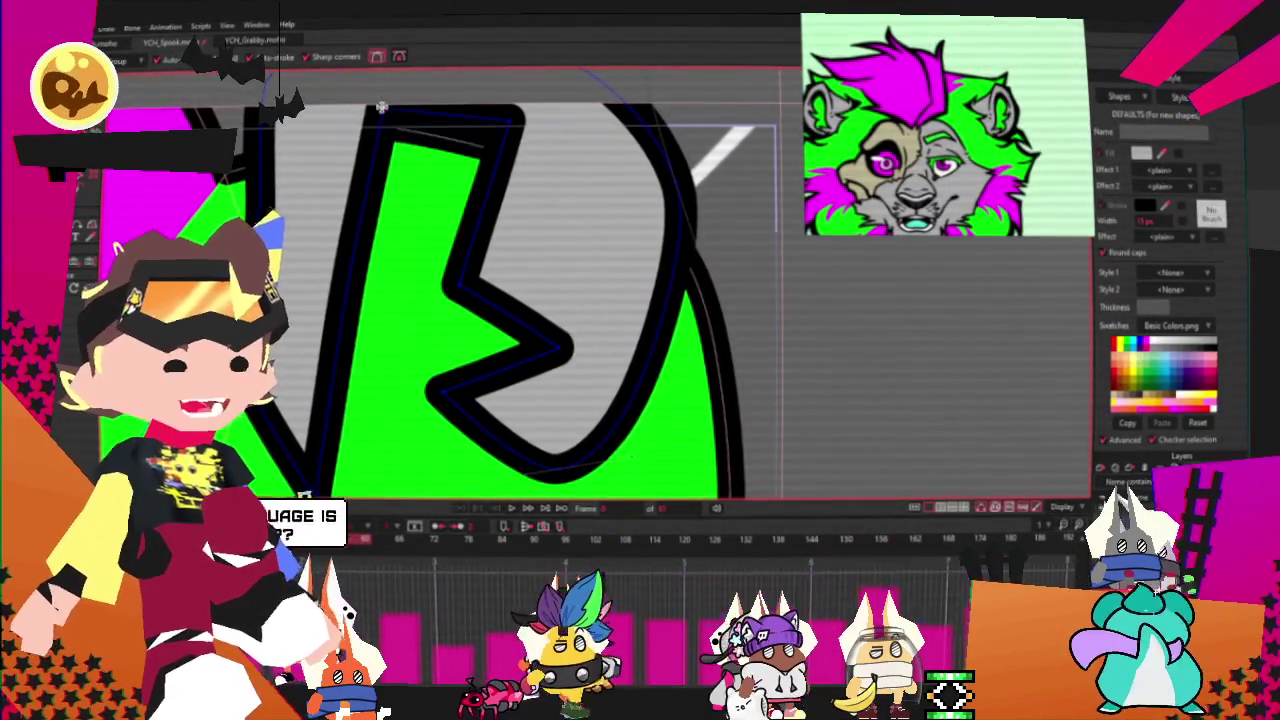
{"action": "scroll", "coordinate": [465, 142], "scroll_direction": "down", "scroll_amount": 2}
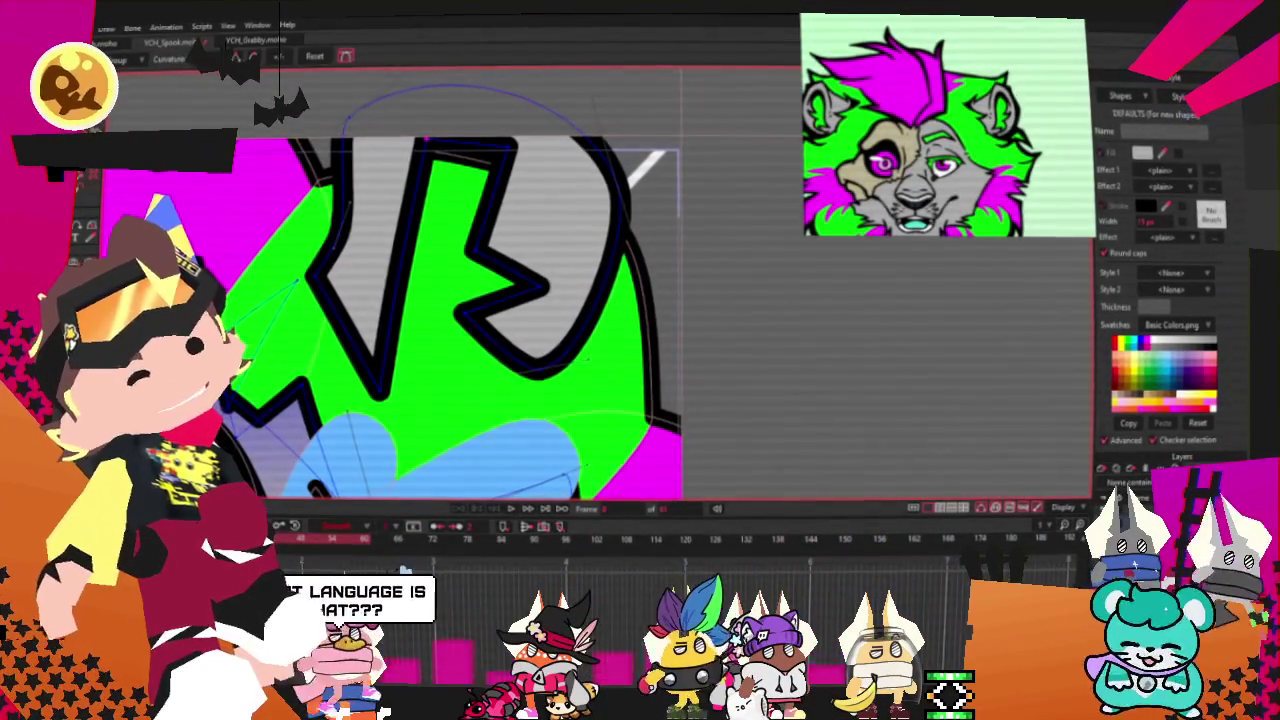
{"action": "scroll", "coordinate": [425, 143], "scroll_direction": "up", "scroll_amount": 1}
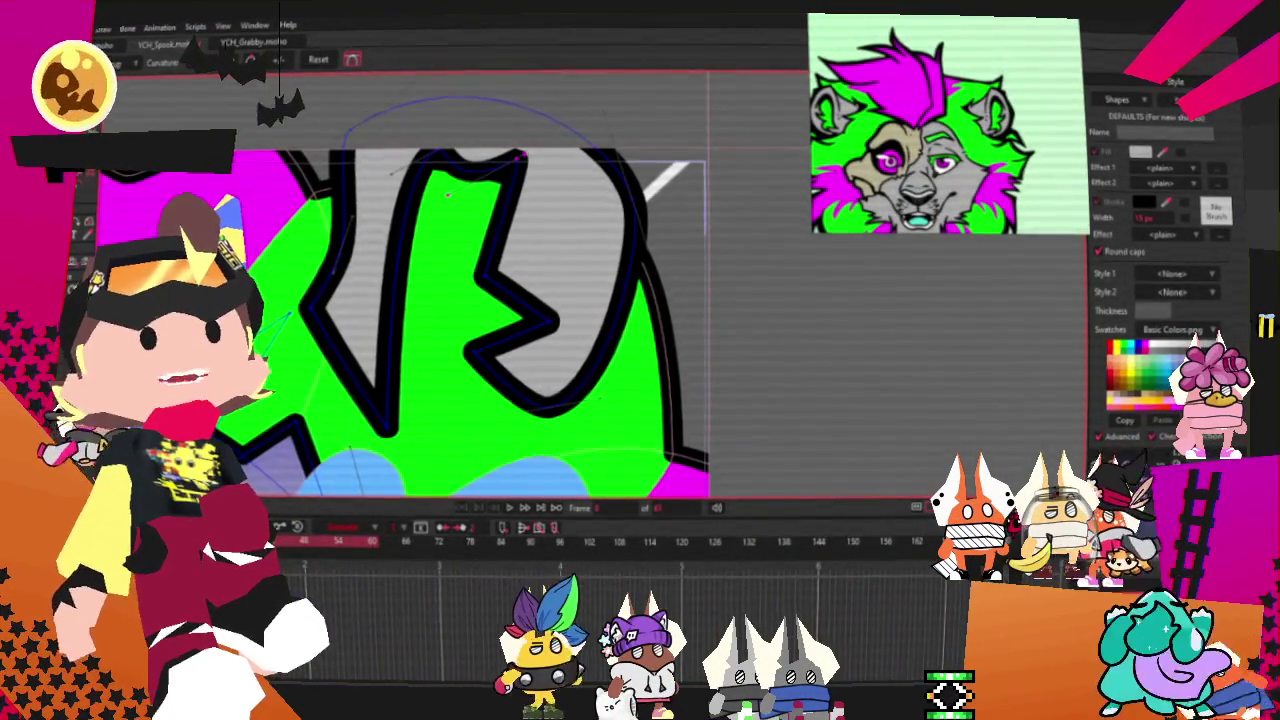
{"action": "key", "text": "alt+Tab"}
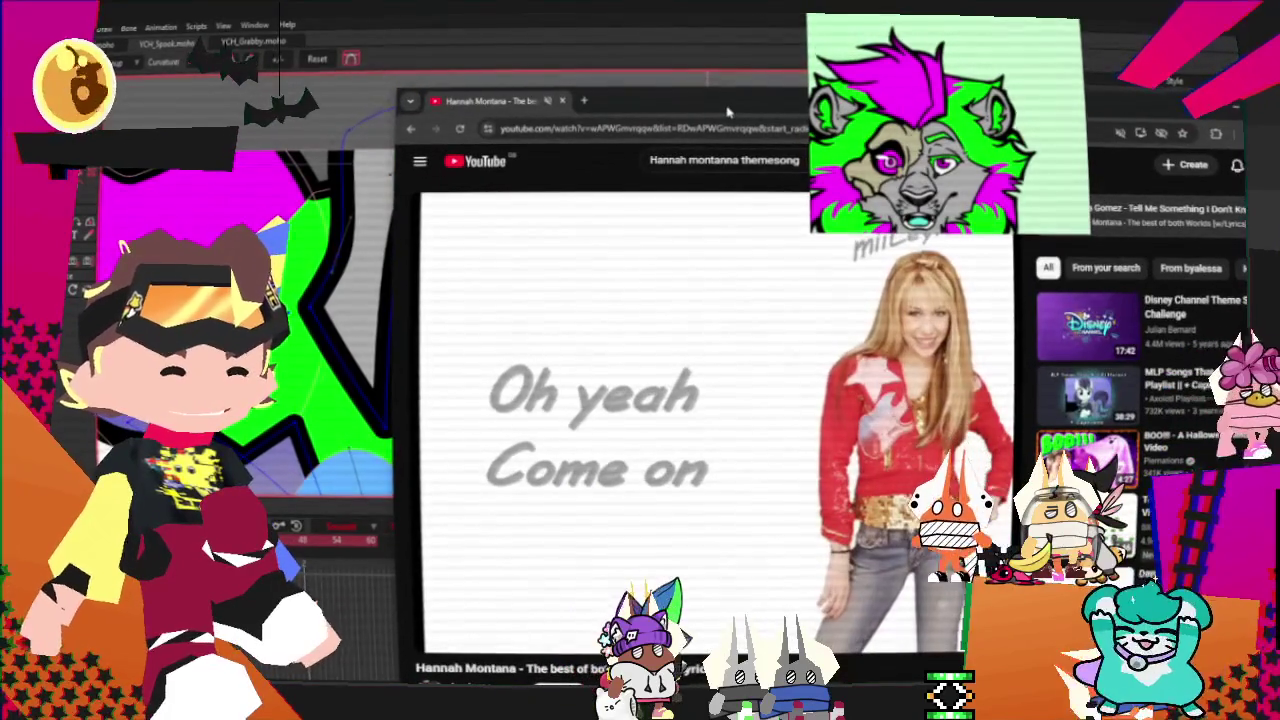
Step: Leave the YouTube browser and return to the Moho raccoon drawing
{"action": "key", "text": "alt+Tab"}
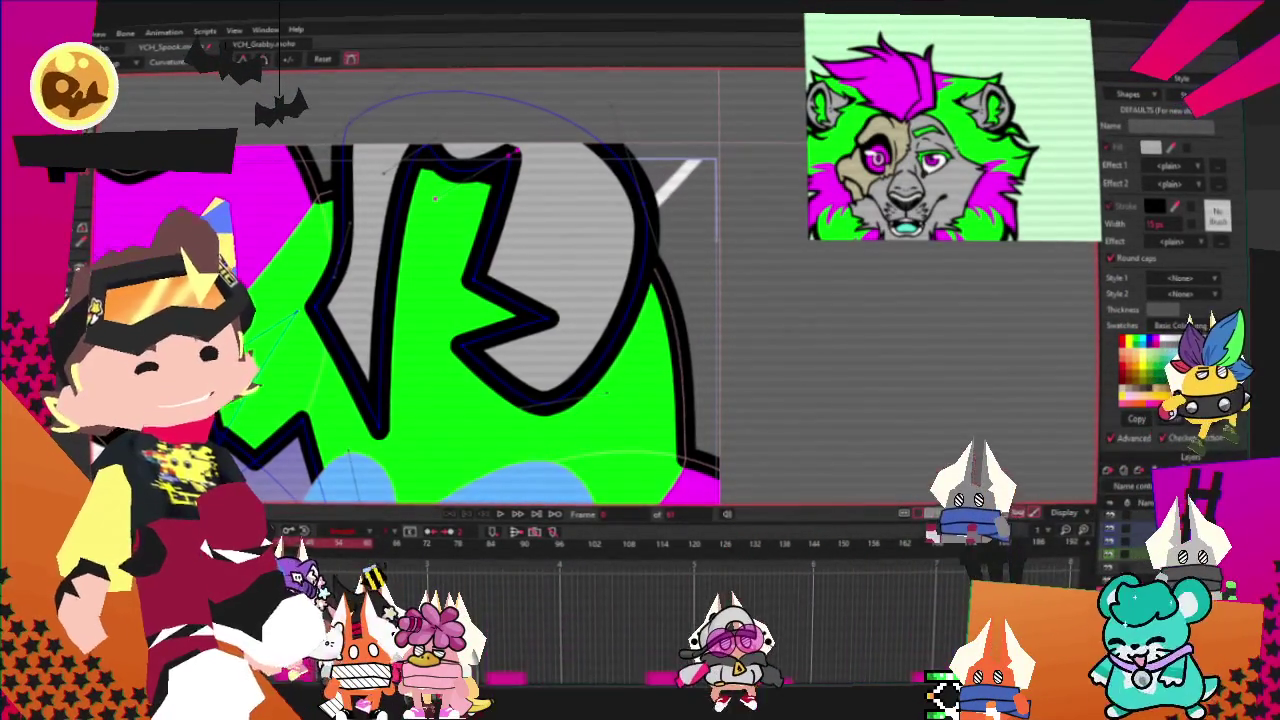
Step: Bulge the grey inner-ear outline out to the right and pull its top point down-left
{"action": "scroll", "coordinate": [163, 173], "scroll_direction": "up", "scroll_amount": 2}
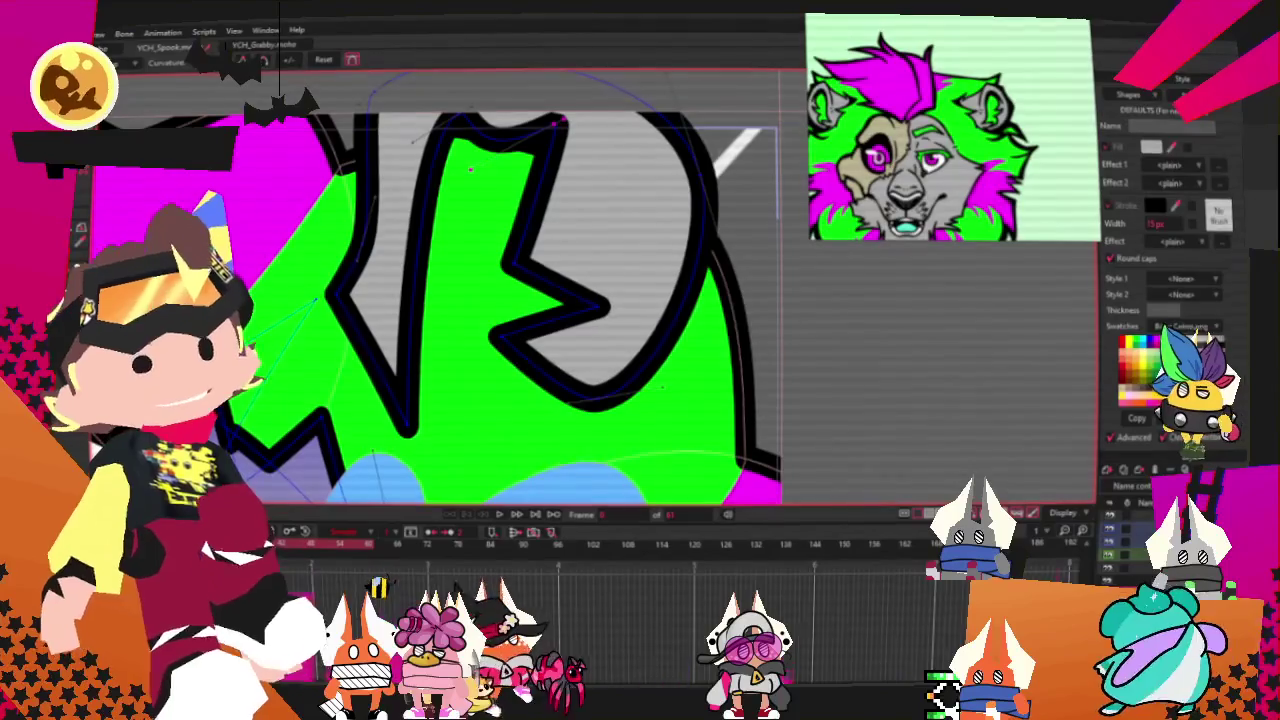
{"action": "key", "text": "t"}
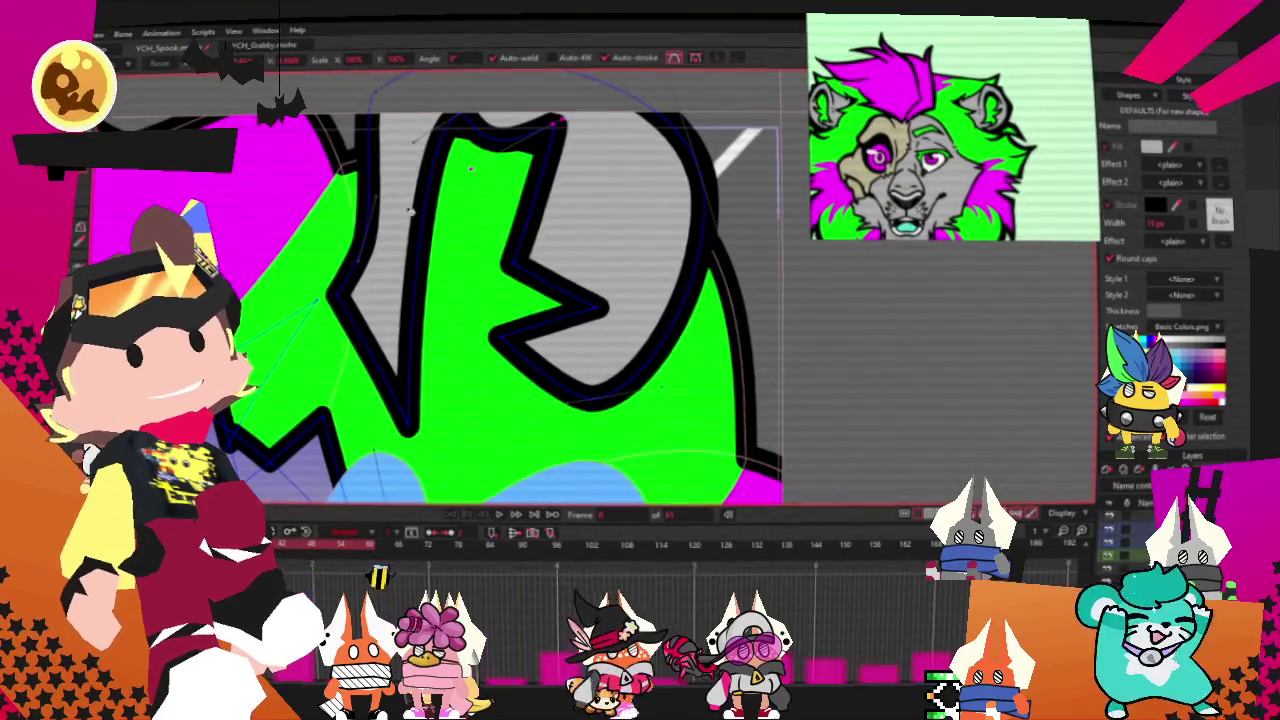
{"action": "scroll", "coordinate": [401, 195], "scroll_direction": "up", "scroll_amount": 1}
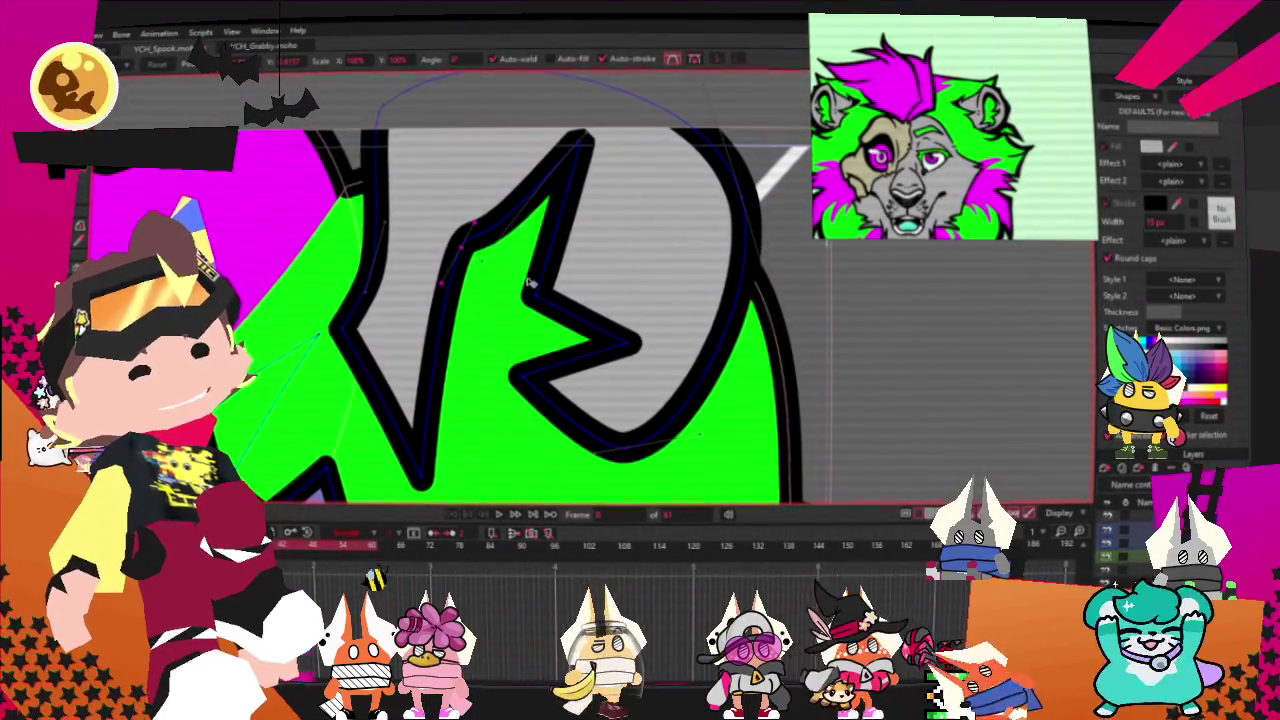
{"action": "key", "text": "c"}
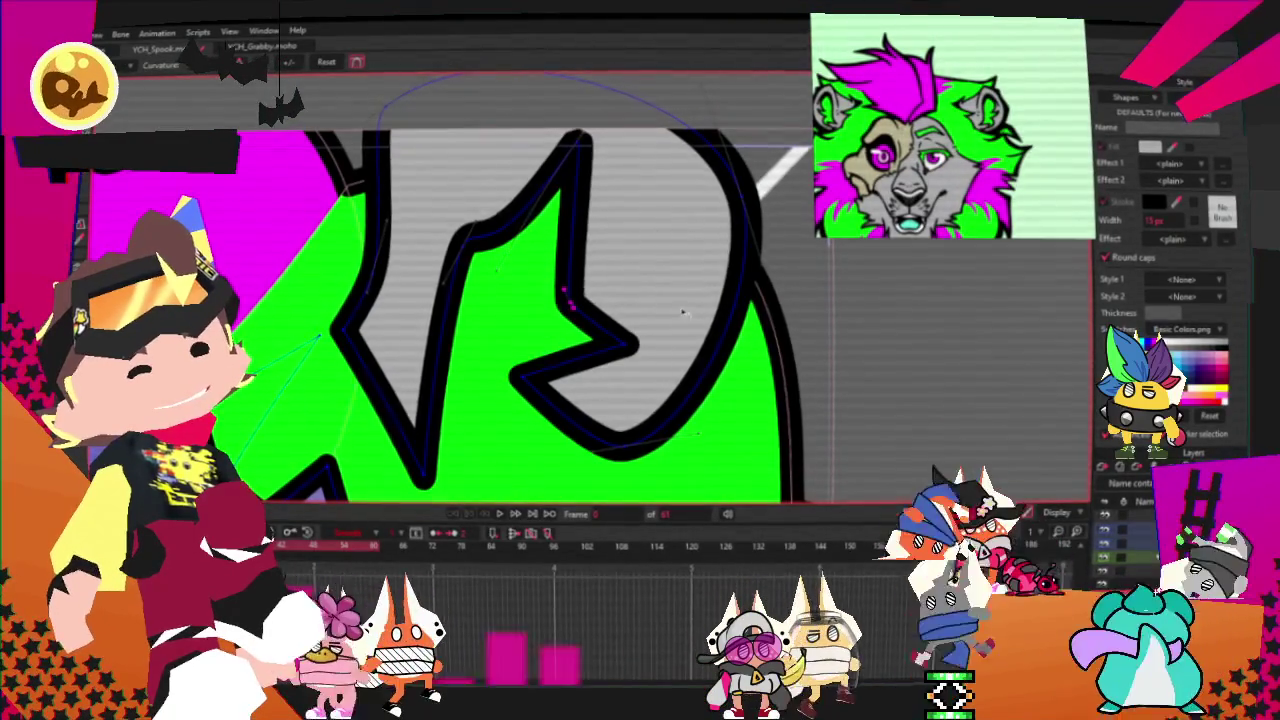
{"action": "left_click_drag", "start_coordinate": [566, 299], "coordinate": [651, 268]}
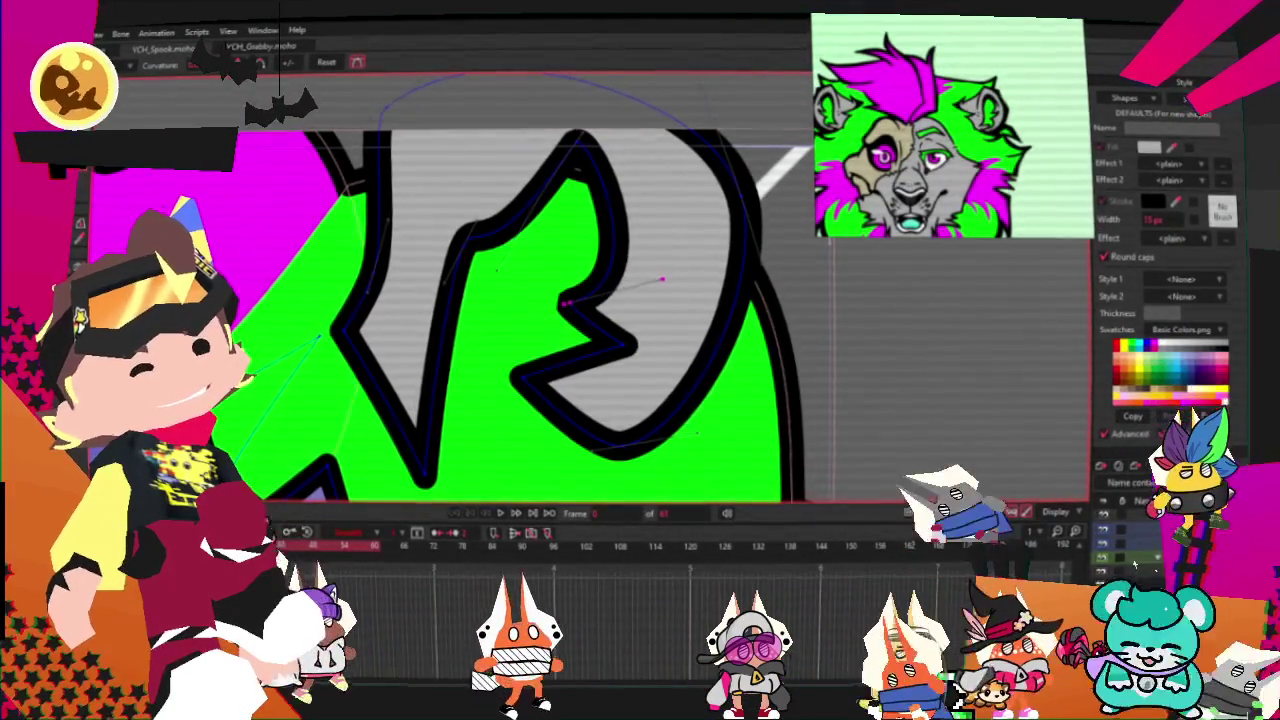
{"action": "key", "text": "t"}
{"action": "left_click_drag", "start_coordinate": [583, 157], "coordinate": [565, 165]}
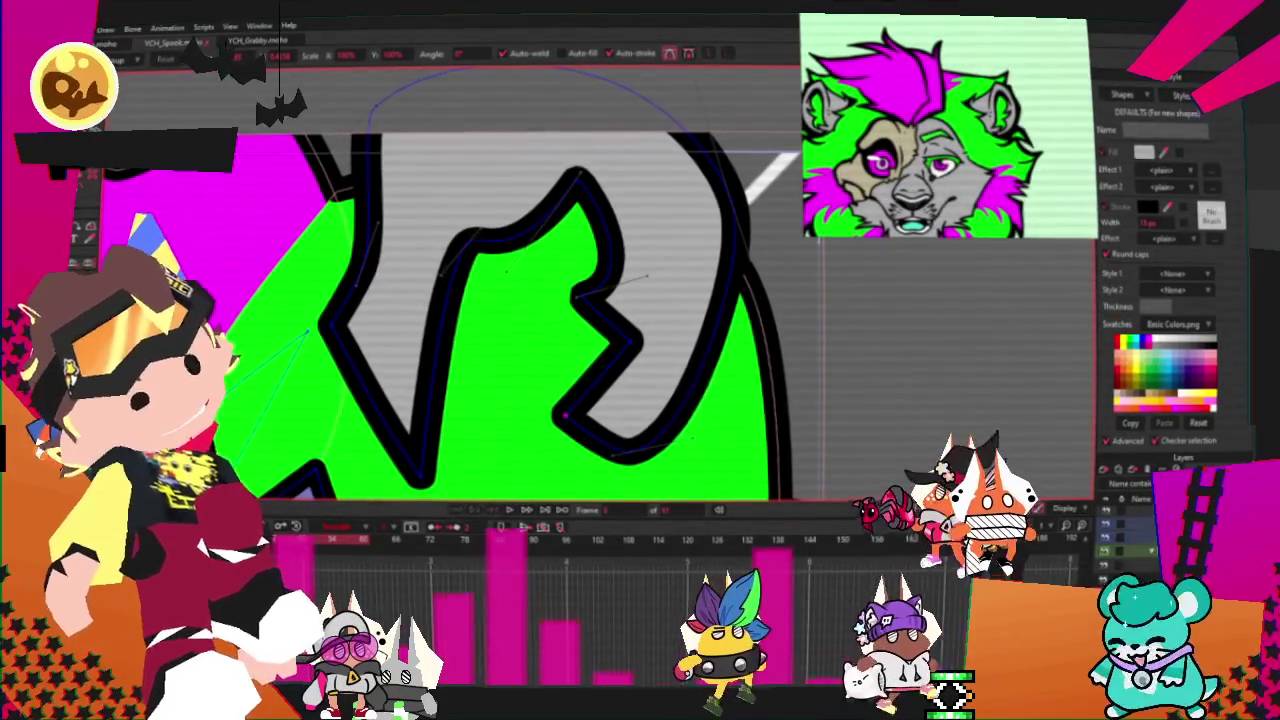
Step: Reposition the zigzag notch points and extend the inner outline edge downward
{"action": "scroll", "coordinate": [497, 333], "scroll_direction": "down", "scroll_amount": 2}
{"action": "scroll", "coordinate": [497, 332], "scroll_direction": "up", "scroll_amount": 1}
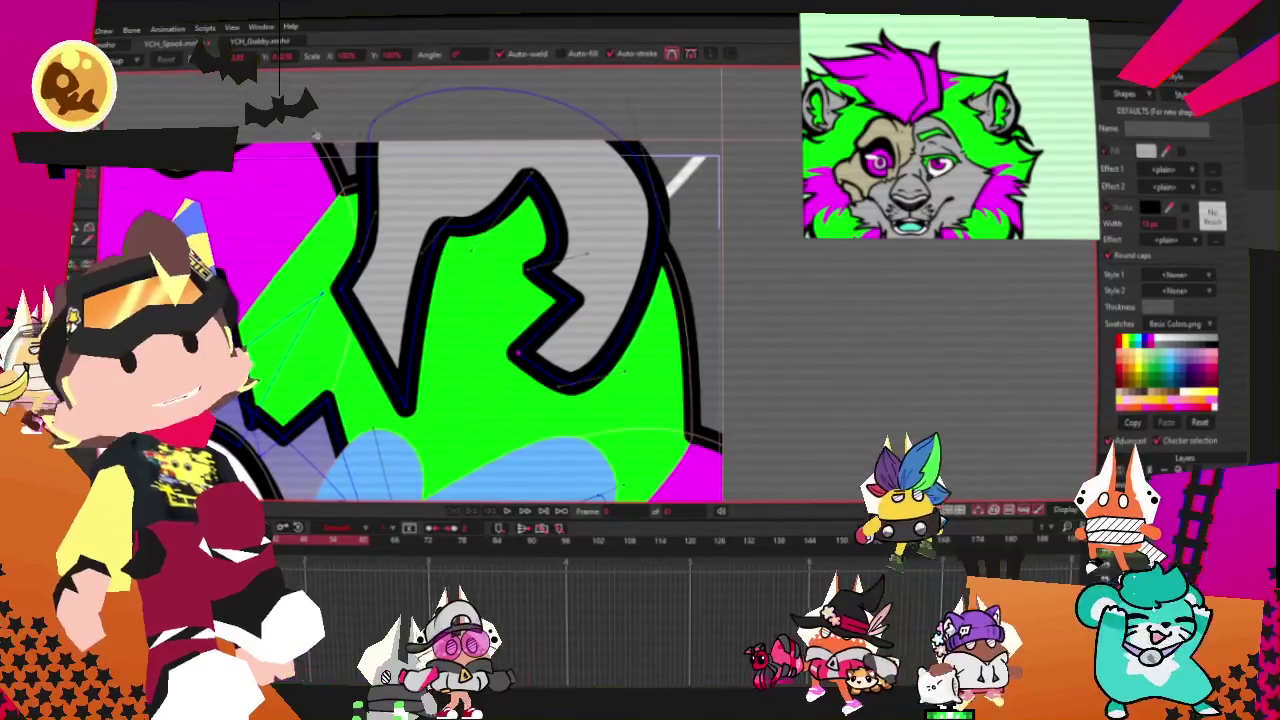
{"action": "scroll", "coordinate": [460, 205], "scroll_direction": "up", "scroll_amount": 1}
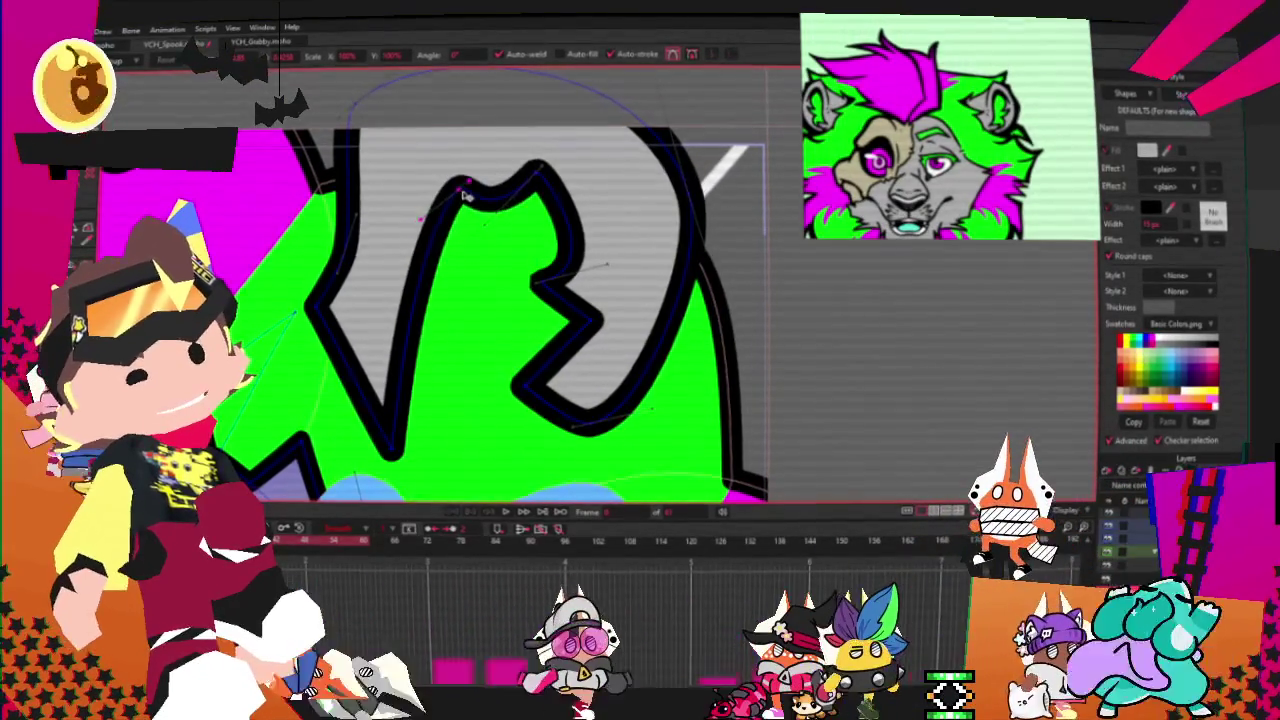
{"action": "mouse_move", "coordinate": [548, 288]}
{"action": "left_mouse_down"}
{"action": "mouse_move", "coordinate": [583, 311]}
{"action": "mouse_move", "coordinate": [605, 358]}
{"action": "left_mouse_up"}
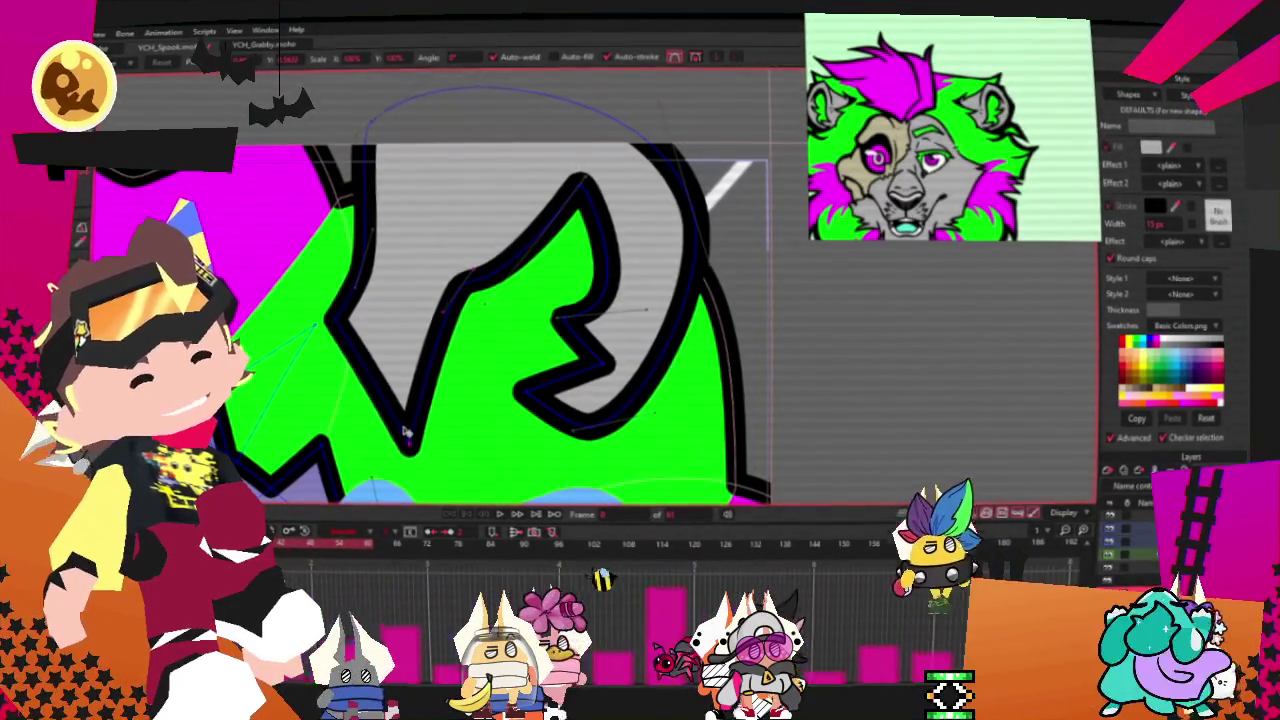
{"action": "left_click_drag", "start_coordinate": [406, 437], "coordinate": [340, 350]}
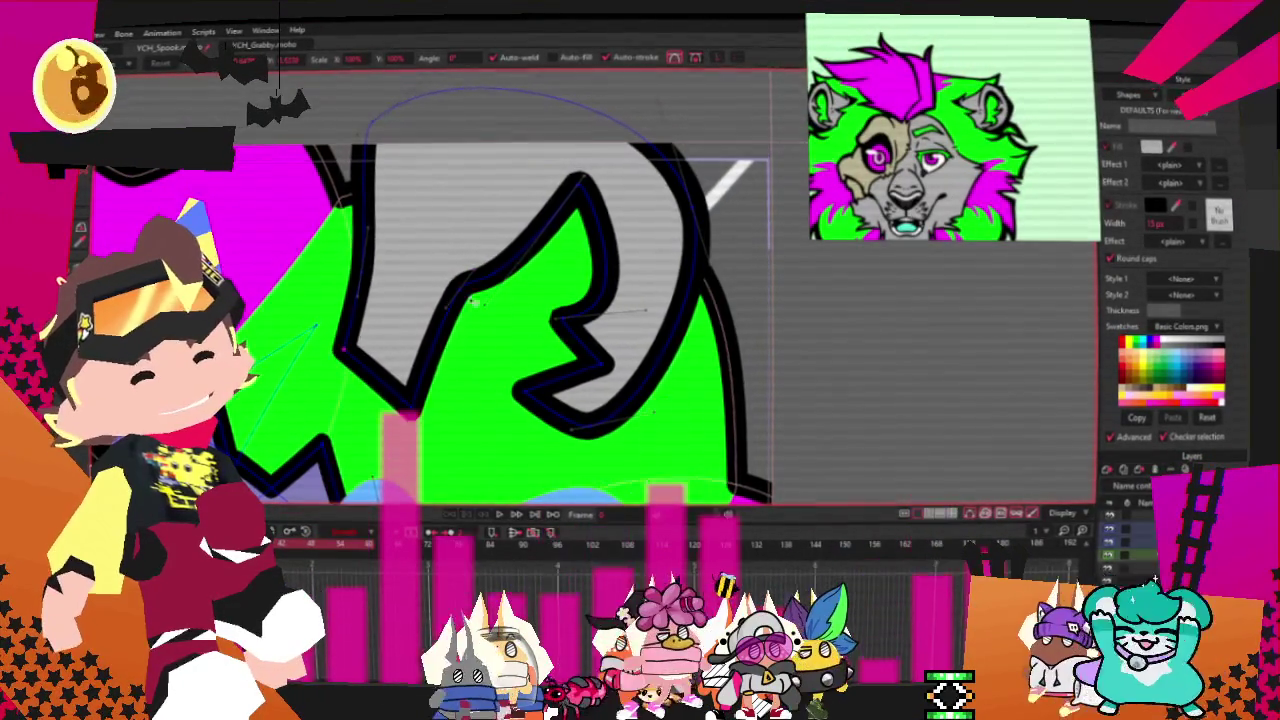
{"action": "left_click_drag", "start_coordinate": [578, 178], "coordinate": [548, 160]}
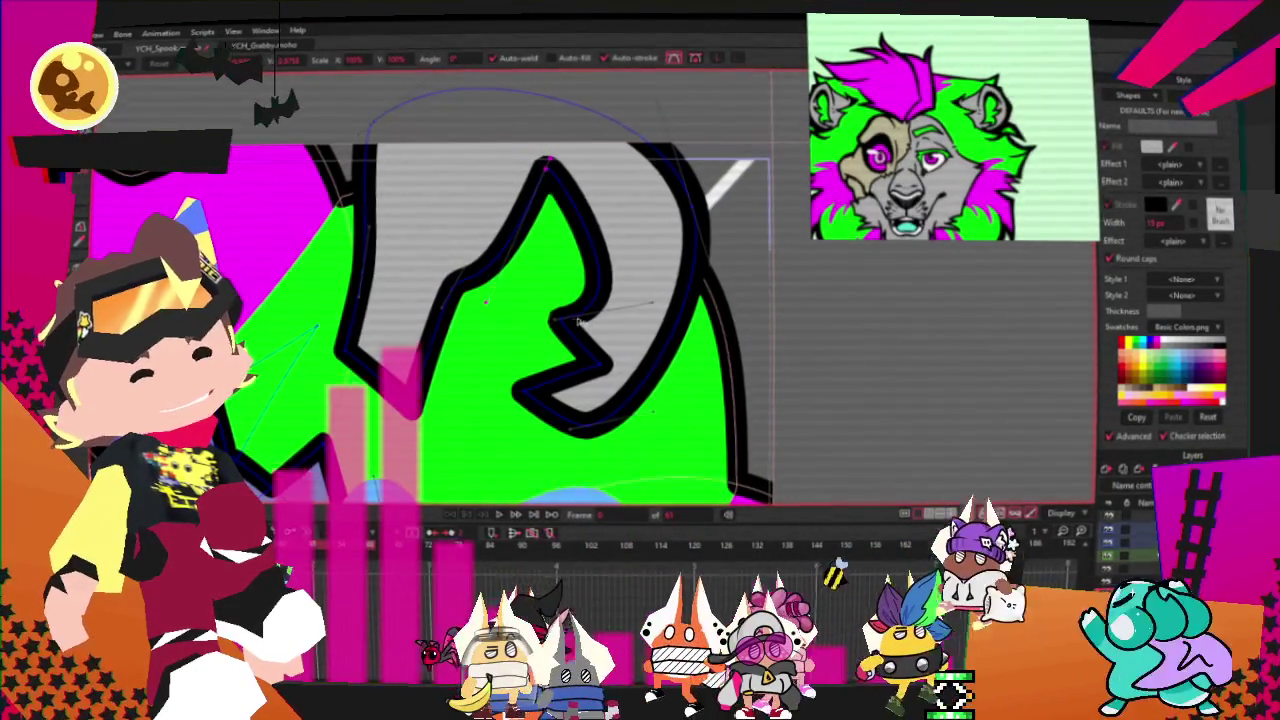
{"action": "left_click_drag", "start_coordinate": [583, 320], "coordinate": [548, 310]}
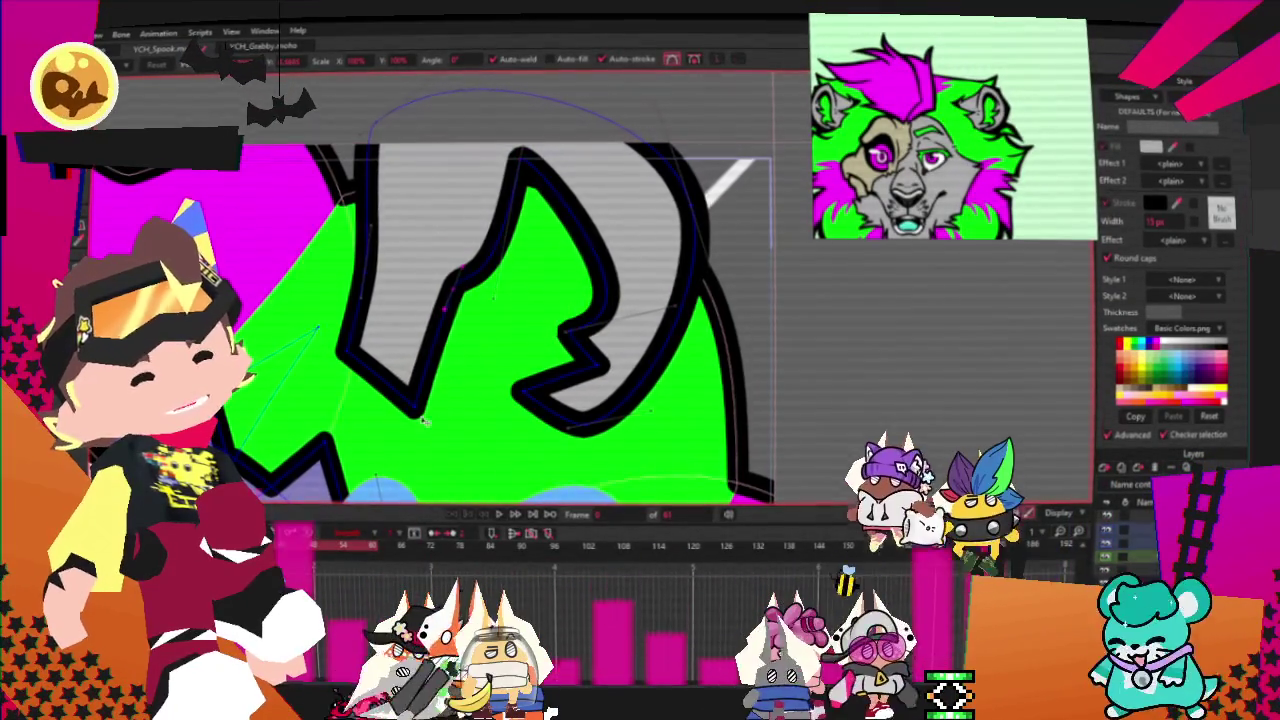
{"action": "left_click_drag", "start_coordinate": [441, 308], "coordinate": [448, 412]}
Step: Smooth the inner left curve, the top, and the lower zigzag bend with Curvature
{"action": "key", "text": "c"}
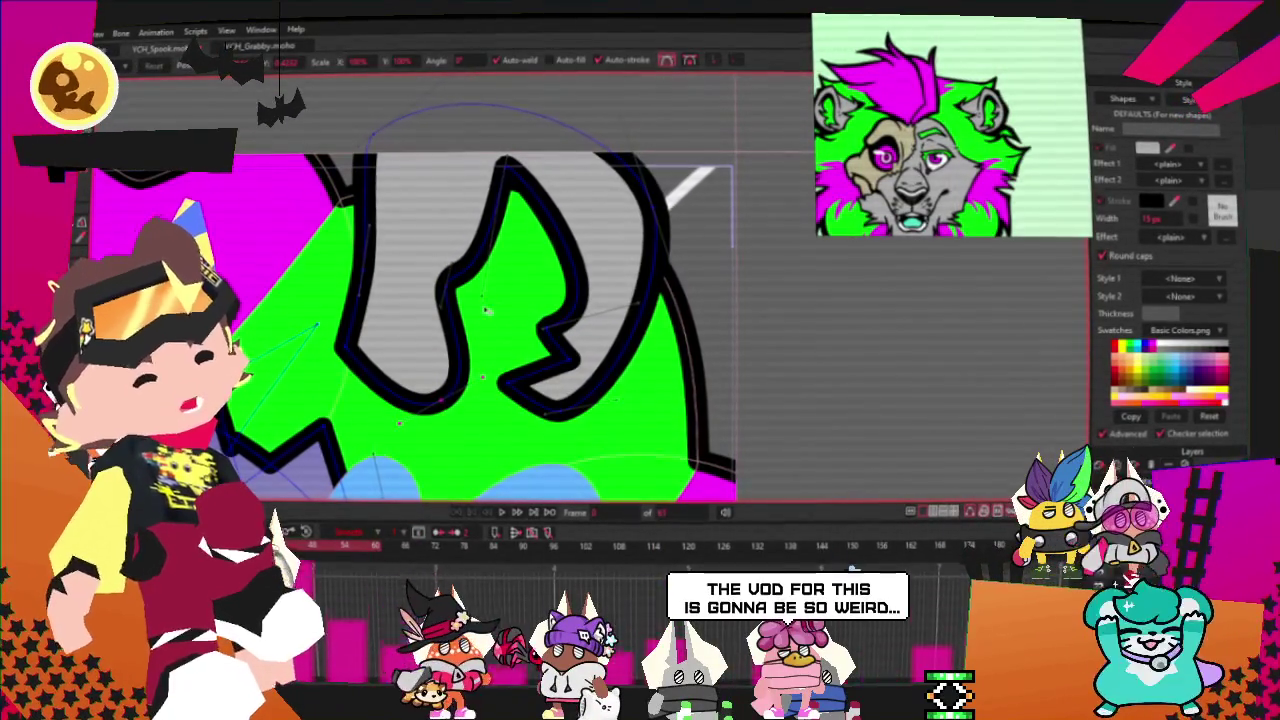
{"action": "left_click_drag", "start_coordinate": [483, 287], "coordinate": [471, 283]}
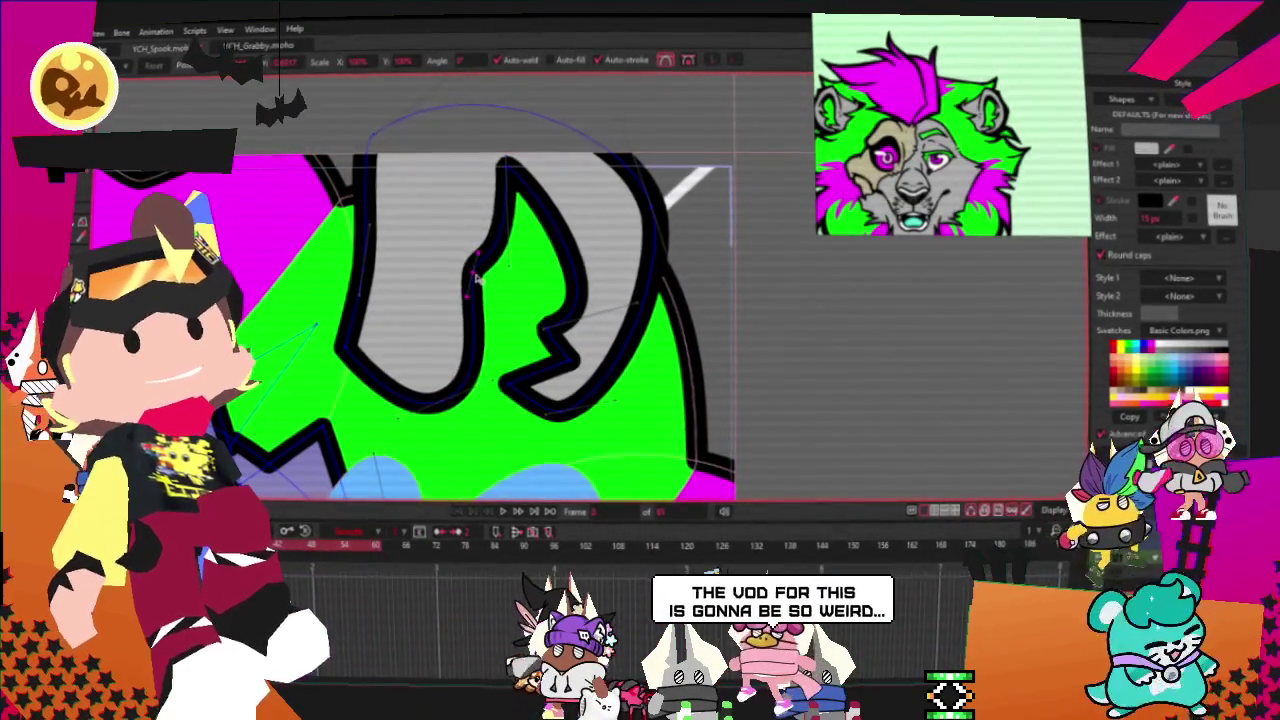
{"action": "left_click_drag", "start_coordinate": [519, 197], "coordinate": [528, 187]}
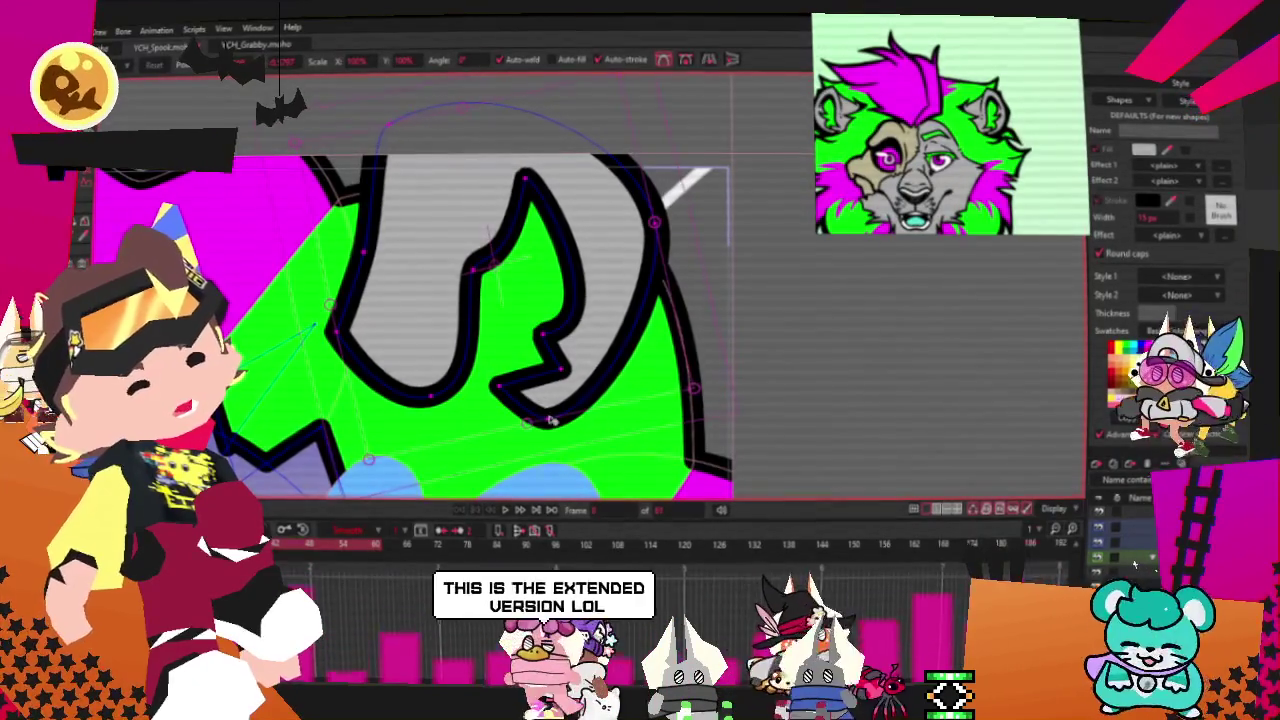
{"action": "left_click", "coordinate": [508, 397]}
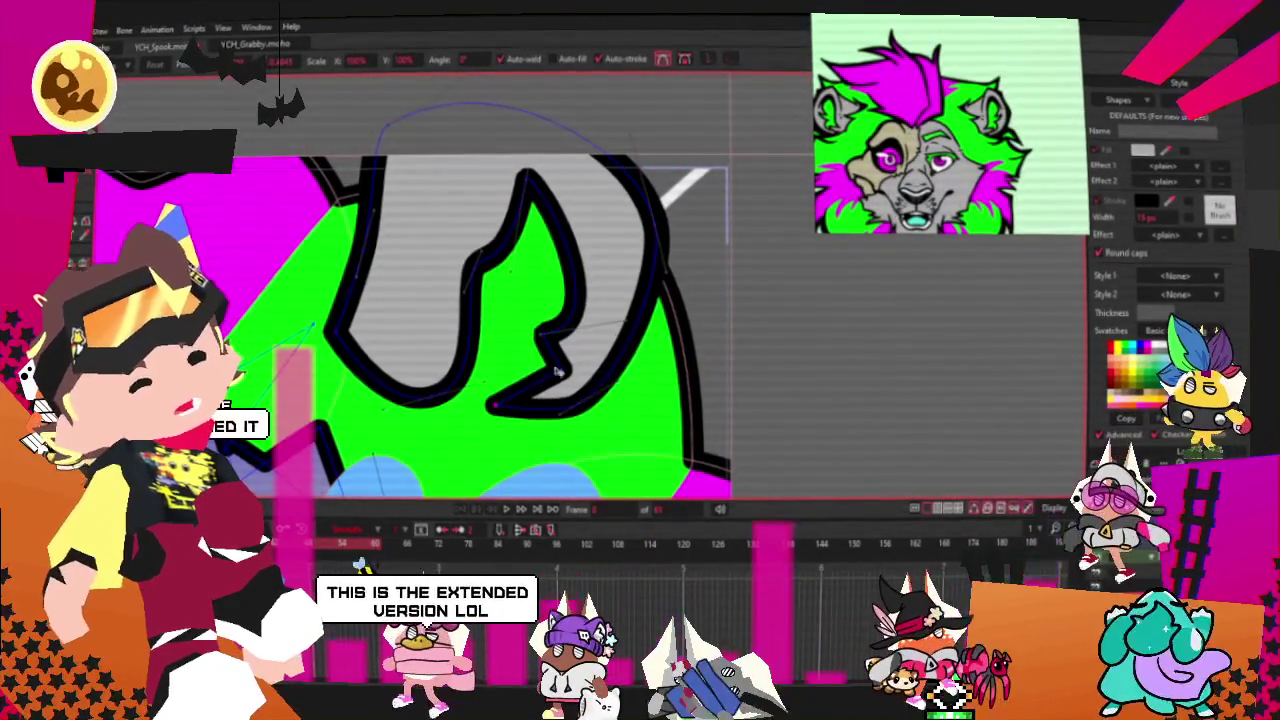
{"action": "left_click_drag", "start_coordinate": [508, 397], "coordinate": [565, 368]}
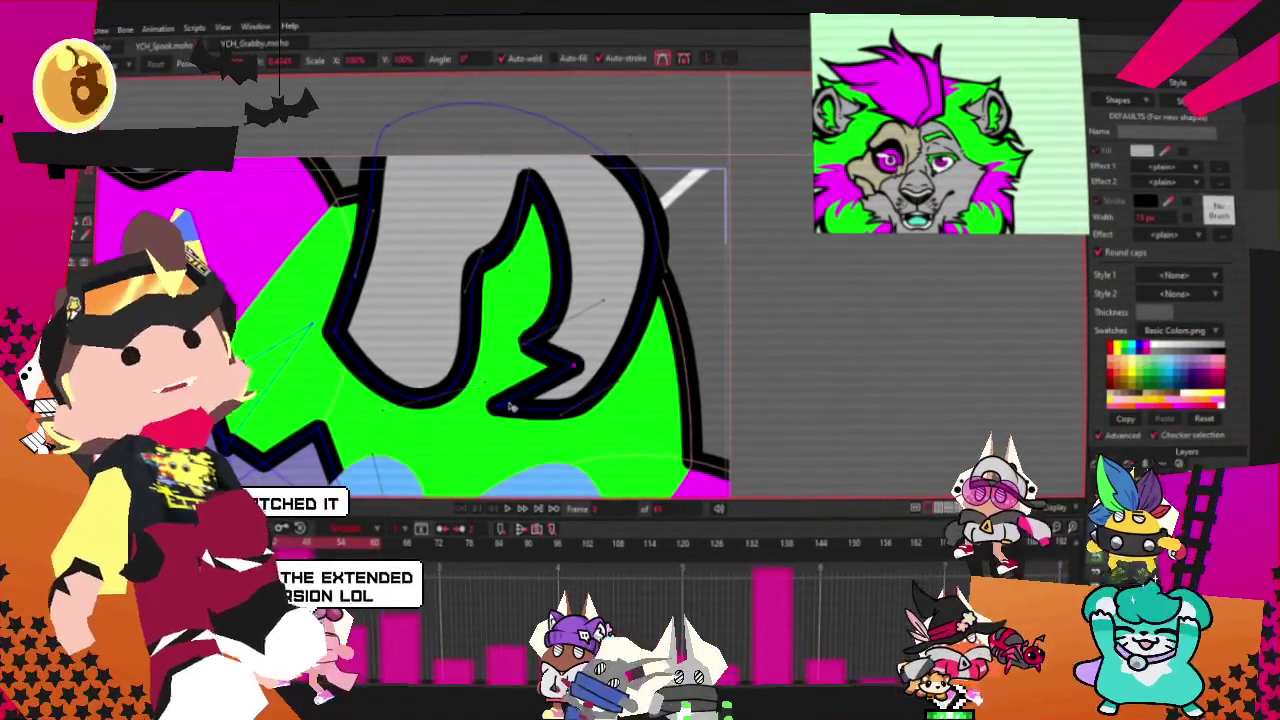
{"action": "key", "text": "c"}
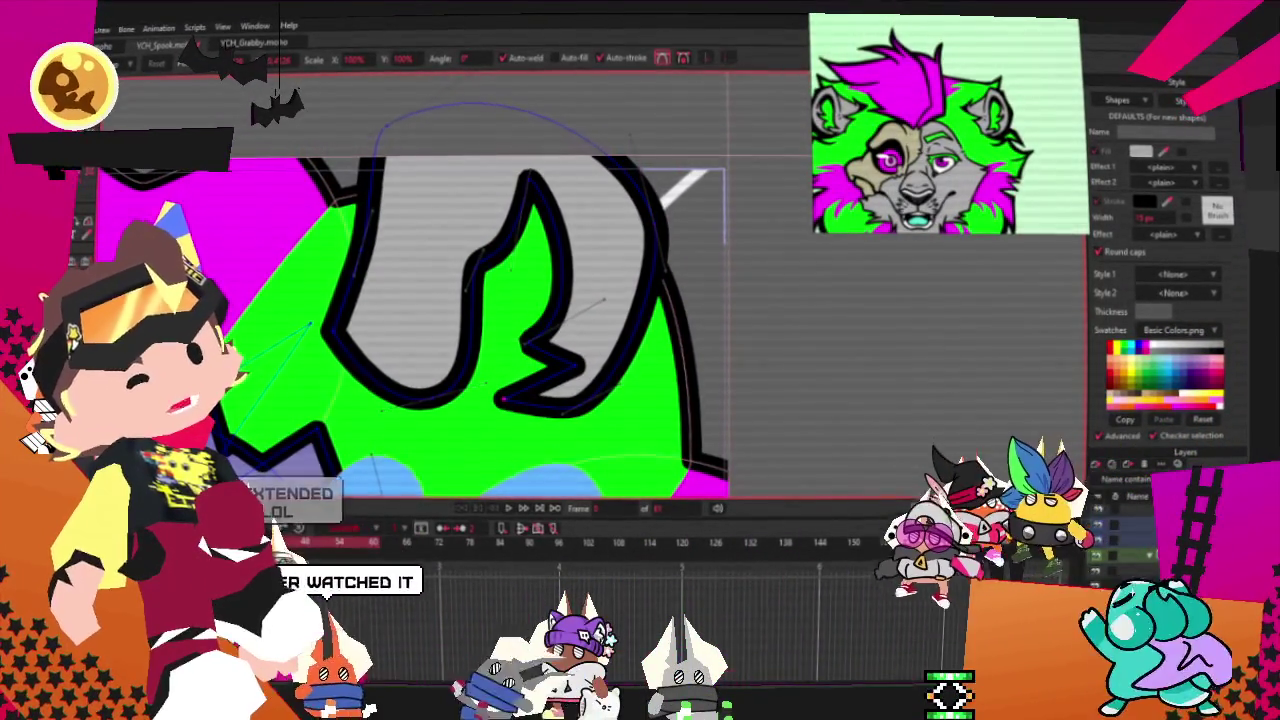
{"action": "left_click", "coordinate": [575, 365]}
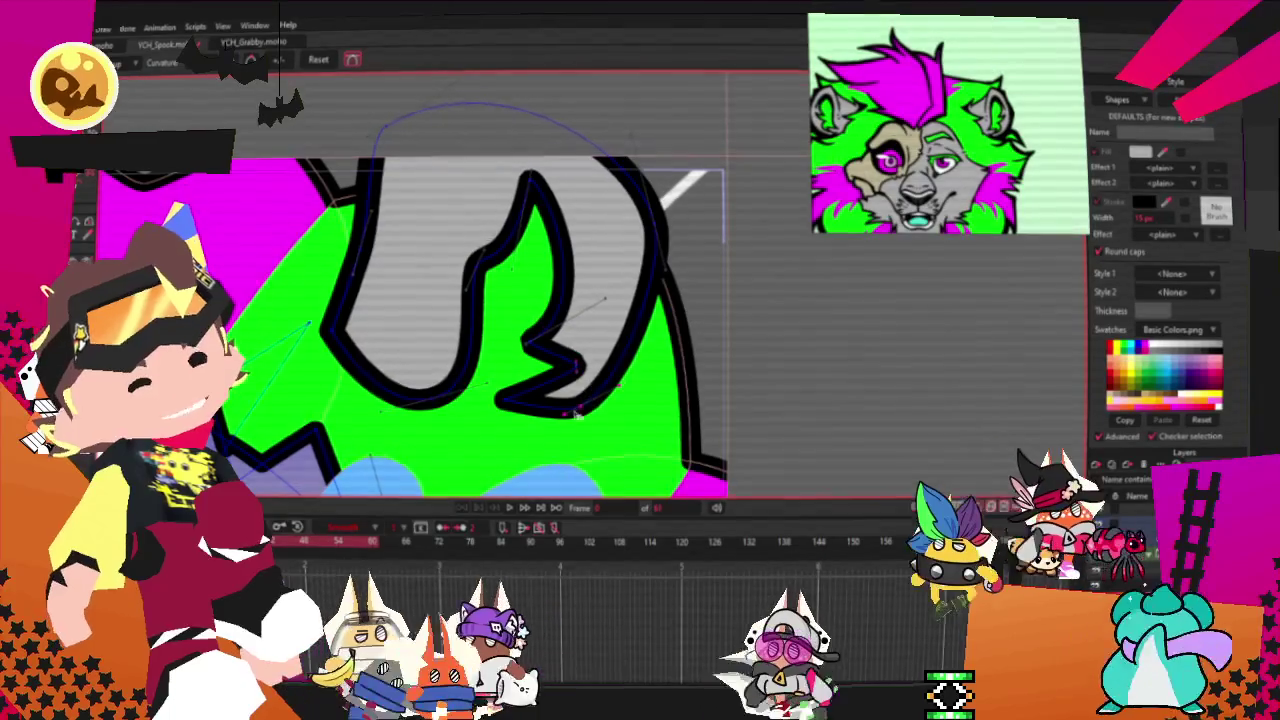
Step: Lower the inner curve's top point, shift the hook's lower tip right, and select all points
{"action": "key", "text": "t"}
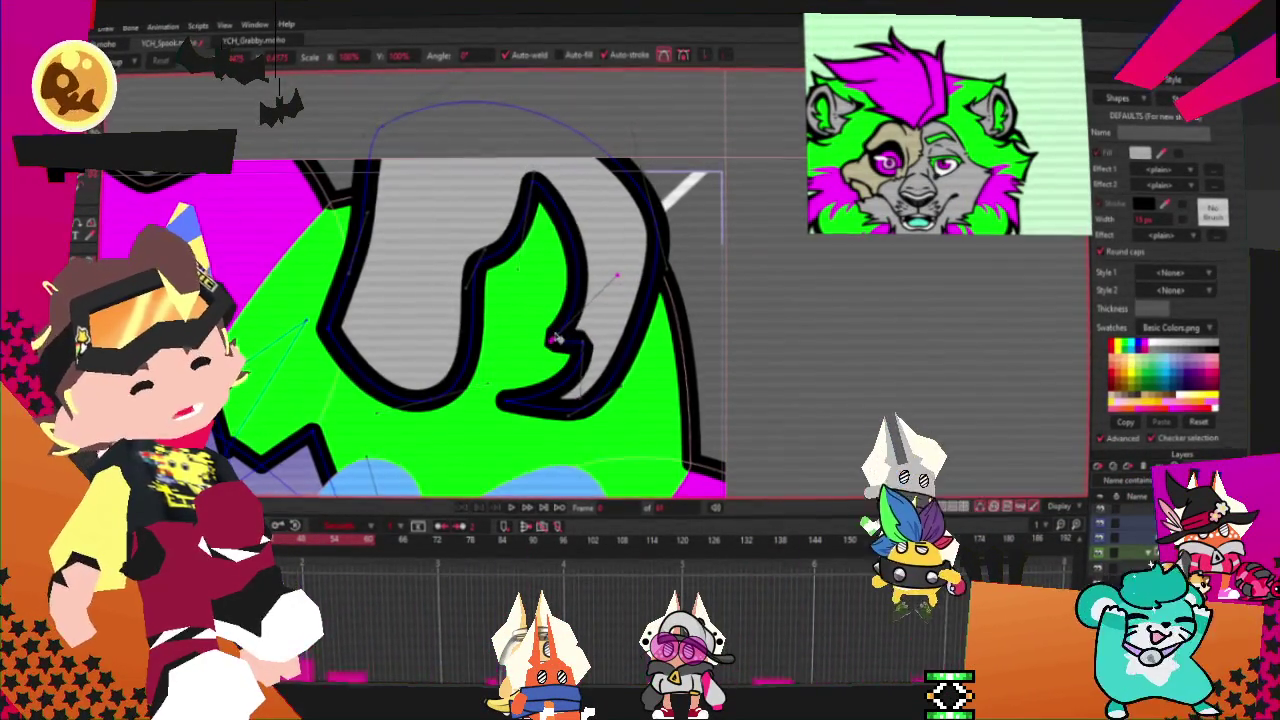
{"action": "left_click", "coordinate": [670, 262]}
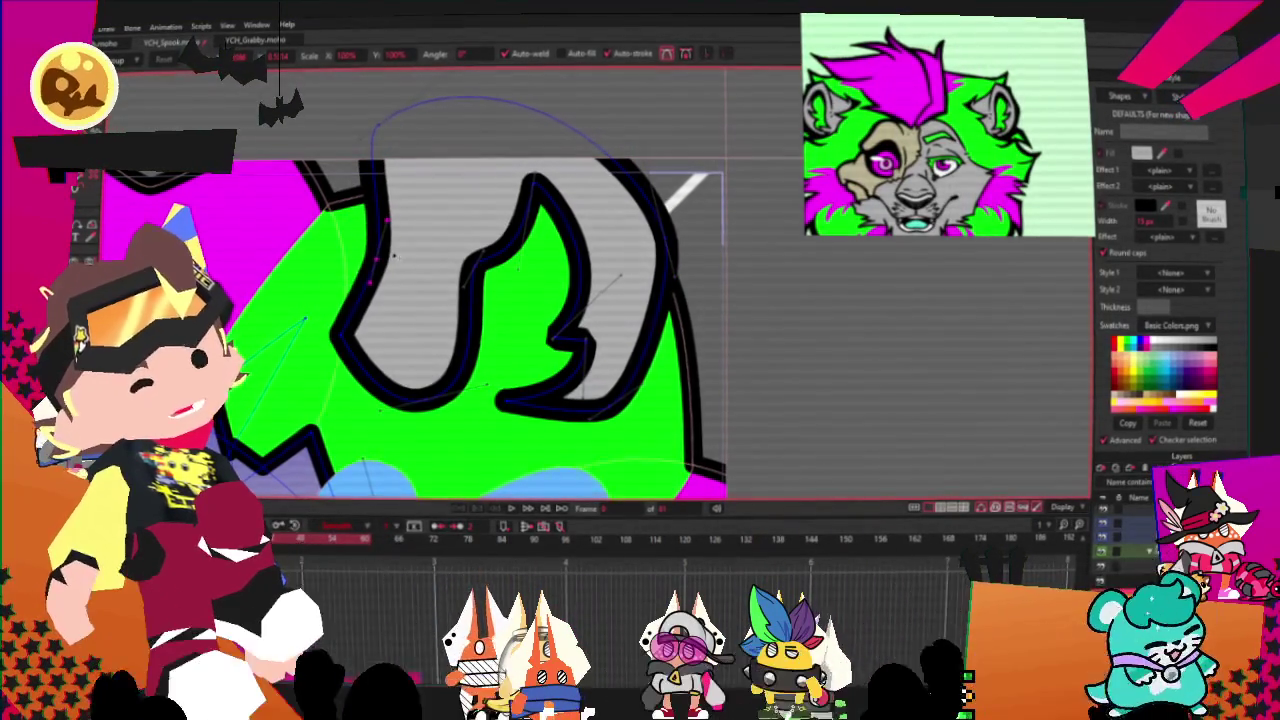
{"action": "scroll", "coordinate": [403, 245], "scroll_direction": "down", "scroll_amount": 3}
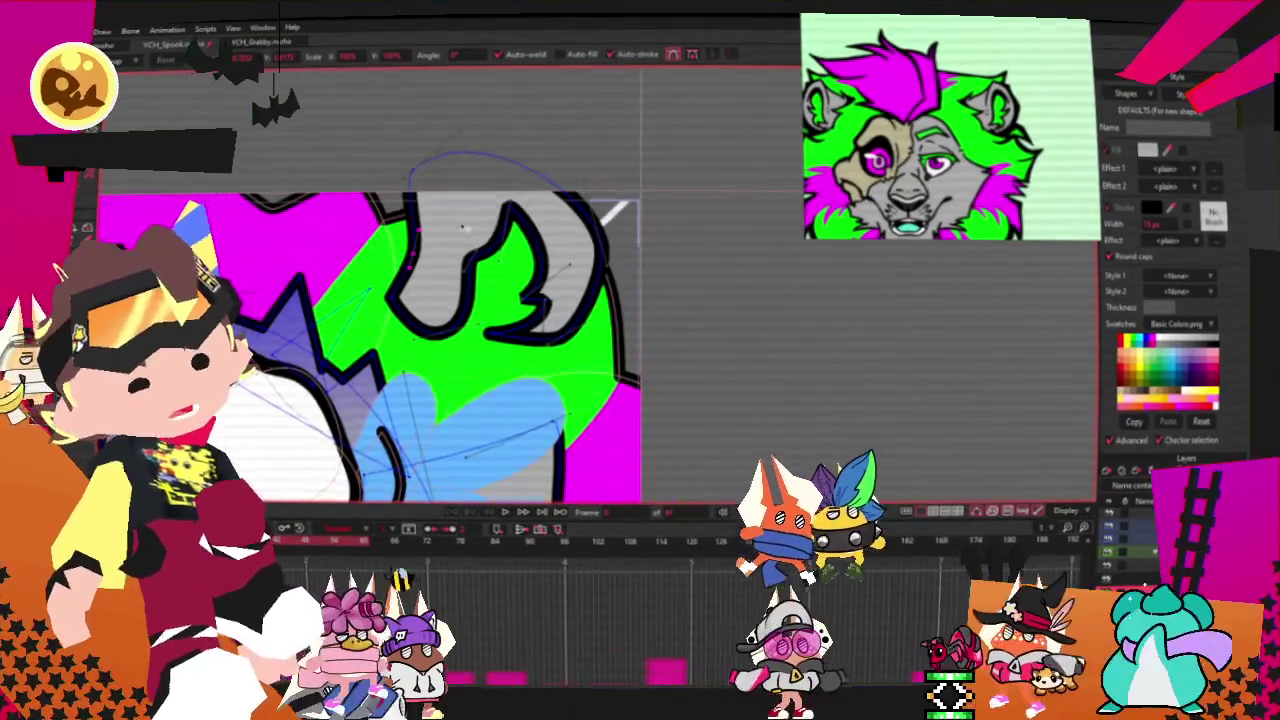
{"action": "scroll", "coordinate": [501, 254], "scroll_direction": "up", "scroll_amount": 2}
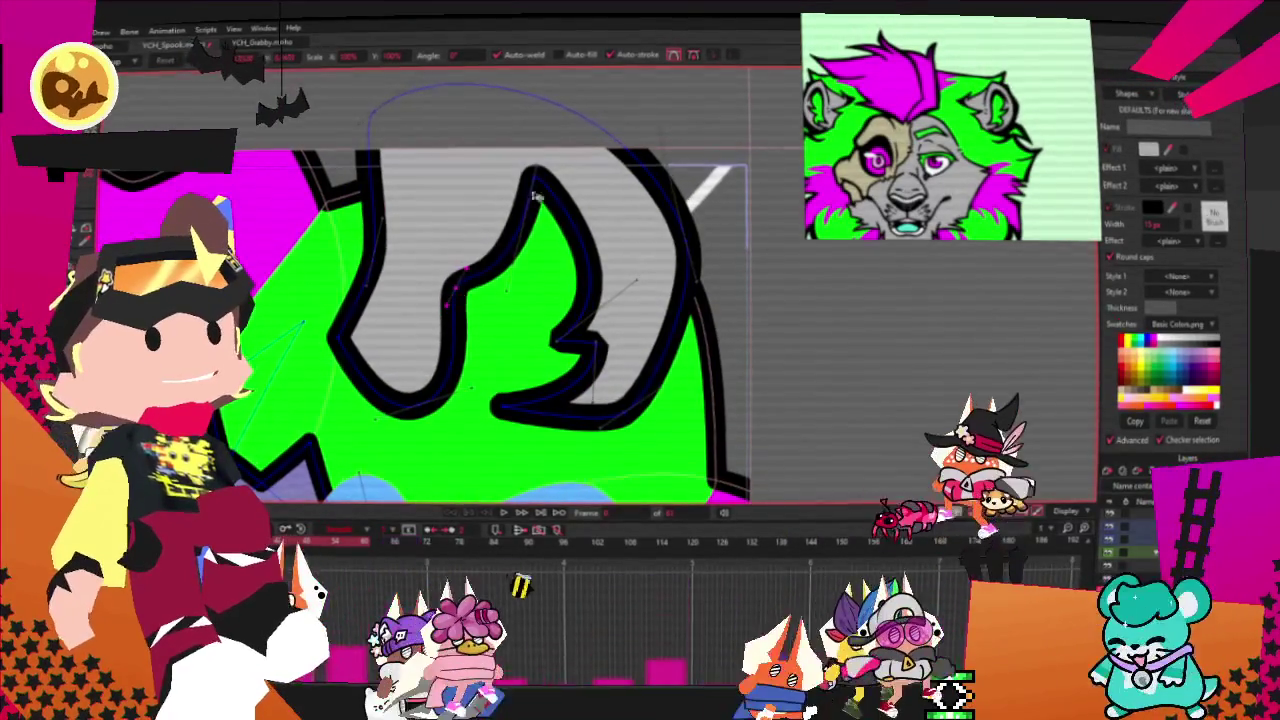
{"action": "left_click_drag", "start_coordinate": [535, 172], "coordinate": [532, 205]}
{"action": "left_click_drag", "start_coordinate": [500, 400], "coordinate": [553, 385]}
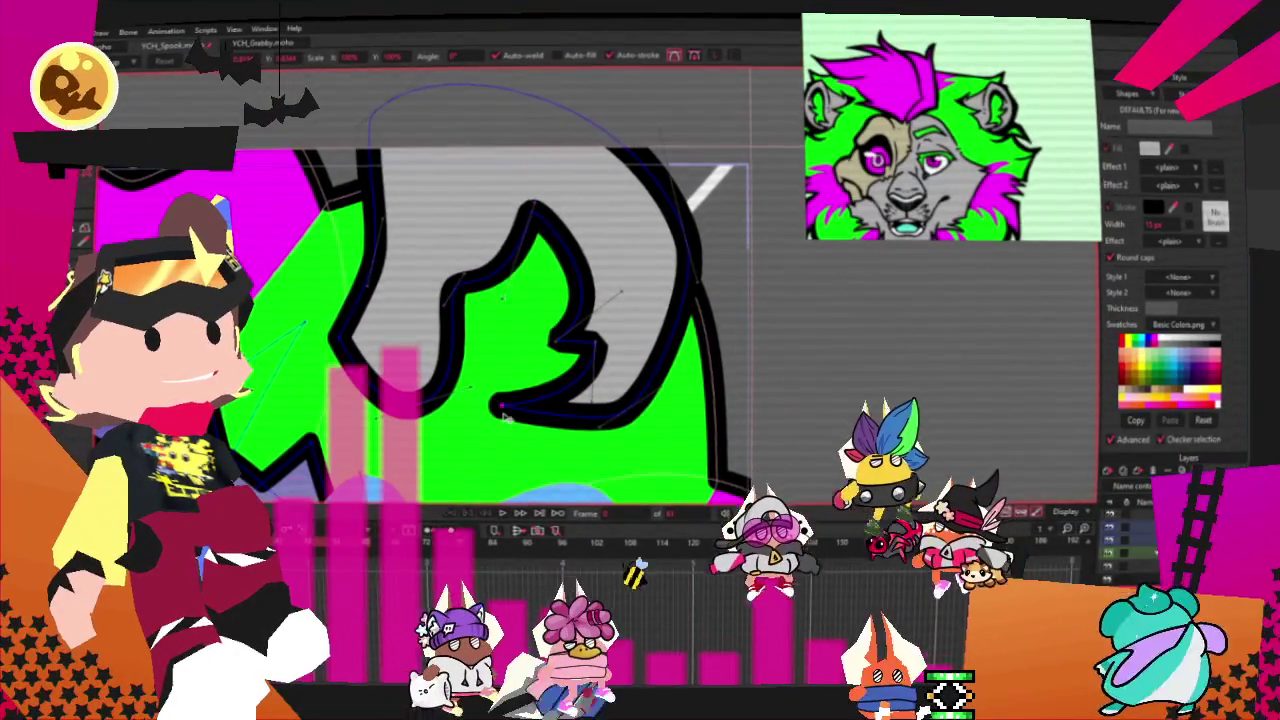
{"action": "key", "text": "ctrl+a"}
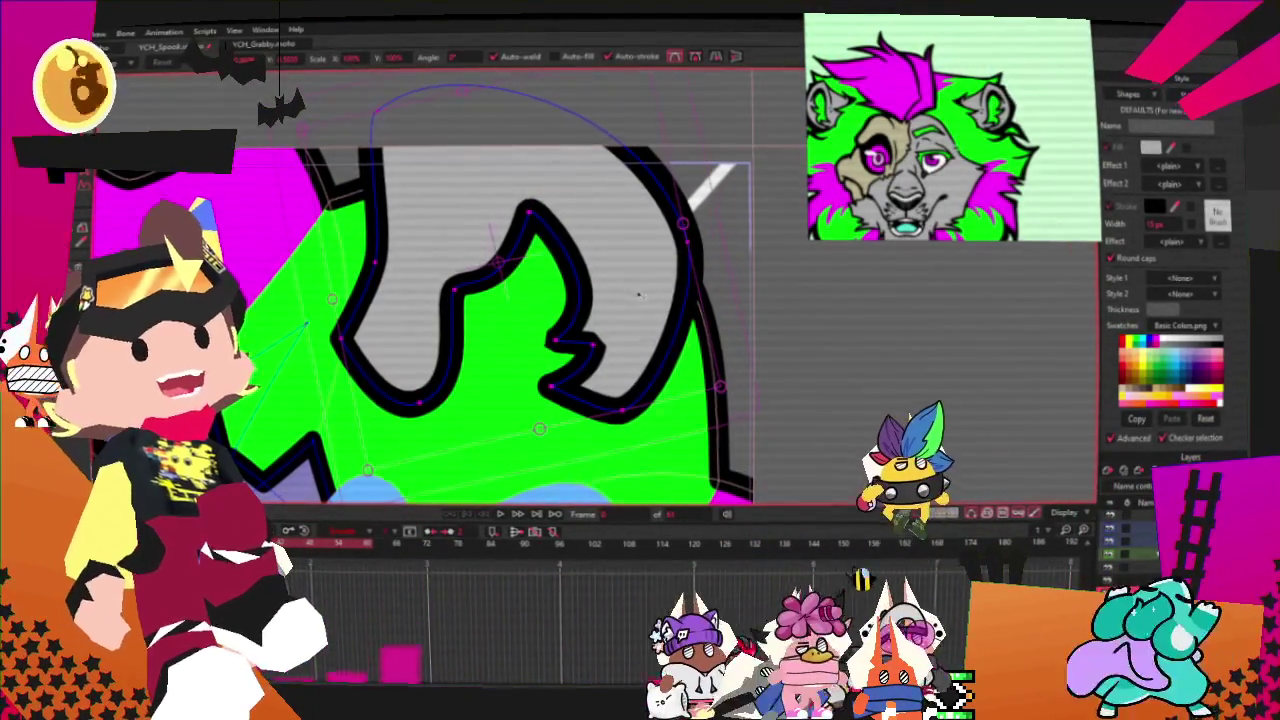
{"action": "scroll", "coordinate": [638, 295], "scroll_direction": "down", "scroll_amount": 5}
{"action": "scroll", "coordinate": [728, 348], "scroll_direction": "up", "scroll_amount": 3}
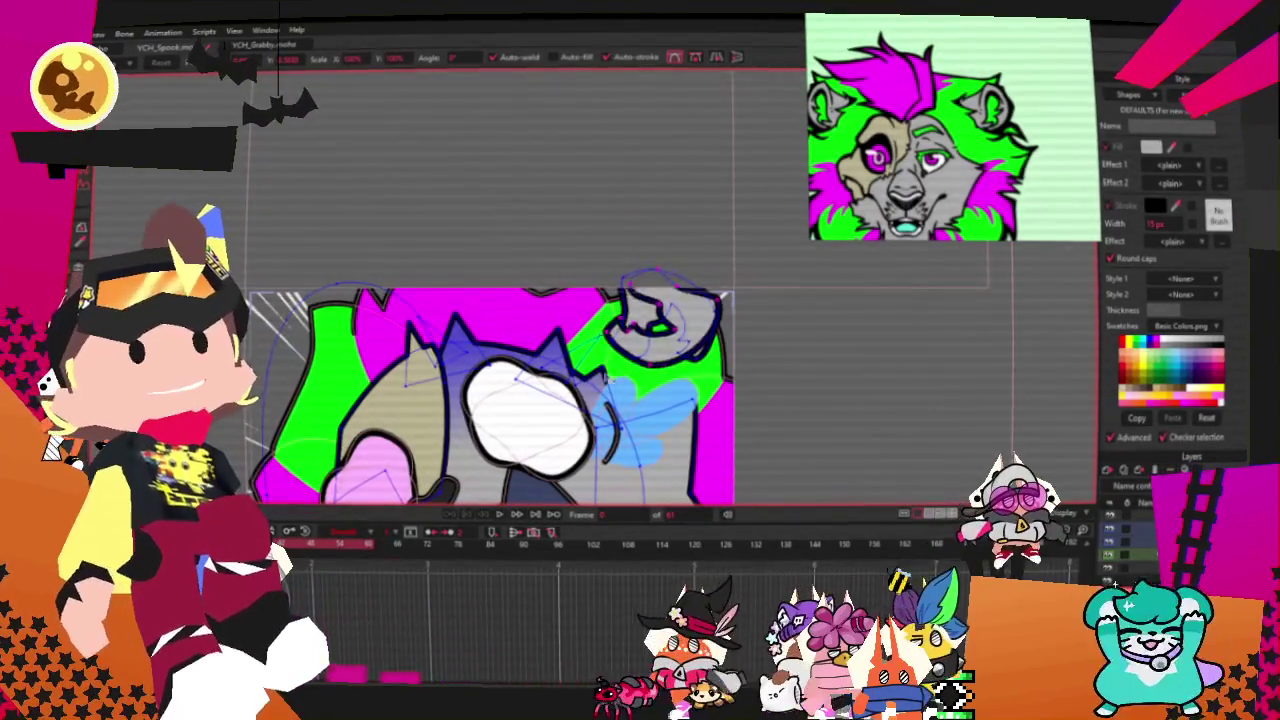
Step: Select the ear outline, draw a new shape over the muzzle area, and select it
{"action": "left_click", "coordinate": [720, 58]}
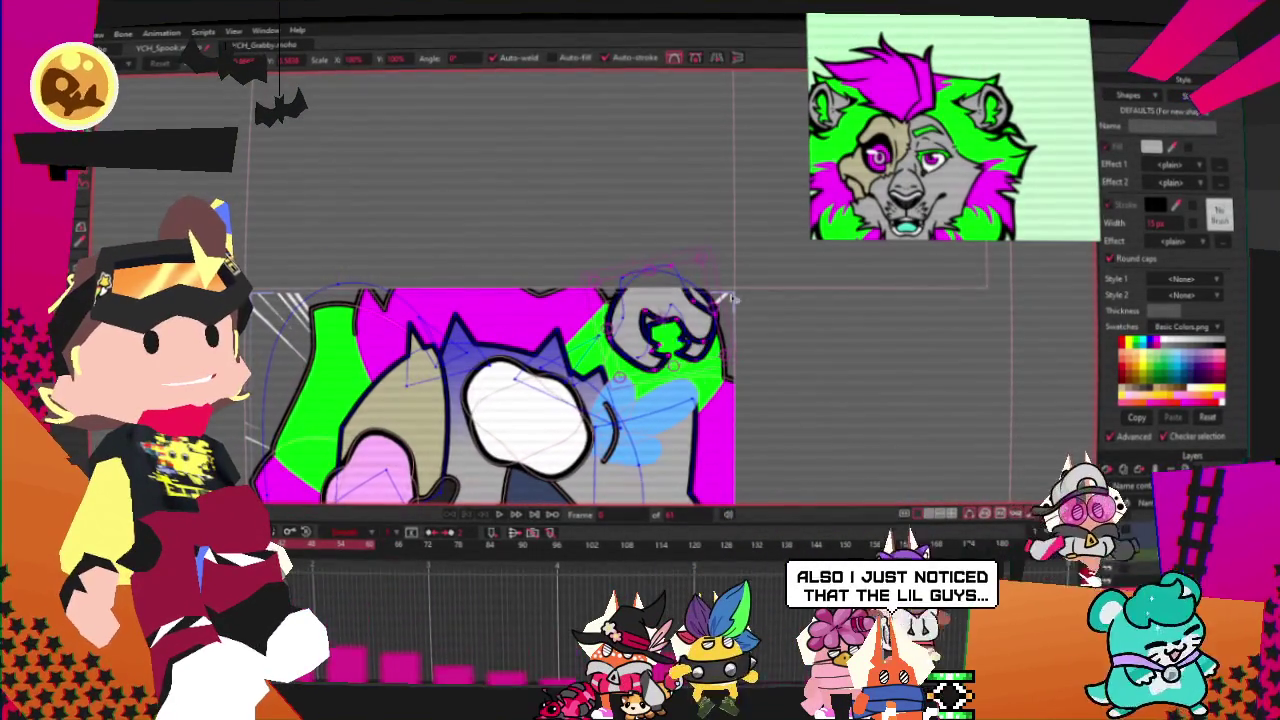
{"action": "scroll", "coordinate": [578, 352], "scroll_direction": "up", "scroll_amount": 5}
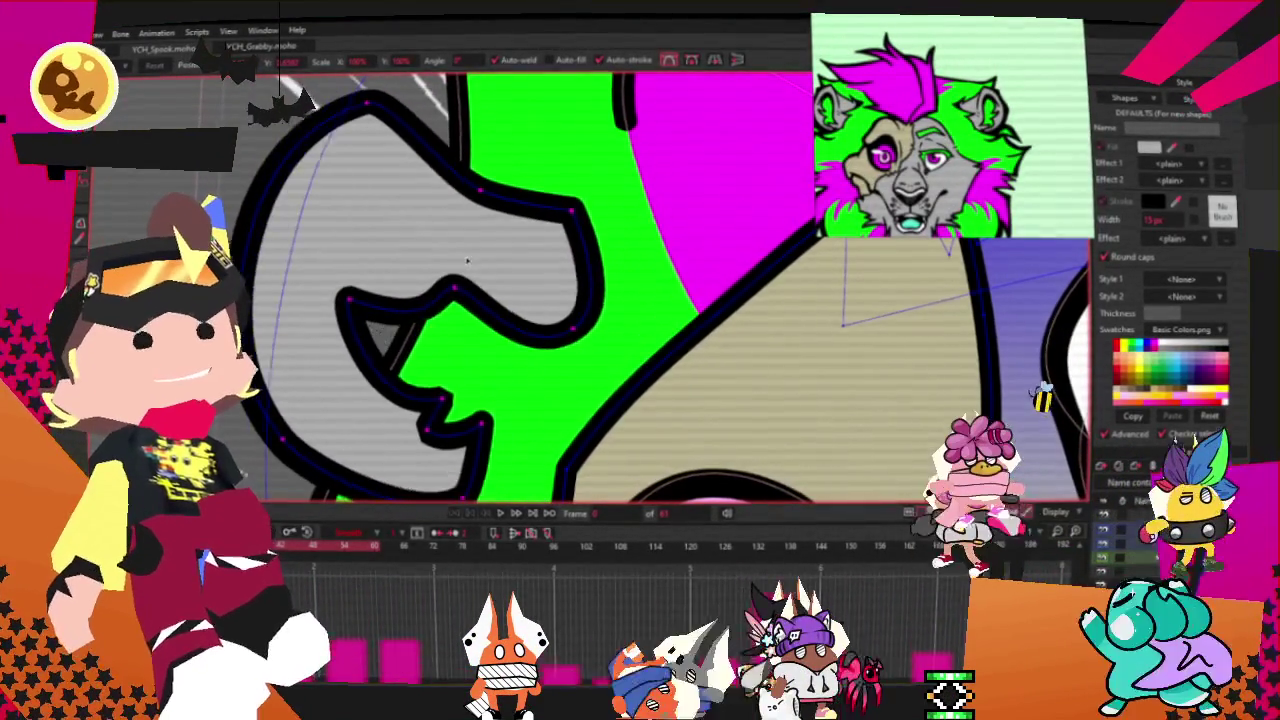
{"action": "scroll", "coordinate": [464, 265], "scroll_direction": "down", "scroll_amount": 3}
{"action": "scroll", "coordinate": [440, 250], "scroll_direction": "up", "scroll_amount": 2}
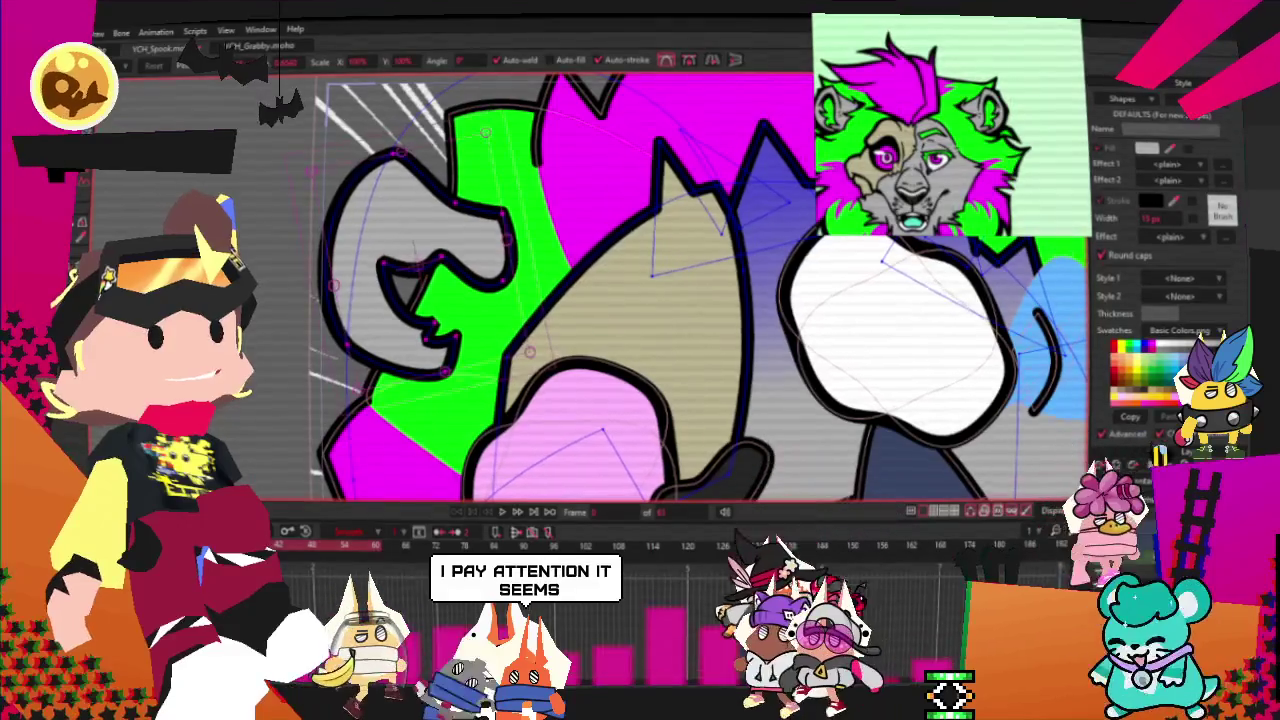
{"action": "scroll", "coordinate": [405, 225], "scroll_direction": "up", "scroll_amount": 2}
{"action": "scroll", "coordinate": [372, 207], "scroll_direction": "up", "scroll_amount": 2}
{"action": "left_click_drag", "start_coordinate": [330, 180], "coordinate": [565, 368]}
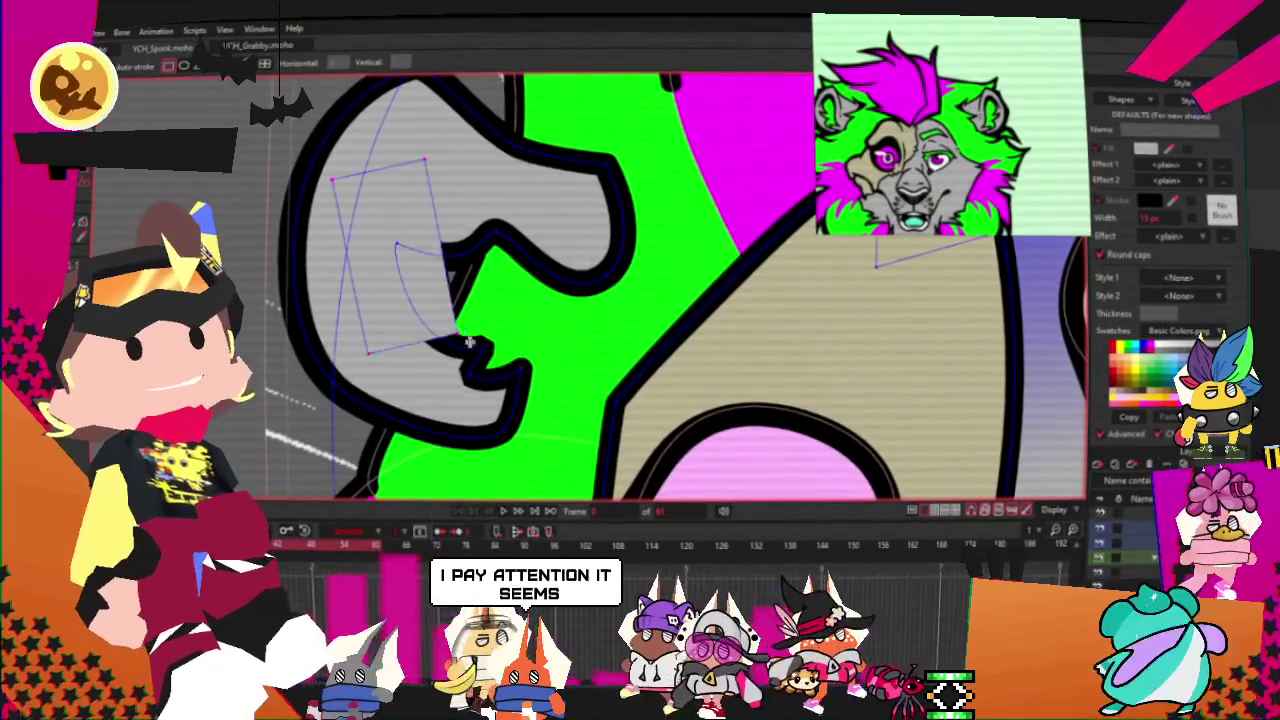
{"action": "key", "text": "q"}
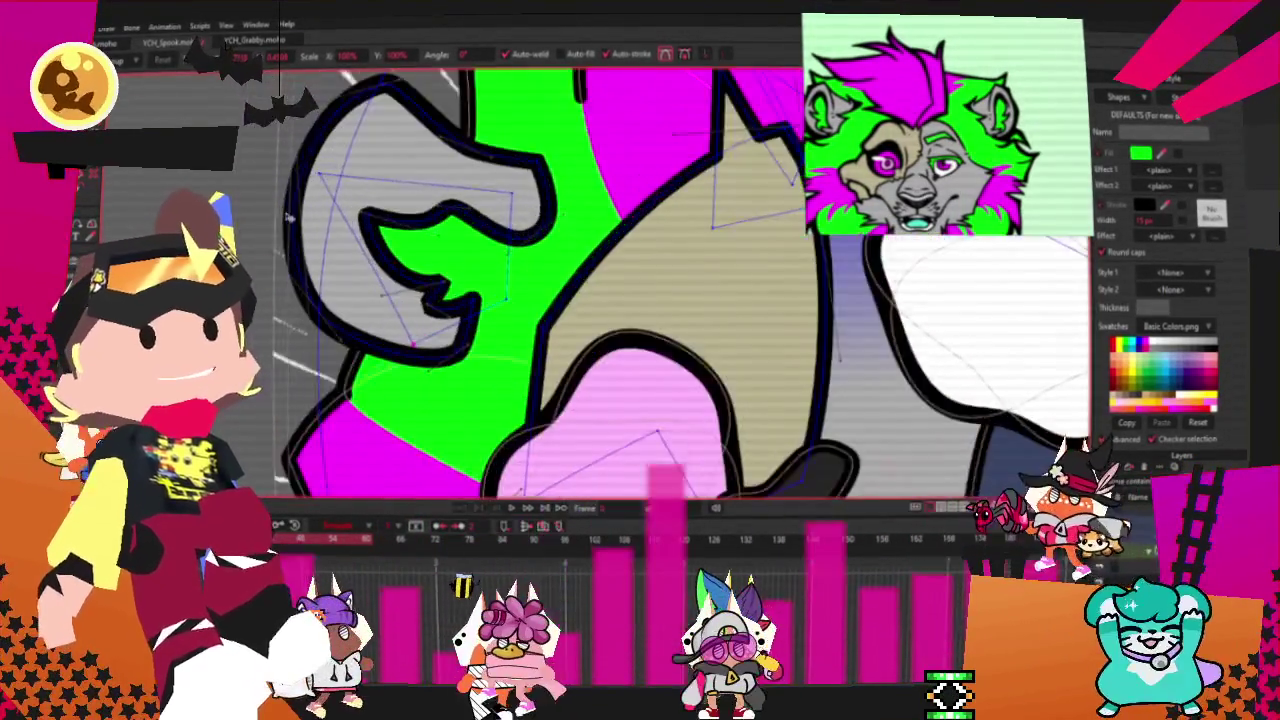
Step: Drag the inner curve points down-left and up to form a sharper jagged edge
{"action": "scroll", "coordinate": [530, 382], "scroll_direction": "up", "scroll_amount": 3}
{"action": "left_click_drag", "start_coordinate": [530, 382], "coordinate": [490, 418]}
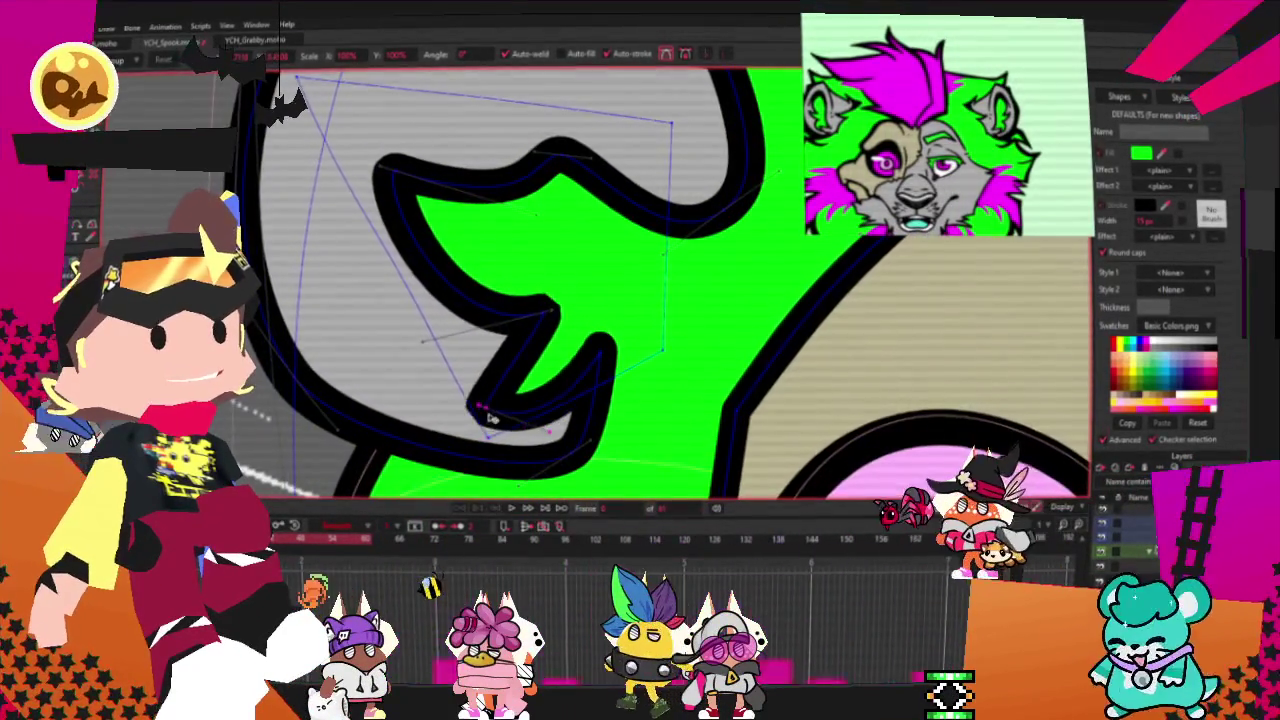
{"action": "left_click_drag", "start_coordinate": [530, 358], "coordinate": [500, 338]}
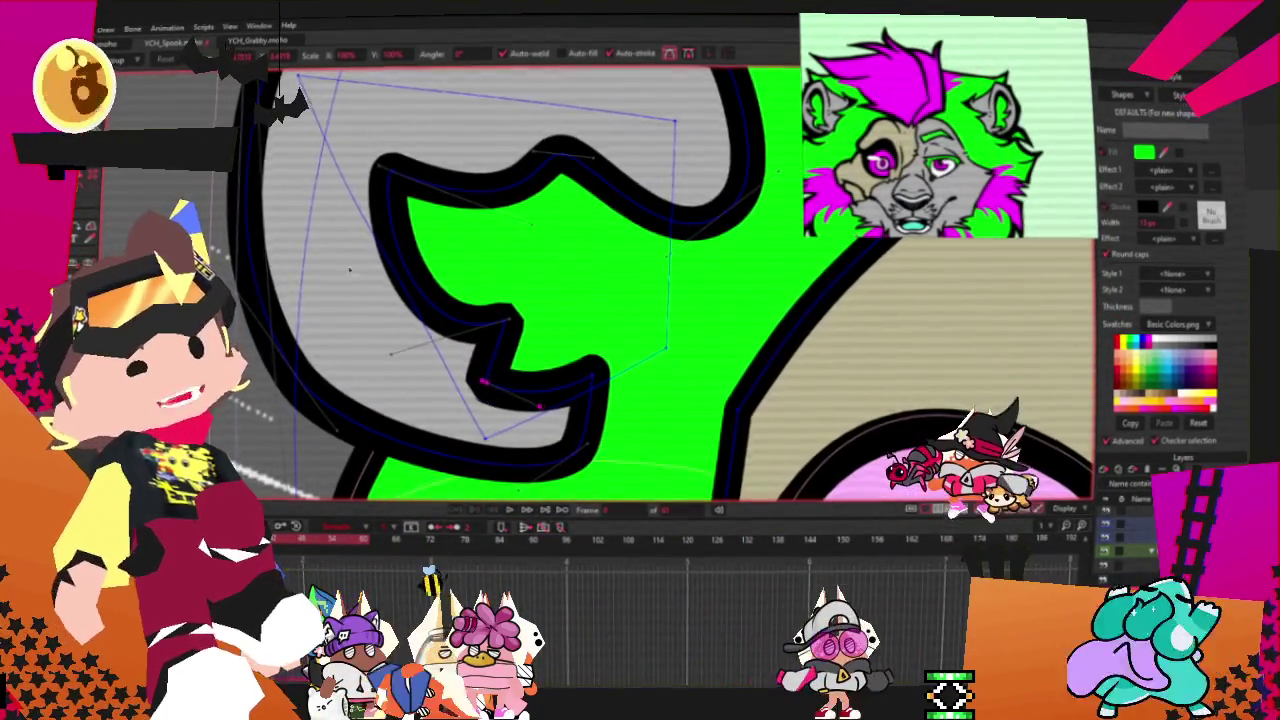
{"action": "scroll", "coordinate": [740, 270], "scroll_direction": "down", "scroll_amount": 3}
{"action": "scroll", "coordinate": [740, 270], "scroll_direction": "up", "scroll_amount": 3}
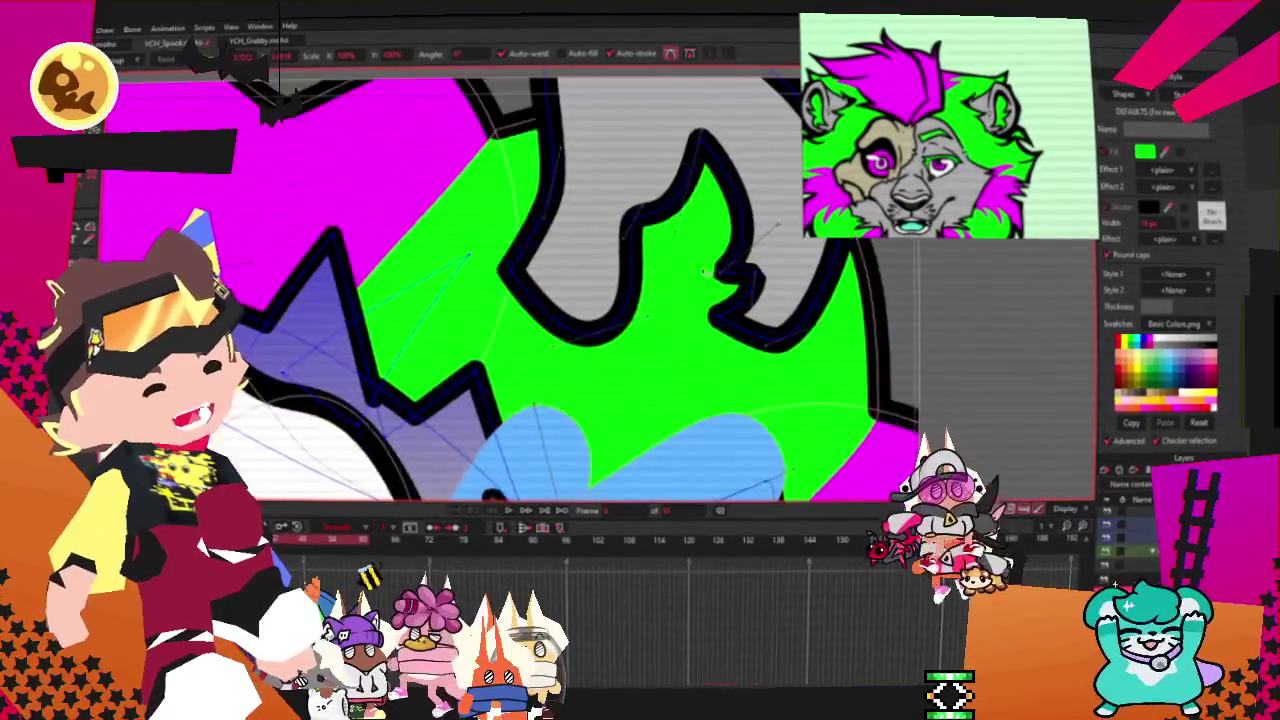
Step: Lower the green inner-ear triangle's corner to fit the grey ear, then select the whole shape
{"action": "scroll", "coordinate": [740, 270], "scroll_direction": "down", "scroll_amount": 3}
{"action": "scroll", "coordinate": [583, 347], "scroll_direction": "down", "scroll_amount": 2}
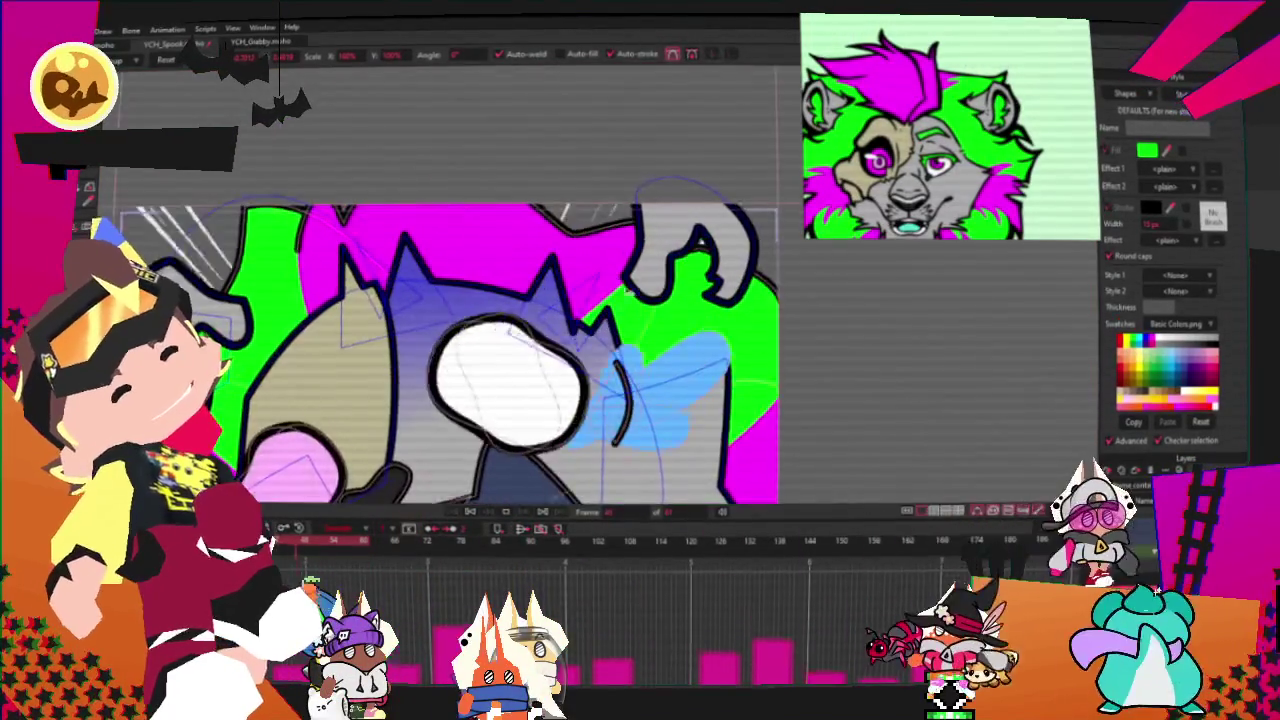
{"action": "scroll", "coordinate": [450, 350], "scroll_direction": "up", "scroll_amount": 2}
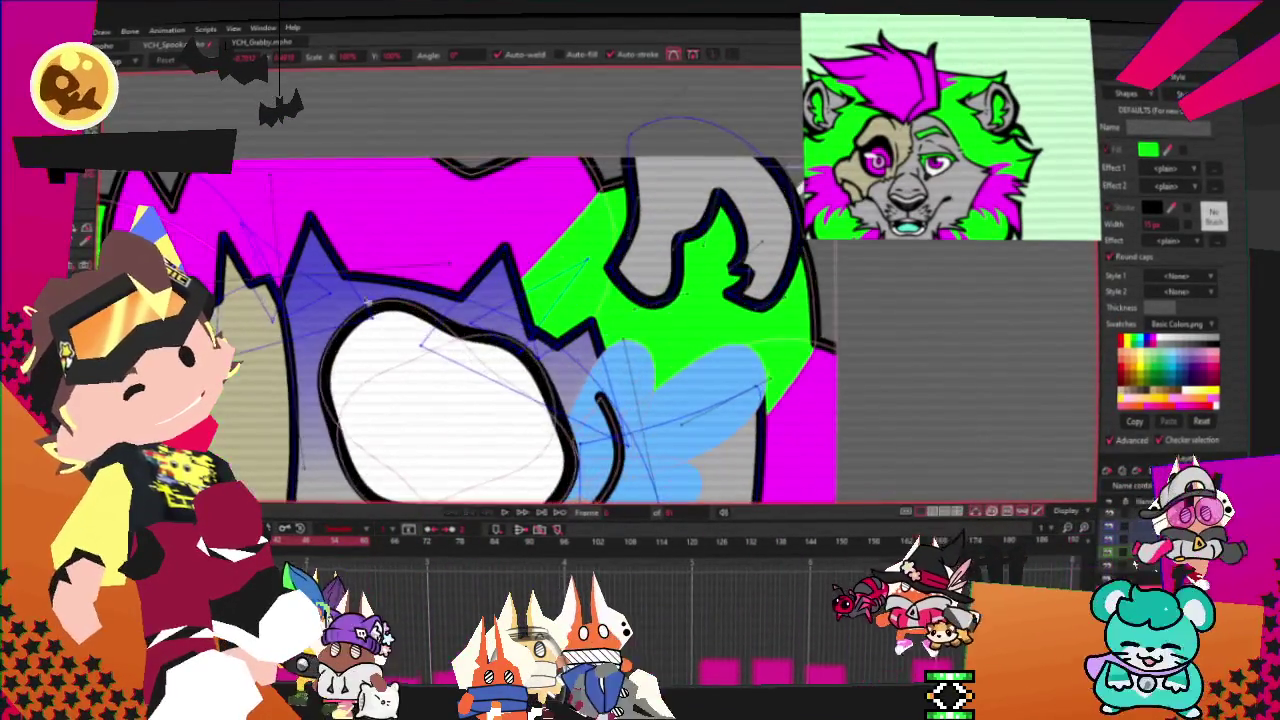
{"action": "scroll", "coordinate": [450, 350], "scroll_direction": "down", "scroll_amount": 3}
{"action": "scroll", "coordinate": [600, 238], "scroll_direction": "up", "scroll_amount": 2}
{"action": "scroll", "coordinate": [600, 238], "scroll_direction": "up", "scroll_amount": 2}
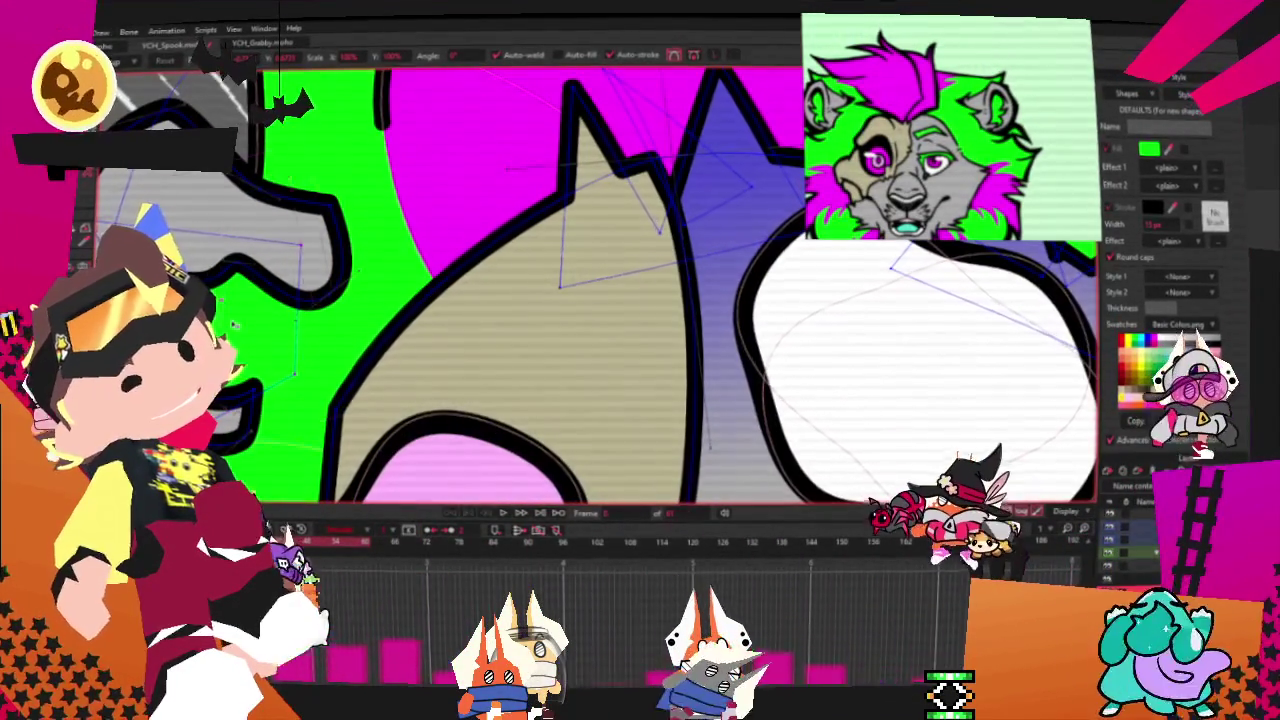
{"action": "scroll", "coordinate": [450, 300], "scroll_direction": "down", "scroll_amount": 3}
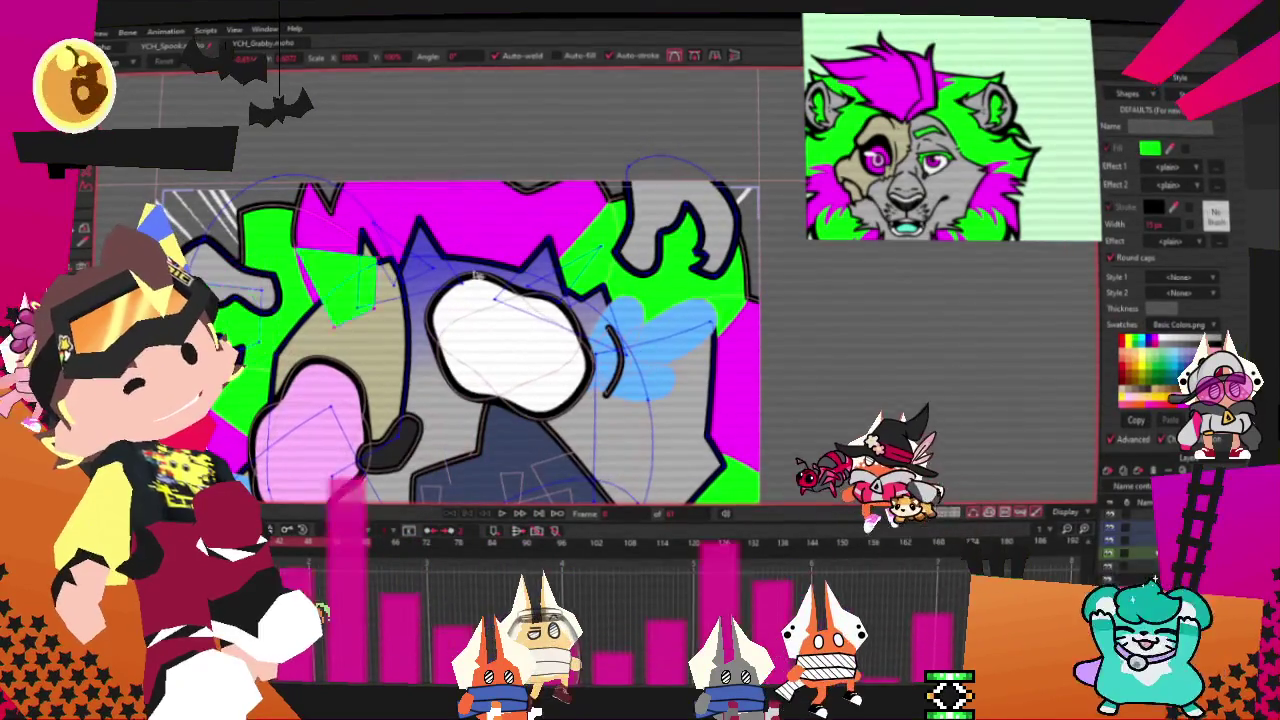
{"action": "scroll", "coordinate": [740, 270], "scroll_direction": "up", "scroll_amount": 2}
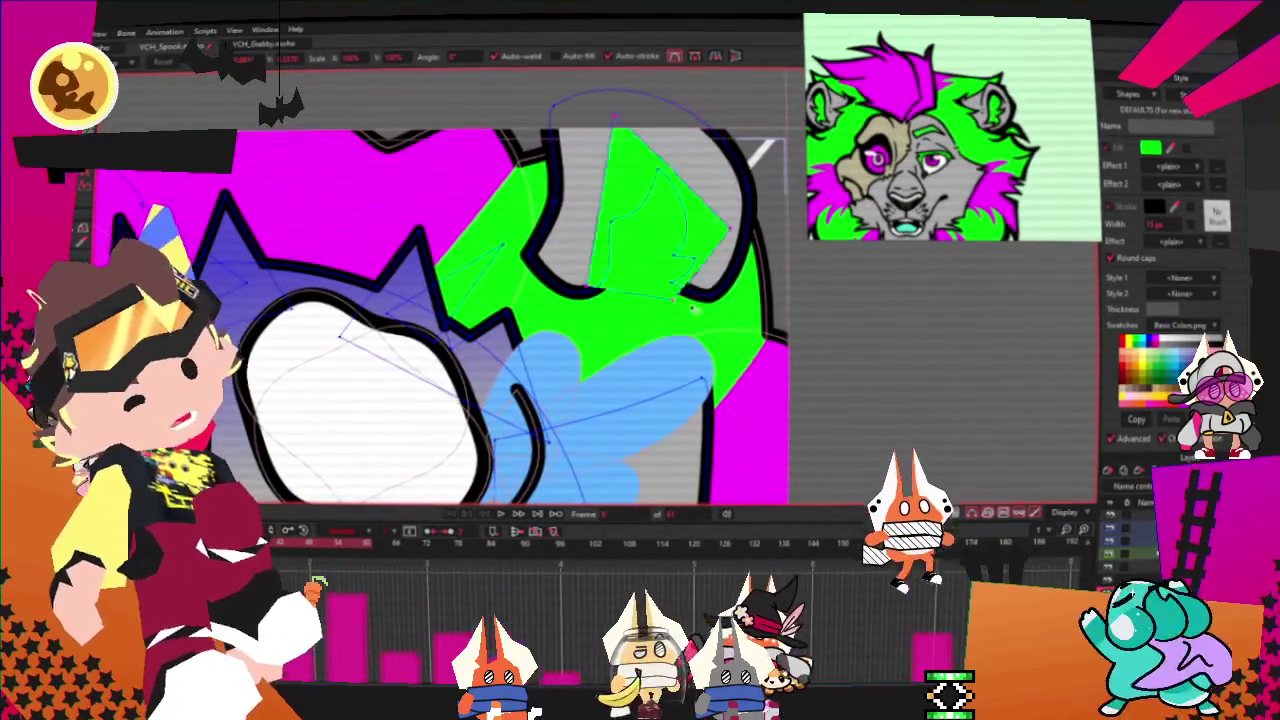
{"action": "left_click_drag", "start_coordinate": [665, 318], "coordinate": [657, 273]}
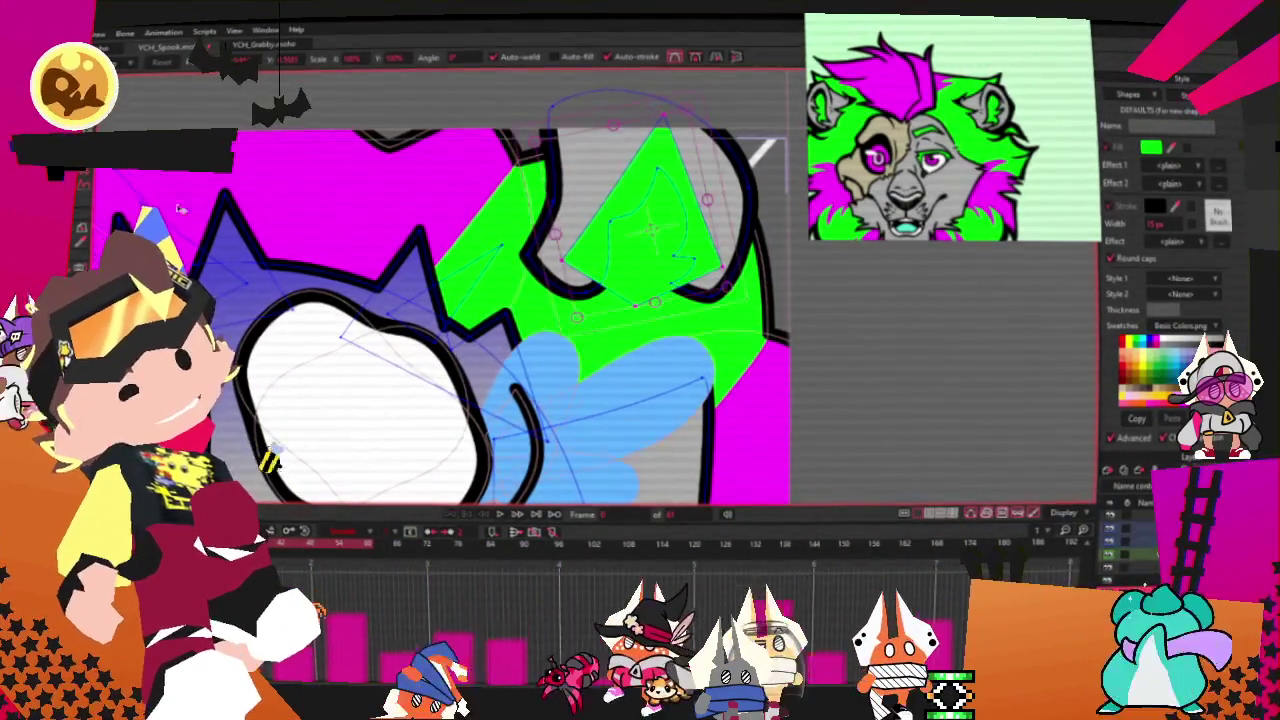
{"action": "key", "text": "q"}
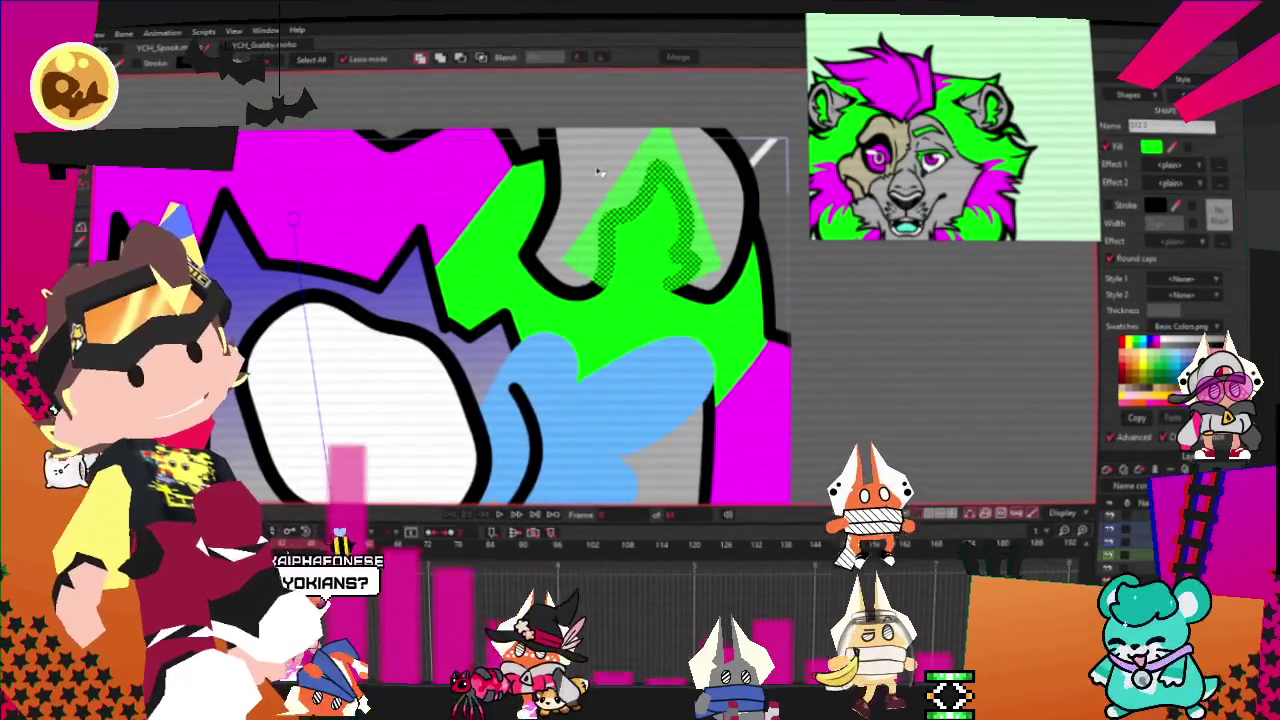
{"action": "scroll", "coordinate": [531, 186], "scroll_direction": "down", "scroll_amount": 3}
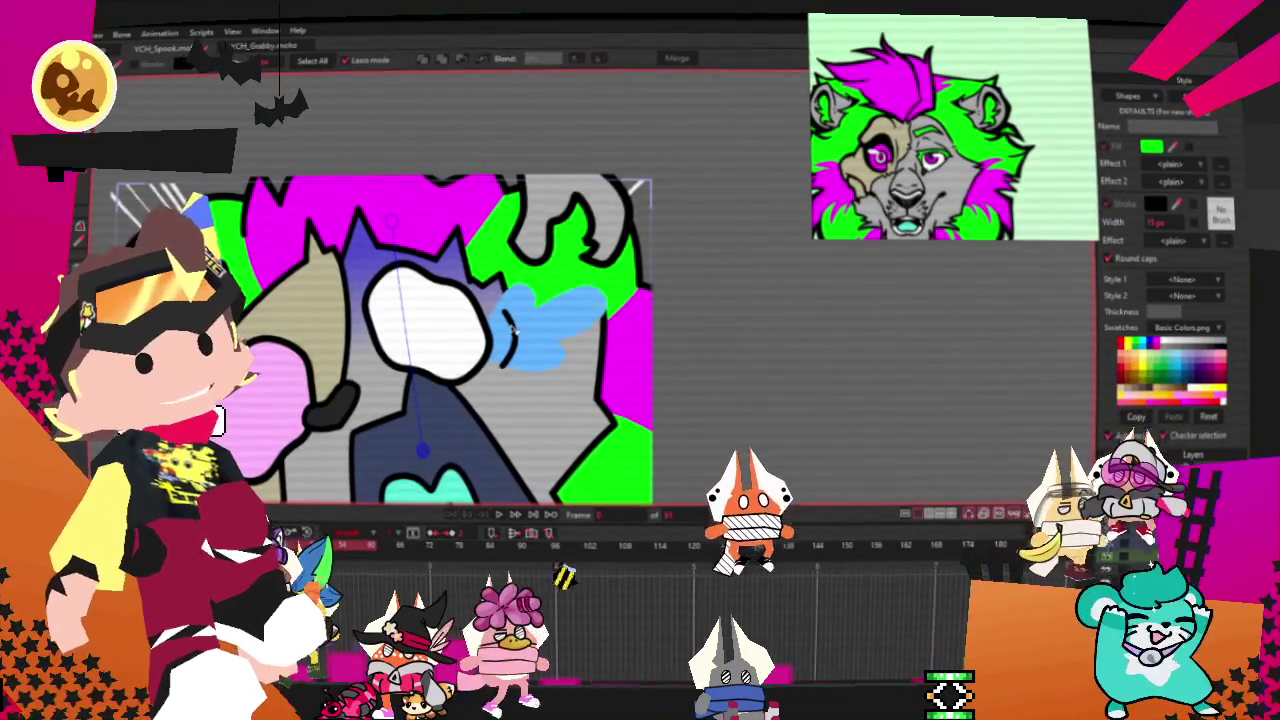
{"action": "scroll", "coordinate": [532, 329], "scroll_direction": "down", "scroll_amount": 1}
{"action": "scroll", "coordinate": [531, 328], "scroll_direction": "down", "scroll_amount": 1}
{"action": "scroll", "coordinate": [531, 328], "scroll_direction": "down", "scroll_amount": 1}
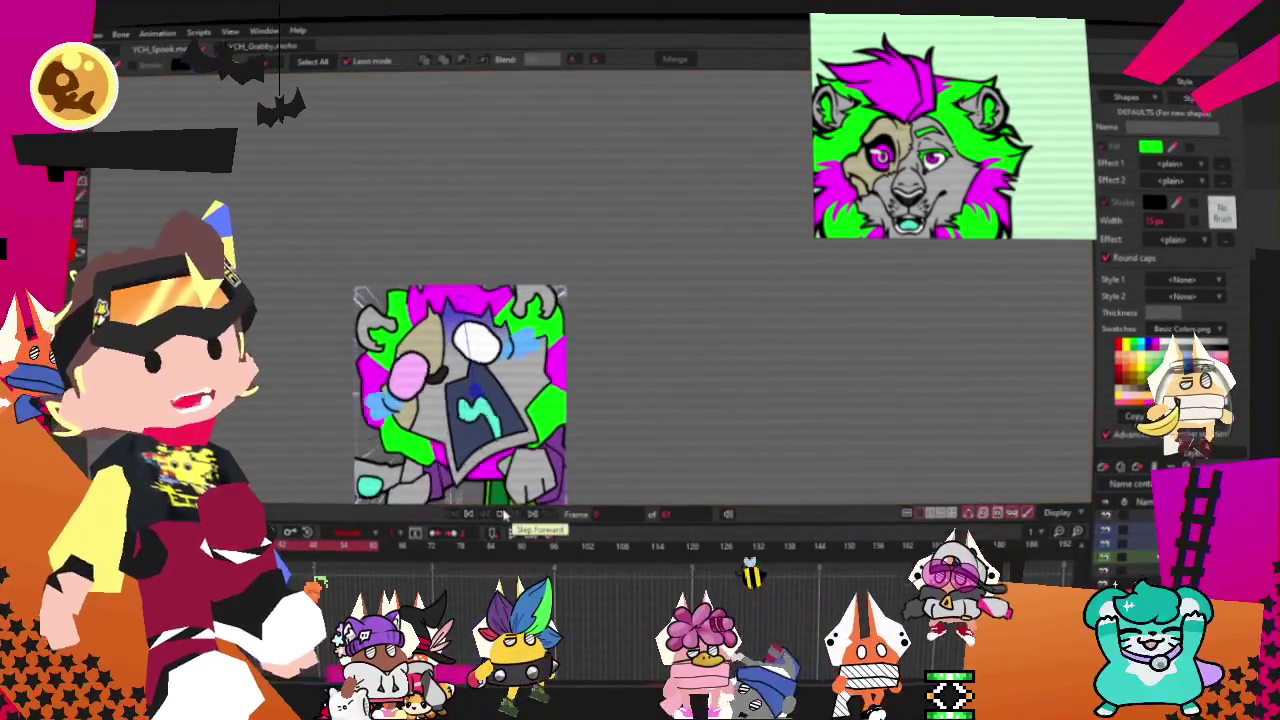
{"action": "scroll", "coordinate": [478, 390], "scroll_direction": "up", "scroll_amount": 2}
{"action": "scroll", "coordinate": [478, 385], "scroll_direction": "down", "scroll_amount": 2}
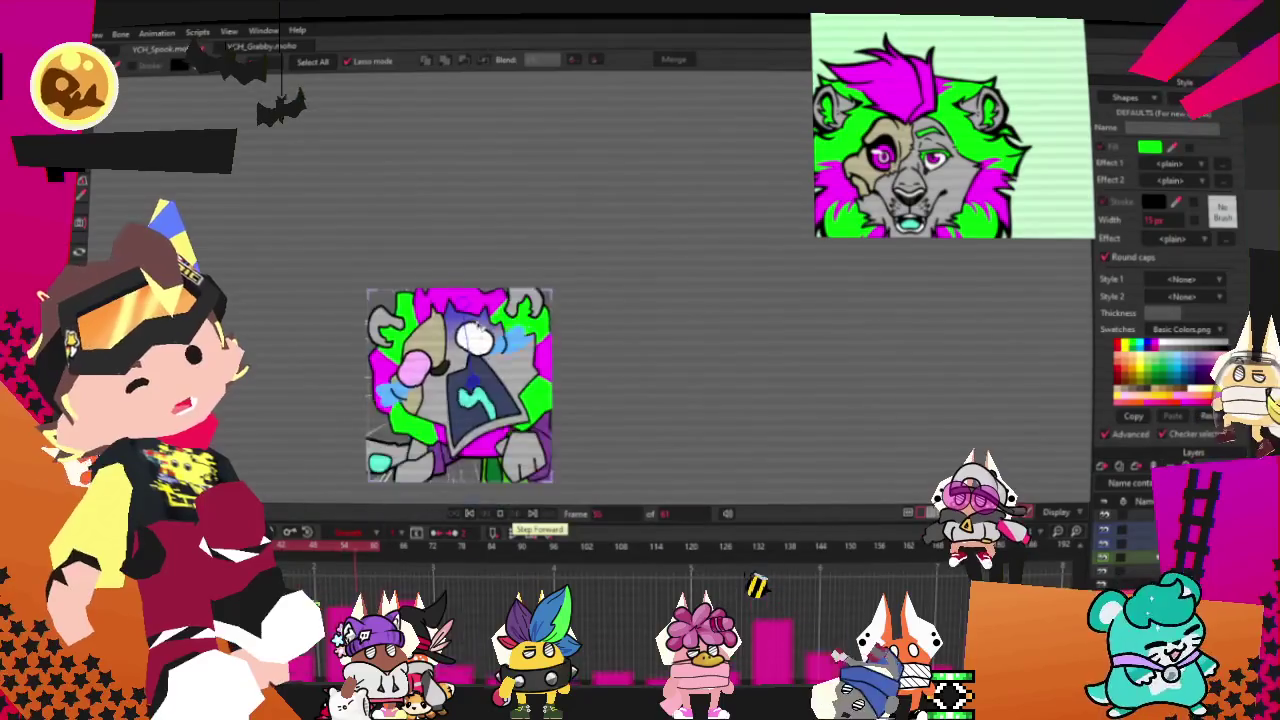
{"action": "scroll", "coordinate": [478, 380], "scroll_direction": "up", "scroll_amount": 1}
{"action": "left_click", "coordinate": [512, 530]}
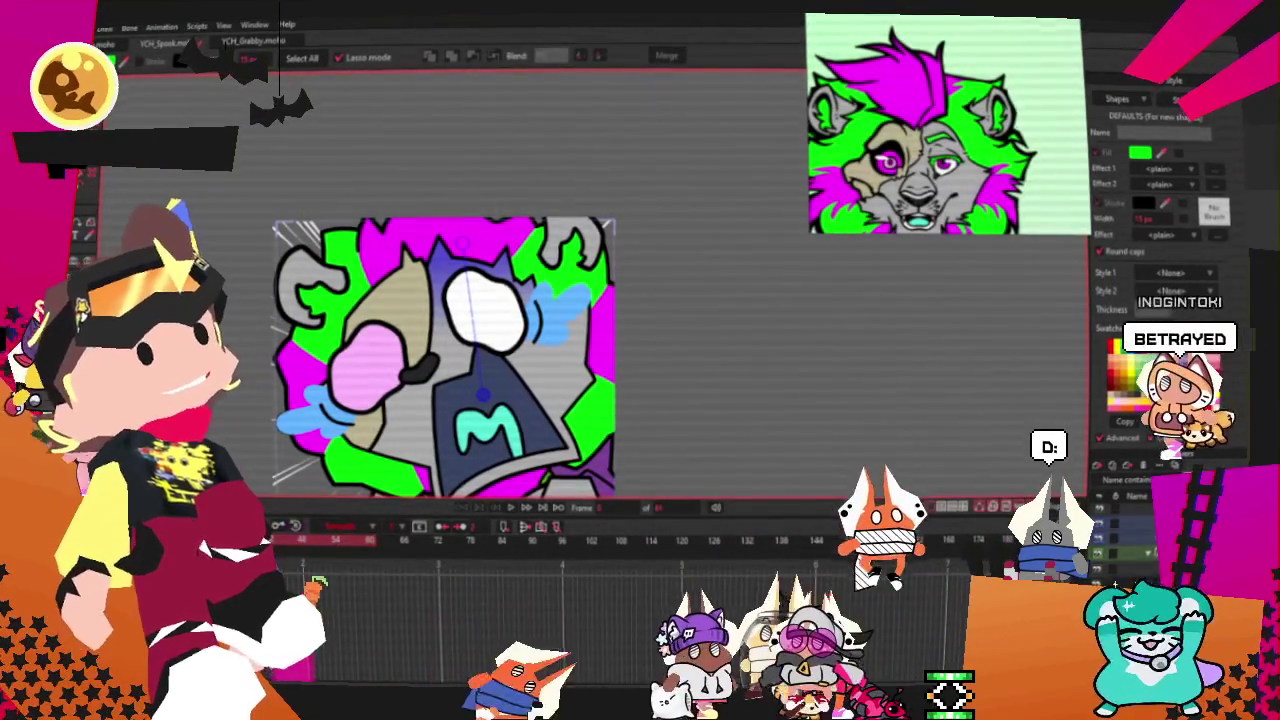
{"action": "scroll", "coordinate": [322, 258], "scroll_direction": "up", "scroll_amount": 2}
{"action": "scroll", "coordinate": [322, 258], "scroll_direction": "up", "scroll_amount": 2}
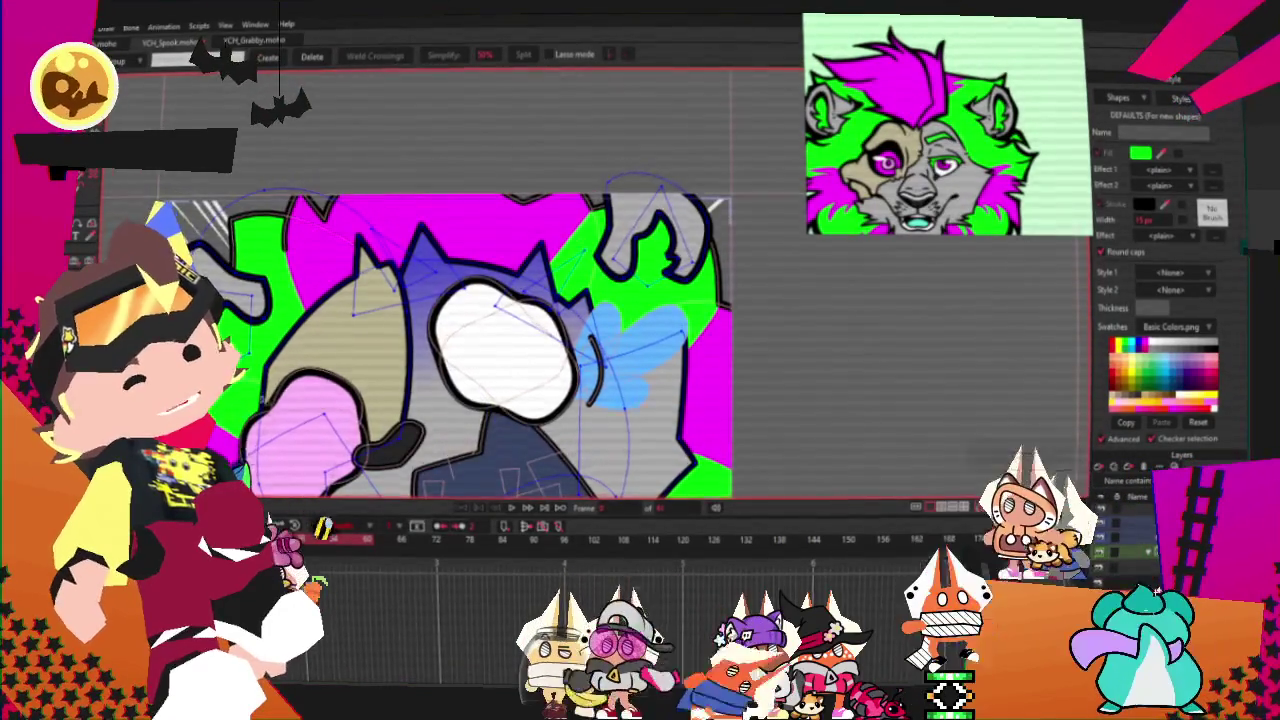
{"action": "scroll", "coordinate": [322, 258], "scroll_direction": "up", "scroll_amount": 2}
{"action": "scroll", "coordinate": [790, 280], "scroll_direction": "down", "scroll_amount": 5}
{"action": "scroll", "coordinate": [790, 280], "scroll_direction": "up", "scroll_amount": 5}
{"action": "scroll", "coordinate": [690, 198], "scroll_direction": "up", "scroll_amount": 2}
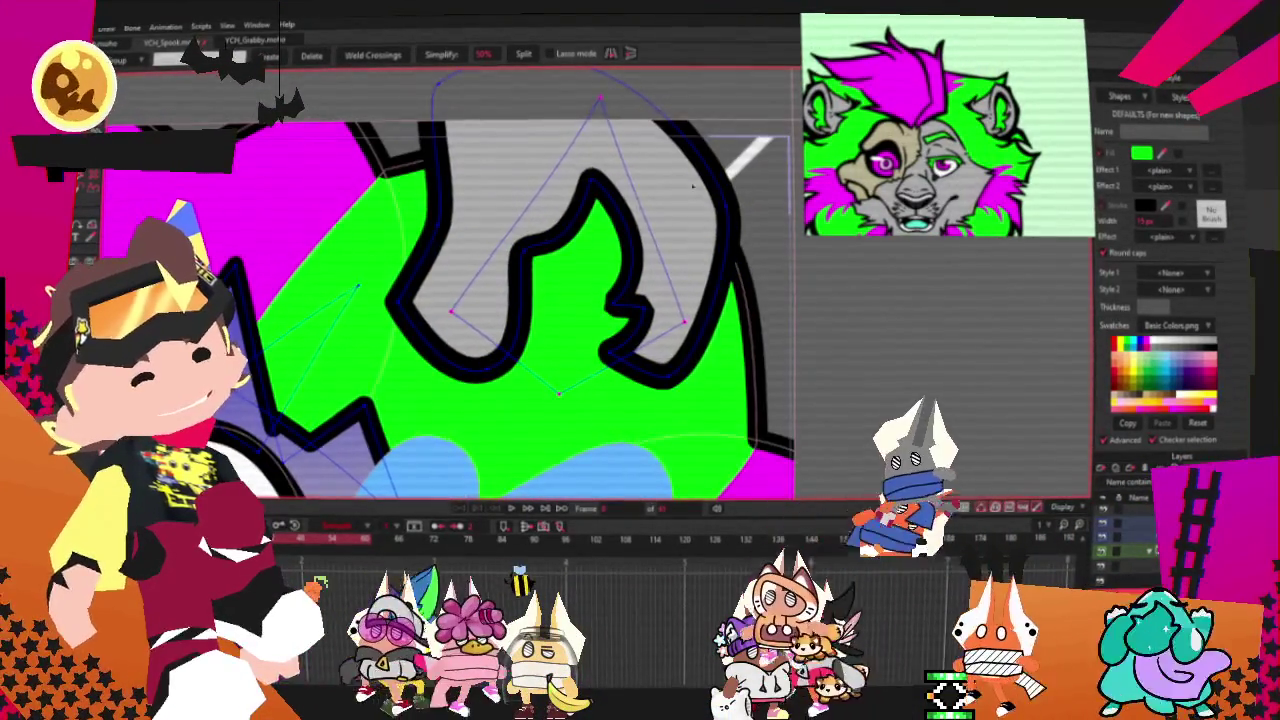
{"action": "scroll", "coordinate": [663, 222], "scroll_direction": "down", "scroll_amount": 3}
{"action": "scroll", "coordinate": [627, 230], "scroll_direction": "down", "scroll_amount": 3}
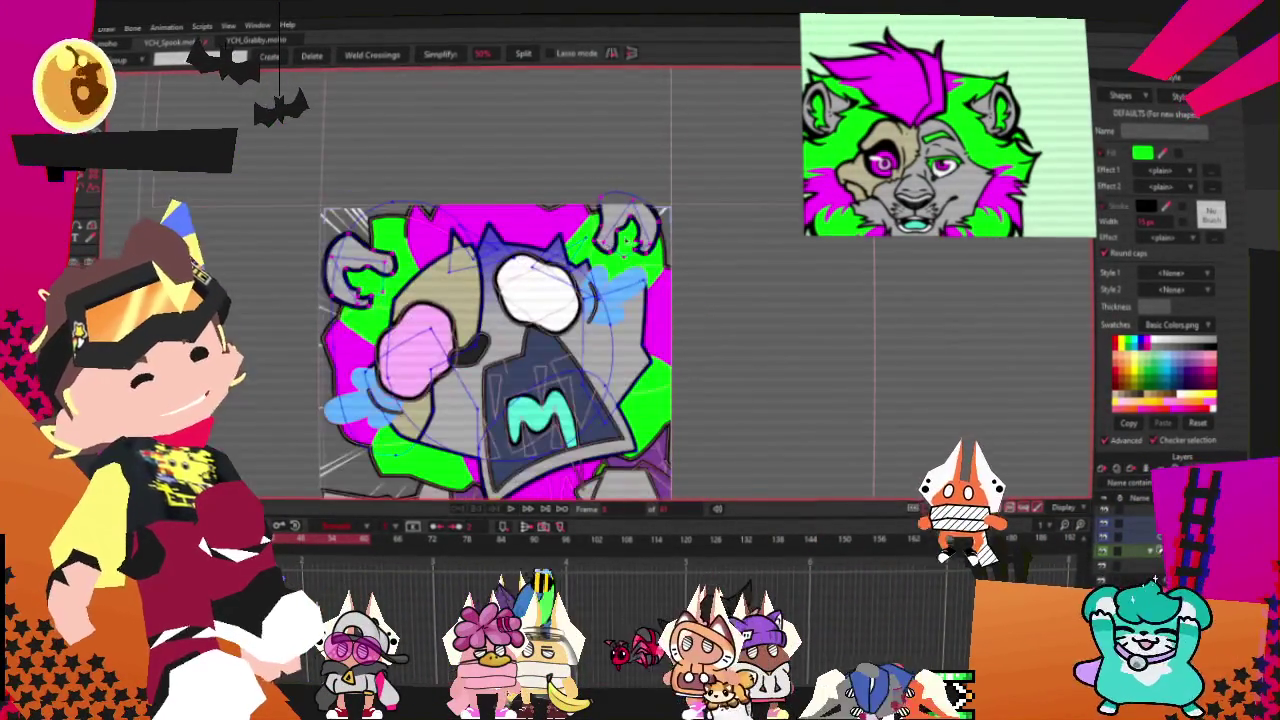
{"action": "key", "text": "t"}
{"action": "scroll", "coordinate": [545, 185], "scroll_direction": "up", "scroll_amount": 3}
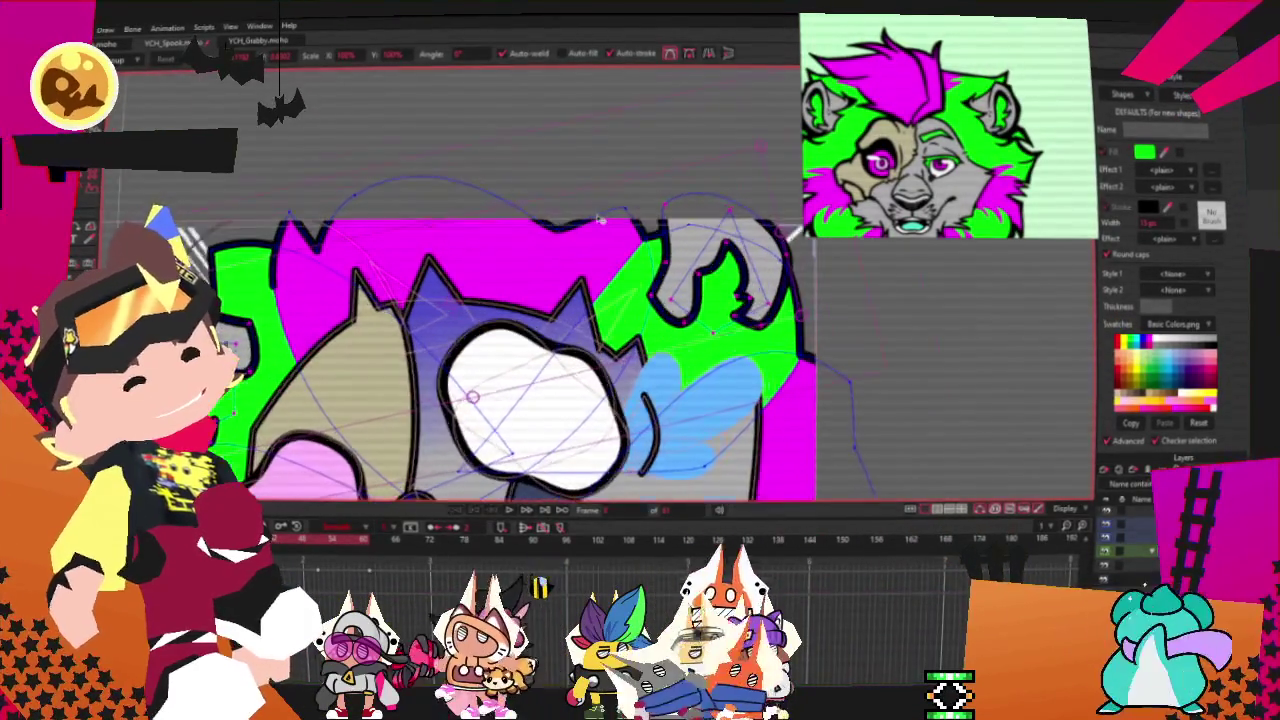
{"action": "scroll", "coordinate": [600, 218], "scroll_direction": "up", "scroll_amount": 1}
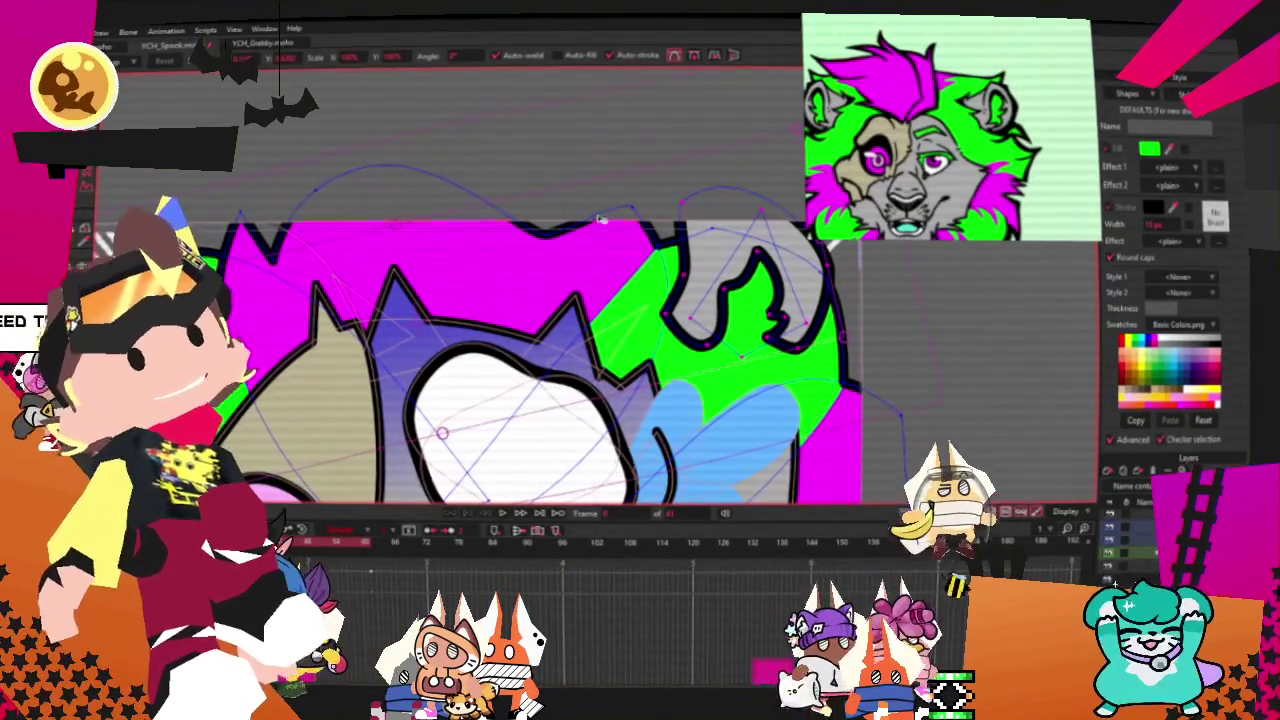
{"action": "scroll", "coordinate": [643, 316], "scroll_direction": "down", "scroll_amount": 4}
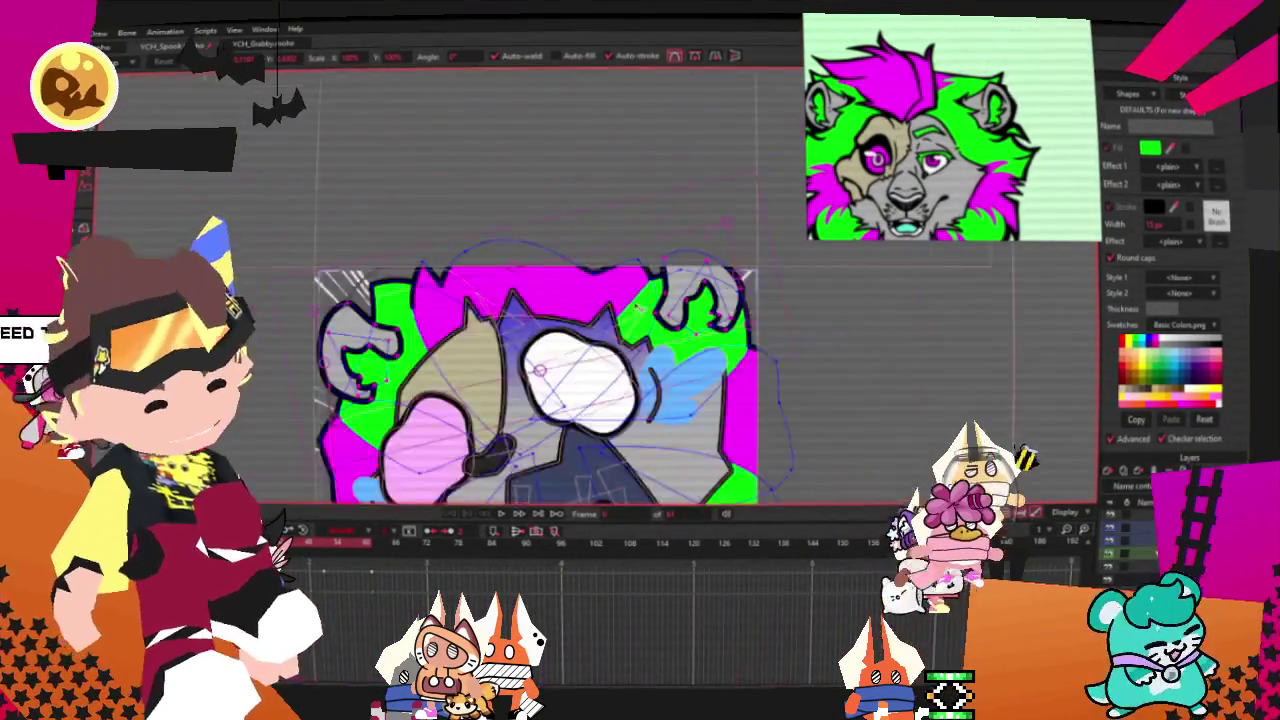
{"action": "scroll", "coordinate": [643, 316], "scroll_direction": "down", "scroll_amount": 1}
{"action": "left_click", "coordinate": [501, 514]}
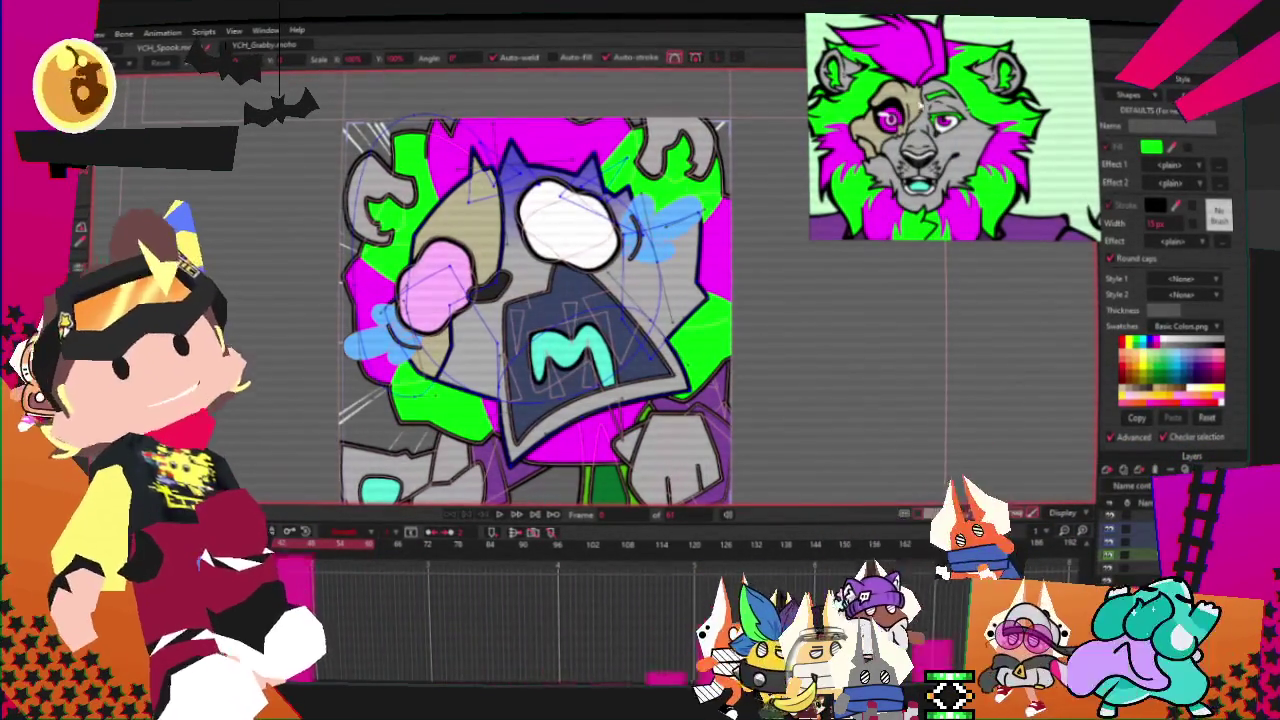
{"action": "scroll", "coordinate": [530, 178], "scroll_direction": "up", "scroll_amount": 3}
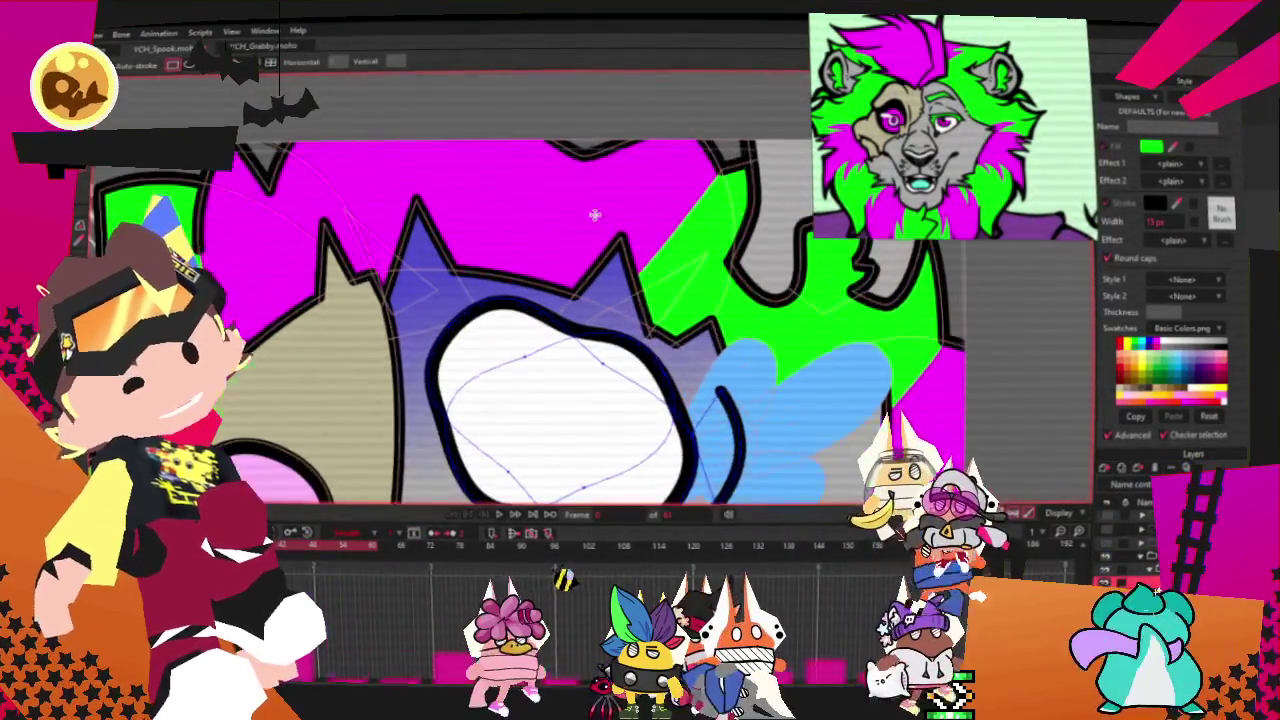
Step: Draw a green rectangle above the eye and give it an outline stroke
{"action": "left_click_drag", "start_coordinate": [422, 152], "coordinate": [633, 242]}
{"action": "key", "text": "t"}
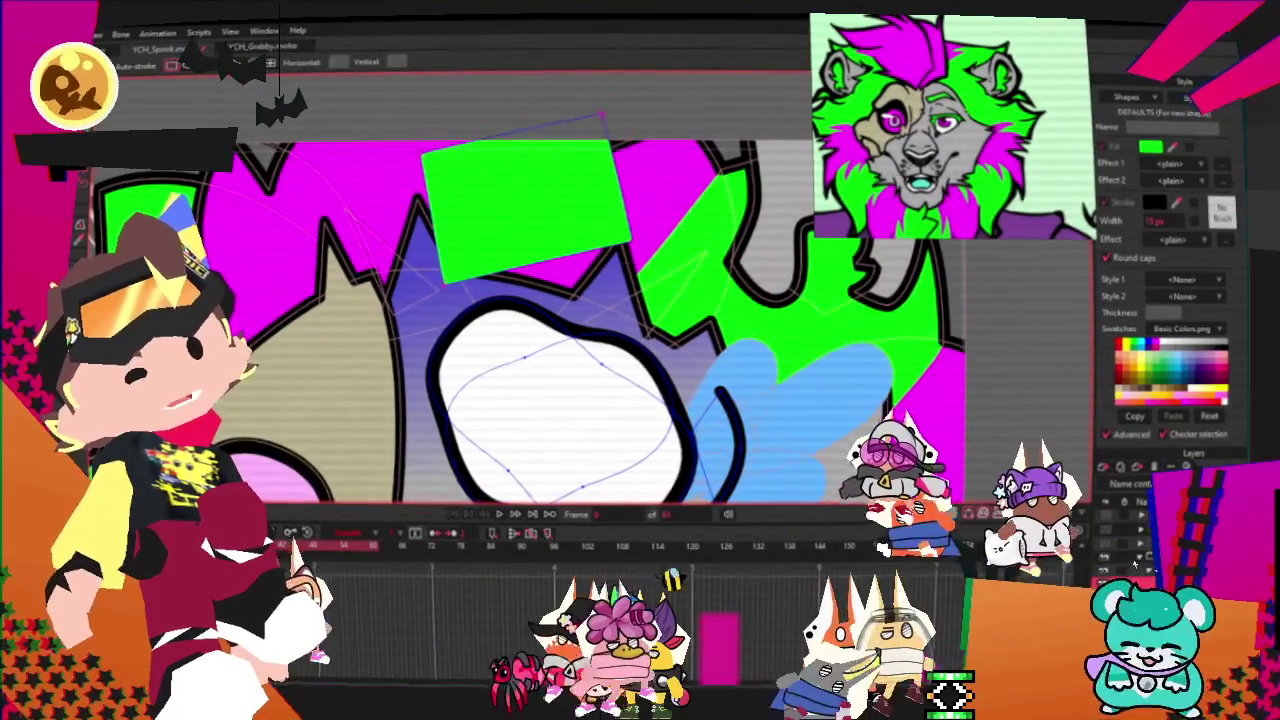
{"action": "key", "text": "q"}
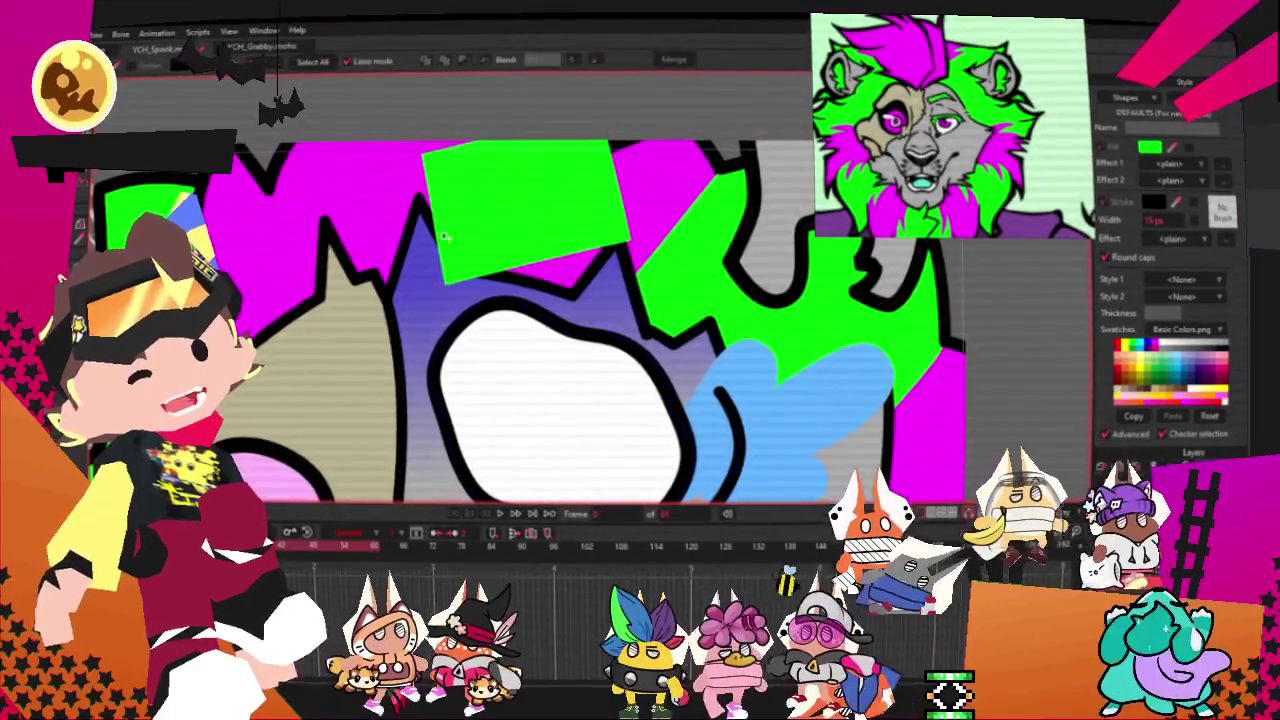
{"action": "left_click", "coordinate": [140, 68]}
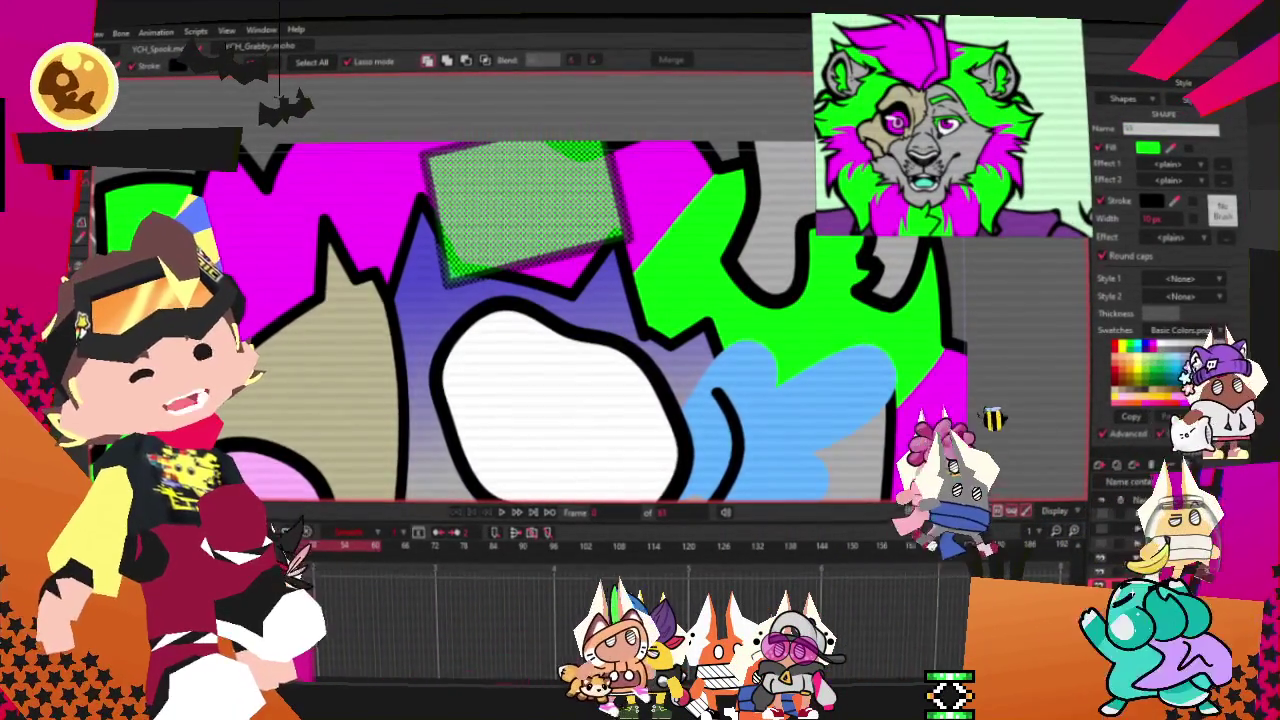
Step: Drag the rectangle's corners into a tapered shape and curve it into an eyebrow
{"action": "key", "text": "t"}
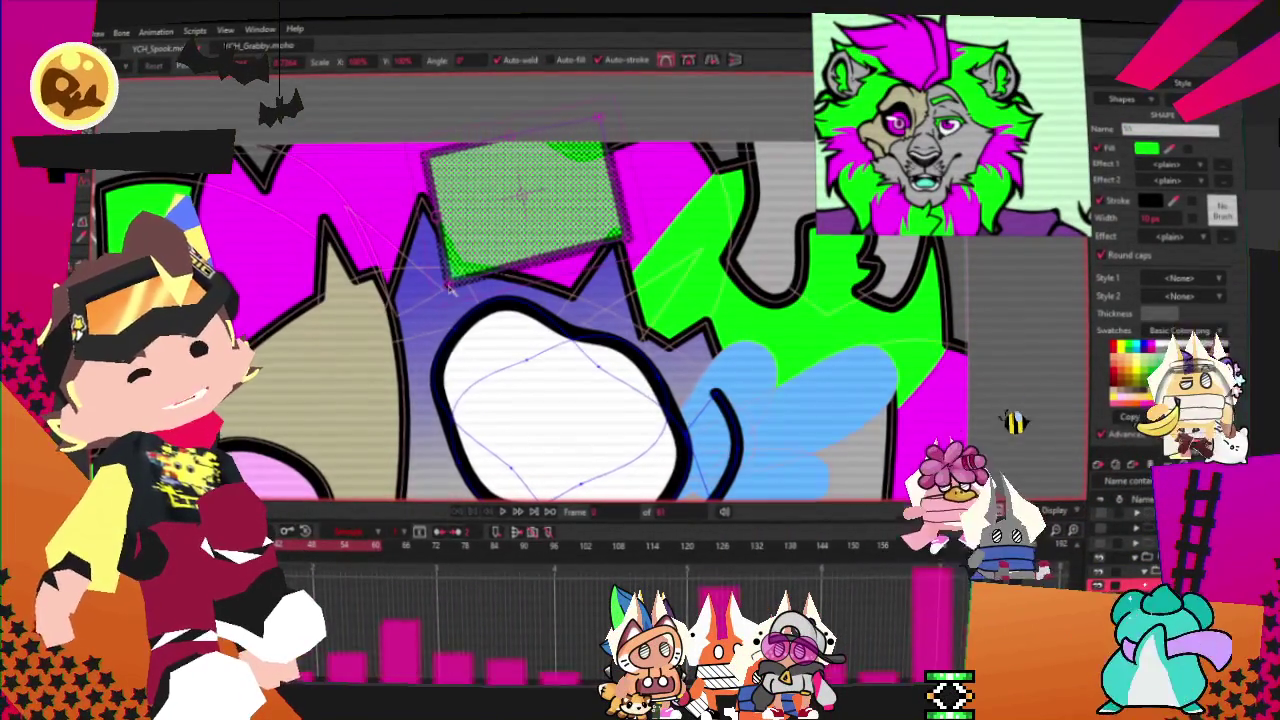
{"action": "left_click_drag", "start_coordinate": [452, 288], "coordinate": [385, 228]}
{"action": "left_click_drag", "start_coordinate": [424, 152], "coordinate": [352, 176]}
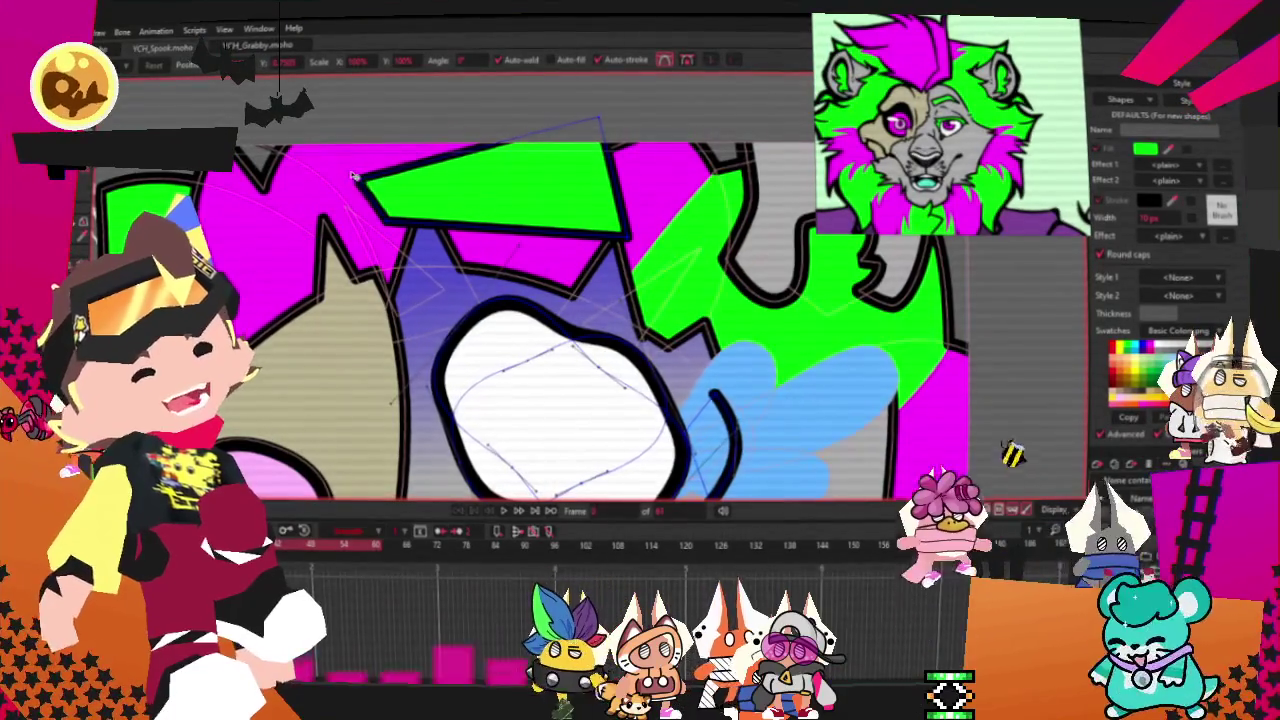
{"action": "left_click_drag", "start_coordinate": [585, 136], "coordinate": [490, 158]}
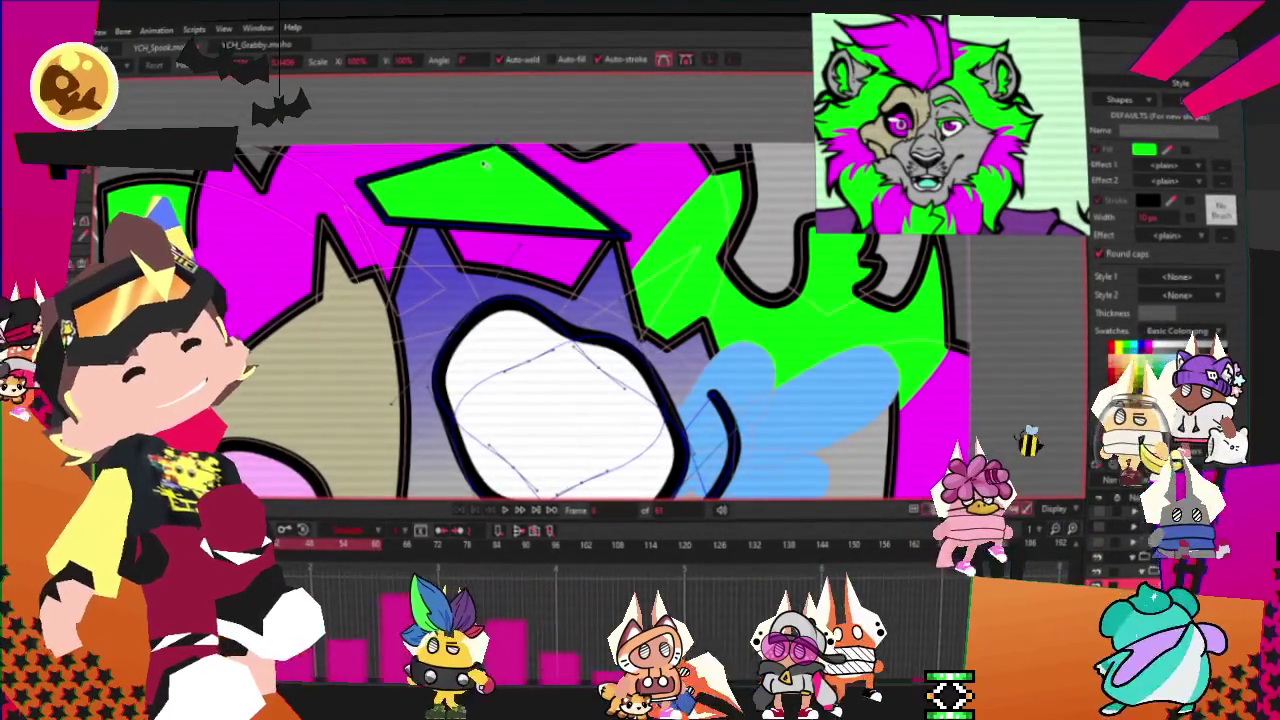
{"action": "key", "text": "a"}
{"action": "scroll", "coordinate": [336, 197], "scroll_direction": "up", "scroll_amount": 2}
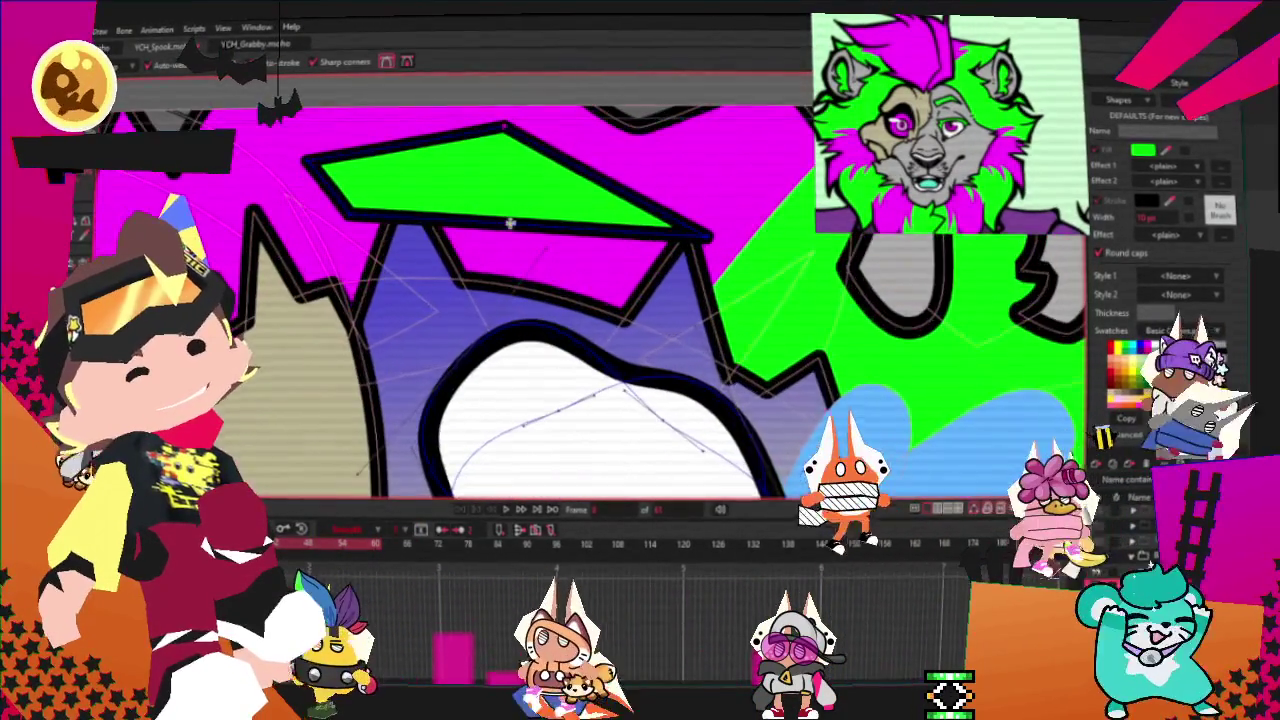
{"action": "key", "text": "c"}
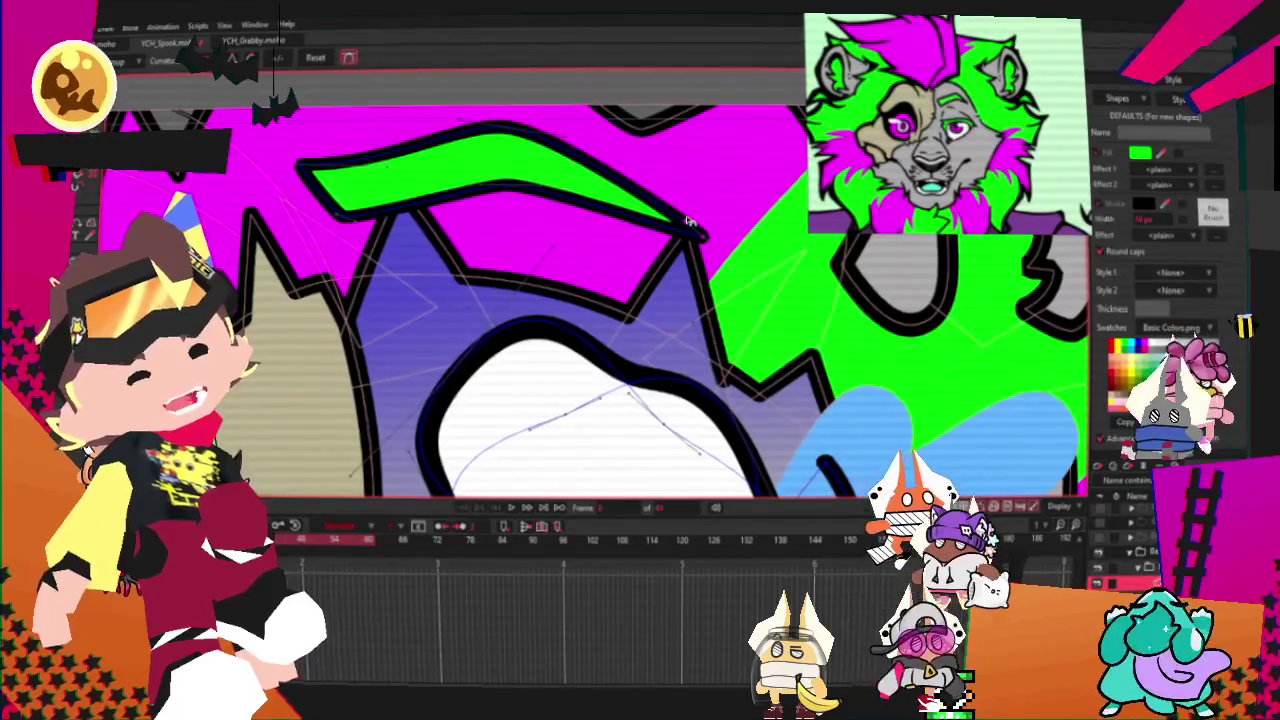
{"action": "scroll", "coordinate": [695, 232], "scroll_direction": "up", "scroll_amount": 2}
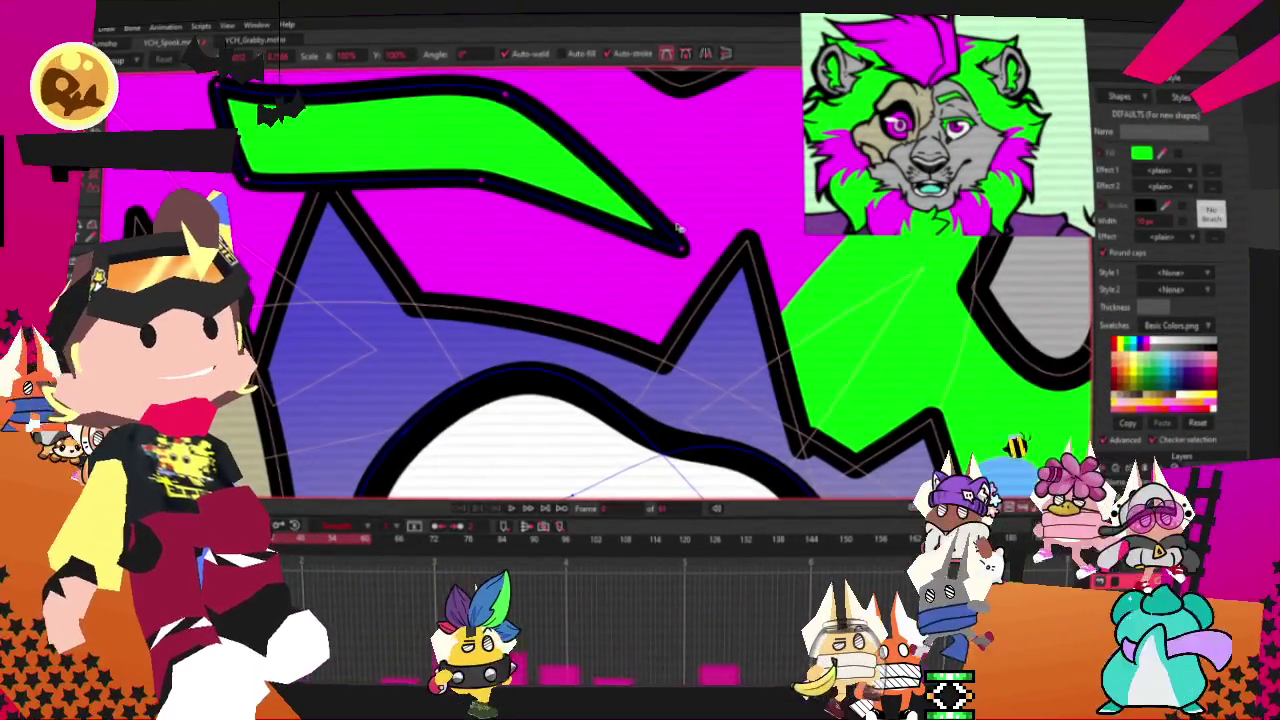
{"action": "scroll", "coordinate": [550, 206], "scroll_direction": "down", "scroll_amount": 2}
{"action": "scroll", "coordinate": [550, 206], "scroll_direction": "down", "scroll_amount": 3}
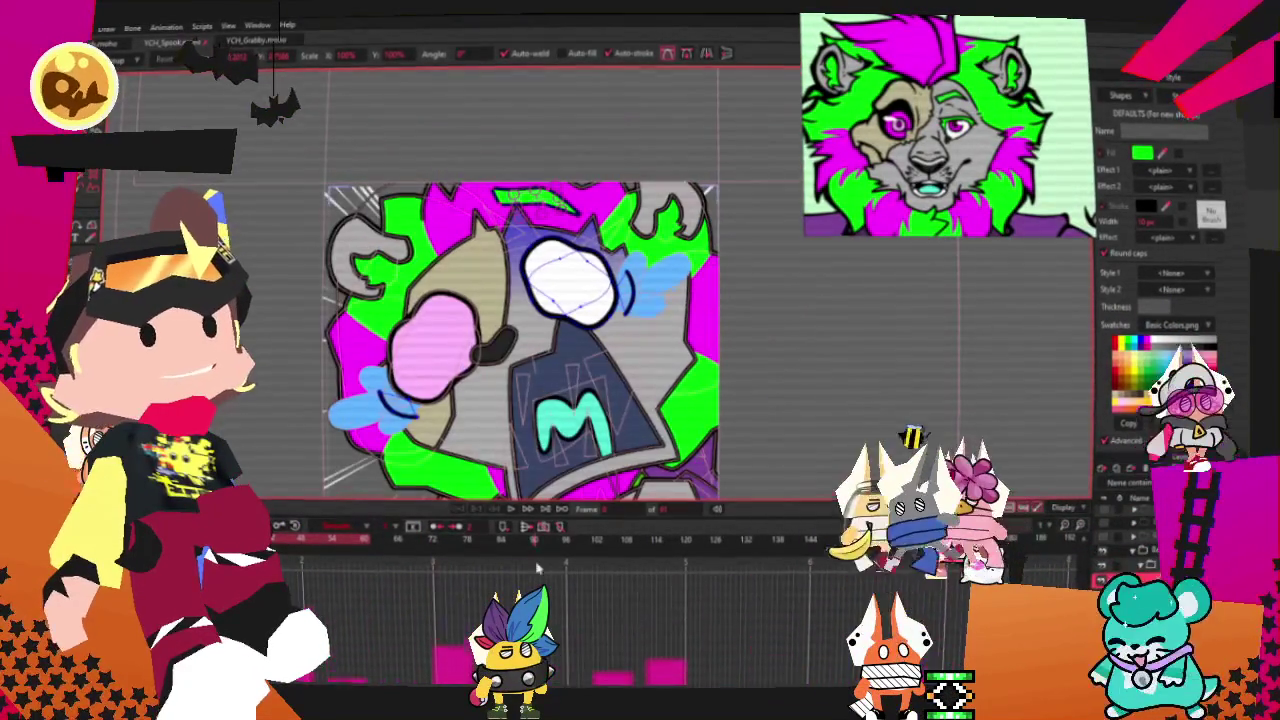
Step: Play the animation to check the eyebrow, open and close the File menu, then switch to YouTube
{"action": "left_click", "coordinate": [516, 513]}
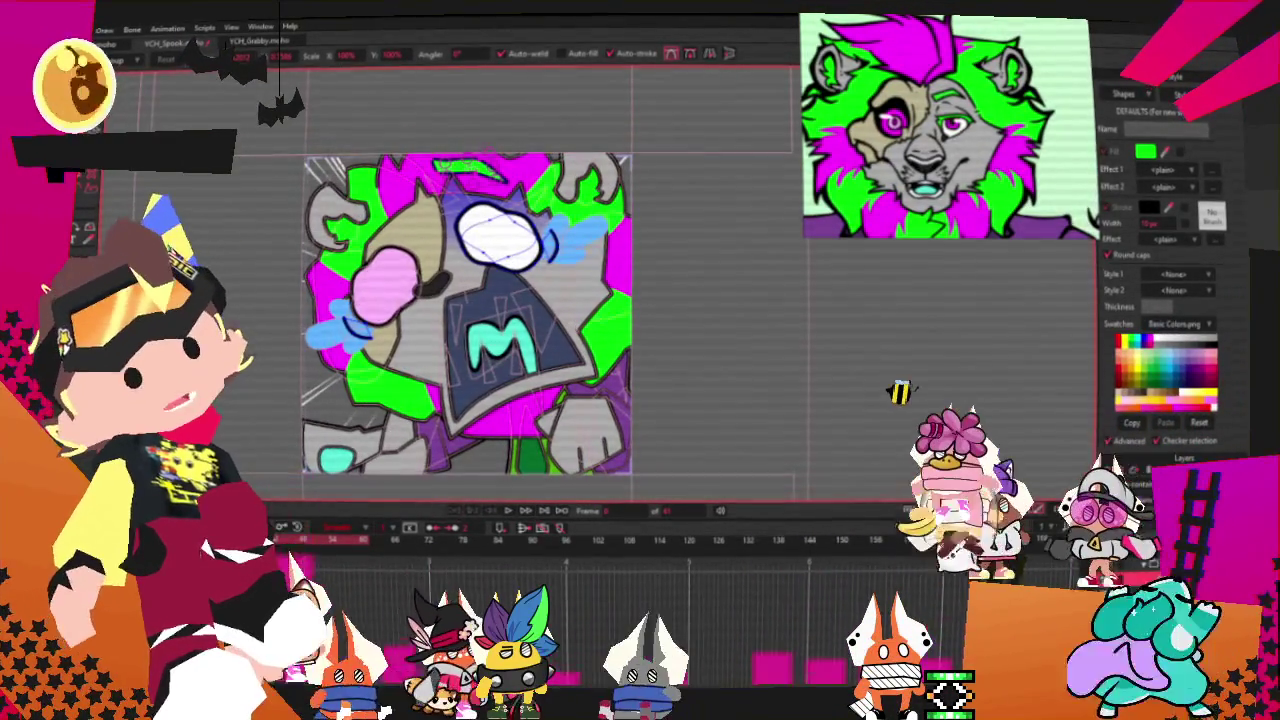
{"action": "key", "text": "alt+f"}
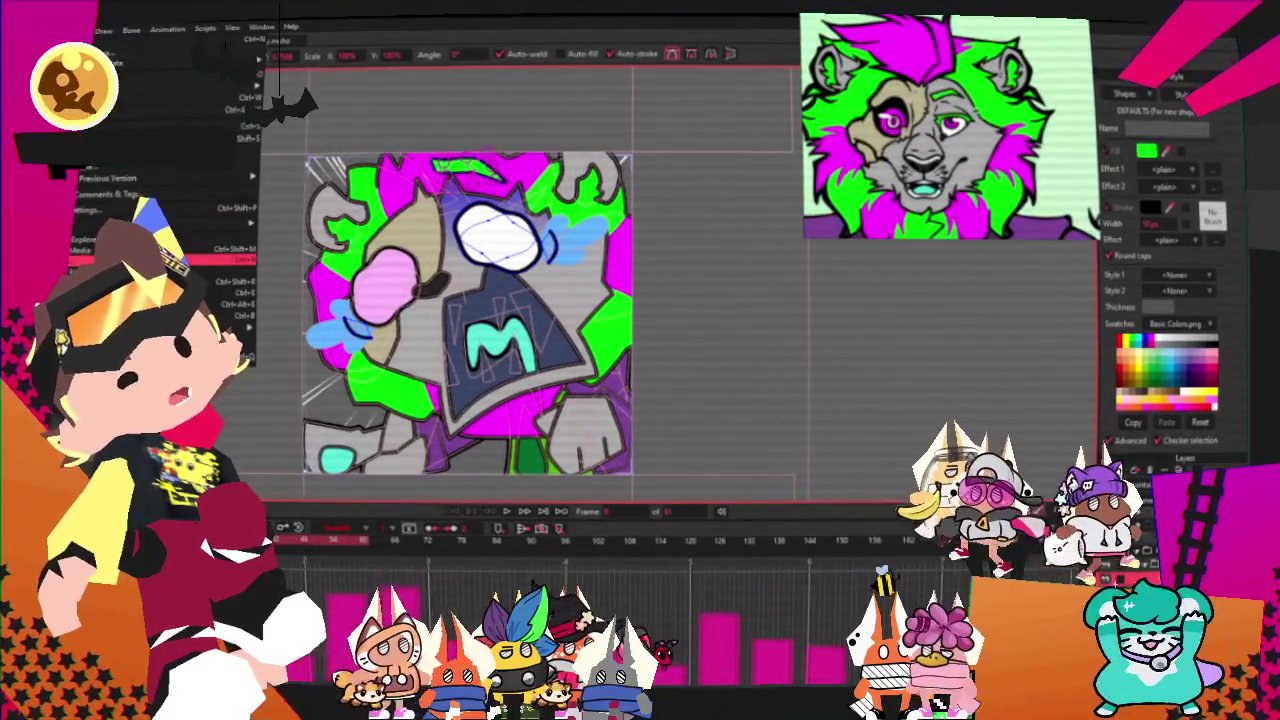
{"action": "key", "text": "Escape"}
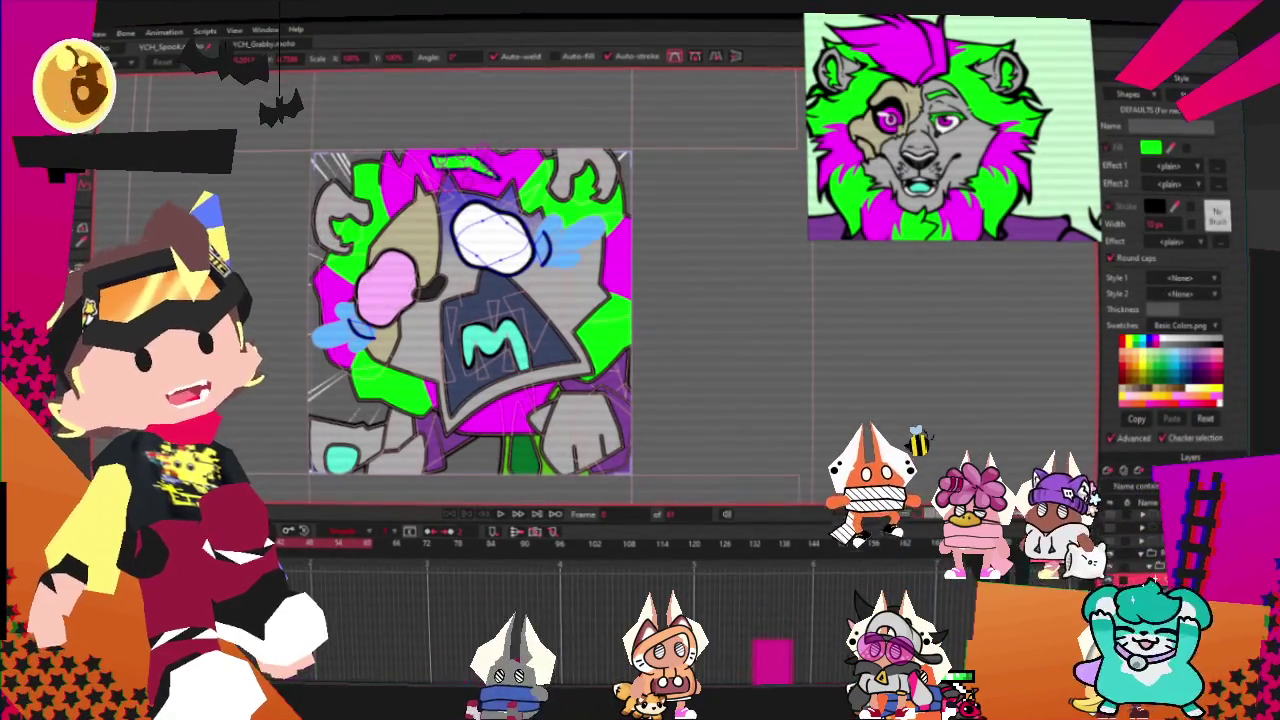
{"action": "key", "text": "alt+f"}
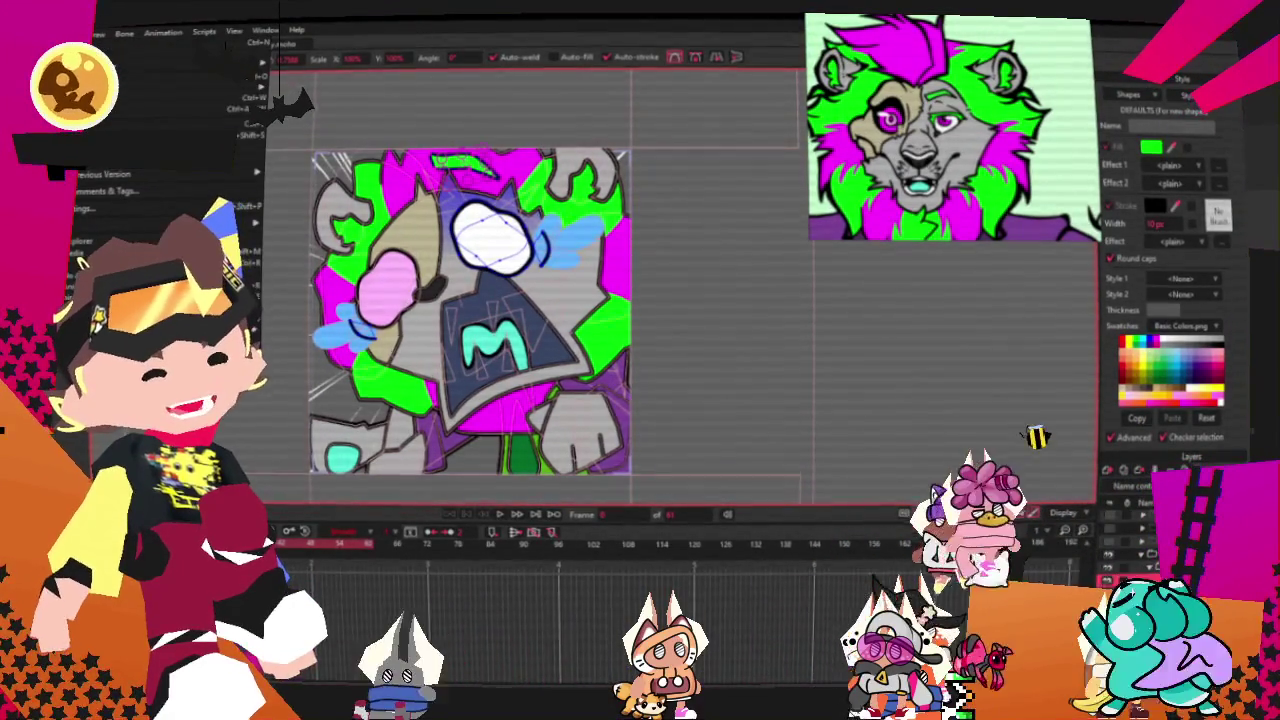
{"action": "key", "text": "Escape"}
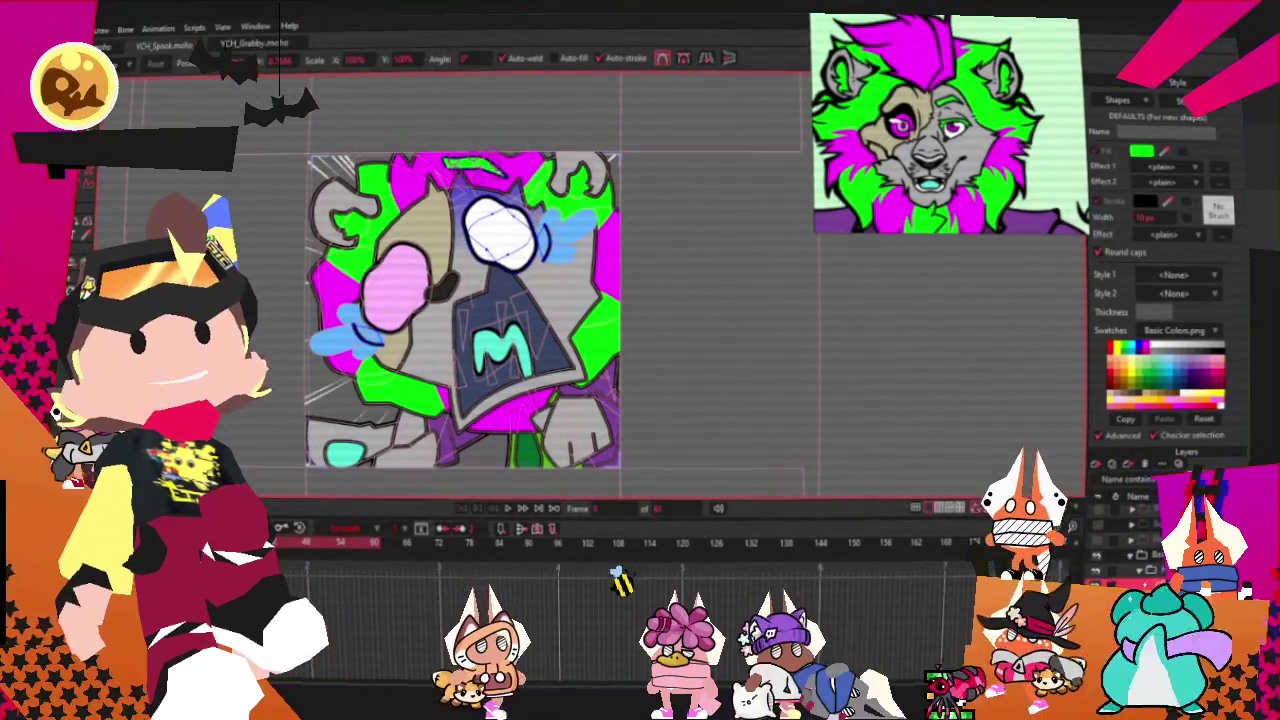
{"action": "key", "text": "alt+Tab"}
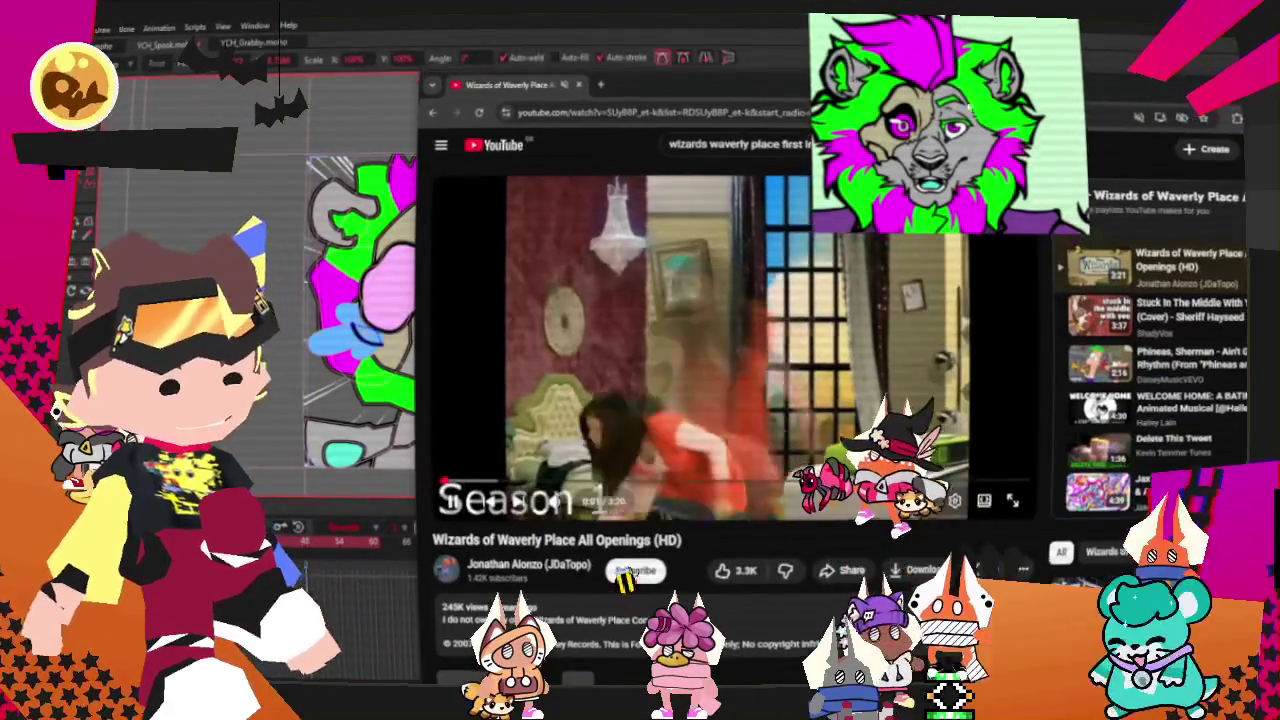
Step: Watch the tutorial video full screen, then exit it and return to the Moho drawing
{"action": "left_click", "coordinate": [1012, 503]}
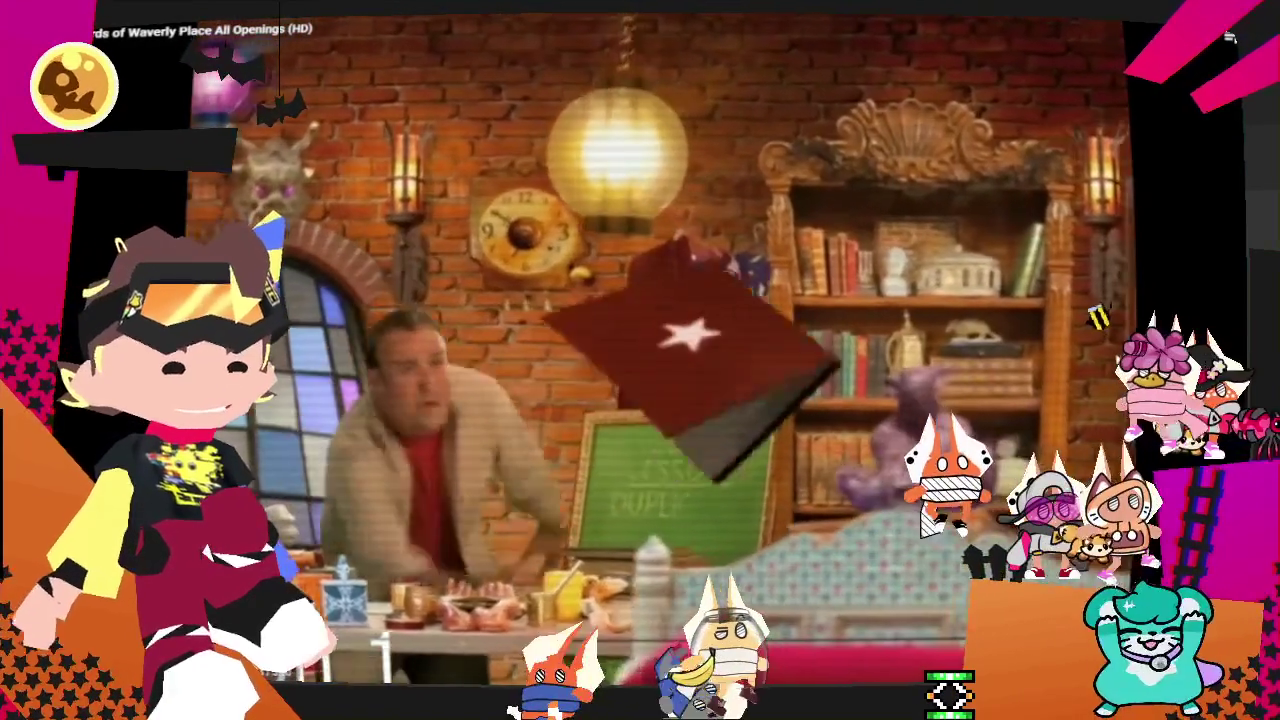
{"action": "key", "text": "Escape"}
{"action": "key", "text": "alt+Tab"}
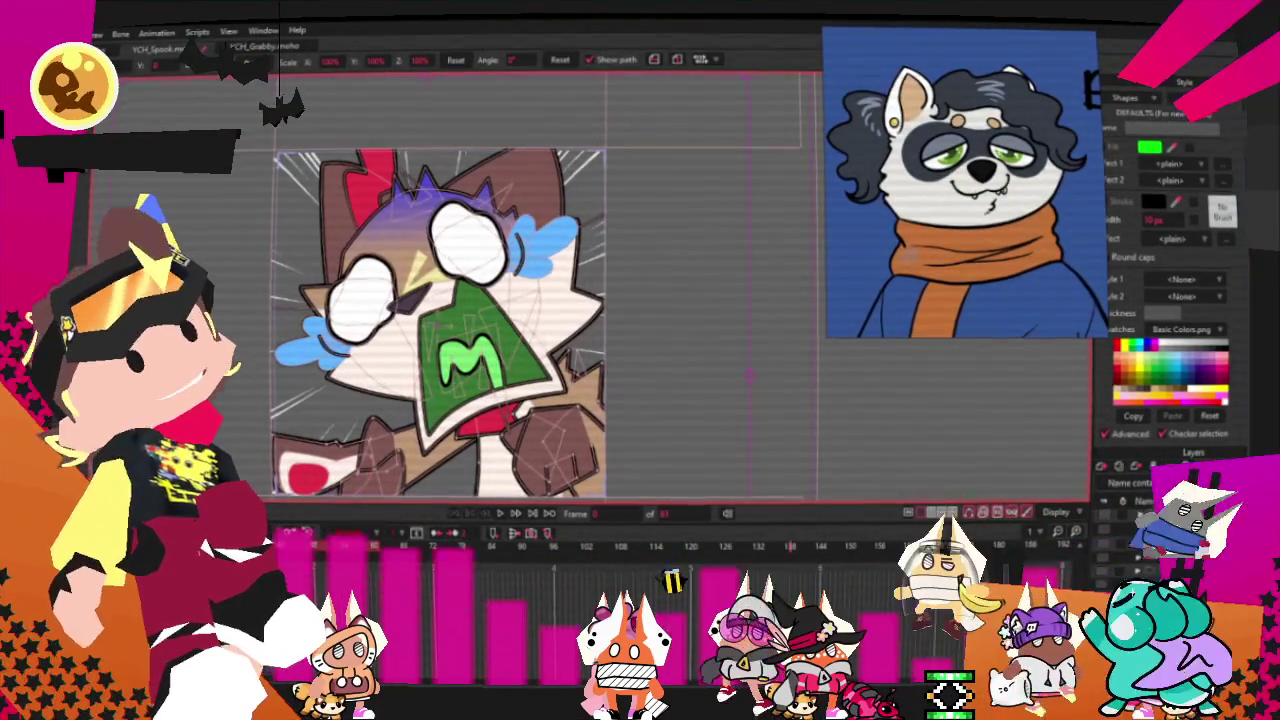
{"action": "scroll", "coordinate": [540, 300], "scroll_direction": "down", "scroll_amount": 2}
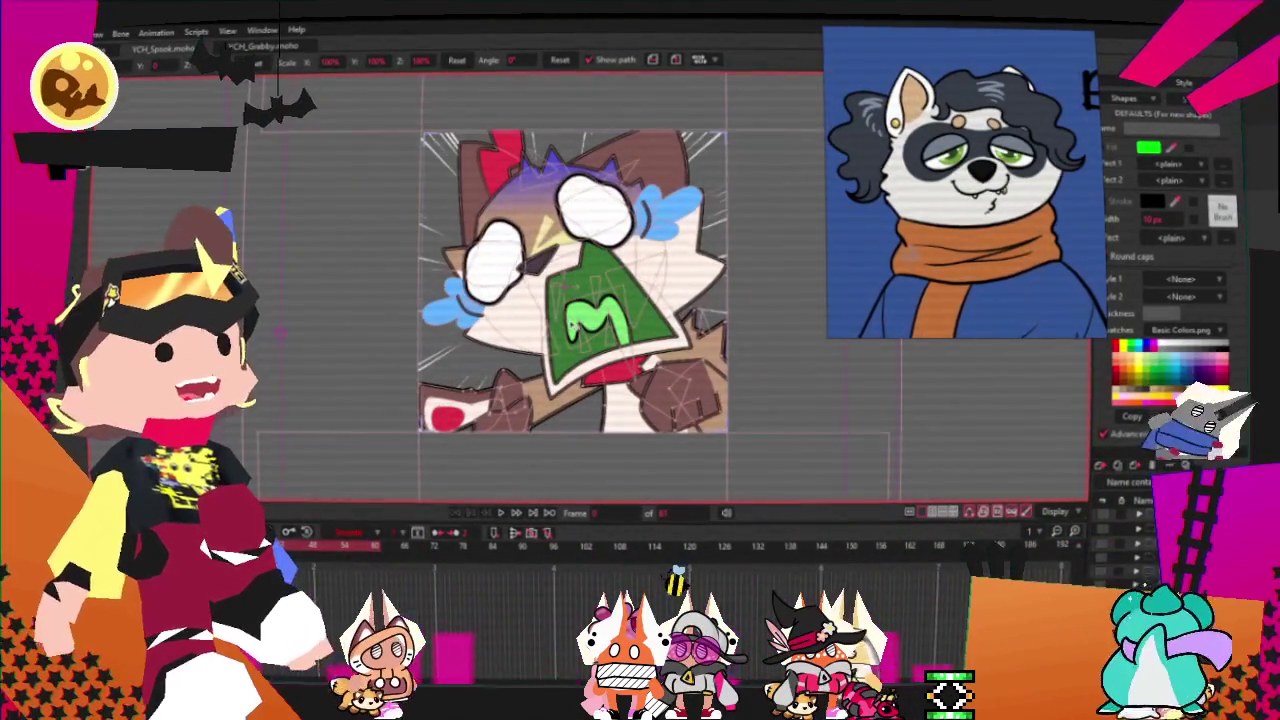
Step: Select the brown hair shape on top of the head and change its fill colour to white
{"action": "scroll", "coordinate": [575, 280], "scroll_direction": "up", "scroll_amount": 2}
{"action": "scroll", "coordinate": [575, 280], "scroll_direction": "down", "scroll_amount": 1}
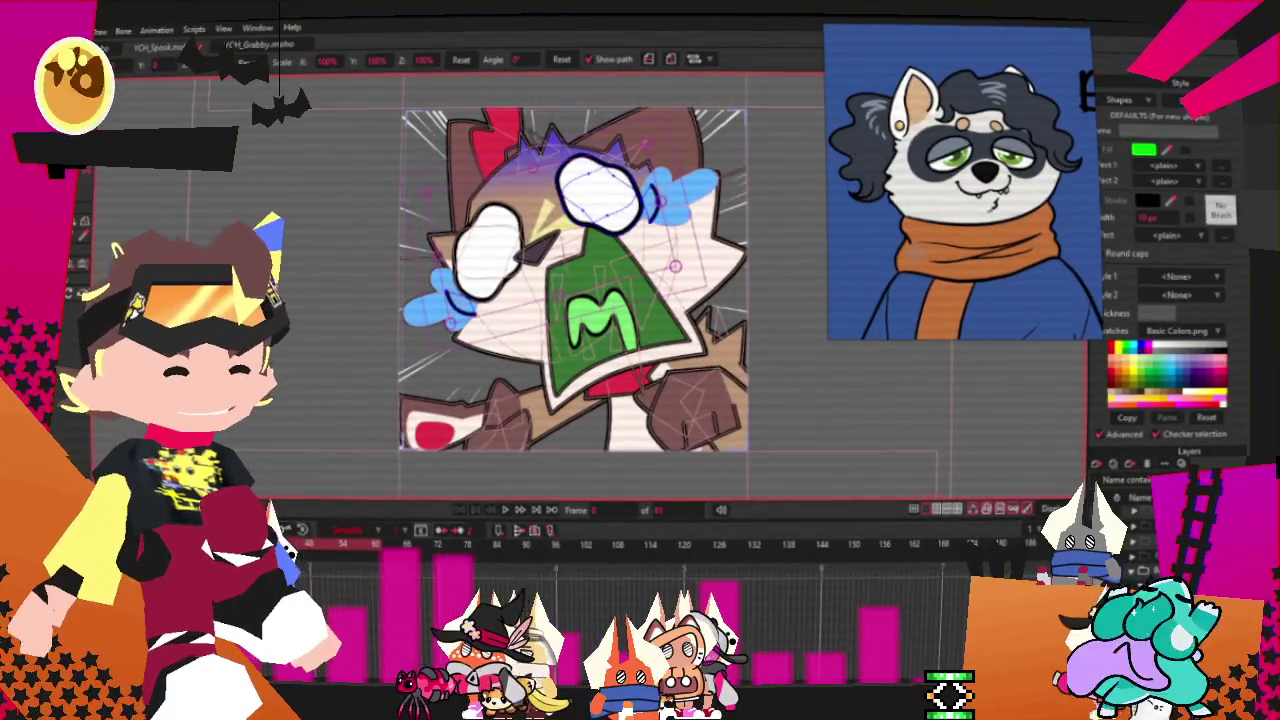
{"action": "left_click", "coordinate": [485, 250]}
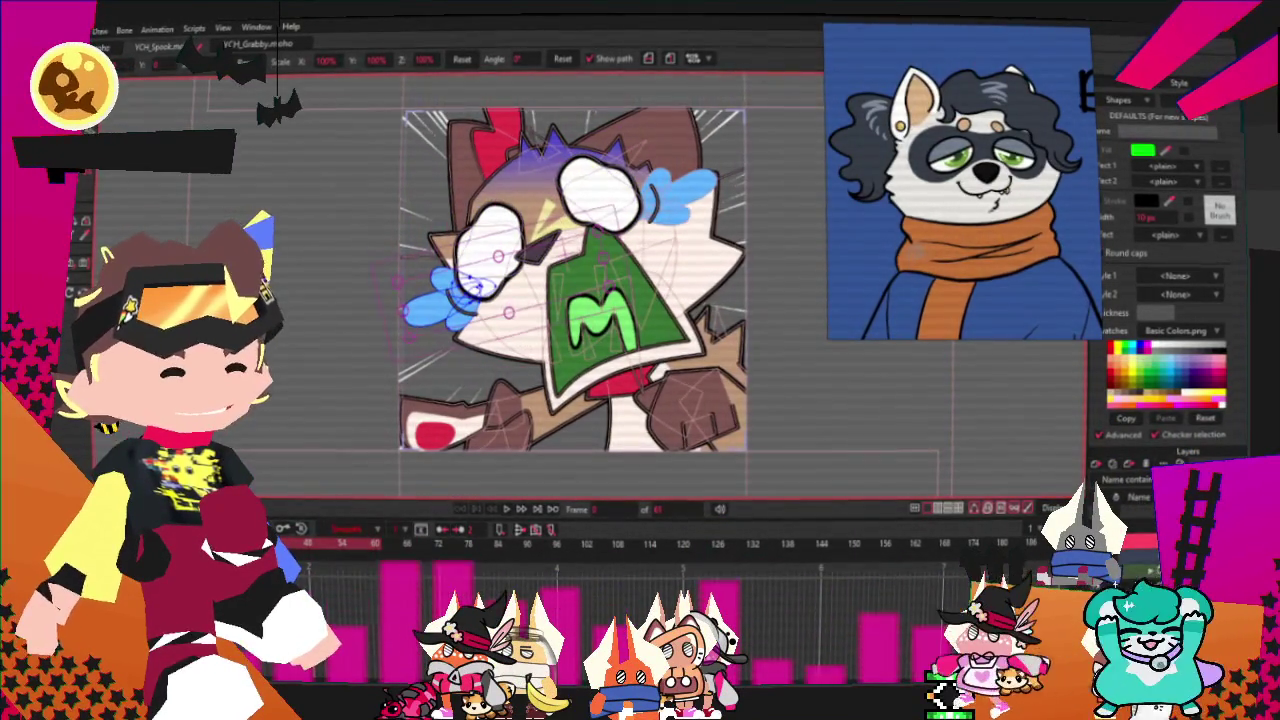
{"action": "key", "text": "g"}
{"action": "scroll", "coordinate": [570, 300], "scroll_direction": "up", "scroll_amount": 3}
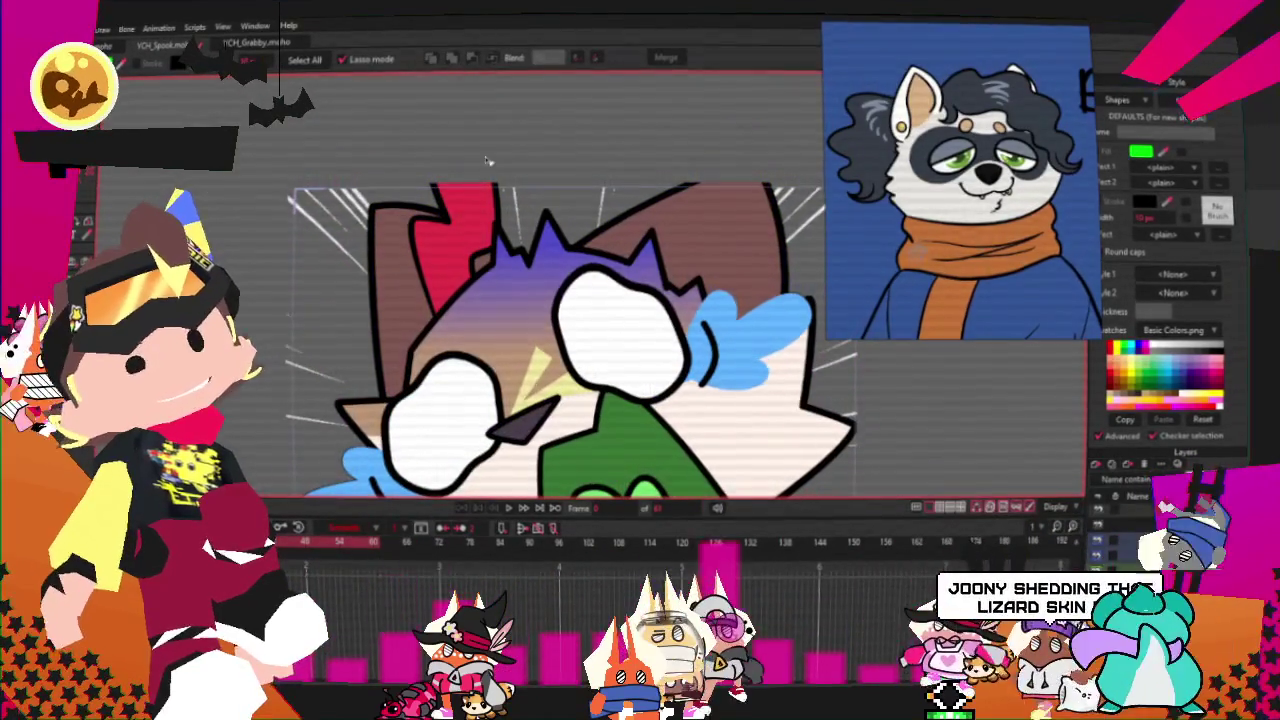
{"action": "left_click", "coordinate": [765, 222]}
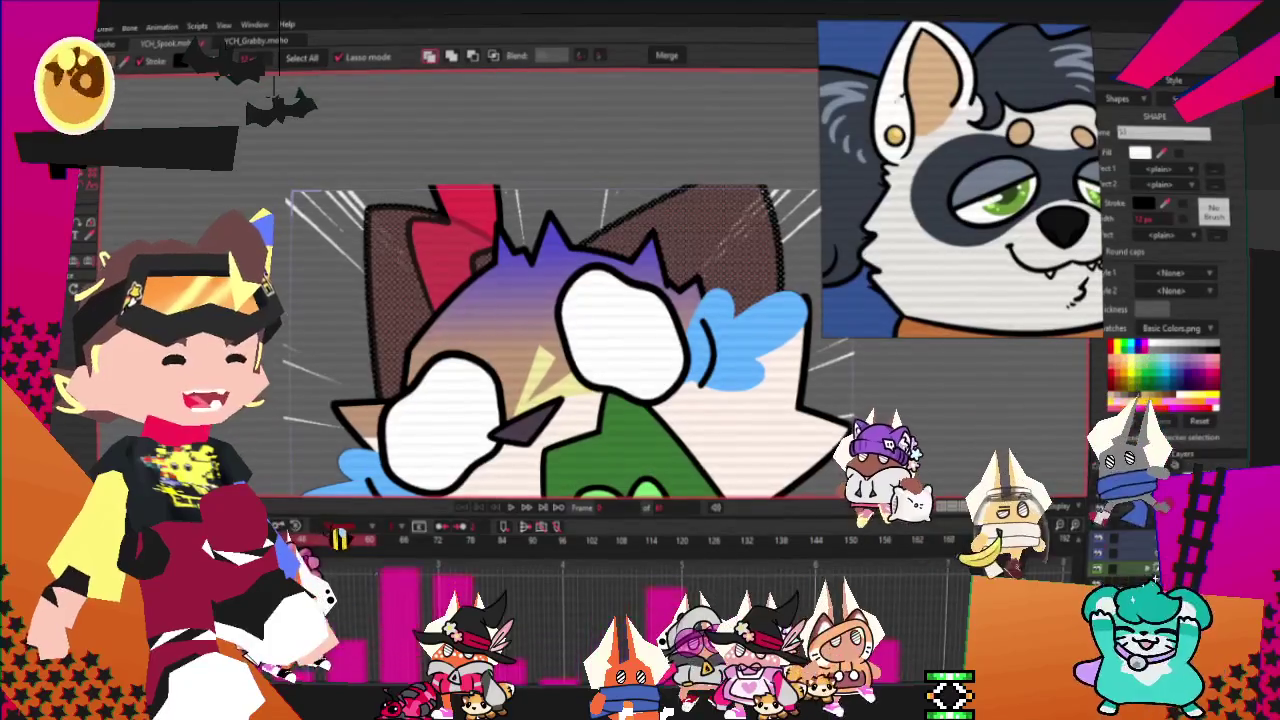
{"action": "left_click", "coordinate": [1212, 404]}
{"action": "scroll", "coordinate": [627, 178], "scroll_direction": "down", "scroll_amount": 3}
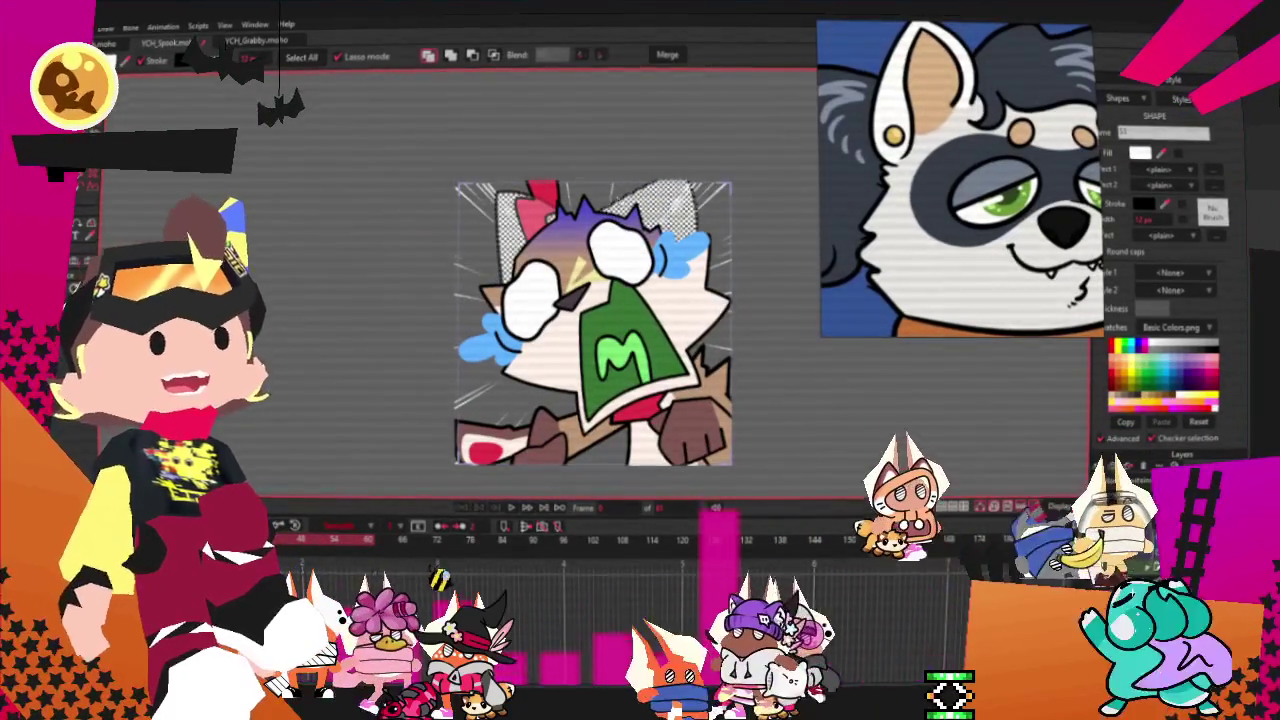
{"action": "scroll", "coordinate": [625, 193], "scroll_direction": "up", "scroll_amount": 2}
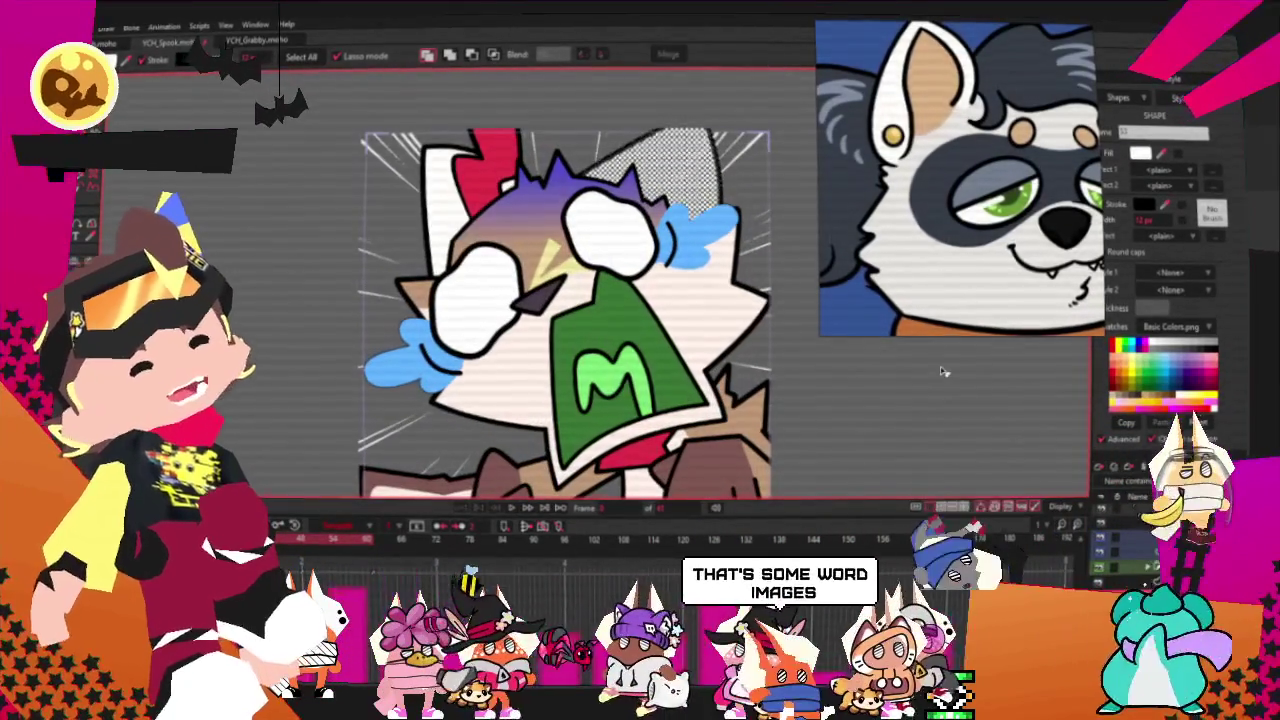
{"action": "scroll", "coordinate": [931, 108], "scroll_direction": "down", "scroll_amount": 3}
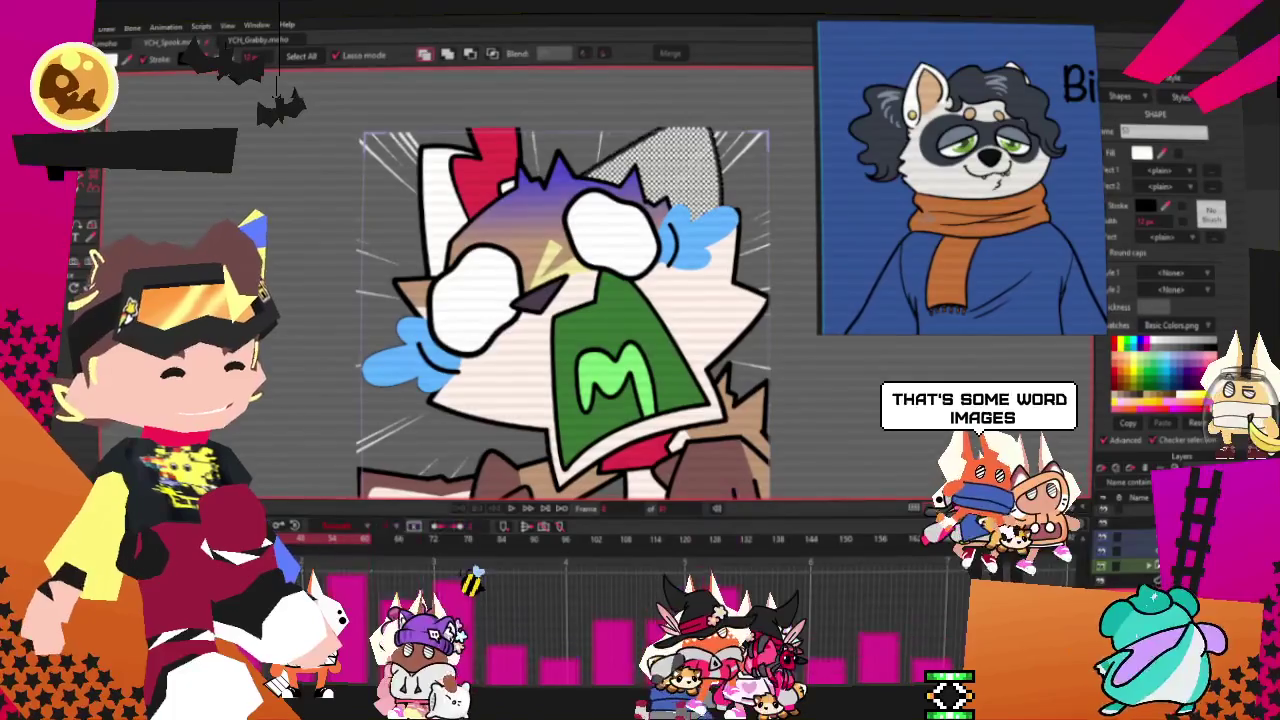
{"action": "scroll", "coordinate": [463, 188], "scroll_direction": "up", "scroll_amount": 2}
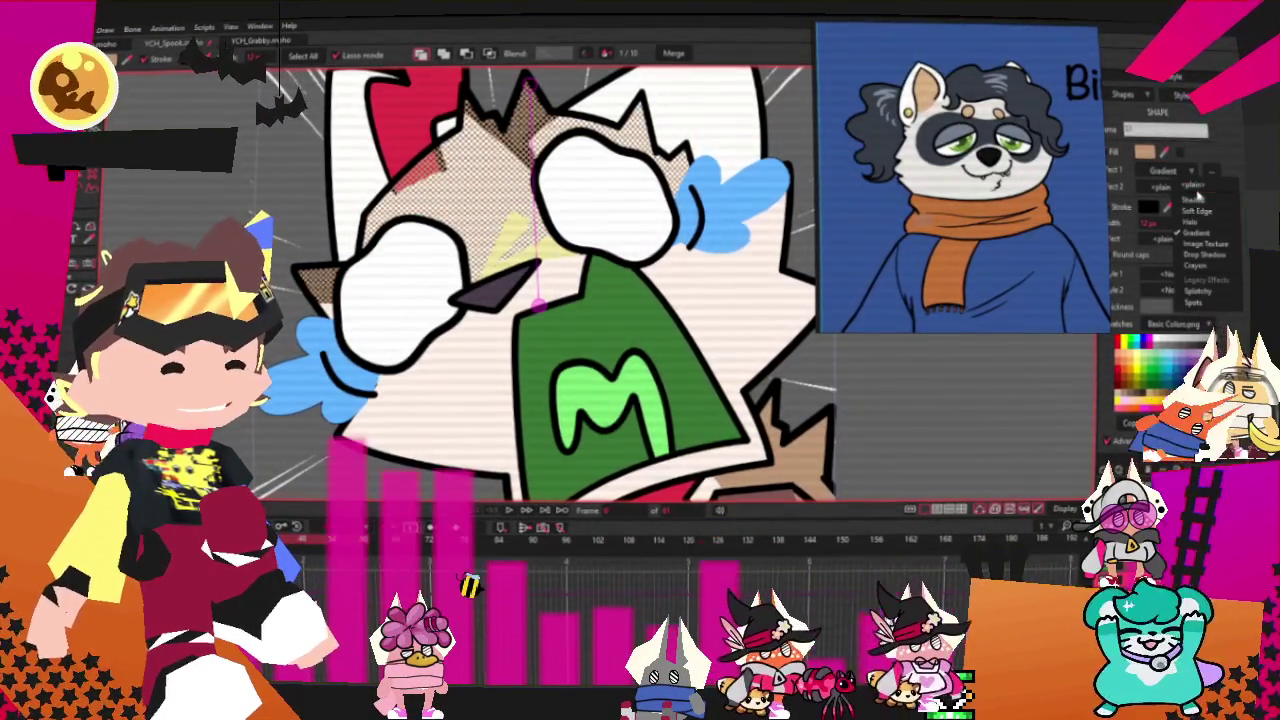
{"action": "left_click", "coordinate": [1178, 182]}
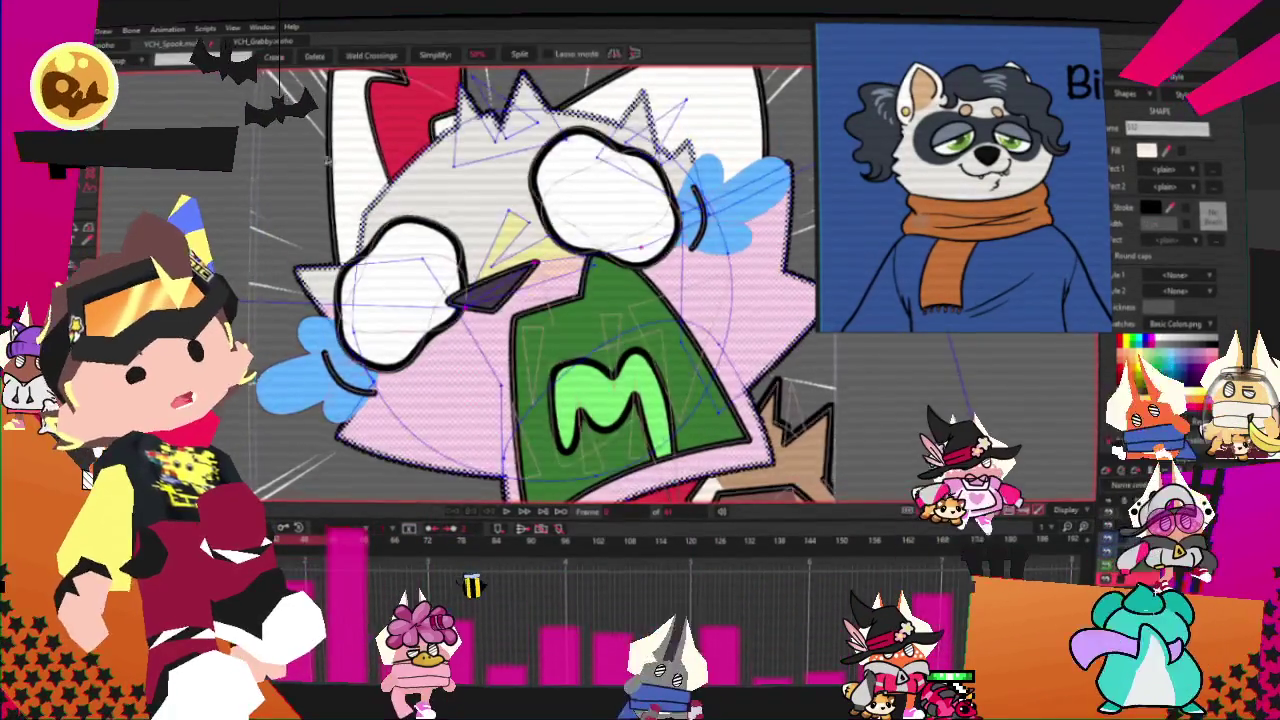
Step: With Transform Points, pull the stray far point back onto the head
{"action": "scroll", "coordinate": [423, 215], "scroll_direction": "up", "scroll_amount": 4}
{"action": "key", "text": "p"}
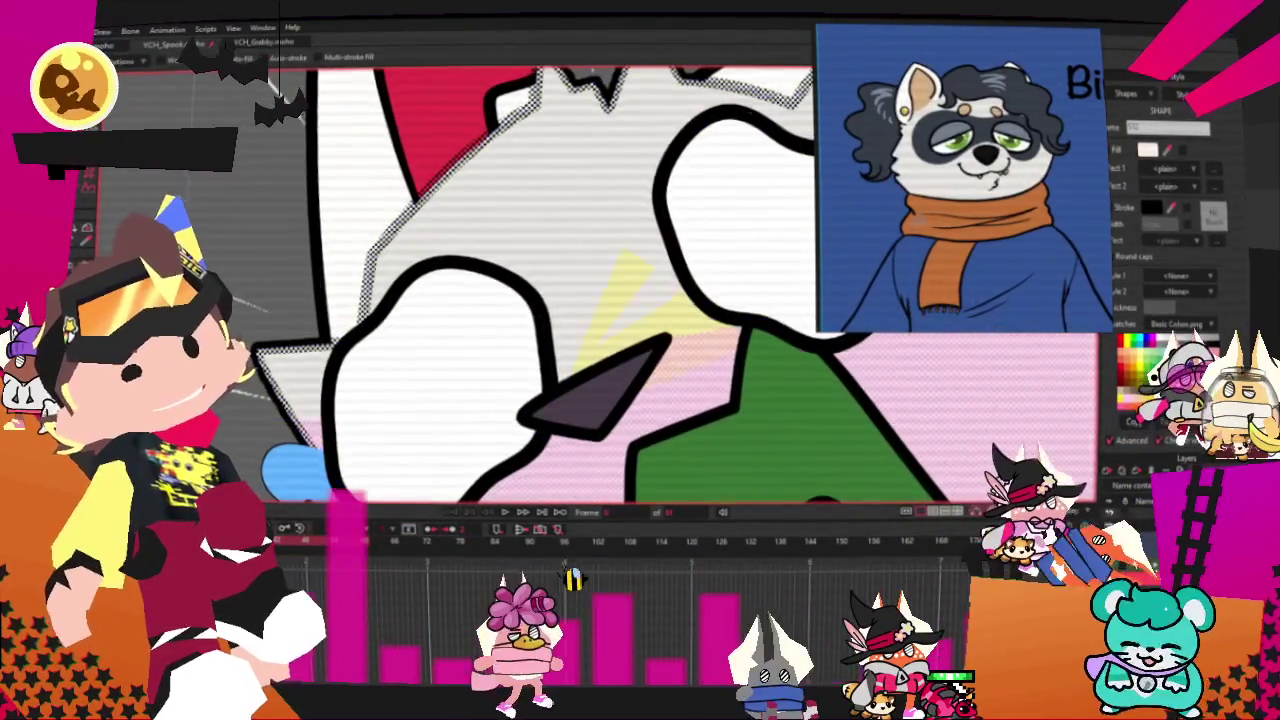
{"action": "scroll", "coordinate": [500, 280], "scroll_direction": "down", "scroll_amount": 3}
{"action": "scroll", "coordinate": [500, 280], "scroll_direction": "up", "scroll_amount": 2}
{"action": "key", "text": "s"}
{"action": "scroll", "coordinate": [500, 280], "scroll_direction": "down", "scroll_amount": 2}
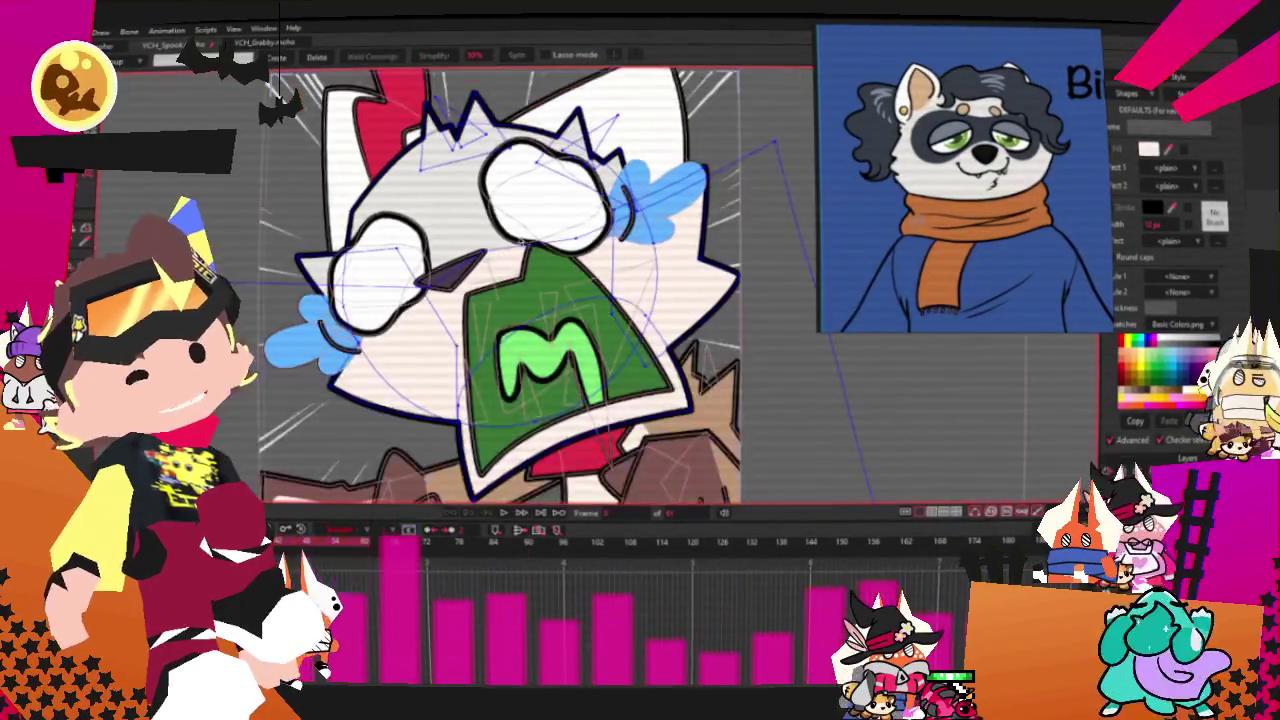
{"action": "scroll", "coordinate": [502, 254], "scroll_direction": "up", "scroll_amount": 1}
{"action": "scroll", "coordinate": [388, 368], "scroll_direction": "down", "scroll_amount": 1}
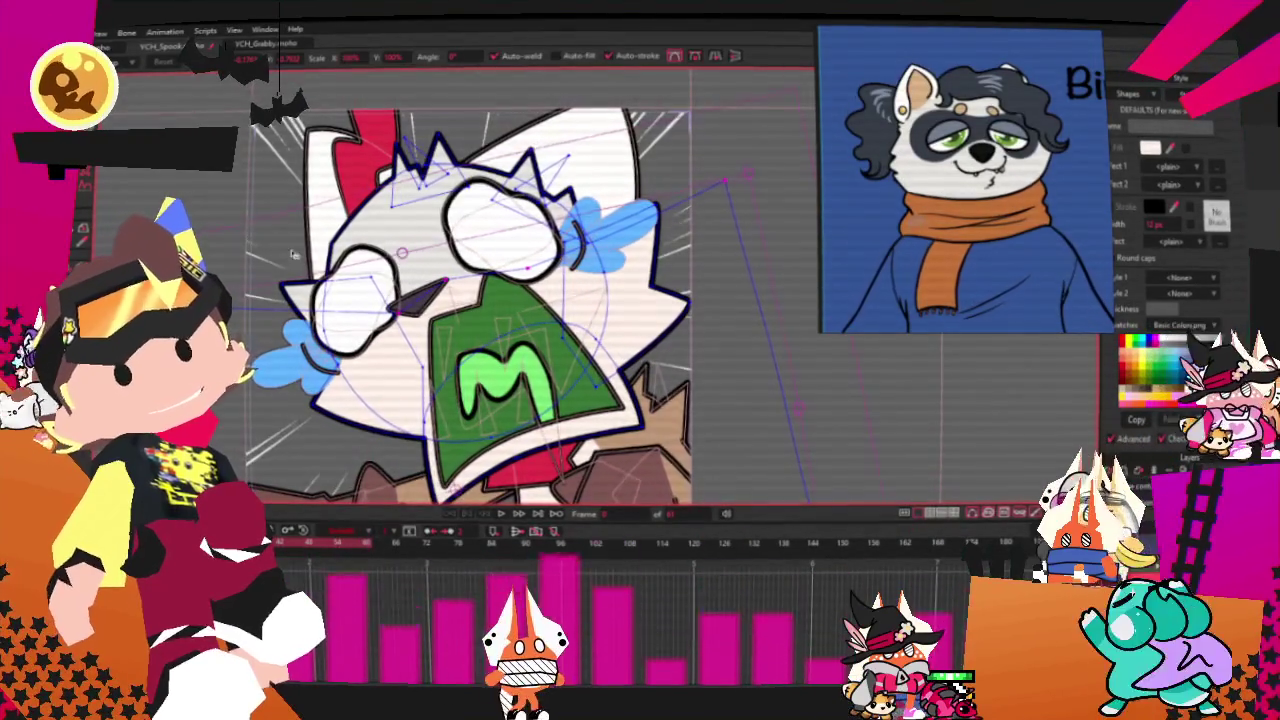
{"action": "key", "text": "t"}
{"action": "scroll", "coordinate": [349, 282], "scroll_direction": "up", "scroll_amount": 1}
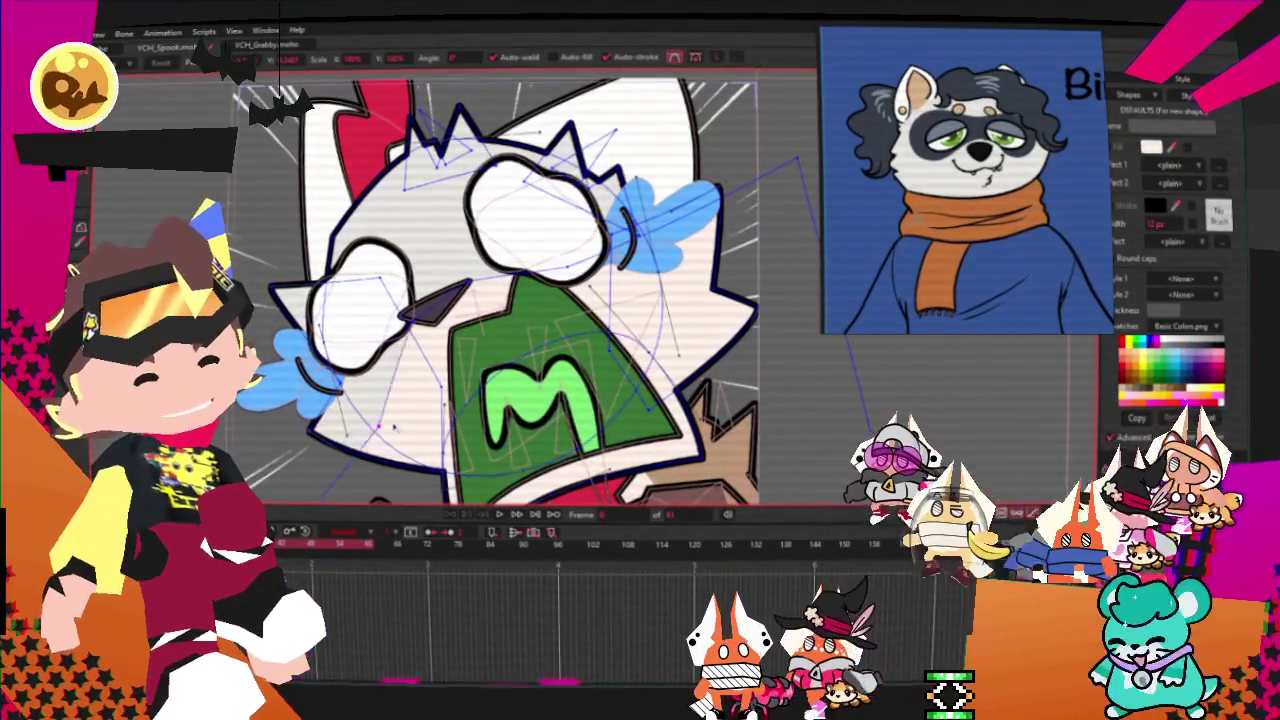
{"action": "scroll", "coordinate": [450, 280], "scroll_direction": "down", "scroll_amount": 2}
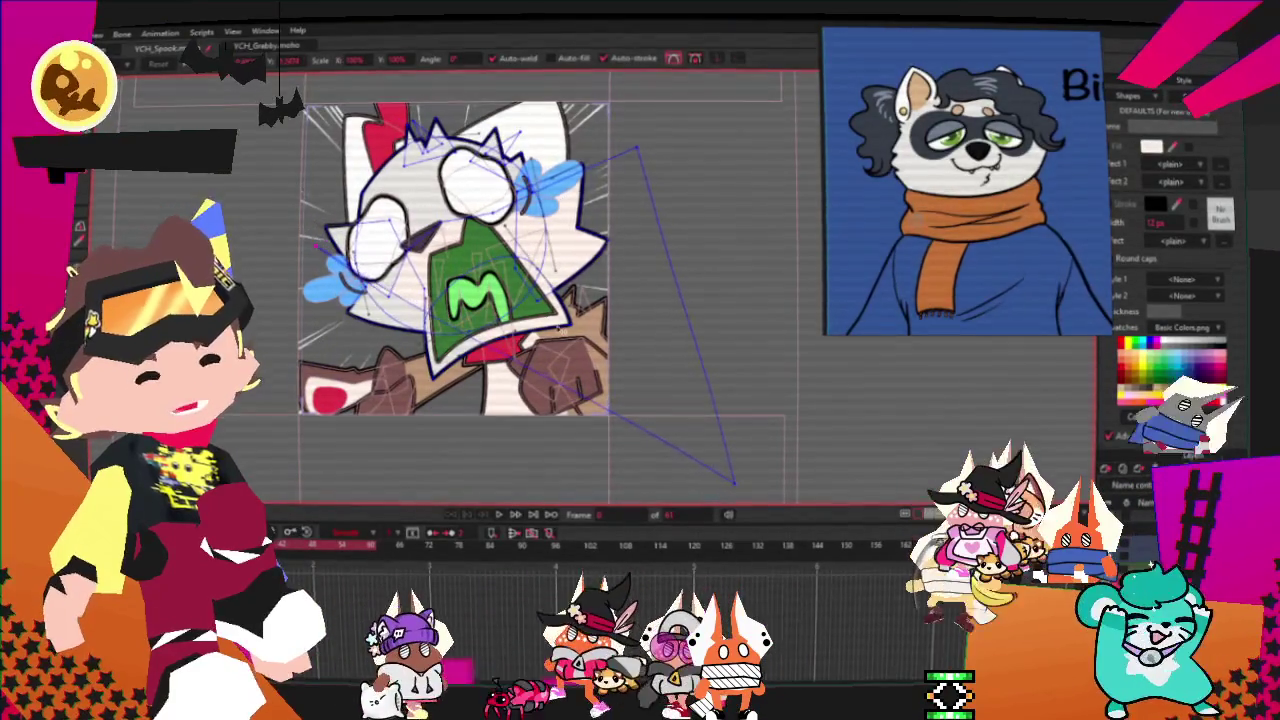
{"action": "left_click_drag", "start_coordinate": [735, 485], "coordinate": [342, 190]}
Step: Nudge the head outline point beside the blue shape slightly down and right, then fit the view
{"action": "scroll", "coordinate": [615, 175], "scroll_direction": "up", "scroll_amount": 1}
{"action": "scroll", "coordinate": [615, 175], "scroll_direction": "up", "scroll_amount": 2}
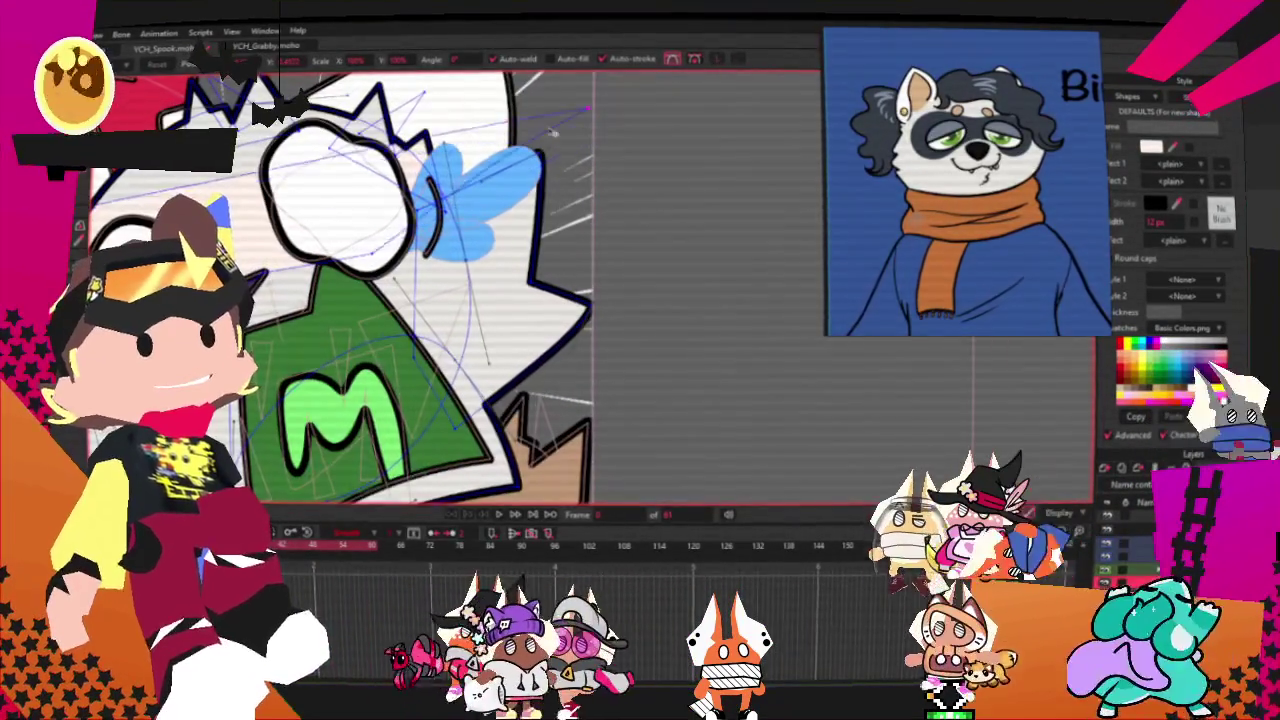
{"action": "scroll", "coordinate": [400, 280], "scroll_direction": "down", "scroll_amount": 2}
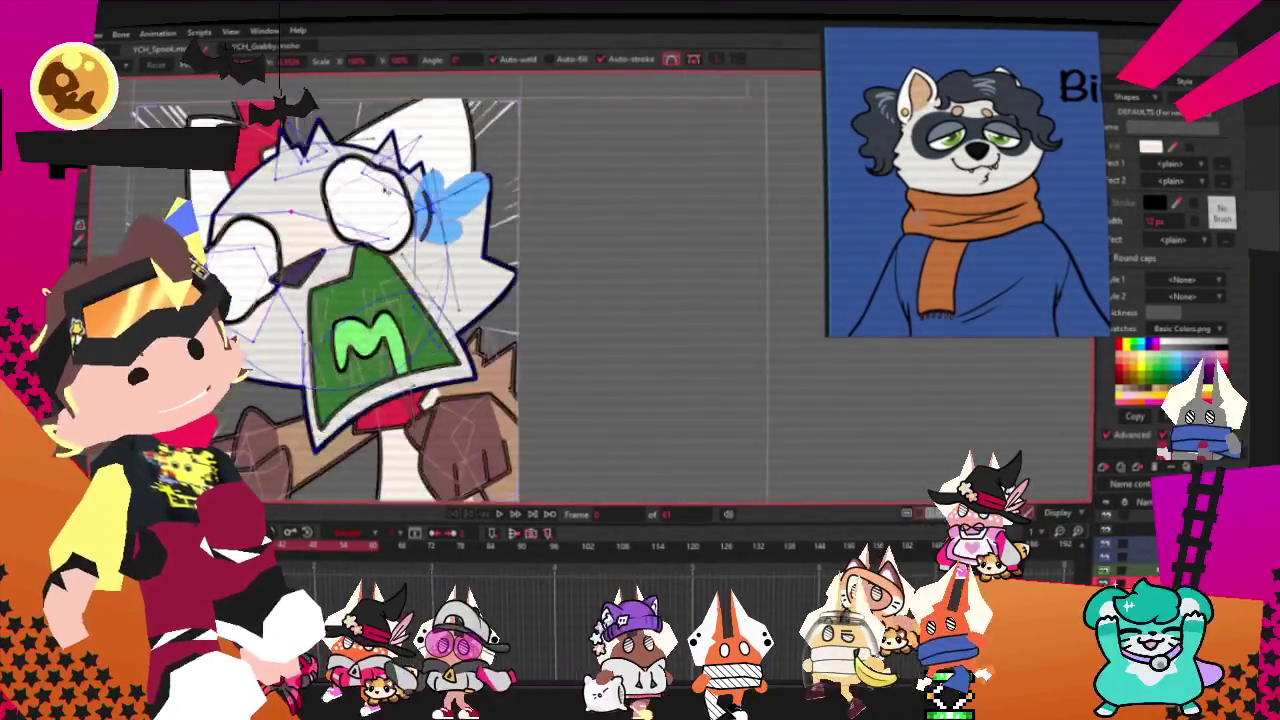
{"action": "scroll", "coordinate": [400, 280], "scroll_direction": "up", "scroll_amount": 3}
{"action": "key", "text": "a"}
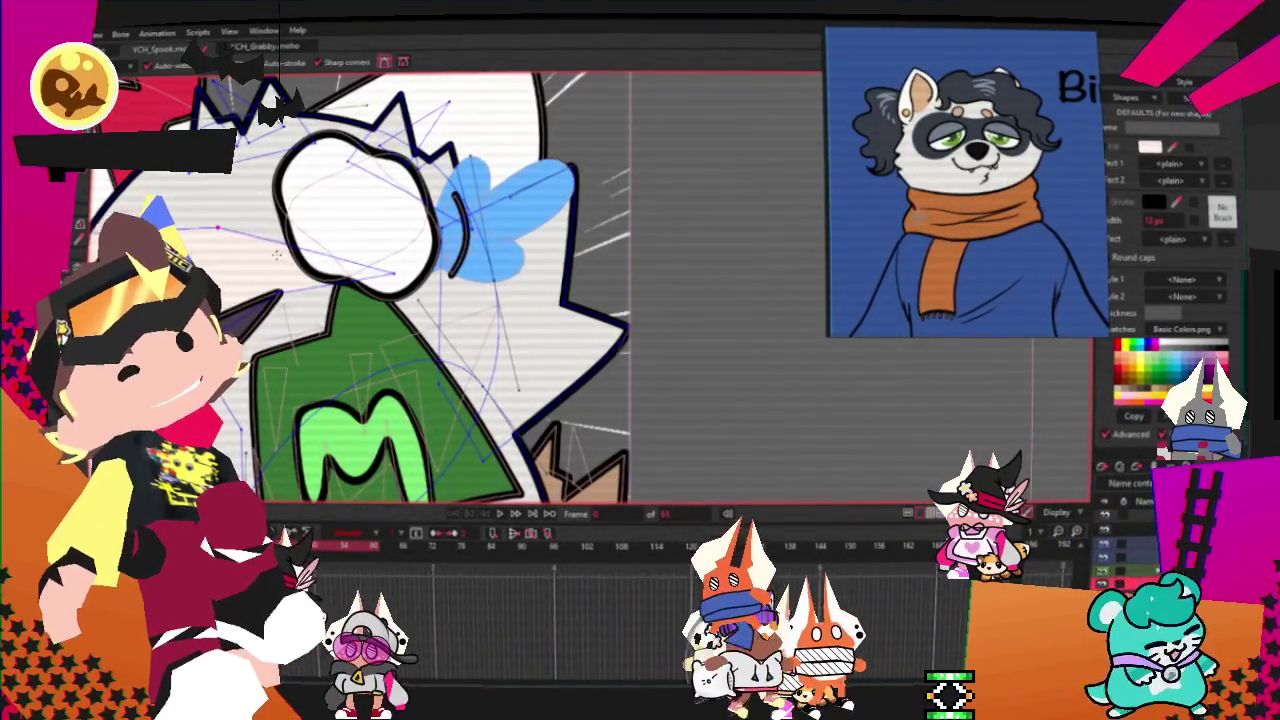
{"action": "scroll", "coordinate": [400, 280], "scroll_direction": "down", "scroll_amount": 2}
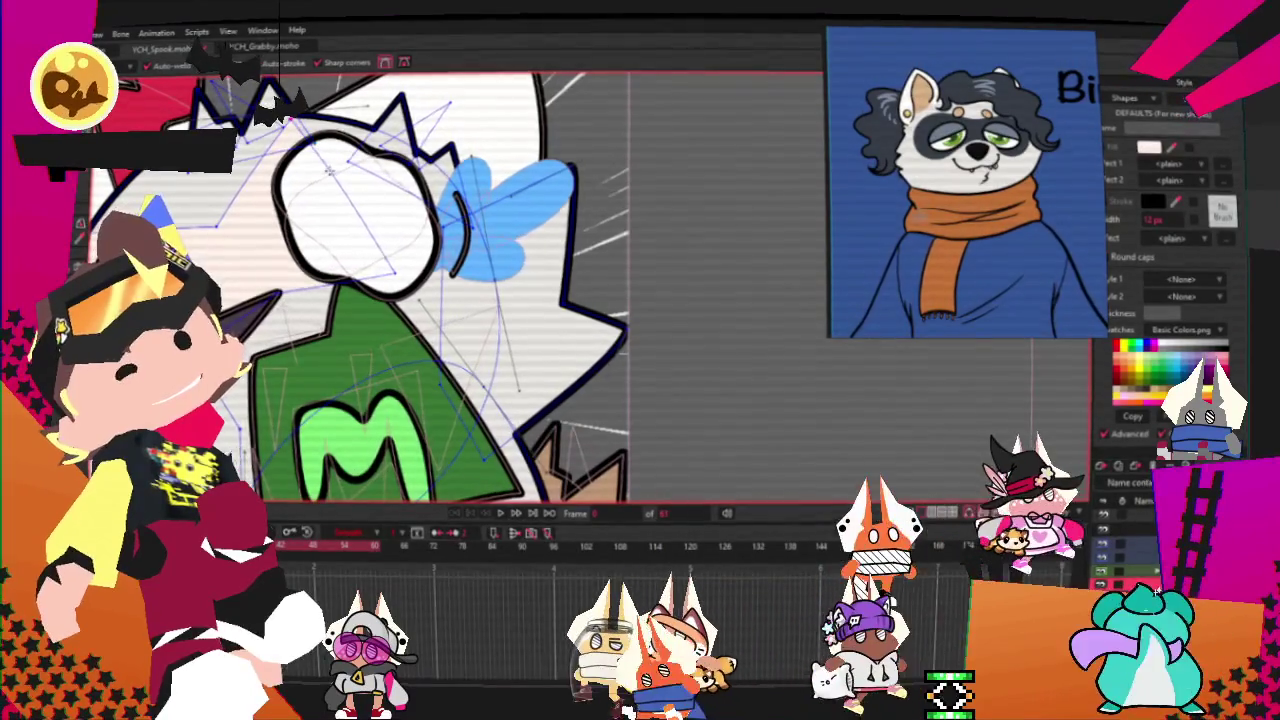
{"action": "scroll", "coordinate": [450, 290], "scroll_direction": "up", "scroll_amount": 1}
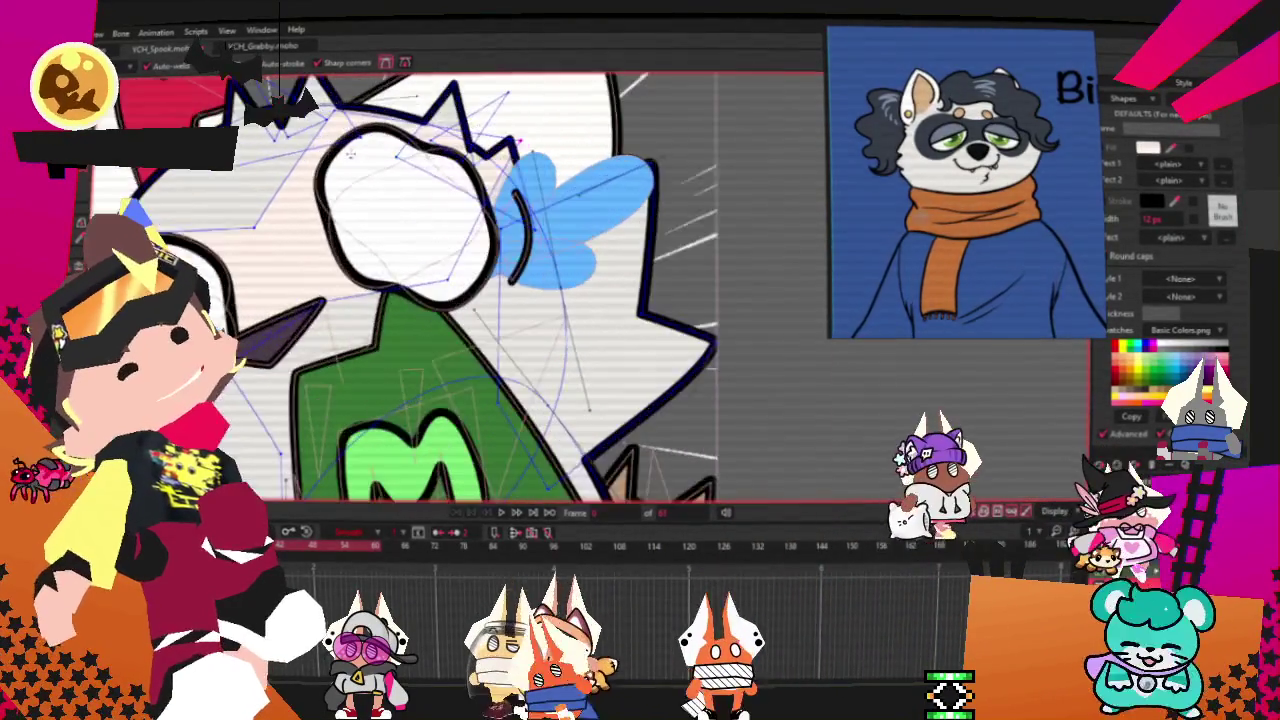
{"action": "scroll", "coordinate": [450, 290], "scroll_direction": "up", "scroll_amount": 2}
{"action": "key", "text": "c"}
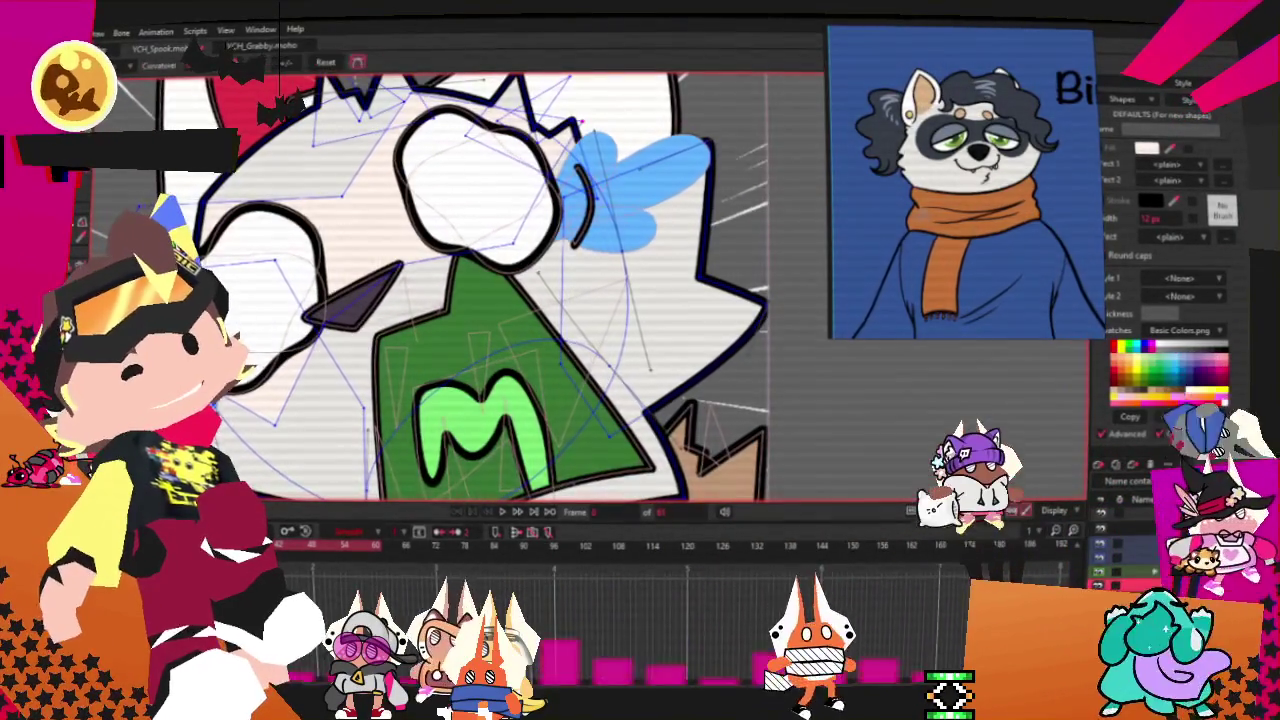
{"action": "scroll", "coordinate": [450, 290], "scroll_direction": "up", "scroll_amount": 1}
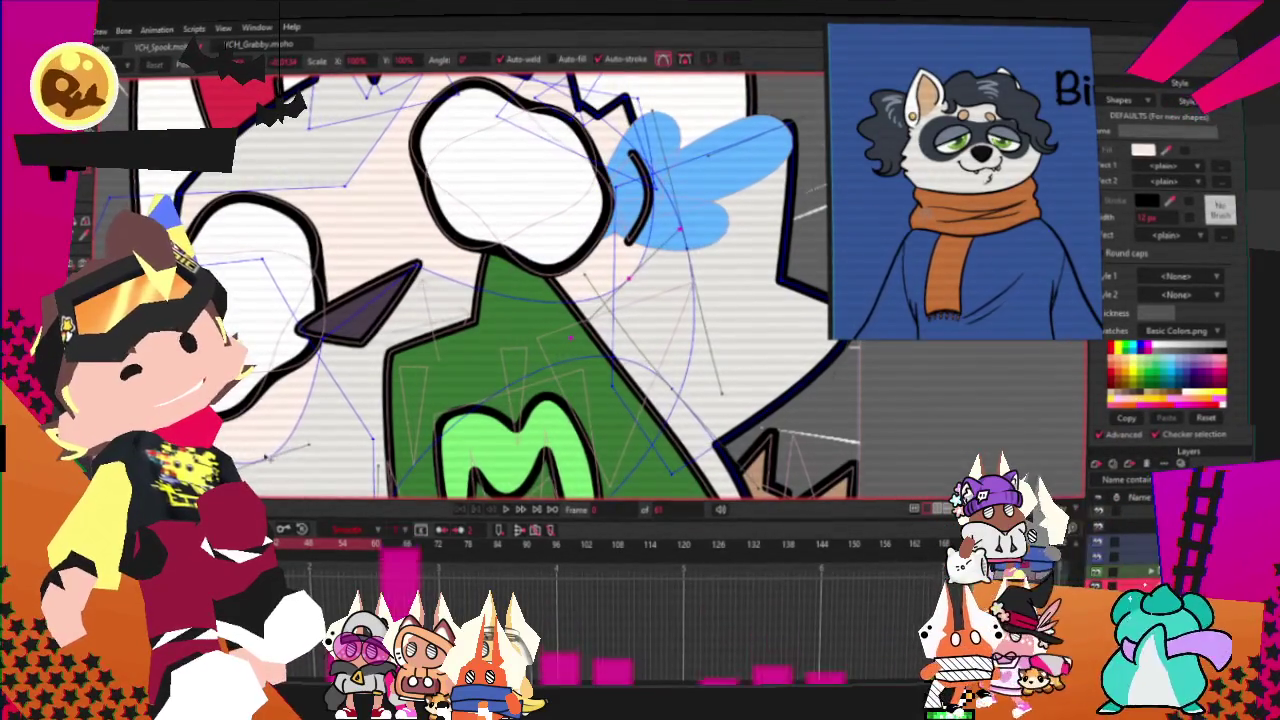
{"action": "scroll", "coordinate": [500, 280], "scroll_direction": "down", "scroll_amount": 3}
{"action": "scroll", "coordinate": [500, 280], "scroll_direction": "up", "scroll_amount": 3}
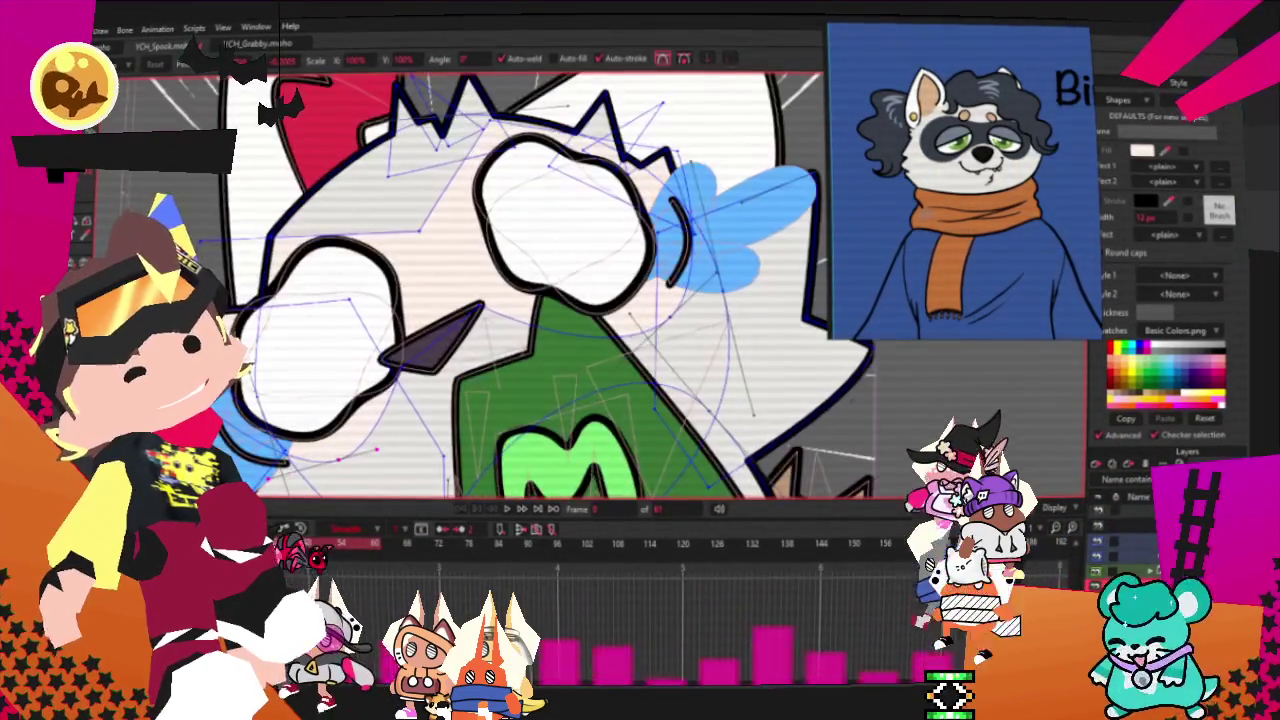
{"action": "scroll", "coordinate": [520, 280], "scroll_direction": "down", "scroll_amount": 3}
{"action": "scroll", "coordinate": [520, 280], "scroll_direction": "up", "scroll_amount": 3}
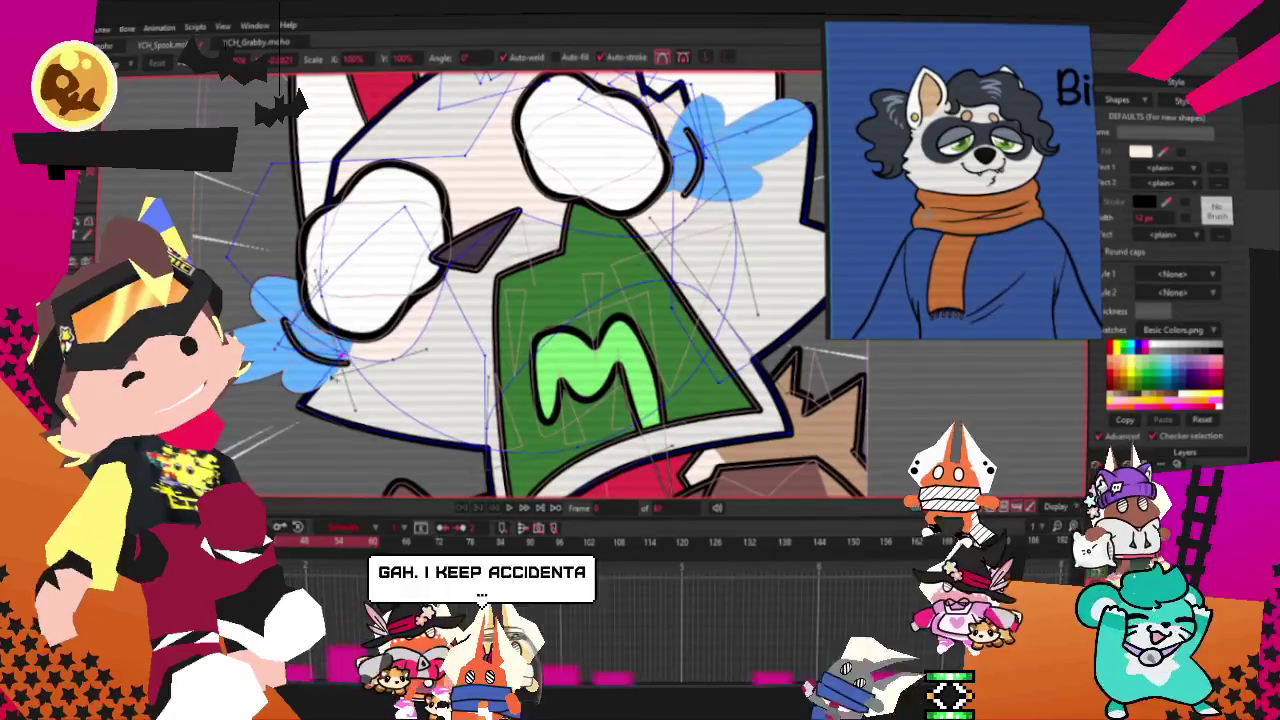
{"action": "scroll", "coordinate": [473, 318], "scroll_direction": "down", "scroll_amount": 3}
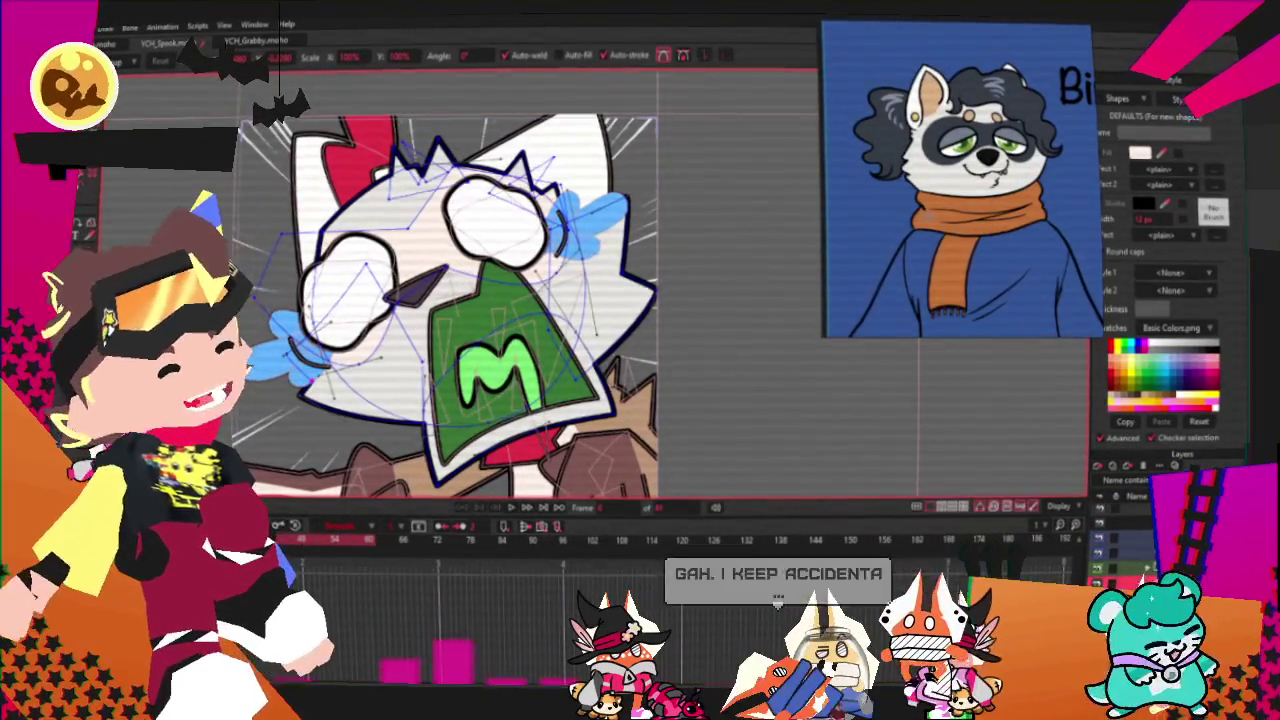
{"action": "scroll", "coordinate": [675, 143], "scroll_direction": "up", "scroll_amount": 2}
{"action": "scroll", "coordinate": [675, 143], "scroll_direction": "up", "scroll_amount": 2}
{"action": "scroll", "coordinate": [675, 143], "scroll_direction": "up", "scroll_amount": 3}
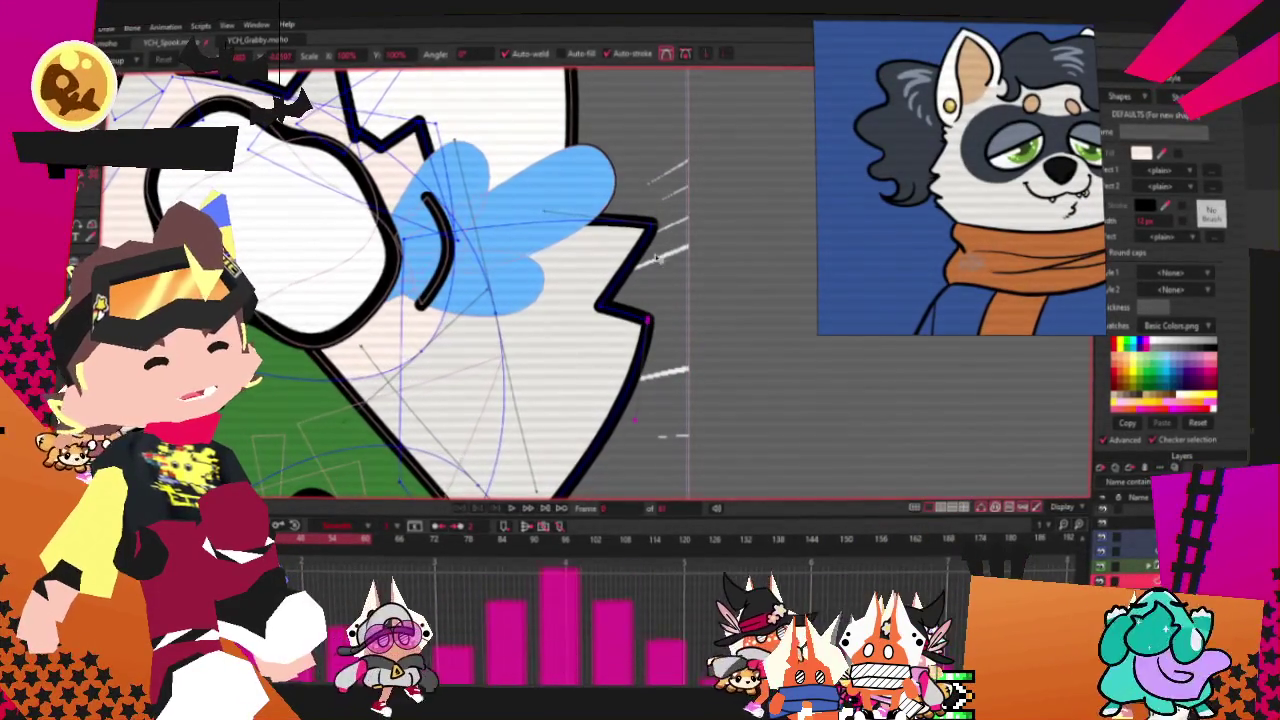
{"action": "scroll", "coordinate": [603, 304], "scroll_direction": "down", "scroll_amount": 3}
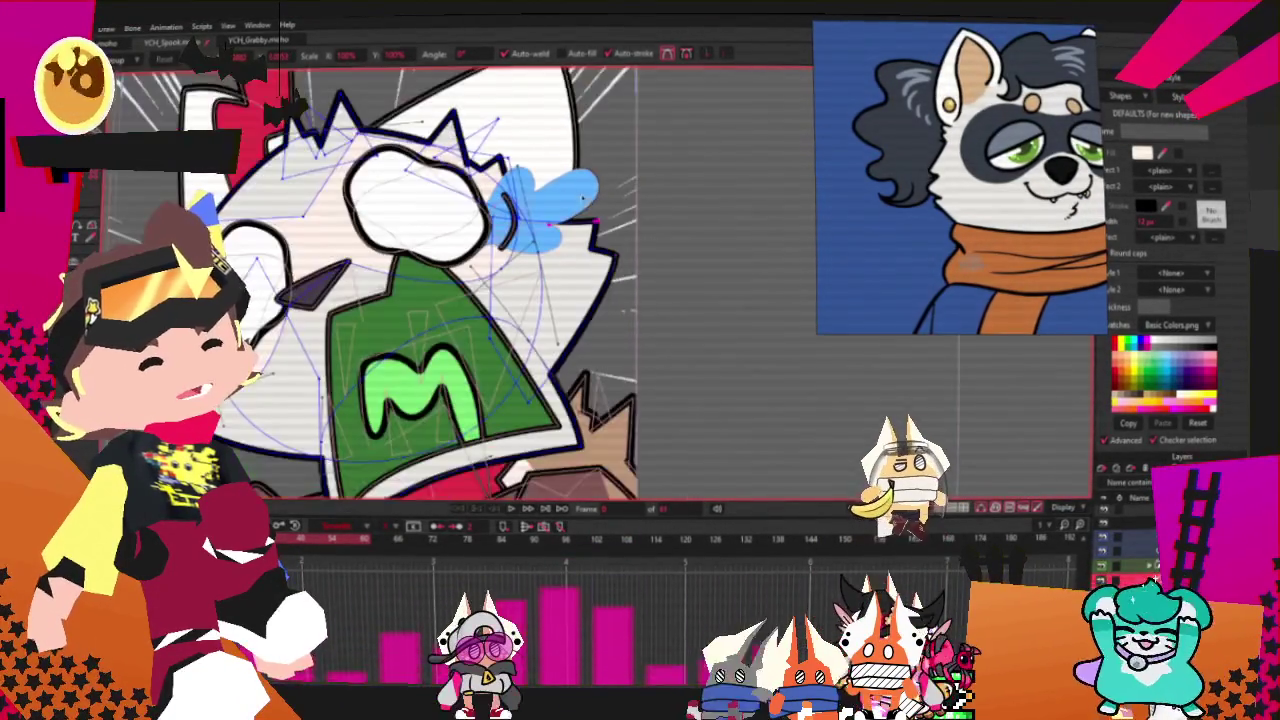
{"action": "scroll", "coordinate": [505, 218], "scroll_direction": "up", "scroll_amount": 2}
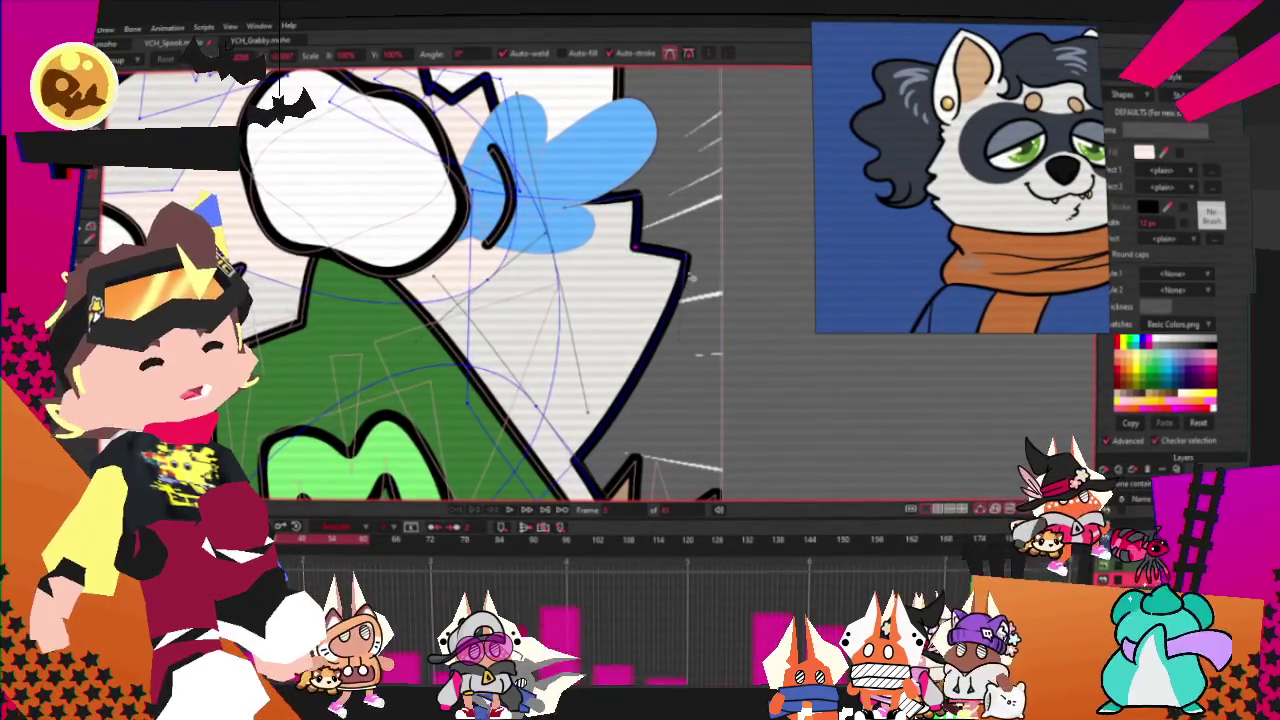
{"action": "left_click_drag", "start_coordinate": [662, 282], "coordinate": [674, 313]}
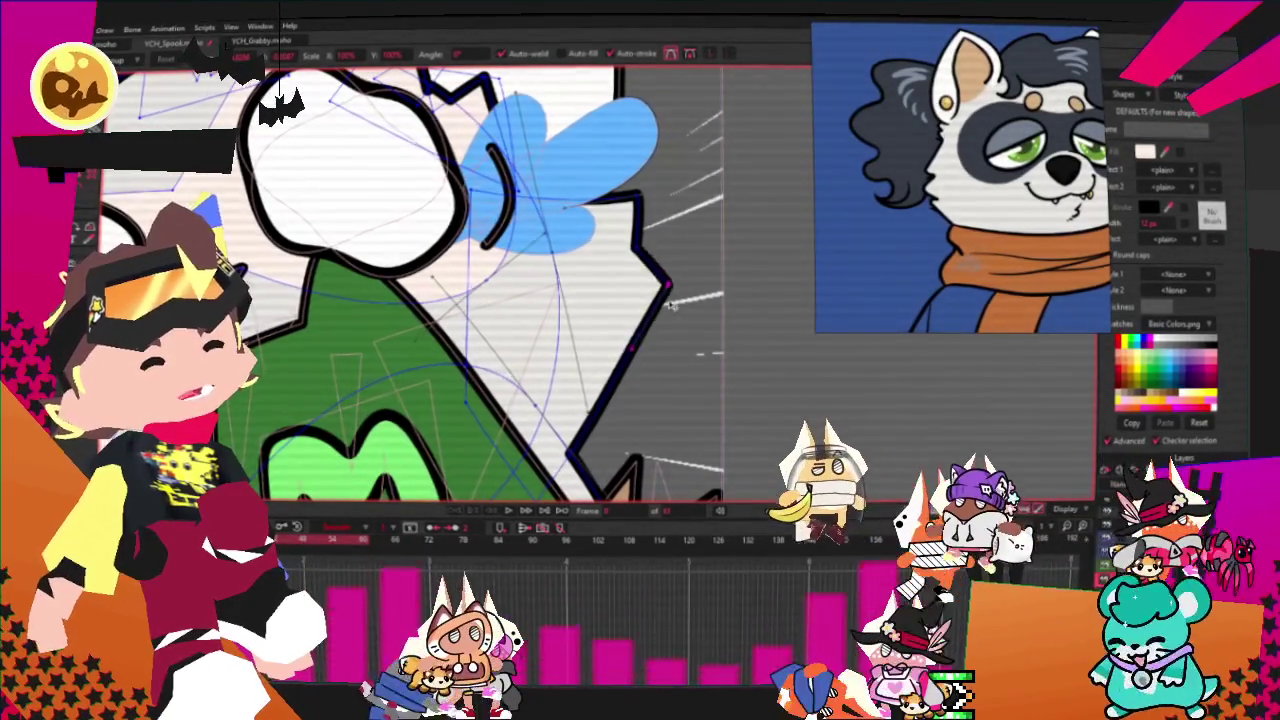
{"action": "key", "text": "ctrl+r"}
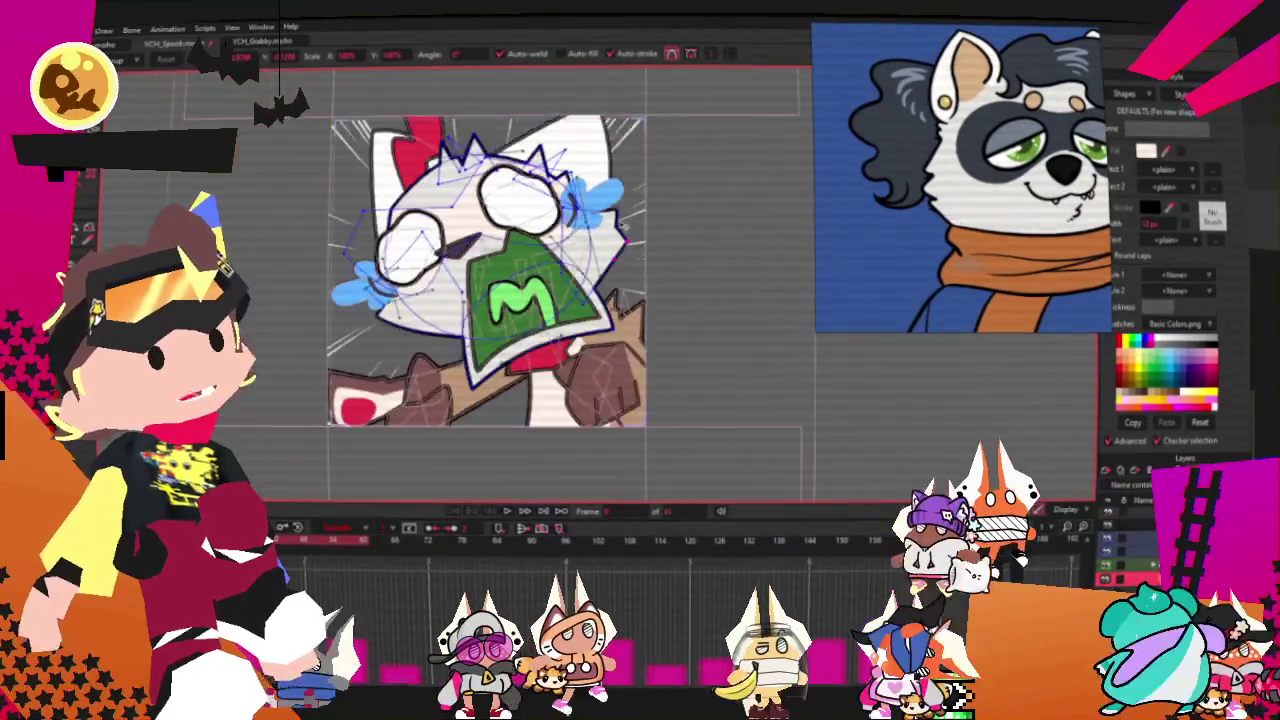
Step: Select the head and body fill shape with Select Shape
{"action": "scroll", "coordinate": [530, 260], "scroll_direction": "up", "scroll_amount": 3}
{"action": "scroll", "coordinate": [530, 260], "scroll_direction": "up", "scroll_amount": 2}
{"action": "key", "text": "g"}
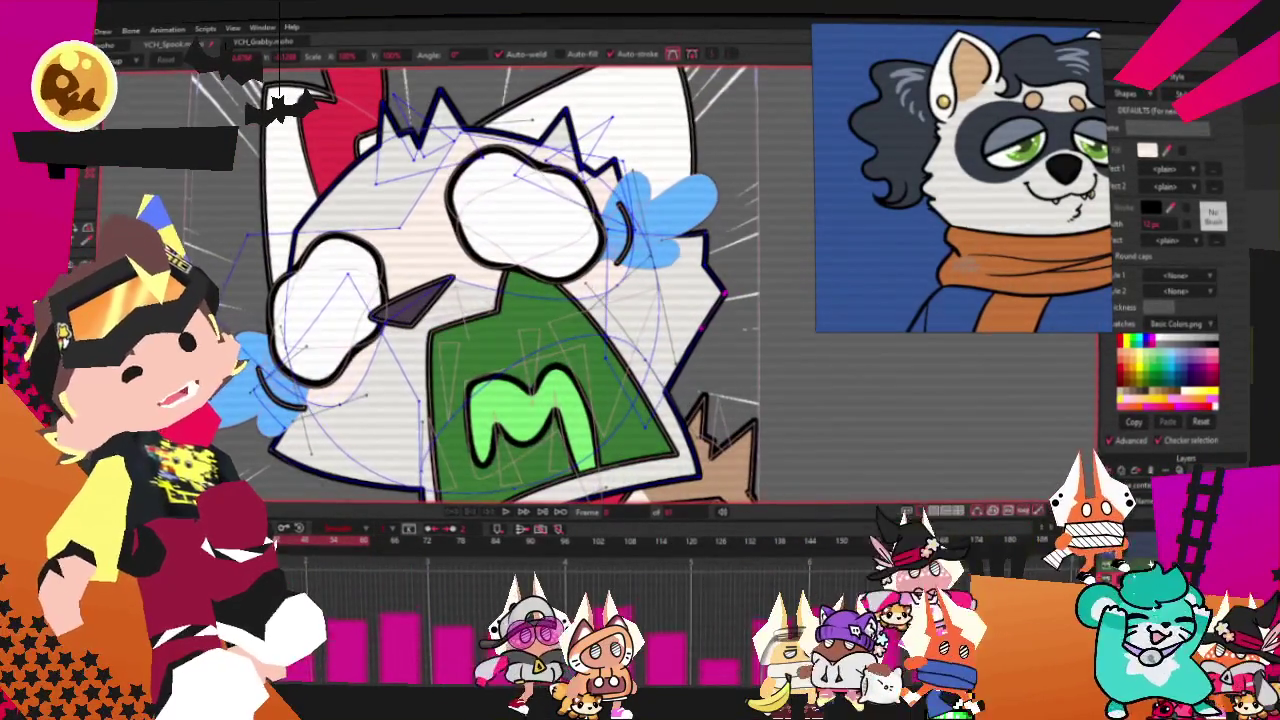
{"action": "key", "text": "q"}
{"action": "left_click", "coordinate": [420, 203]}
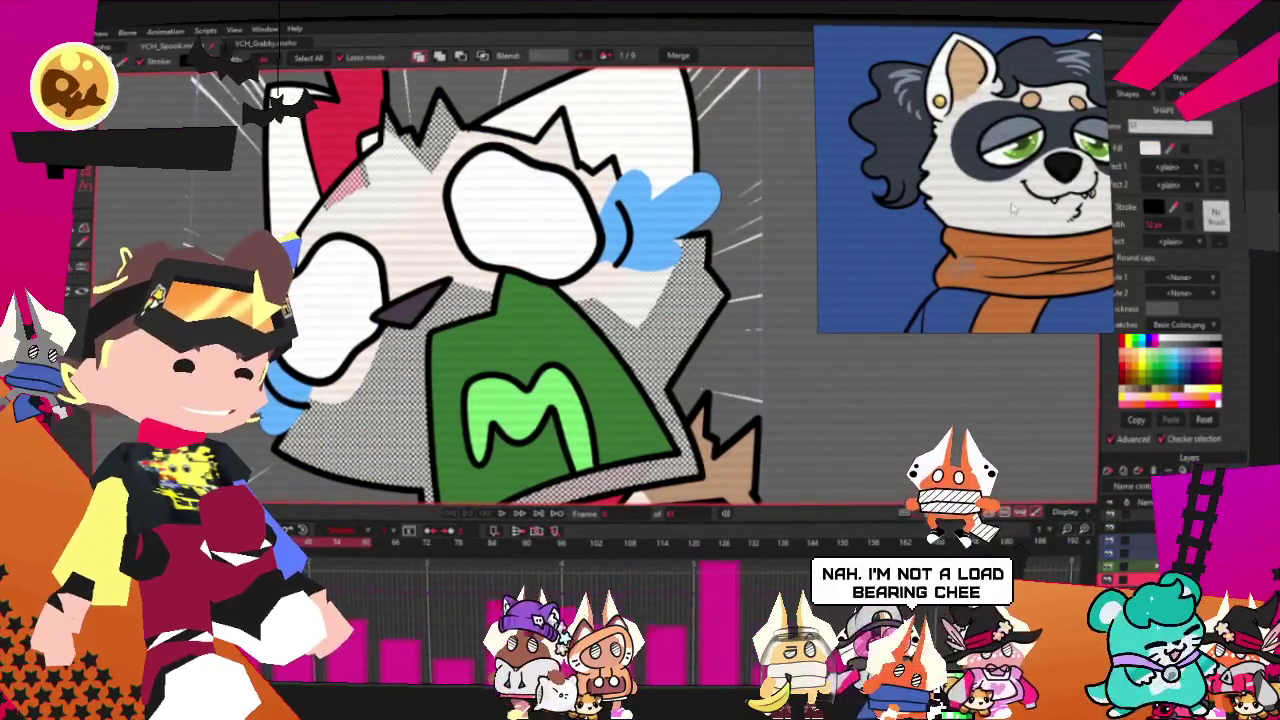
{"action": "scroll", "coordinate": [828, 333], "scroll_direction": "down", "scroll_amount": 3}
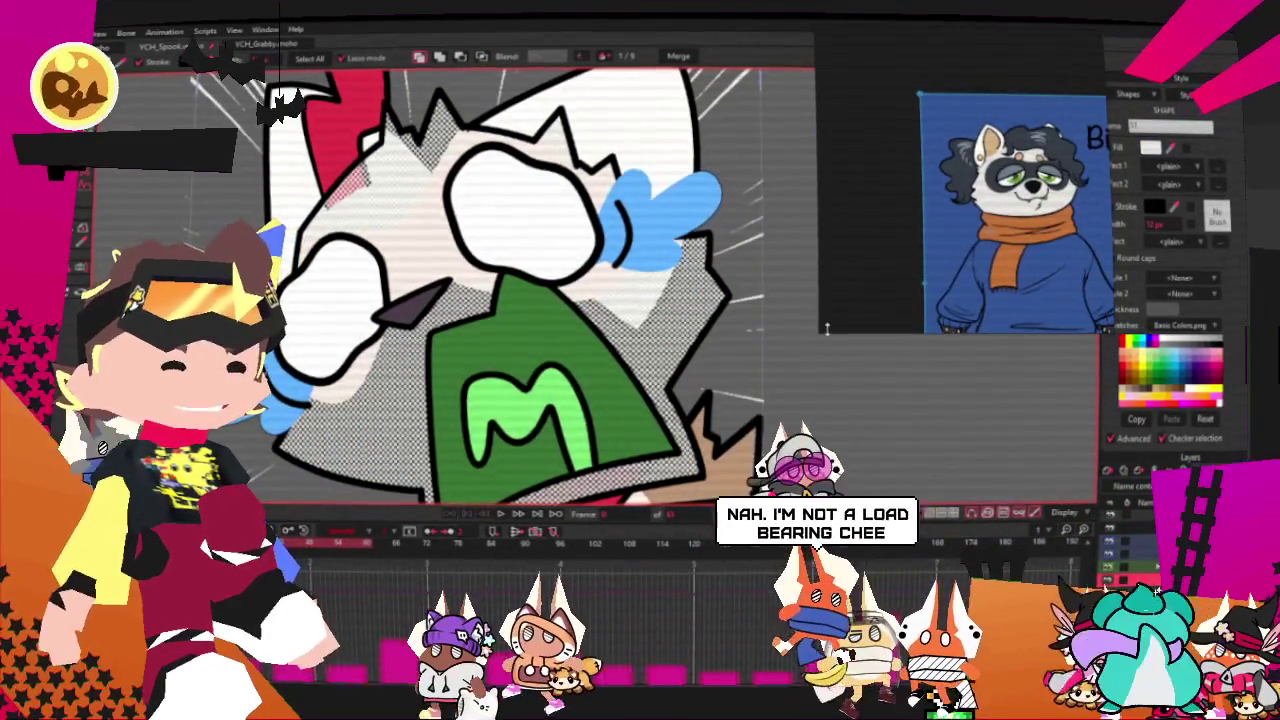
{"action": "left_click_drag", "start_coordinate": [828, 327], "coordinate": [290, 555]}
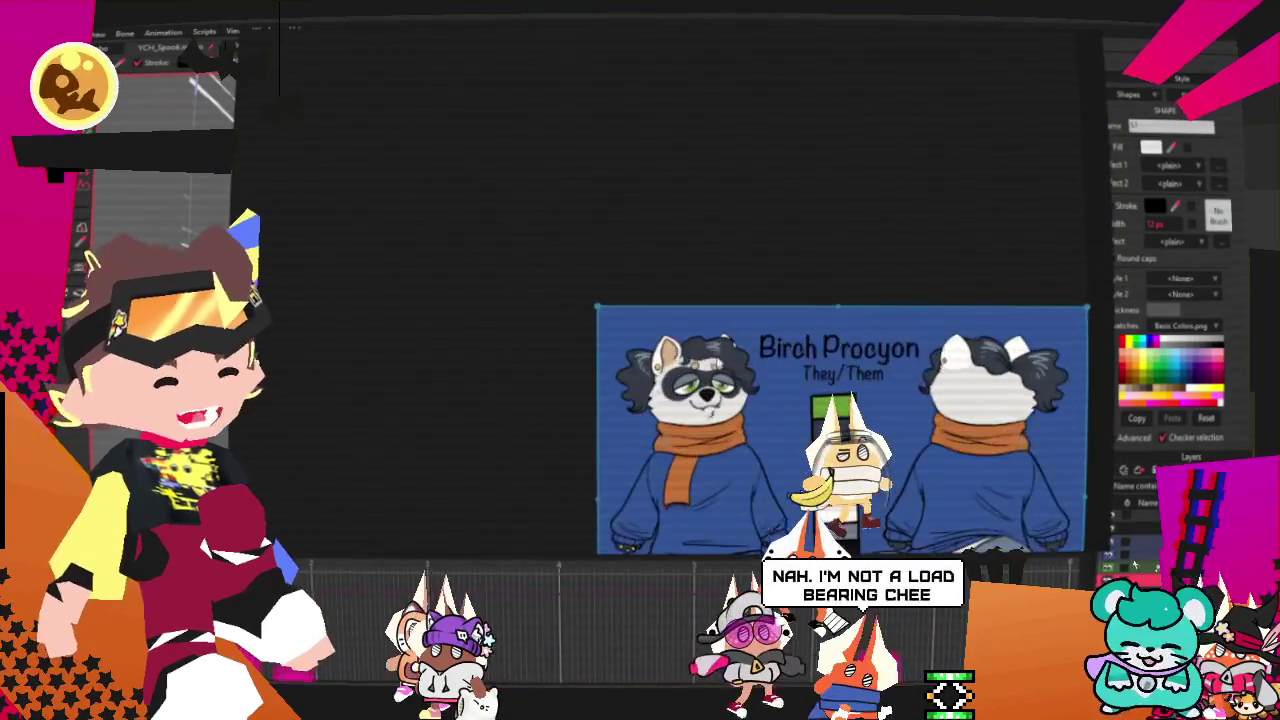
{"action": "scroll", "coordinate": [660, 371], "scroll_direction": "up", "scroll_amount": 3}
{"action": "scroll", "coordinate": [417, 190], "scroll_direction": "up", "scroll_amount": 2}
{"action": "scroll", "coordinate": [417, 185], "scroll_direction": "up", "scroll_amount": 1}
{"action": "scroll", "coordinate": [417, 185], "scroll_direction": "up", "scroll_amount": 1}
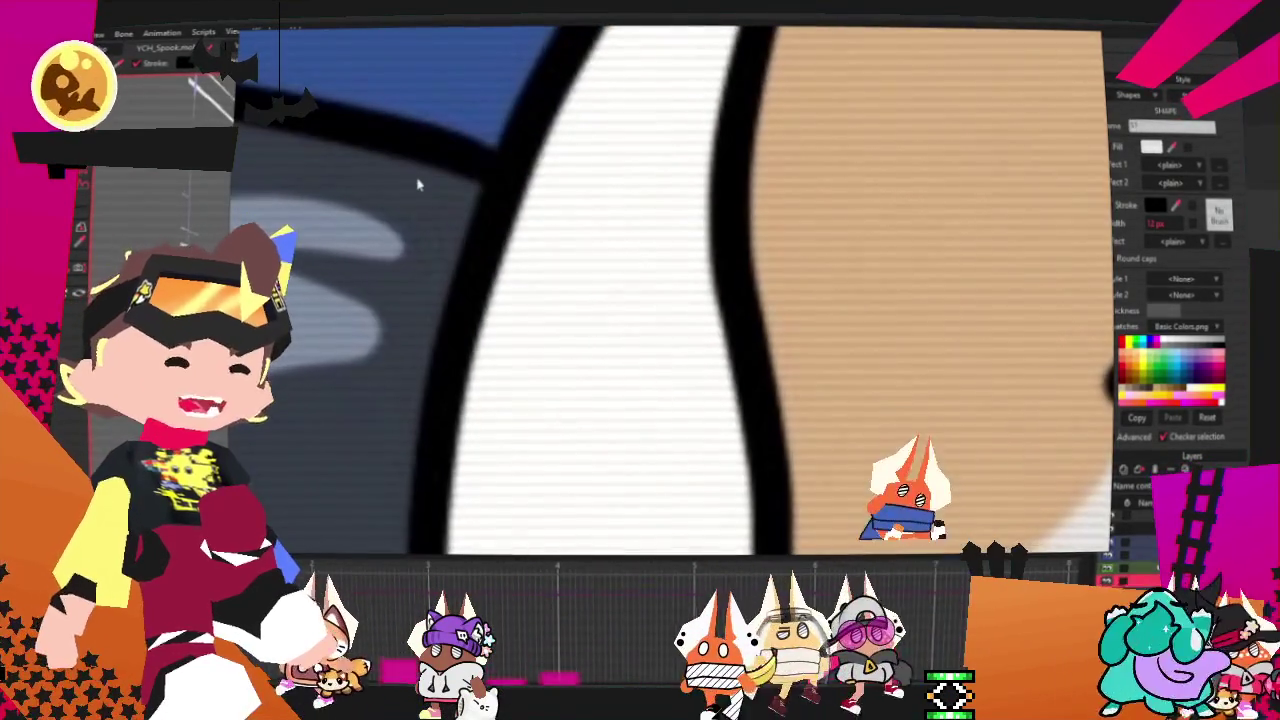
{"action": "scroll", "coordinate": [417, 198], "scroll_direction": "down", "scroll_amount": 2}
{"action": "scroll", "coordinate": [417, 198], "scroll_direction": "up", "scroll_amount": 2}
{"action": "scroll", "coordinate": [410, 220], "scroll_direction": "down", "scroll_amount": 3}
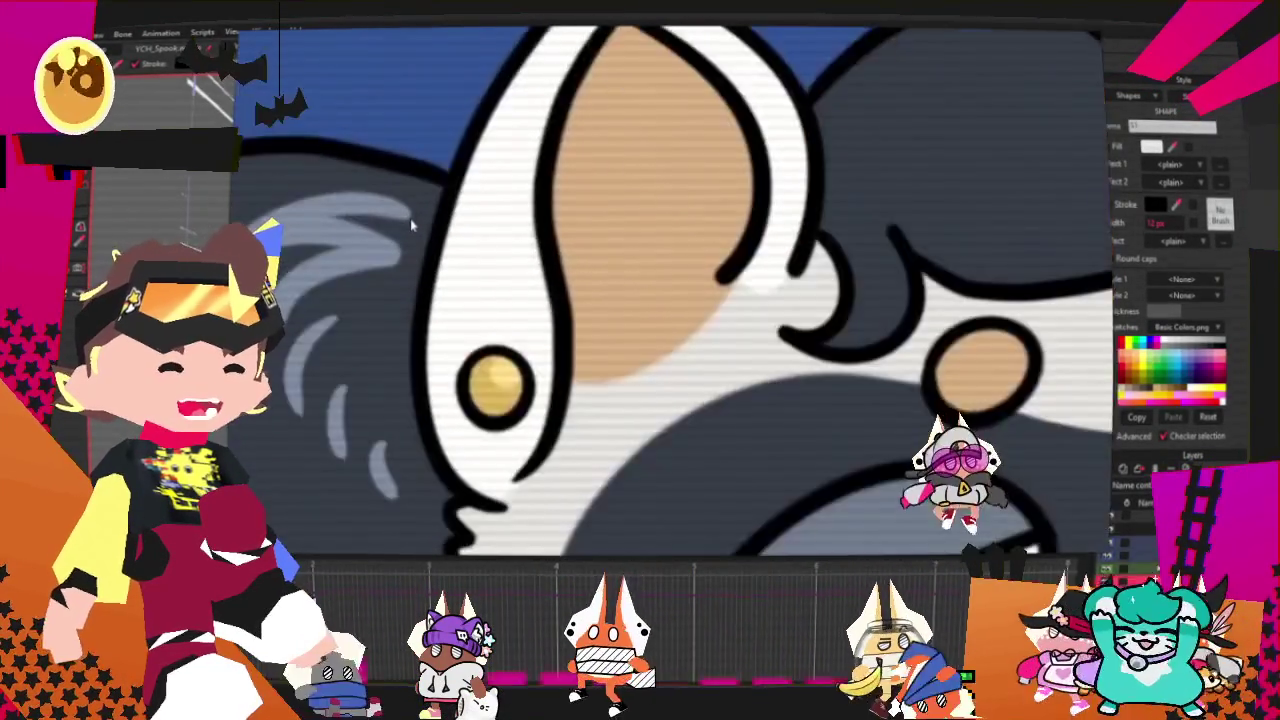
{"action": "left_click_drag", "start_coordinate": [410, 220], "coordinate": [600, 300]}
{"action": "scroll", "coordinate": [719, 279], "scroll_direction": "up", "scroll_amount": 3}
{"action": "scroll", "coordinate": [719, 279], "scroll_direction": "down", "scroll_amount": 2}
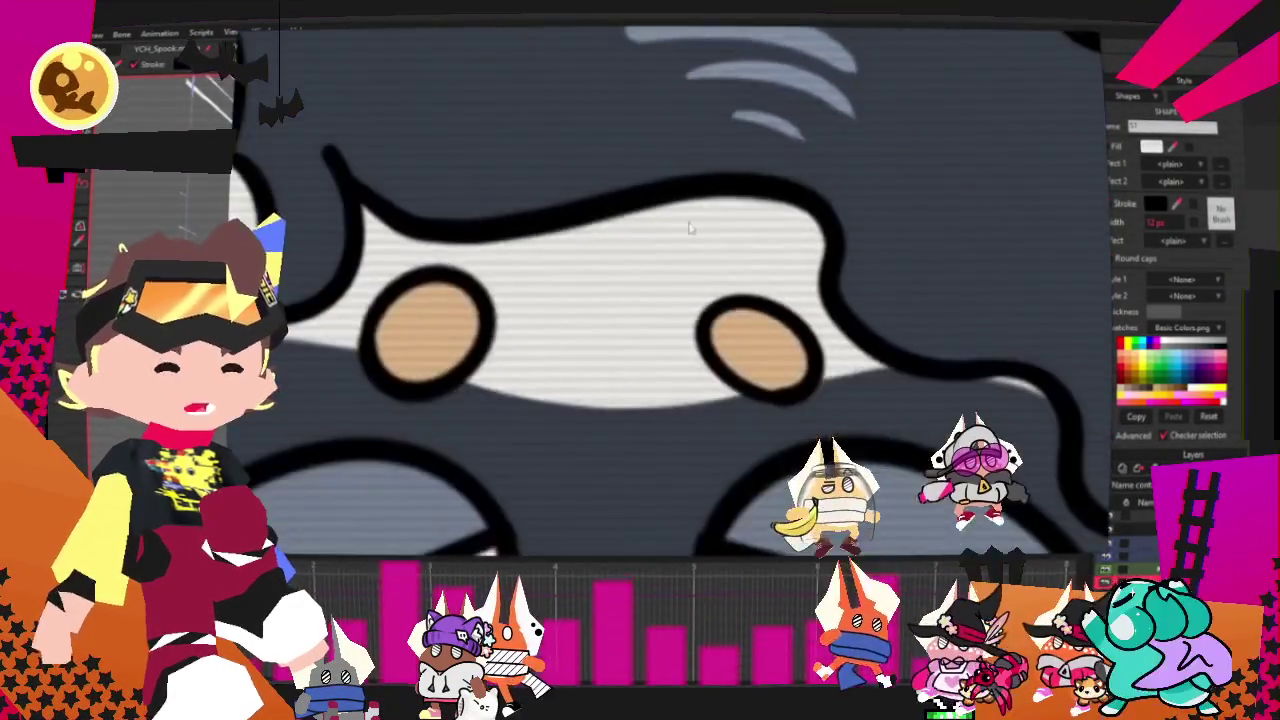
{"action": "scroll", "coordinate": [740, 270], "scroll_direction": "down", "scroll_amount": 2}
{"action": "scroll", "coordinate": [777, 243], "scroll_direction": "down", "scroll_amount": 2}
{"action": "scroll", "coordinate": [781, 318], "scroll_direction": "up", "scroll_amount": 3}
{"action": "scroll", "coordinate": [781, 318], "scroll_direction": "up", "scroll_amount": 2}
{"action": "scroll", "coordinate": [762, 266], "scroll_direction": "up", "scroll_amount": 2}
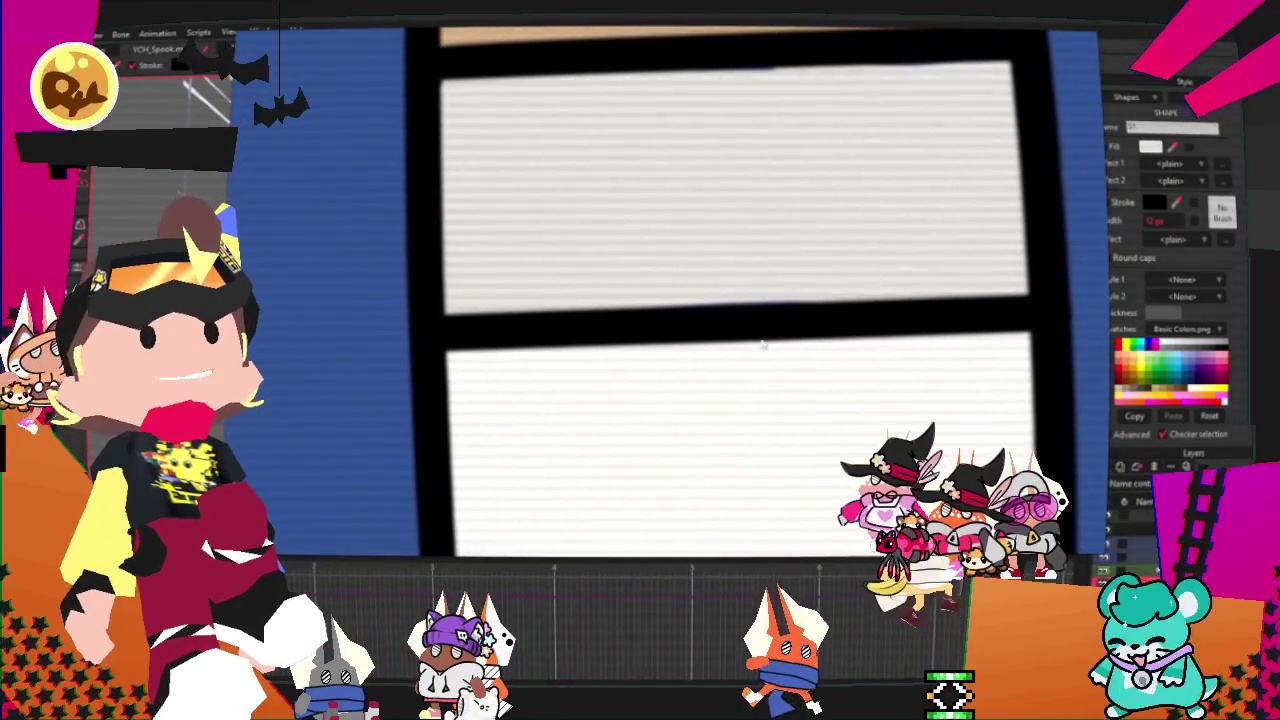
{"action": "scroll", "coordinate": [926, 307], "scroll_direction": "down", "scroll_amount": 3}
{"action": "scroll", "coordinate": [926, 307], "scroll_direction": "down", "scroll_amount": 2}
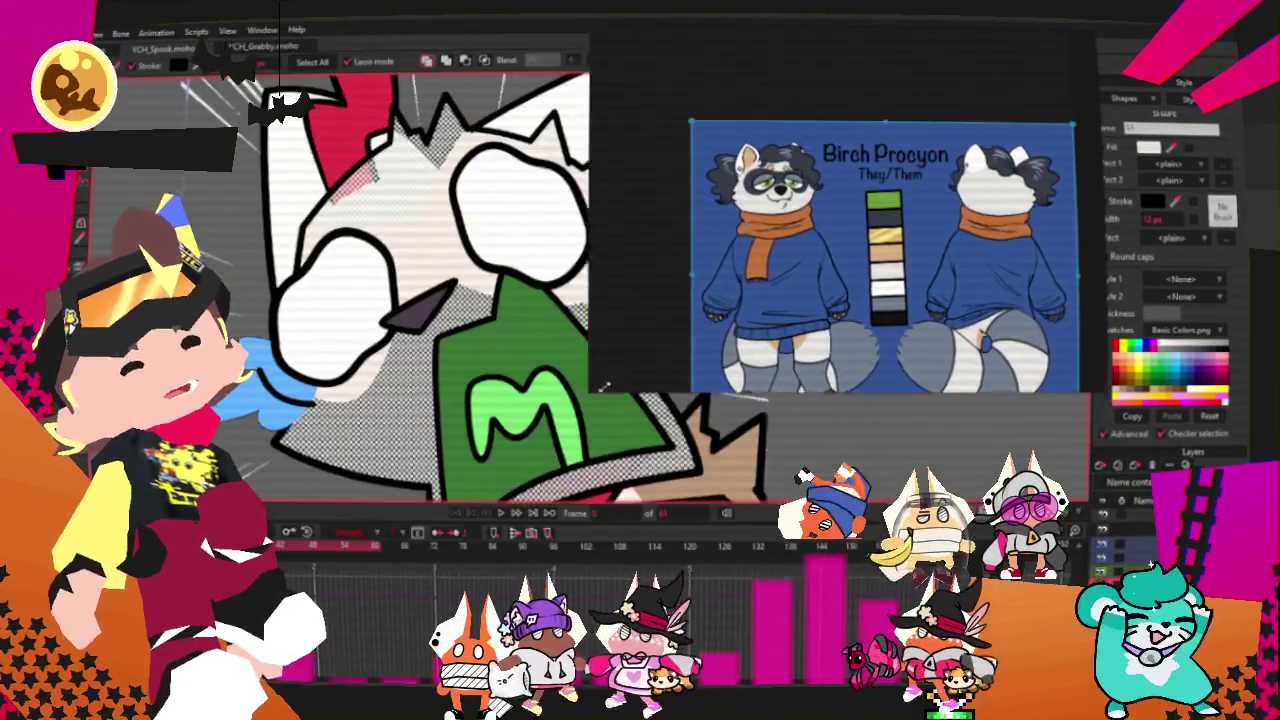
{"action": "scroll", "coordinate": [1000, 190], "scroll_direction": "up", "scroll_amount": 1}
{"action": "scroll", "coordinate": [1000, 190], "scroll_direction": "up", "scroll_amount": 2}
{"action": "scroll", "coordinate": [1000, 190], "scroll_direction": "up", "scroll_amount": 2}
{"action": "scroll", "coordinate": [1000, 190], "scroll_direction": "up", "scroll_amount": 2}
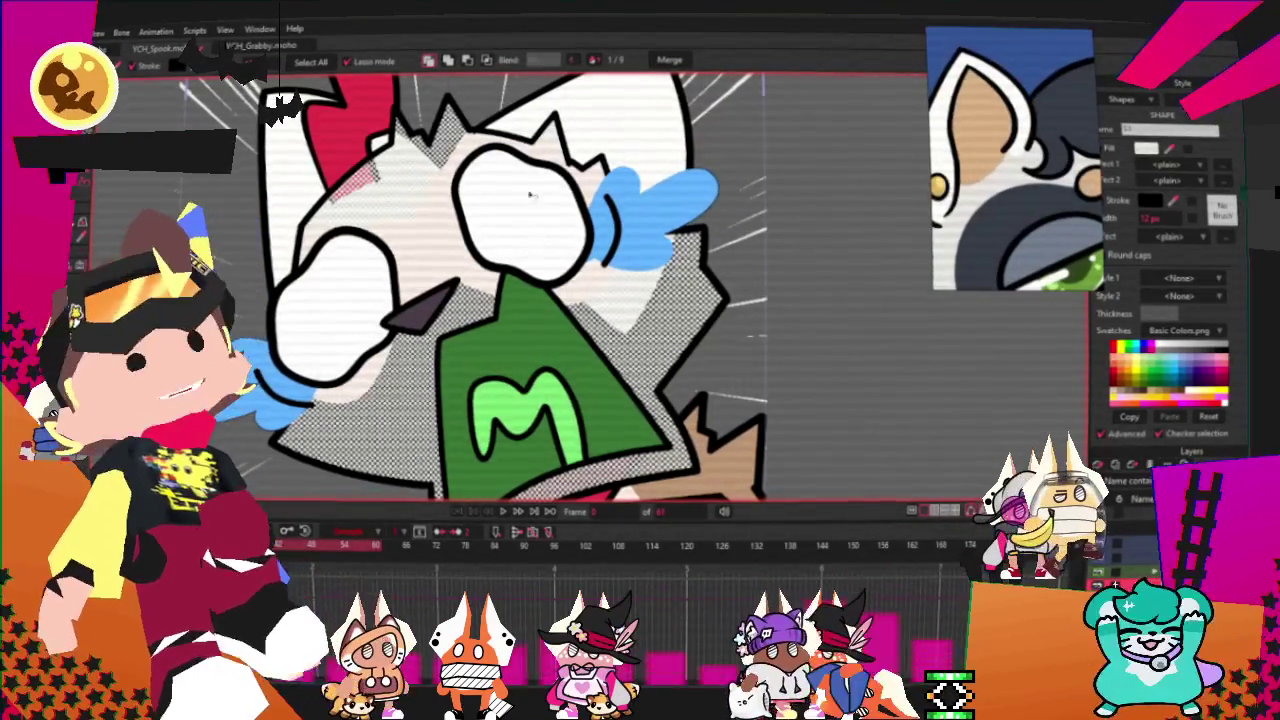
{"action": "left_click", "coordinate": [435, 215]}
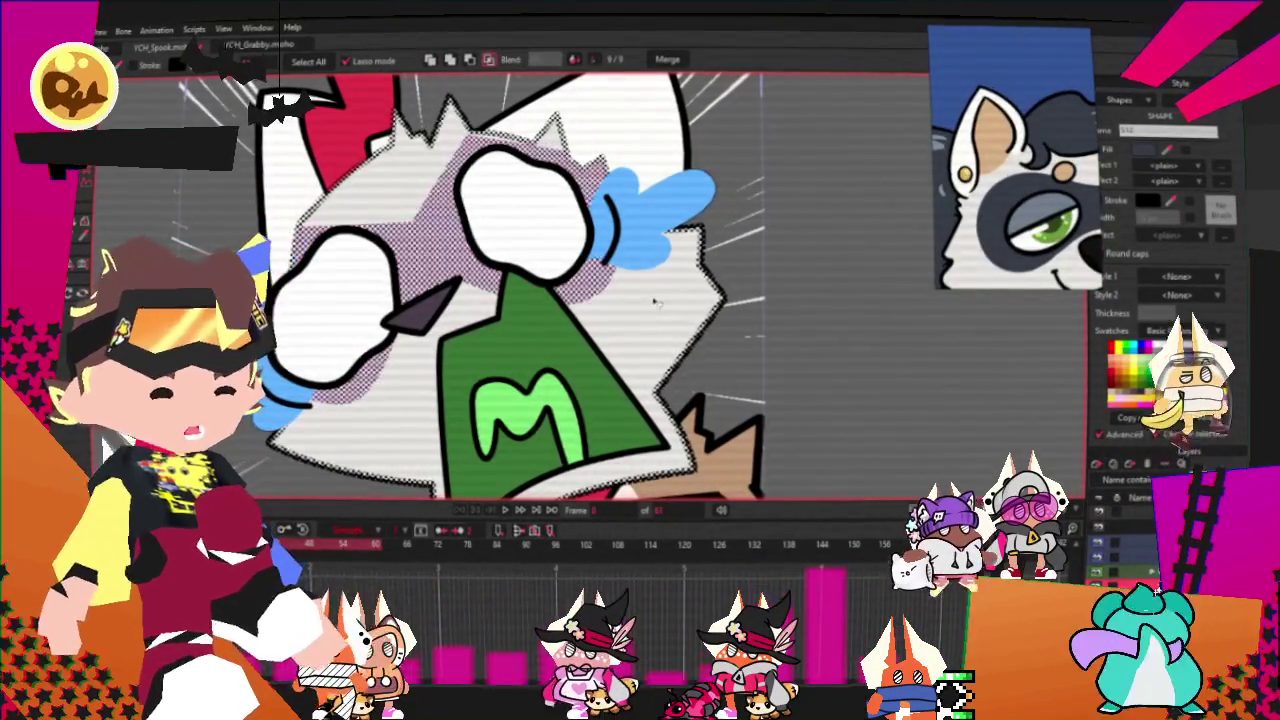
Step: Fill the face mask around the eyes with dark grey
{"action": "left_click", "coordinate": [160, 115]}
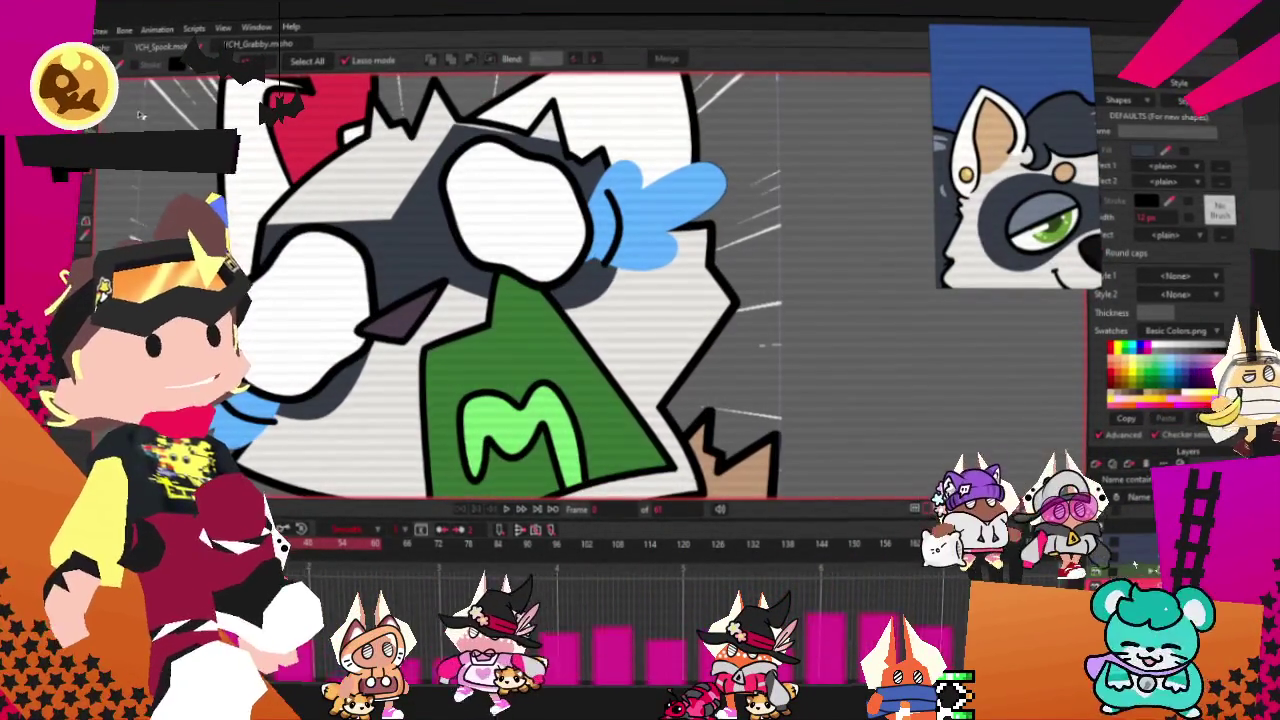
{"action": "key", "text": "c"}
{"action": "scroll", "coordinate": [500, 280], "scroll_direction": "up", "scroll_amount": 5}
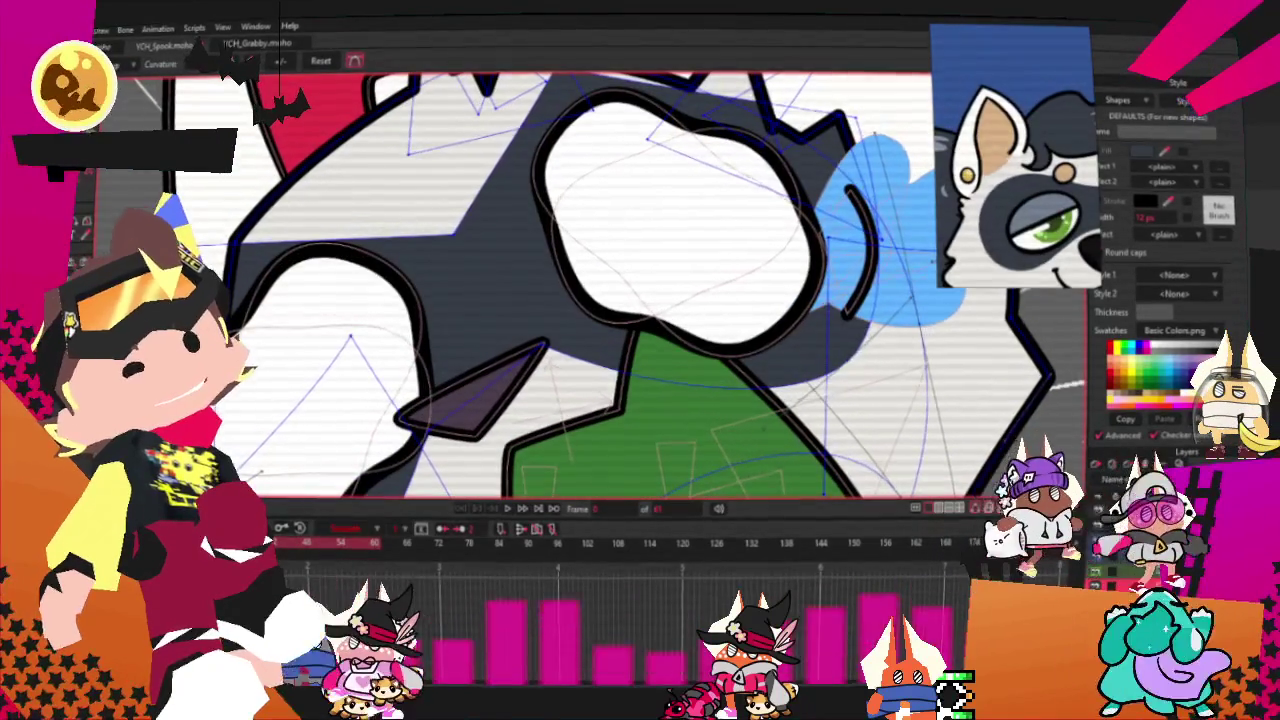
{"action": "scroll", "coordinate": [618, 126], "scroll_direction": "down", "scroll_amount": 5}
{"action": "scroll", "coordinate": [618, 126], "scroll_direction": "up", "scroll_amount": 5}
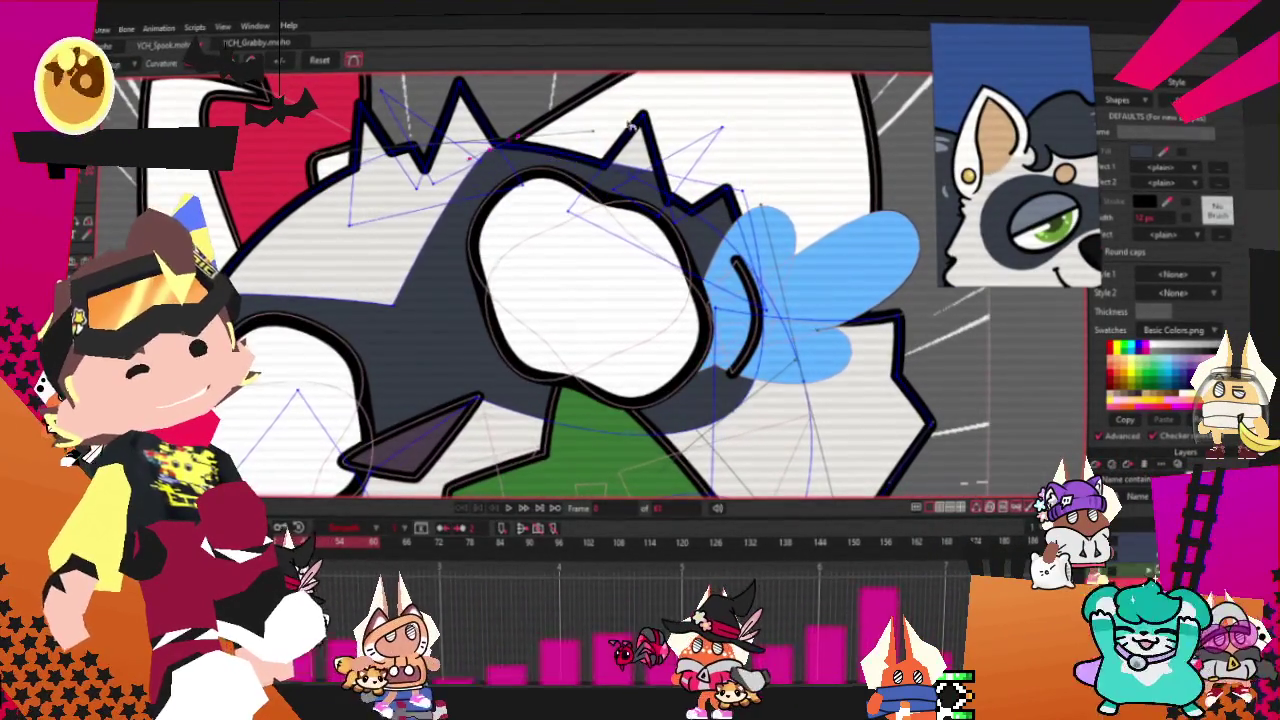
Step: Select the shape at the top of the head and ready Transform Points for editing
{"action": "key", "text": "t"}
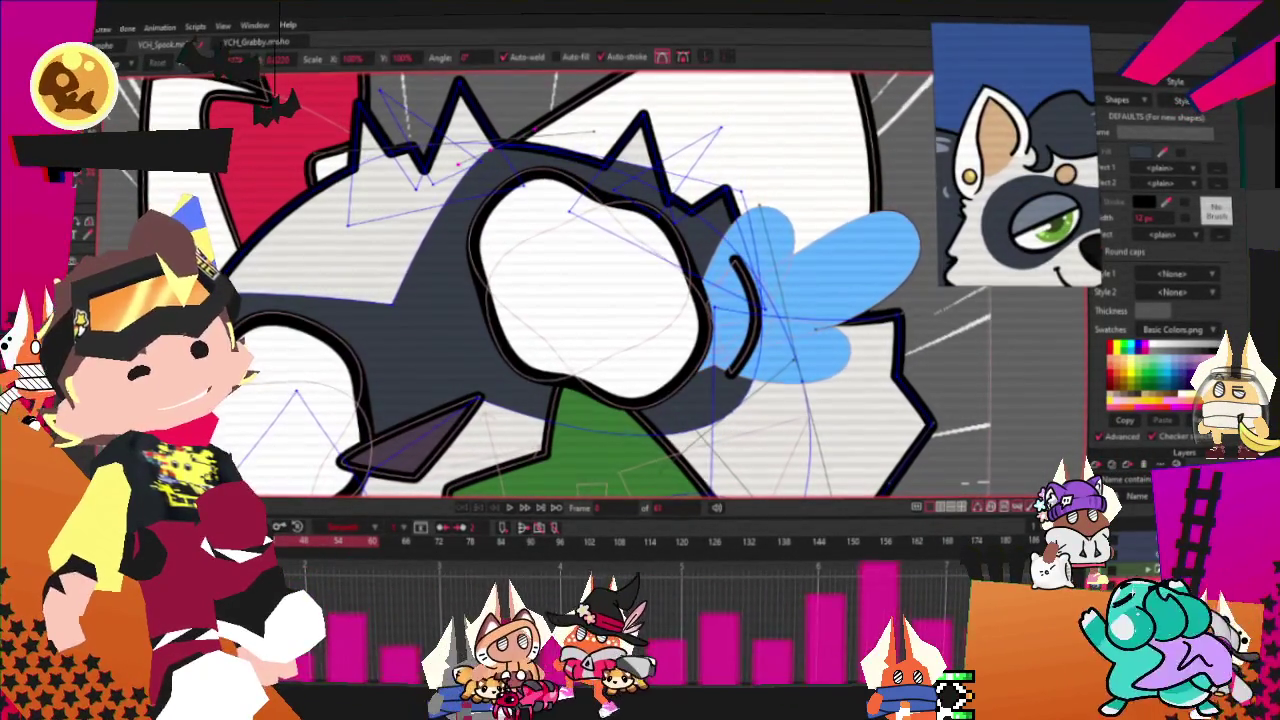
{"action": "scroll", "coordinate": [490, 155], "scroll_direction": "up", "scroll_amount": 2}
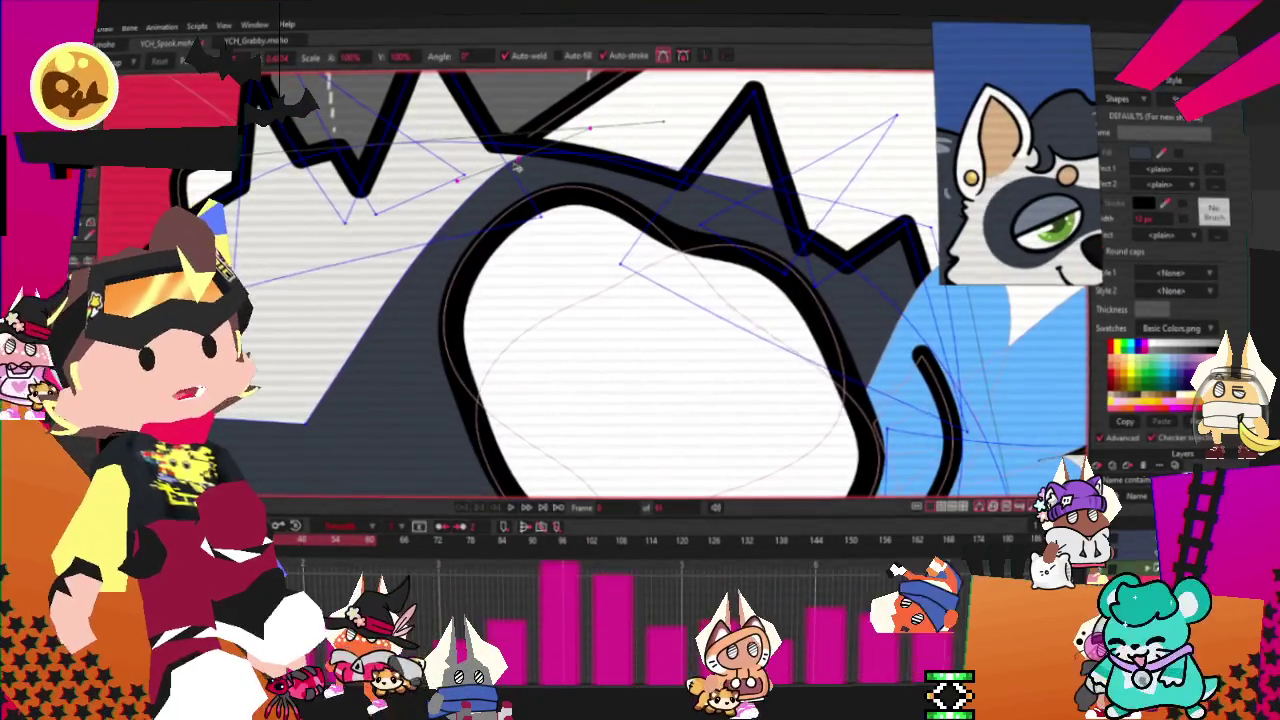
{"action": "scroll", "coordinate": [517, 165], "scroll_direction": "down", "scroll_amount": 2}
{"action": "scroll", "coordinate": [470, 230], "scroll_direction": "down", "scroll_amount": 2}
{"action": "scroll", "coordinate": [425, 288], "scroll_direction": "down", "scroll_amount": 1}
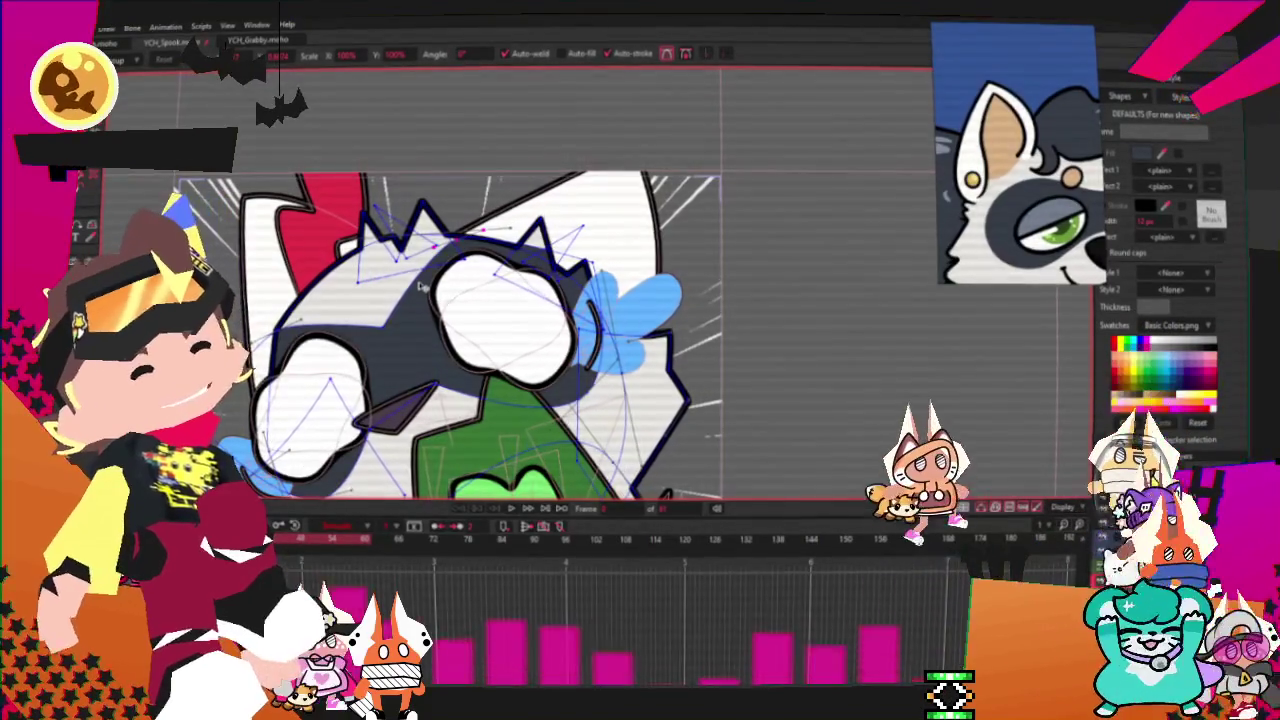
{"action": "scroll", "coordinate": [582, 253], "scroll_direction": "up", "scroll_amount": 2}
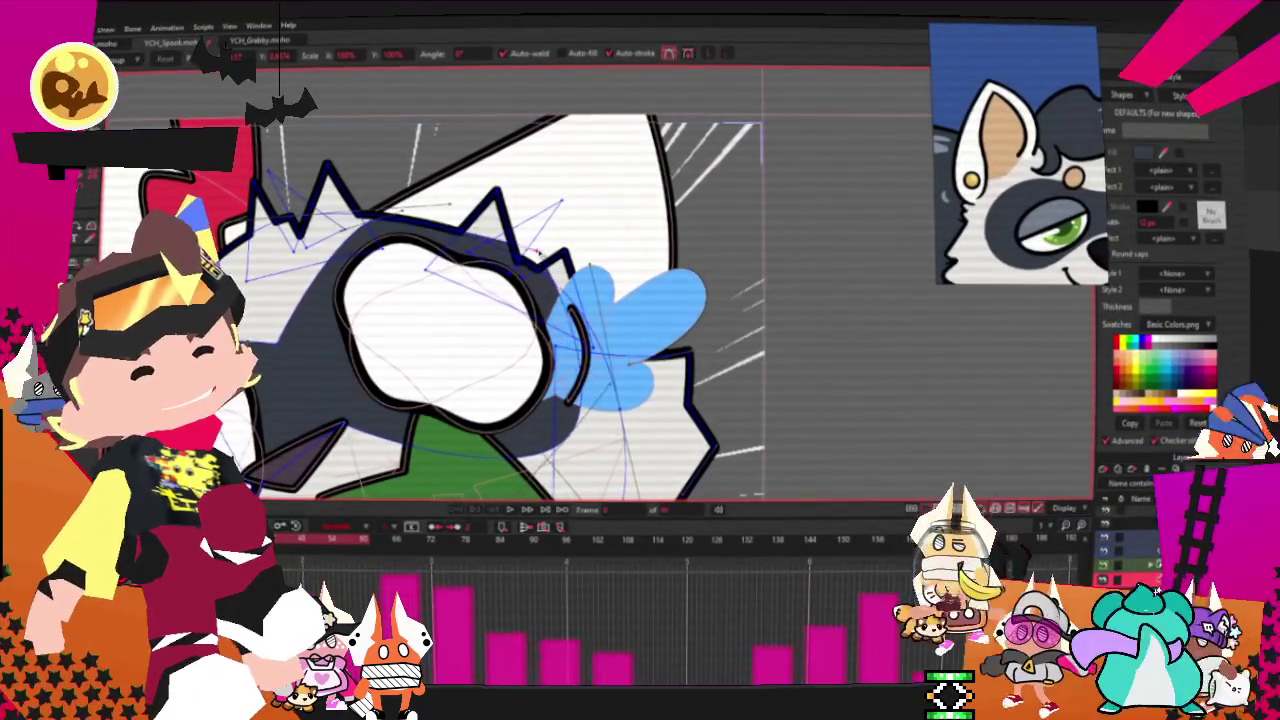
{"action": "scroll", "coordinate": [480, 280], "scroll_direction": "down", "scroll_amount": 3}
{"action": "scroll", "coordinate": [480, 280], "scroll_direction": "up", "scroll_amount": 3}
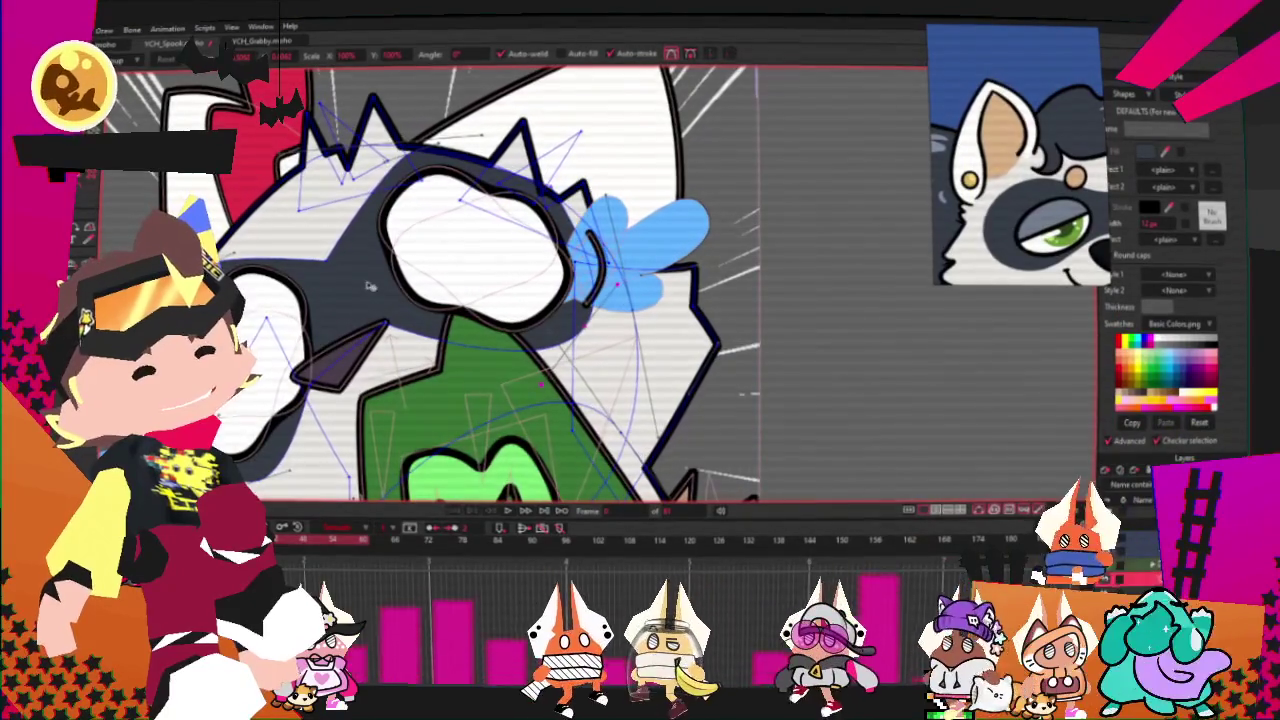
{"action": "scroll", "coordinate": [379, 290], "scroll_direction": "down", "scroll_amount": 3}
{"action": "scroll", "coordinate": [379, 290], "scroll_direction": "up", "scroll_amount": 2}
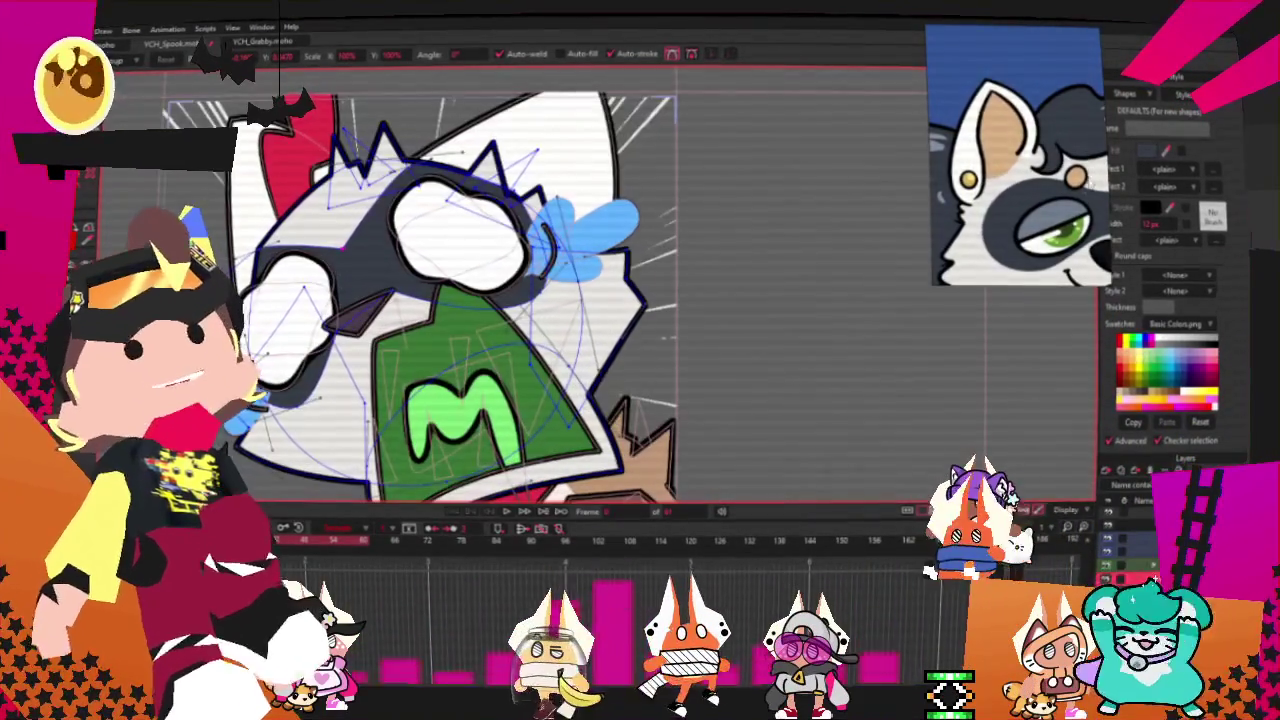
{"action": "scroll", "coordinate": [481, 238], "scroll_direction": "down", "scroll_amount": 2}
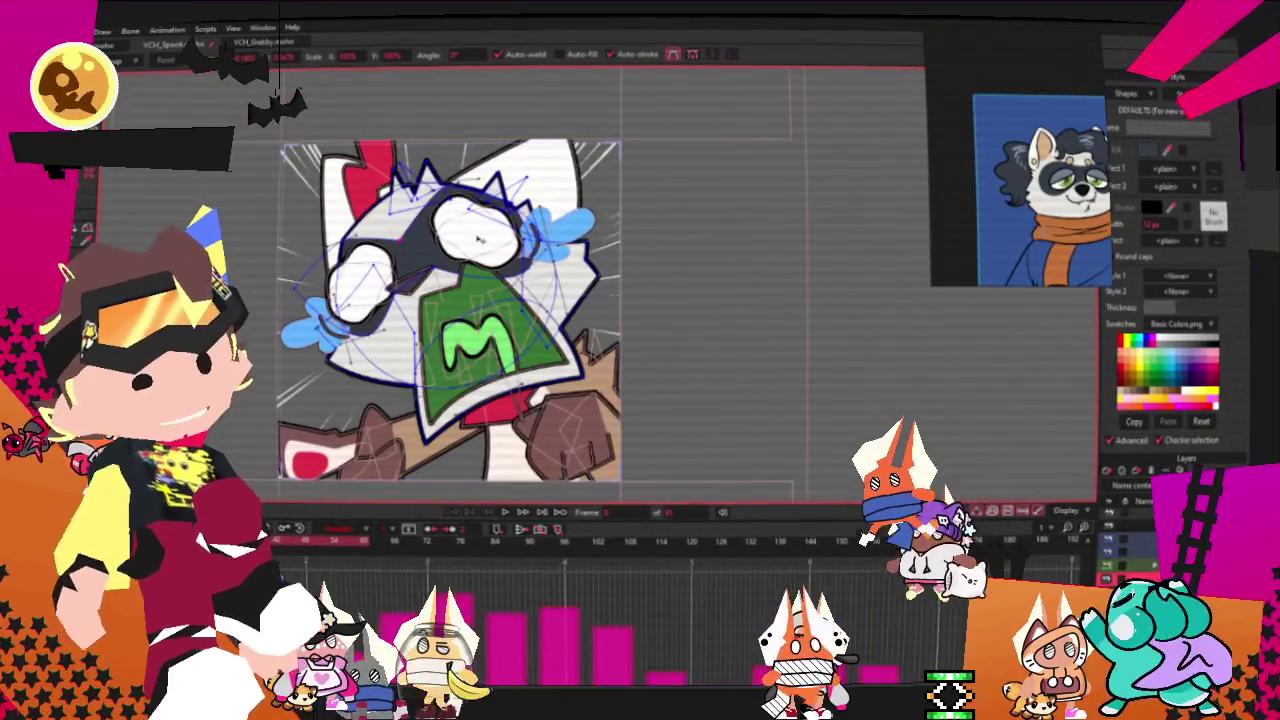
{"action": "left_click", "coordinate": [545, 160]}
{"action": "scroll", "coordinate": [485, 157], "scroll_direction": "up", "scroll_amount": 2}
{"action": "key", "text": "g"}
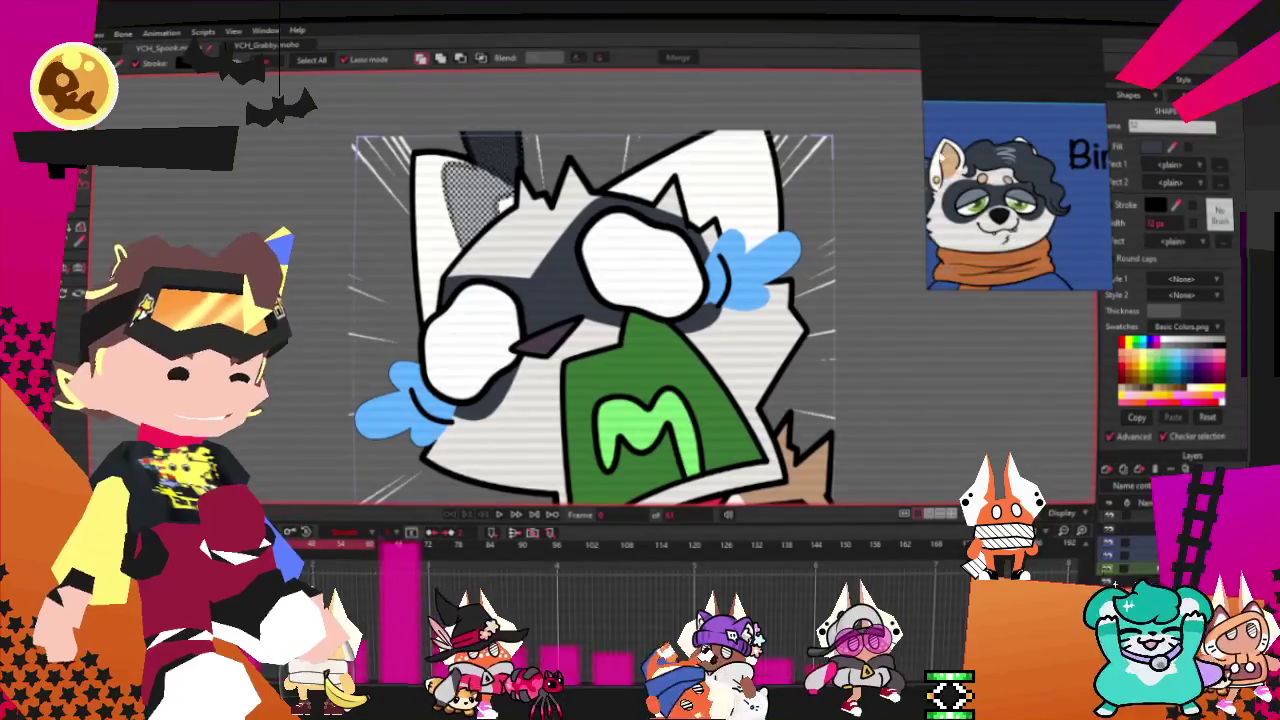
{"action": "key", "text": "t"}
{"action": "scroll", "coordinate": [510, 170], "scroll_direction": "up", "scroll_amount": 3}
Step: Select the upper-left hair points and drag them left and down
{"action": "scroll", "coordinate": [510, 170], "scroll_direction": "up", "scroll_amount": 2}
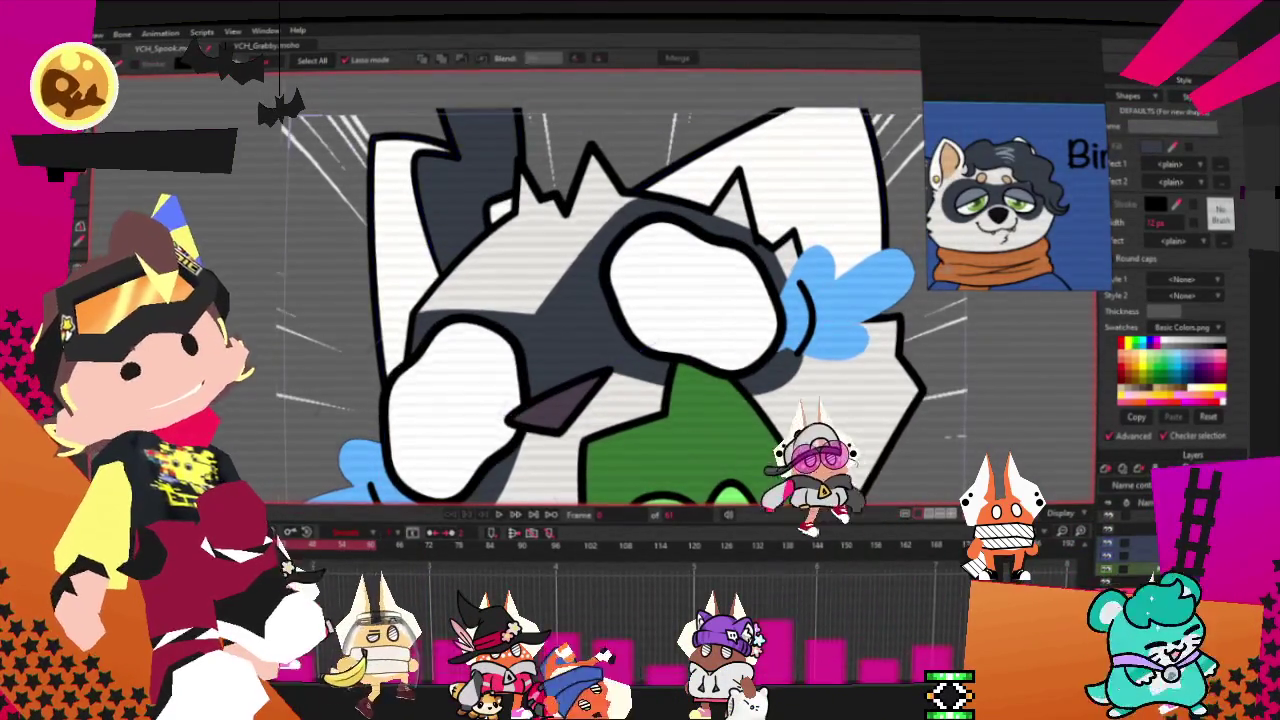
{"action": "left_click", "coordinate": [500, 152]}
{"action": "left_click_drag", "start_coordinate": [500, 255], "coordinate": [375, 260]}
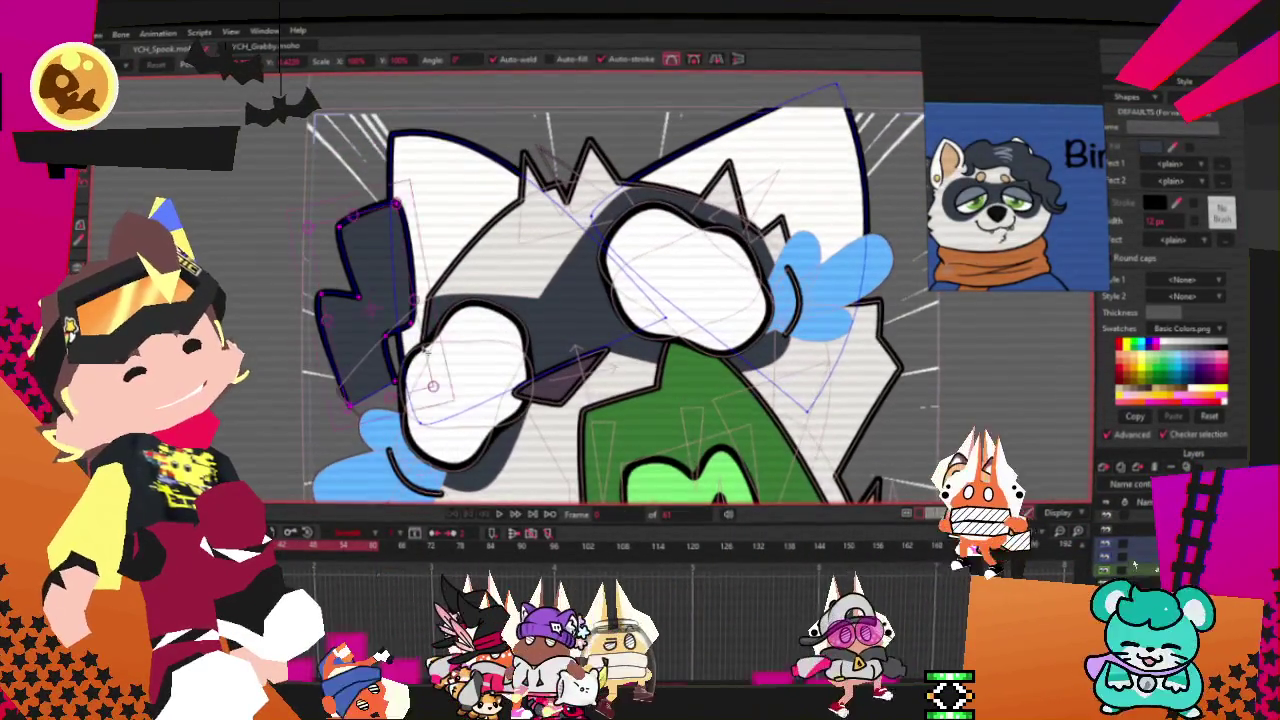
{"action": "left_click_drag", "start_coordinate": [375, 260], "coordinate": [373, 312]}
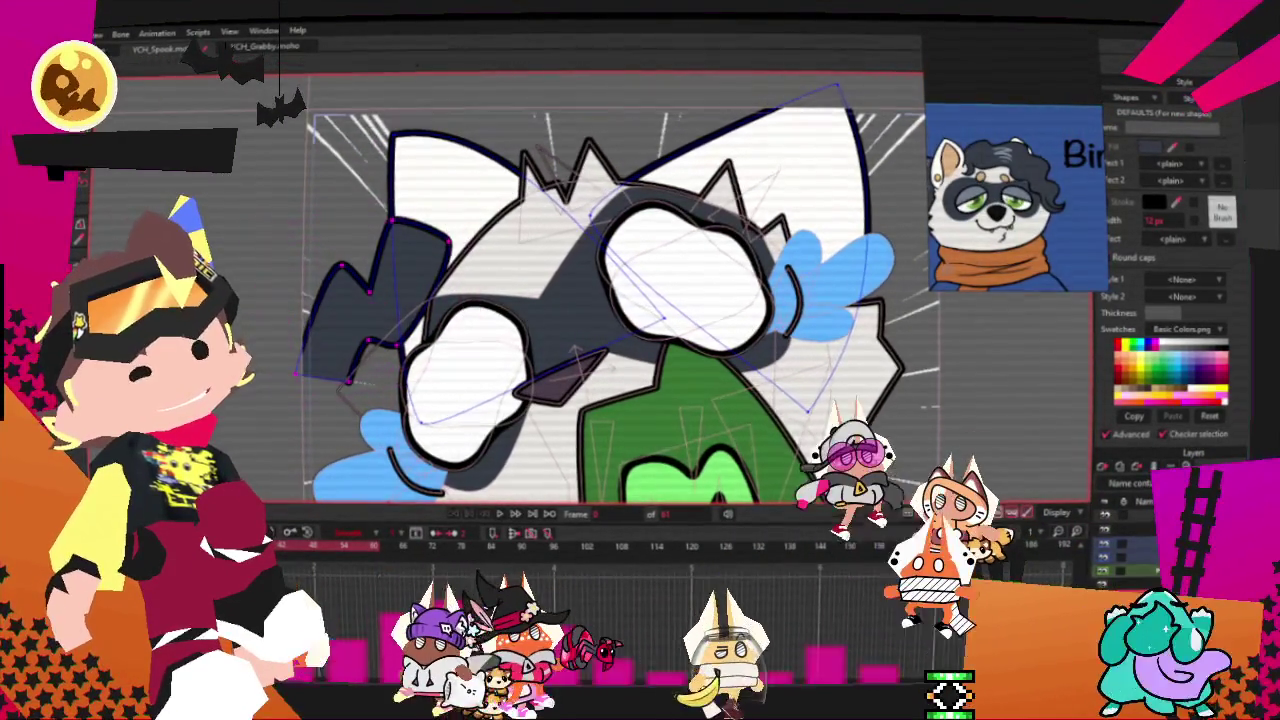
Step: Reshape the top-left curve of the dark hair outline
{"action": "scroll", "coordinate": [381, 278], "scroll_direction": "up", "scroll_amount": 2}
{"action": "key", "text": "a"}
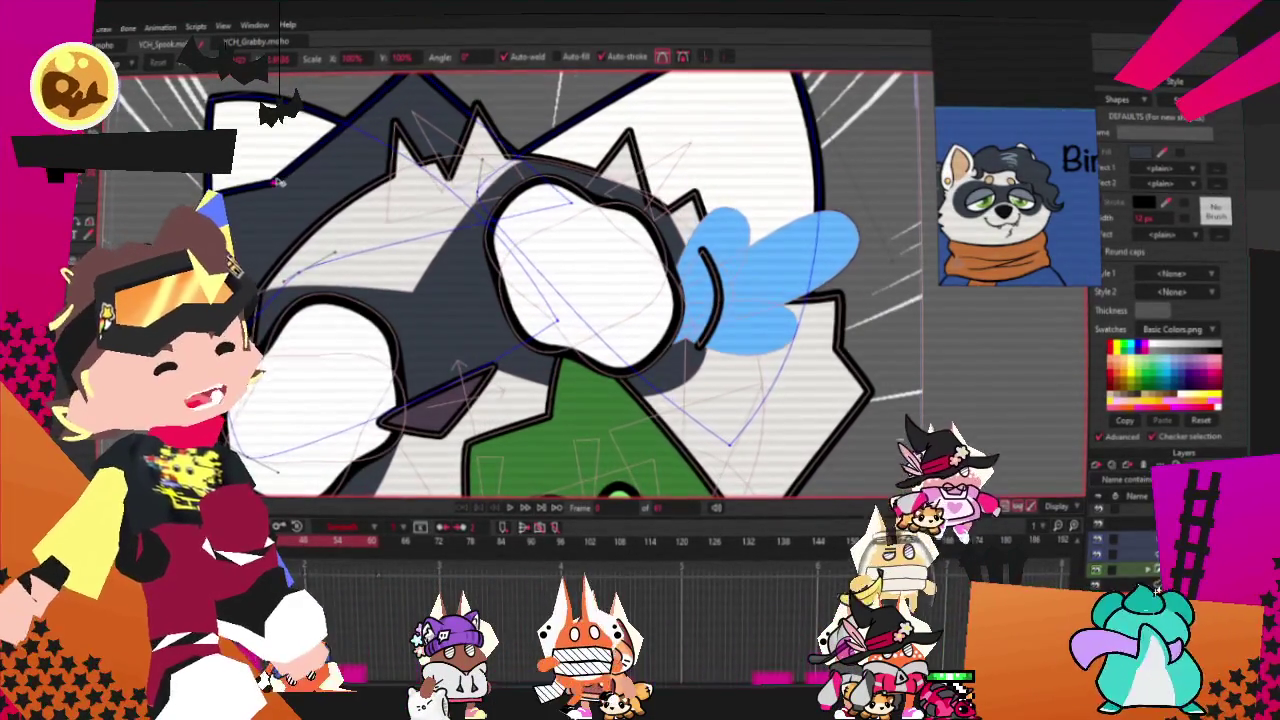
{"action": "key", "text": "c"}
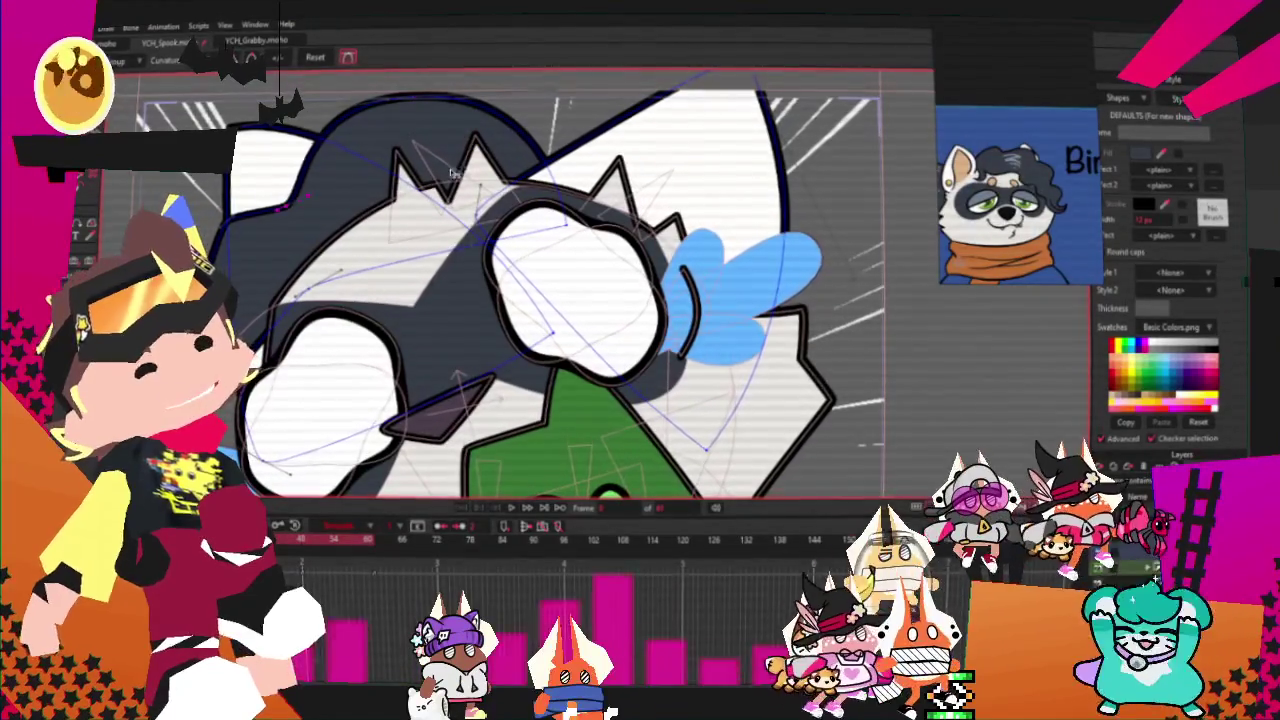
{"action": "scroll", "coordinate": [255, 250], "scroll_direction": "up", "scroll_amount": 2}
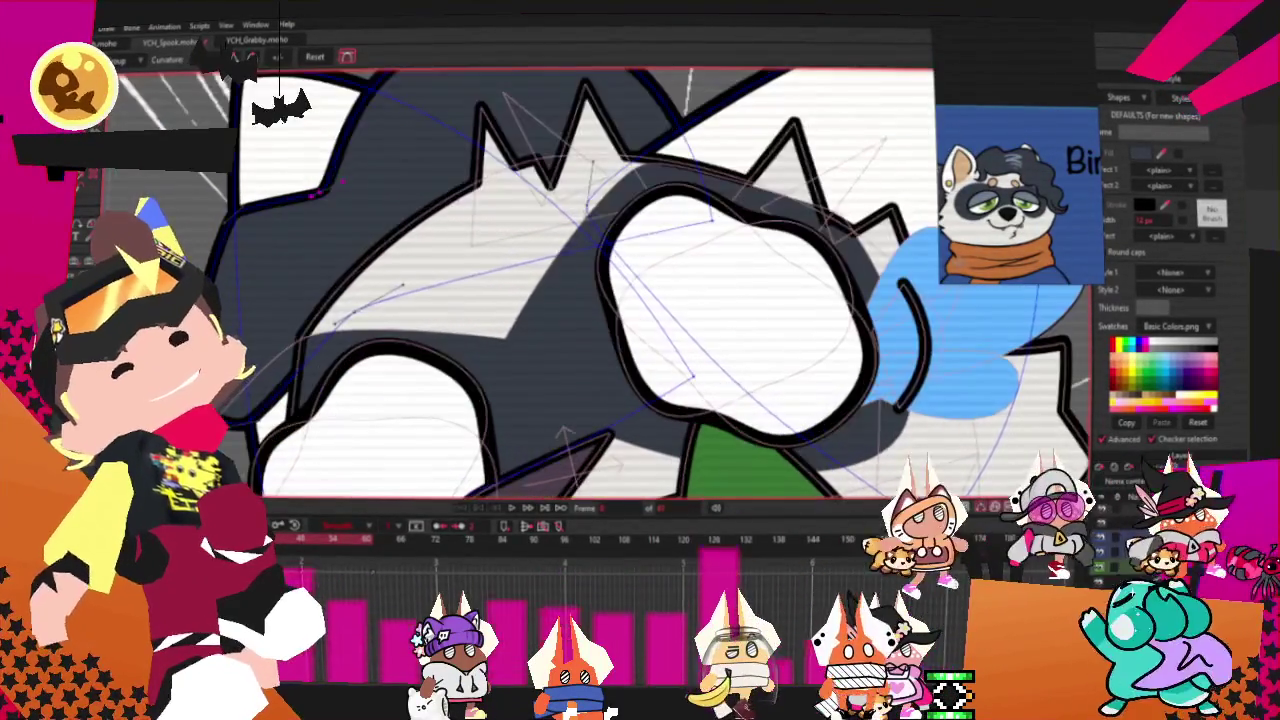
{"action": "scroll", "coordinate": [585, 280], "scroll_direction": "down", "scroll_amount": 2}
{"action": "scroll", "coordinate": [585, 280], "scroll_direction": "up", "scroll_amount": 2}
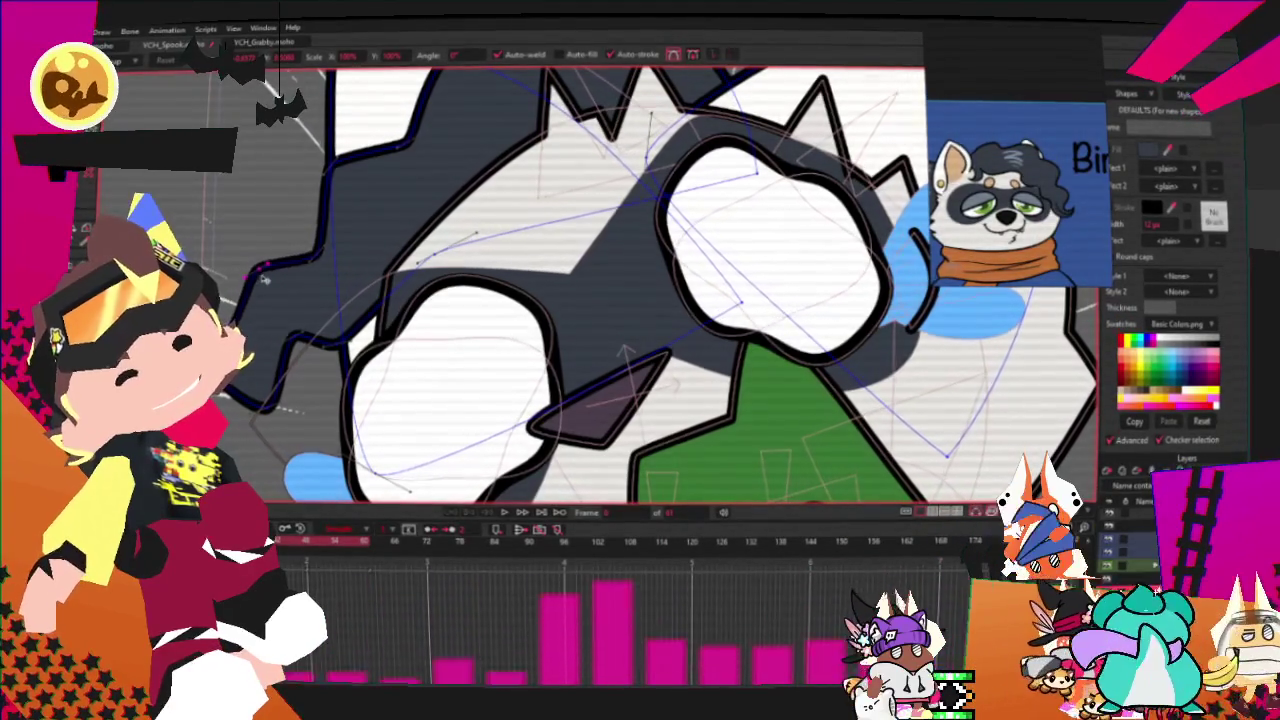
{"action": "scroll", "coordinate": [272, 258], "scroll_direction": "down", "scroll_amount": 4}
{"action": "scroll", "coordinate": [293, 177], "scroll_direction": "up", "scroll_amount": 4}
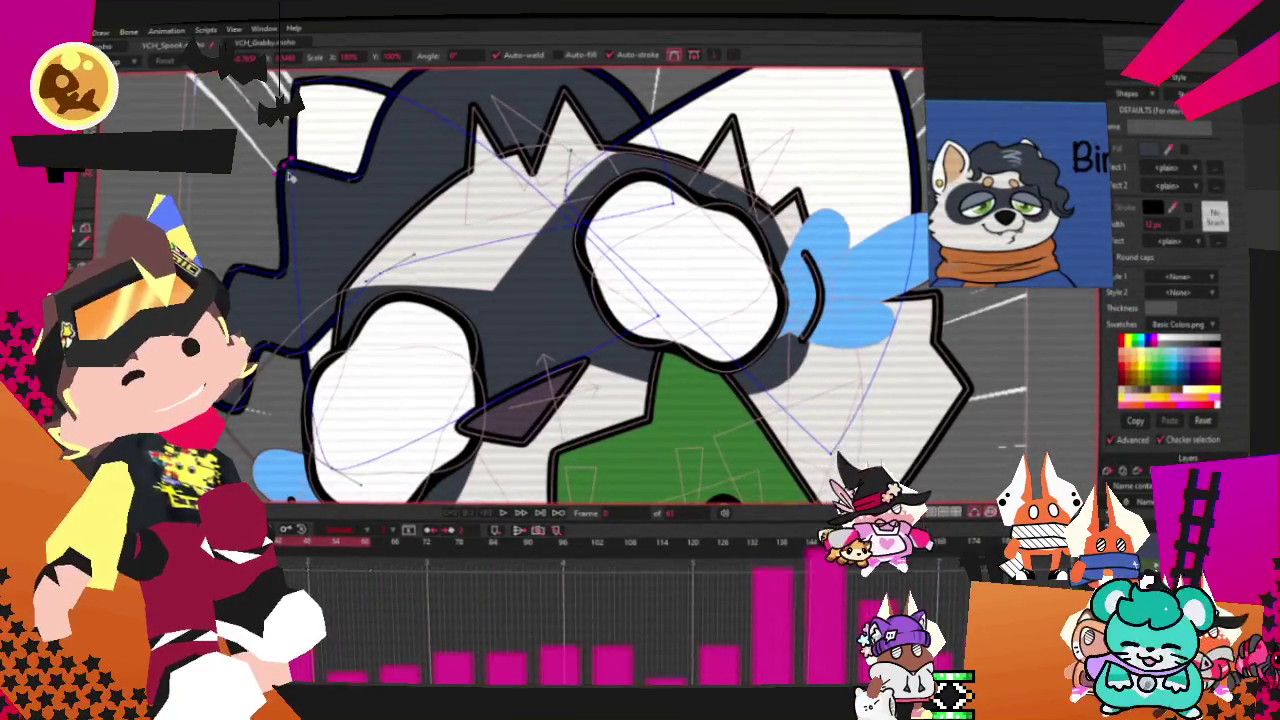
{"action": "mouse_move", "coordinate": [283, 148]}
{"action": "left_mouse_down"}
{"action": "mouse_move", "coordinate": [368, 175]}
{"action": "mouse_move", "coordinate": [410, 160]}
{"action": "mouse_move", "coordinate": [398, 163]}
{"action": "left_mouse_up"}
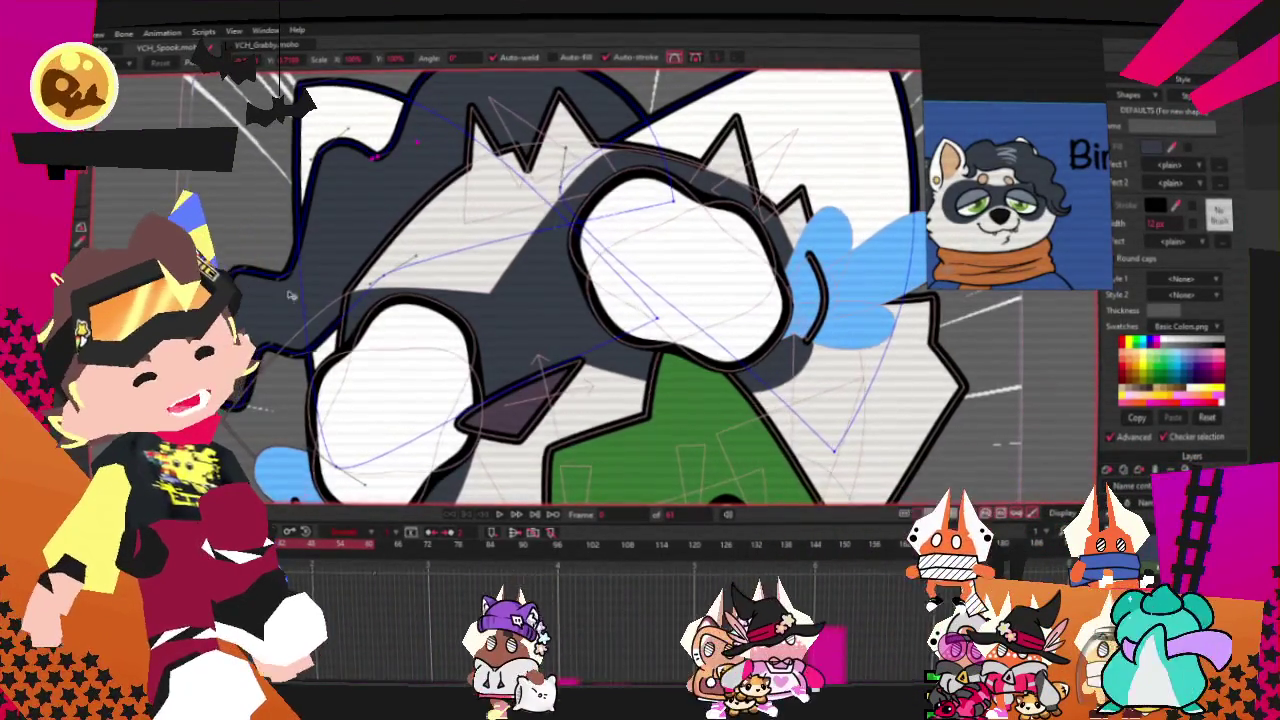
Step: Bend the left hair curve into a new bump
{"action": "scroll", "coordinate": [275, 297], "scroll_direction": "down", "scroll_amount": 2}
{"action": "scroll", "coordinate": [275, 297], "scroll_direction": "up", "scroll_amount": 2}
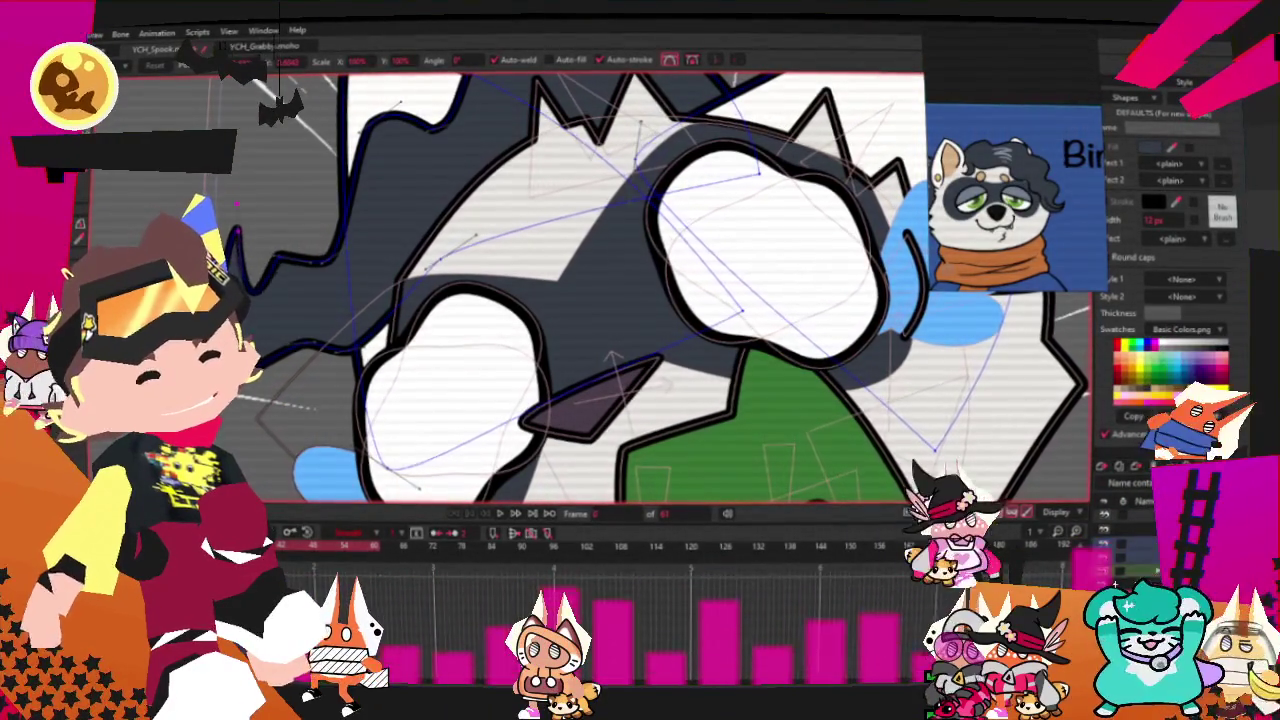
{"action": "scroll", "coordinate": [342, 197], "scroll_direction": "up", "scroll_amount": 2}
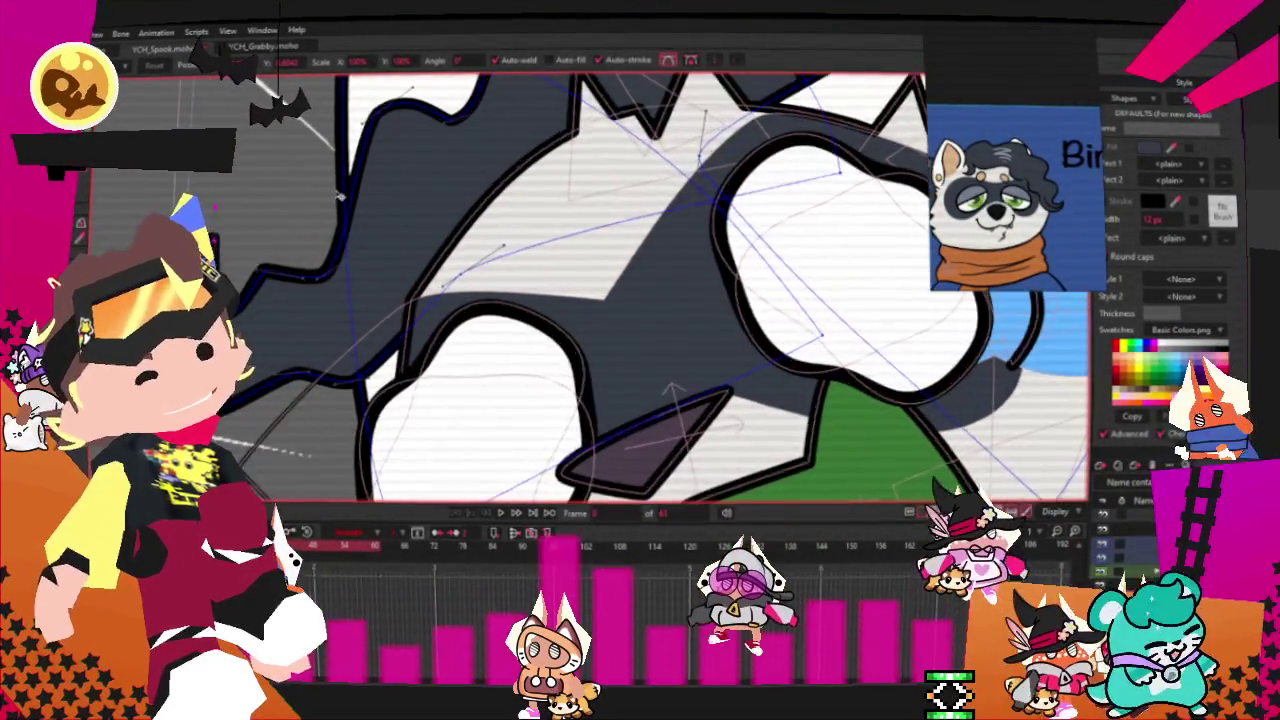
{"action": "scroll", "coordinate": [300, 280], "scroll_direction": "up", "scroll_amount": 2}
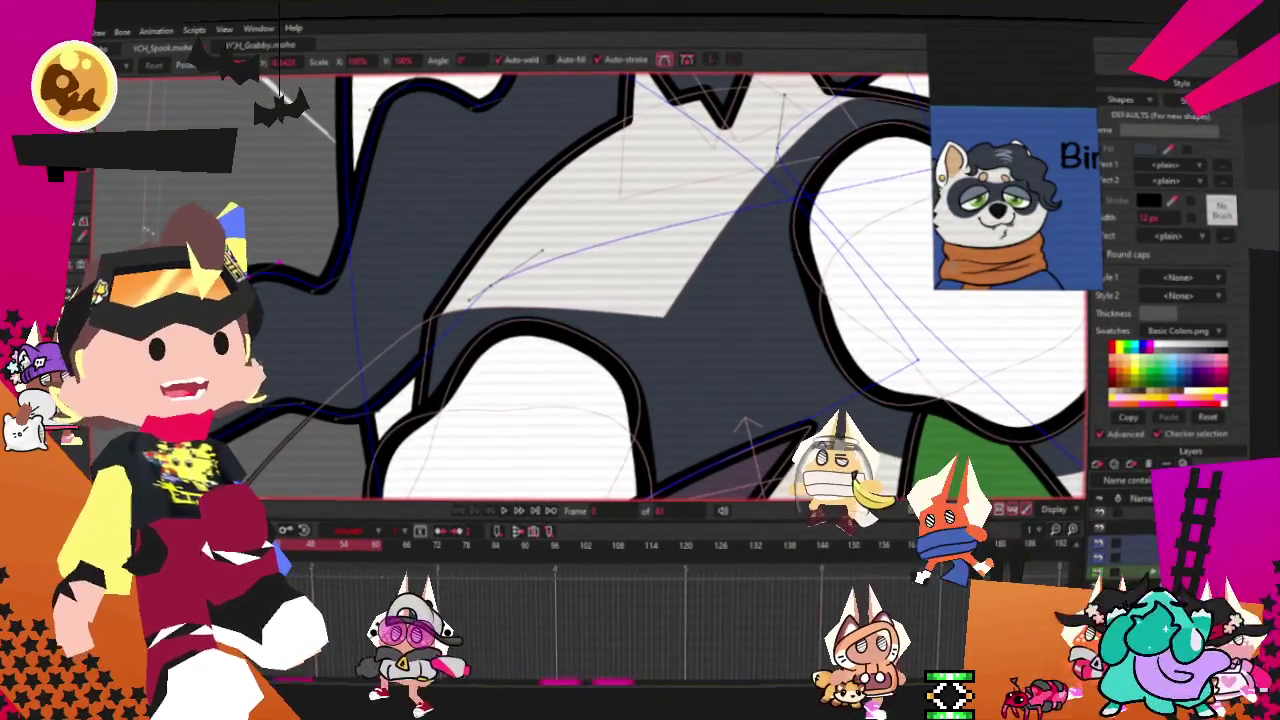
{"action": "scroll", "coordinate": [250, 315], "scroll_direction": "up", "scroll_amount": 1}
{"action": "scroll", "coordinate": [250, 315], "scroll_direction": "up", "scroll_amount": 2}
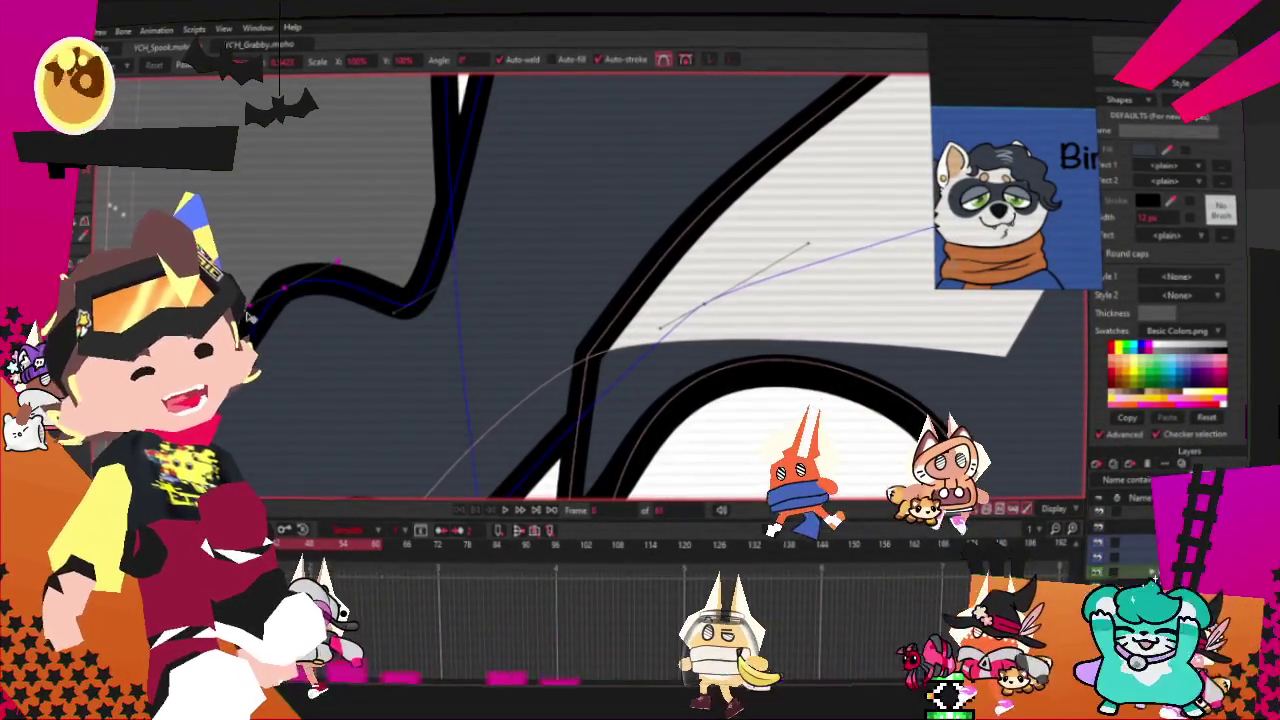
{"action": "scroll", "coordinate": [293, 288], "scroll_direction": "down", "scroll_amount": 2}
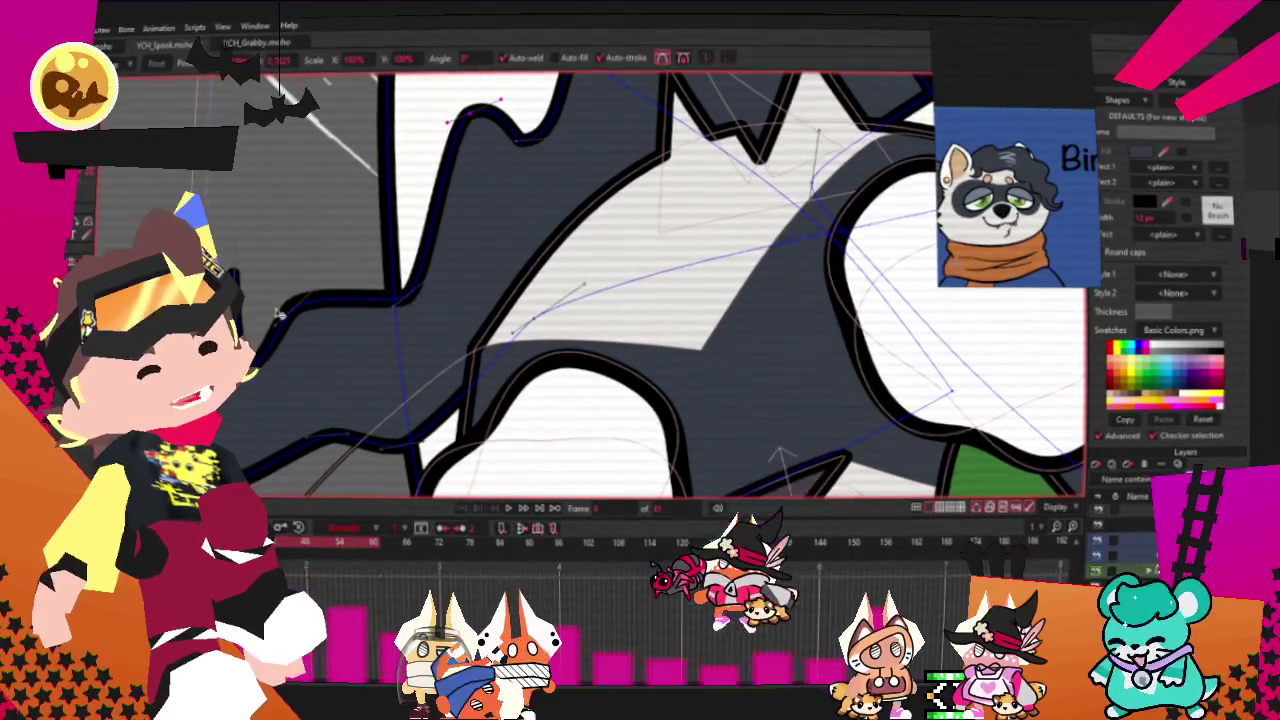
{"action": "left_click_drag", "start_coordinate": [335, 305], "coordinate": [322, 283]}
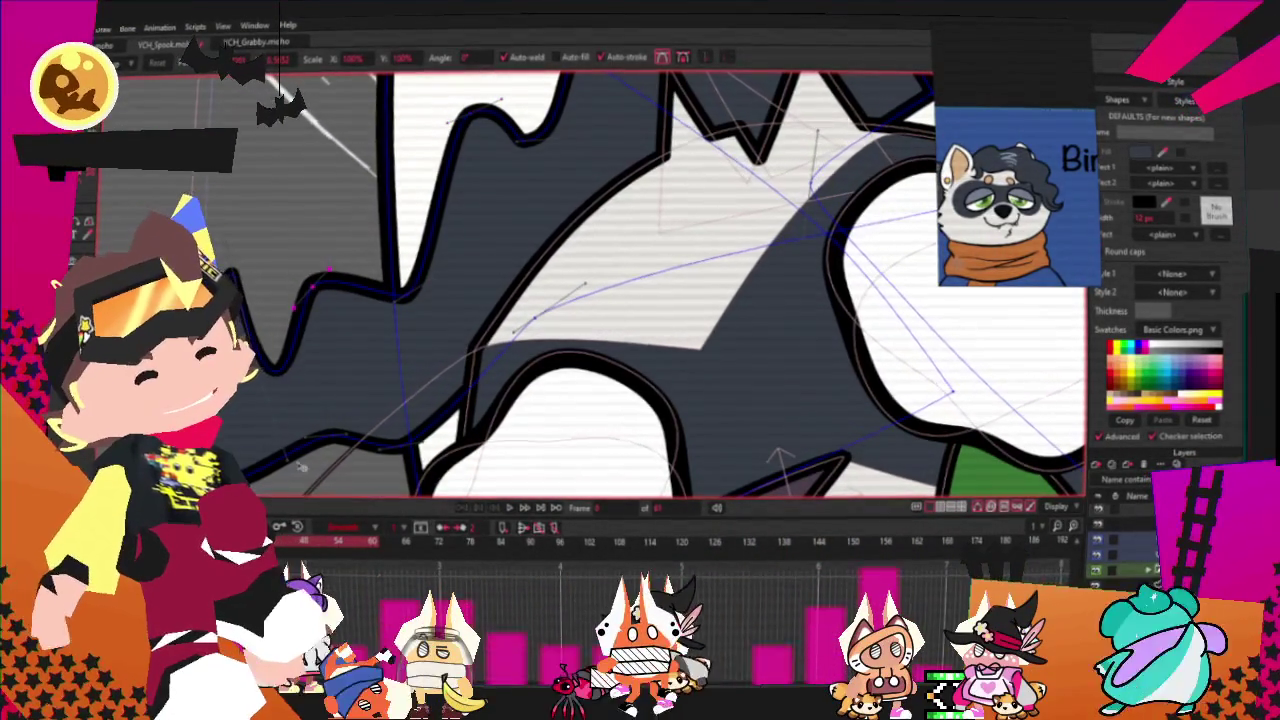
Step: Pull a left hair point slightly inward to refine the wavy outline
{"action": "scroll", "coordinate": [774, 458], "scroll_direction": "down", "scroll_amount": 3}
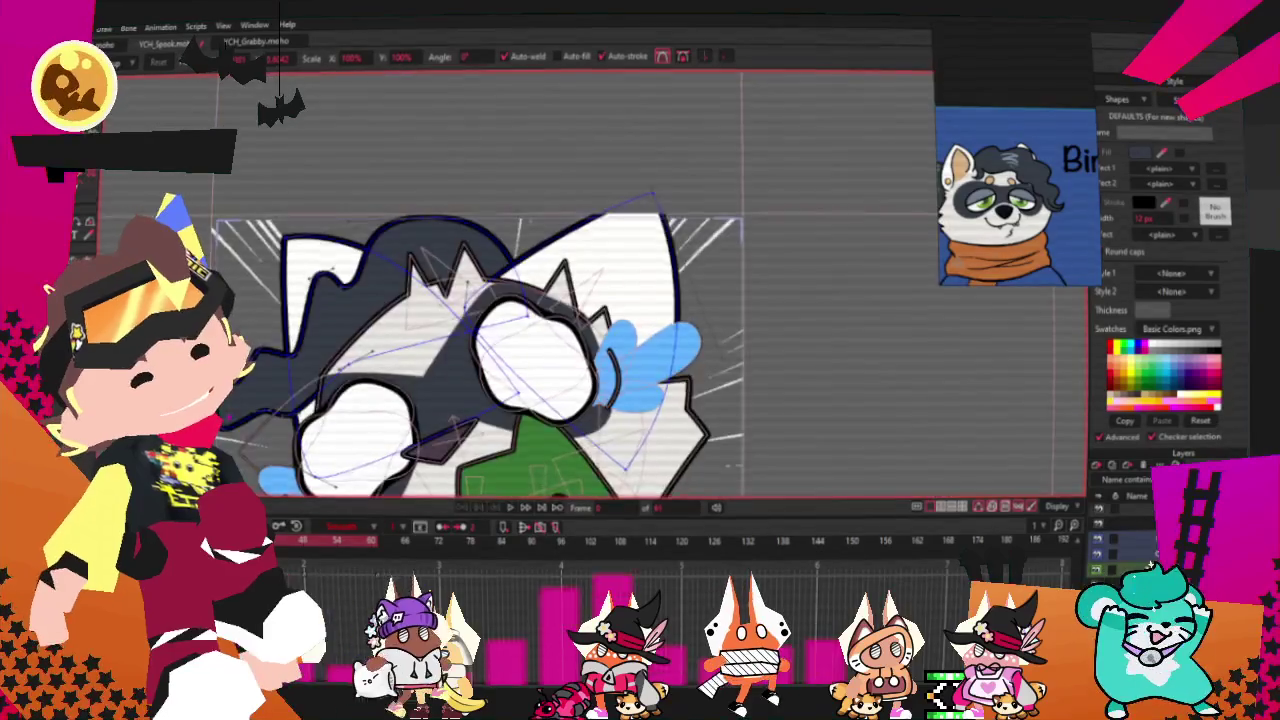
{"action": "scroll", "coordinate": [640, 300], "scroll_direction": "up", "scroll_amount": 3}
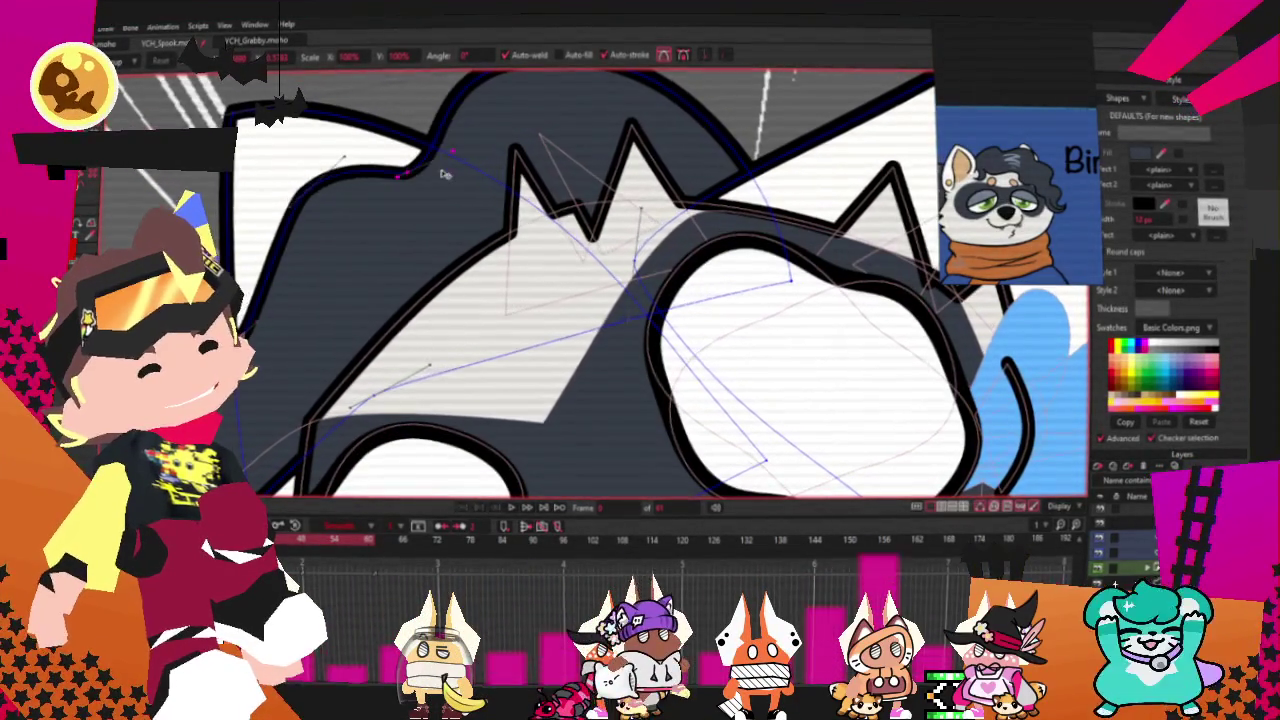
{"action": "scroll", "coordinate": [287, 197], "scroll_direction": "down", "scroll_amount": 3}
{"action": "scroll", "coordinate": [548, 392], "scroll_direction": "up", "scroll_amount": 3}
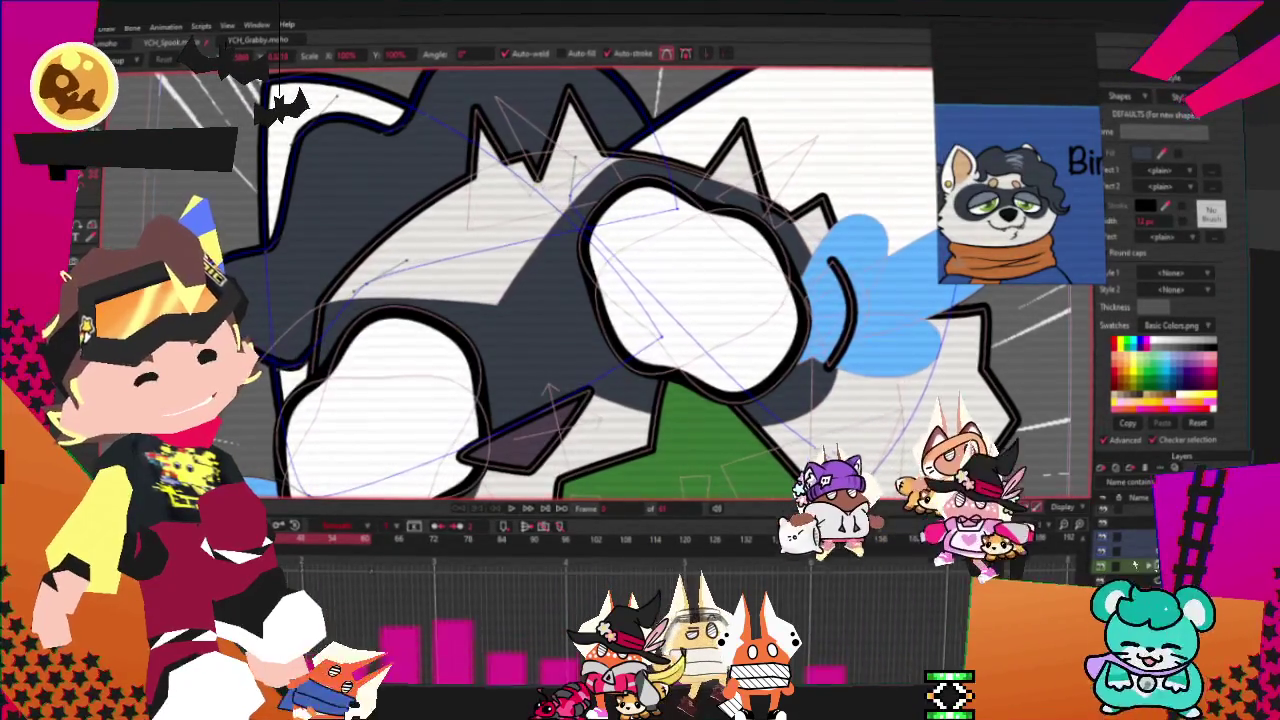
{"action": "scroll", "coordinate": [215, 305], "scroll_direction": "down", "scroll_amount": 3}
{"action": "scroll", "coordinate": [215, 385], "scroll_direction": "up", "scroll_amount": 2}
{"action": "scroll", "coordinate": [215, 385], "scroll_direction": "up", "scroll_amount": 2}
{"action": "scroll", "coordinate": [215, 385], "scroll_direction": "up", "scroll_amount": 2}
{"action": "scroll", "coordinate": [284, 345], "scroll_direction": "down", "scroll_amount": 3}
{"action": "scroll", "coordinate": [284, 345], "scroll_direction": "up", "scroll_amount": 1}
{"action": "scroll", "coordinate": [330, 280], "scroll_direction": "up", "scroll_amount": 1}
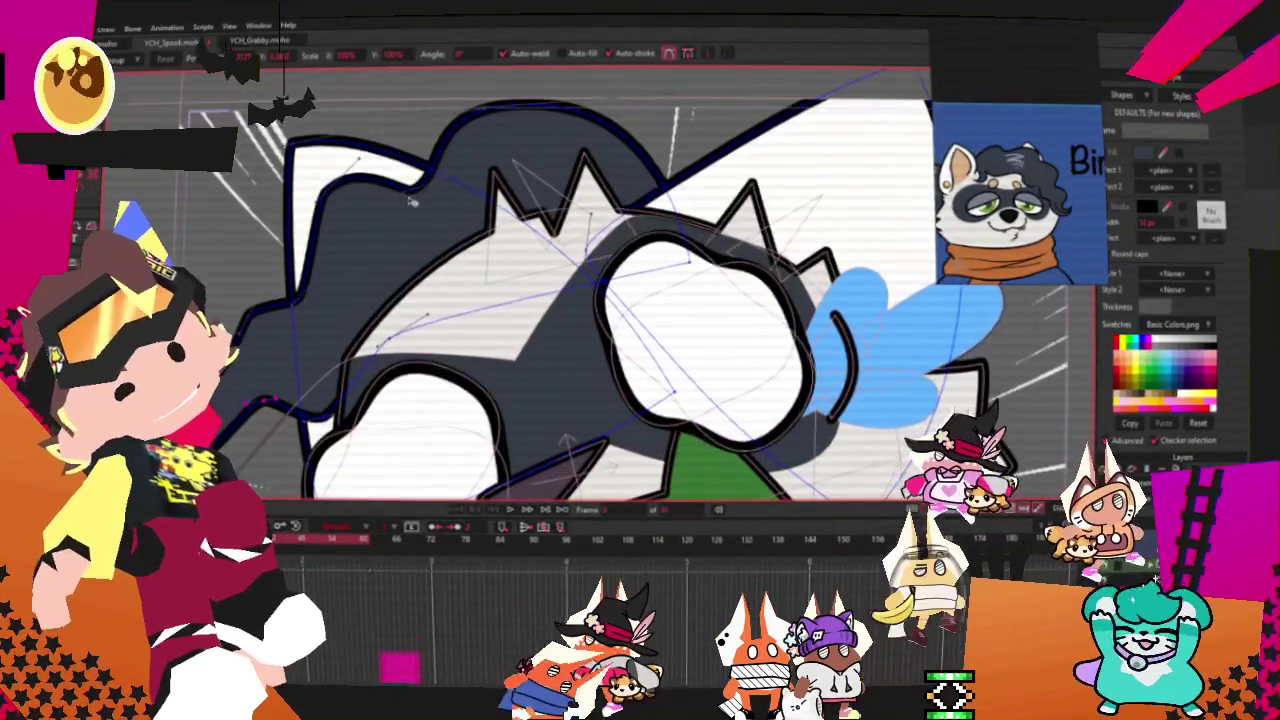
{"action": "scroll", "coordinate": [368, 220], "scroll_direction": "up", "scroll_amount": 1}
{"action": "scroll", "coordinate": [368, 220], "scroll_direction": "up", "scroll_amount": 1}
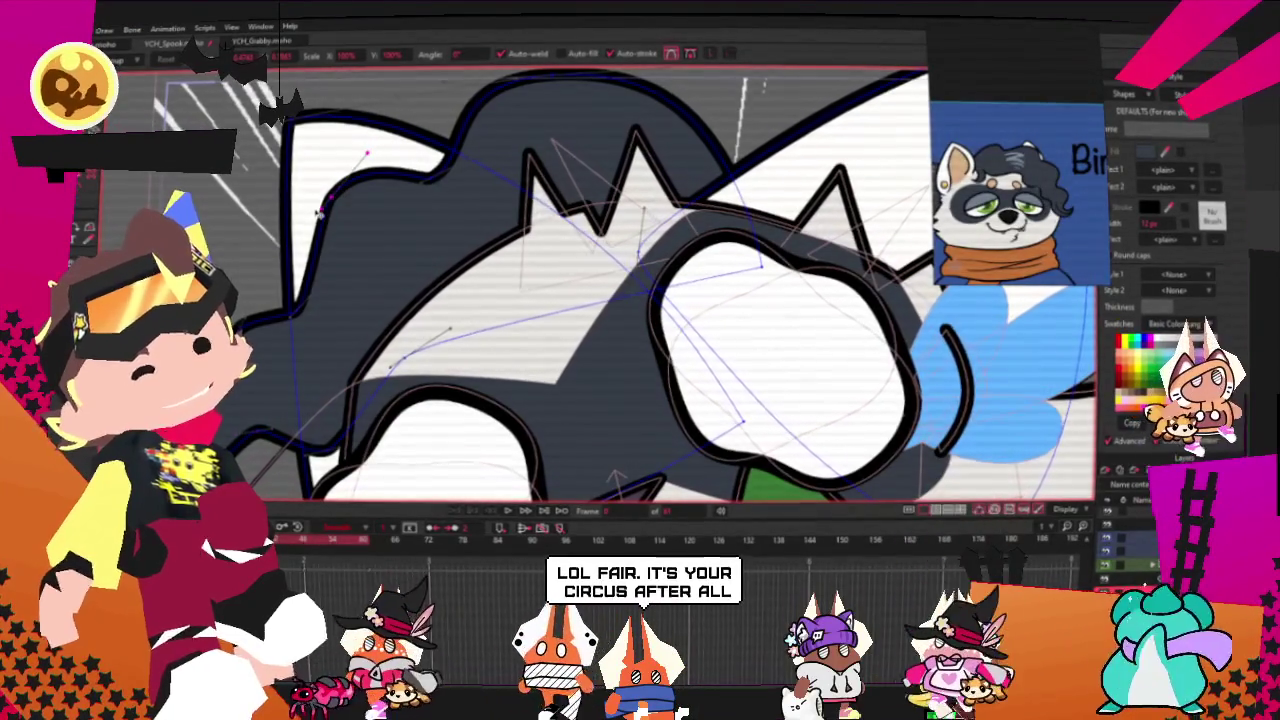
{"action": "scroll", "coordinate": [474, 178], "scroll_direction": "down", "scroll_amount": 1}
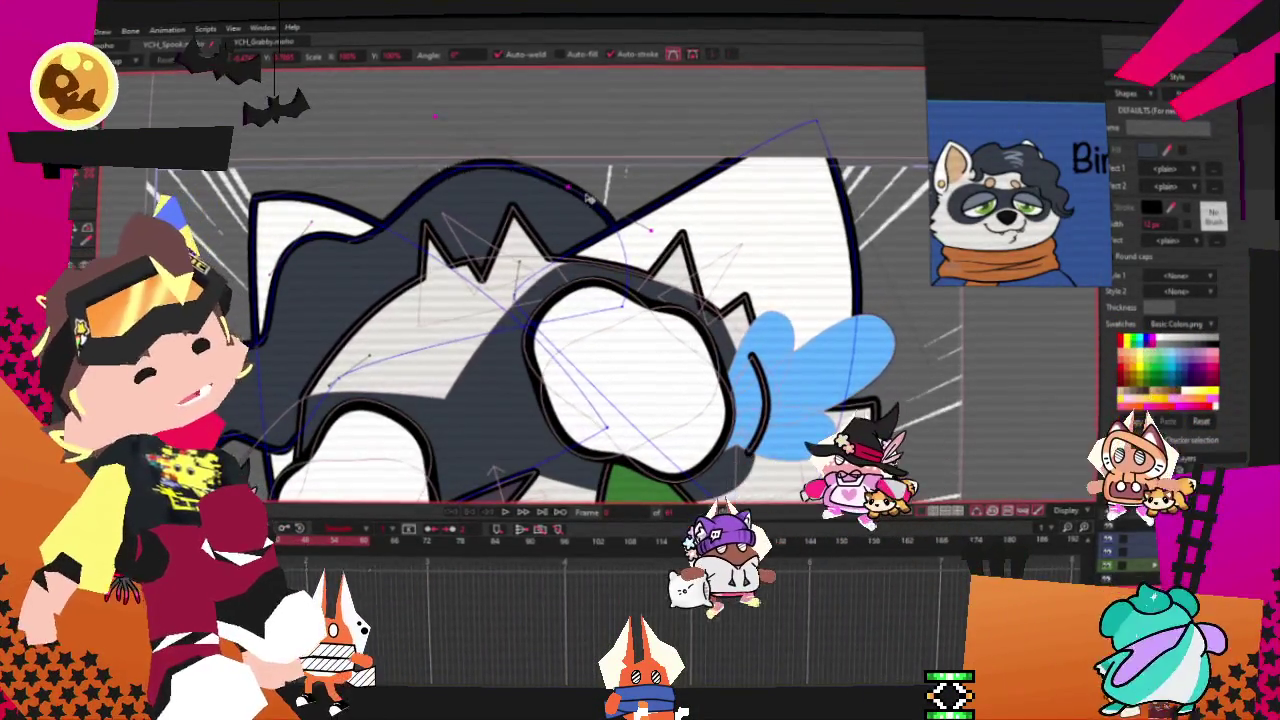
{"action": "scroll", "coordinate": [612, 275], "scroll_direction": "up", "scroll_amount": 1}
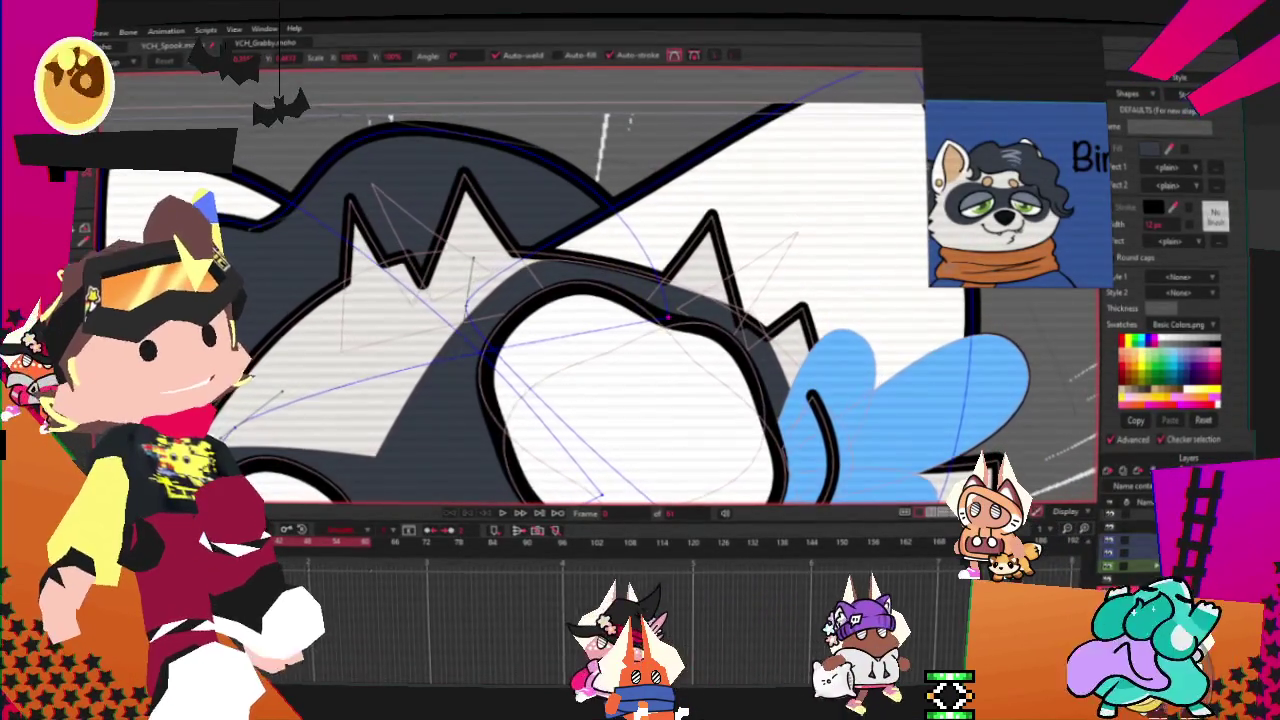
{"action": "key", "text": "g"}
{"action": "scroll", "coordinate": [400, 180], "scroll_direction": "down", "scroll_amount": 1}
{"action": "scroll", "coordinate": [420, 190], "scroll_direction": "down", "scroll_amount": 1}
{"action": "scroll", "coordinate": [440, 200], "scroll_direction": "down", "scroll_amount": 1}
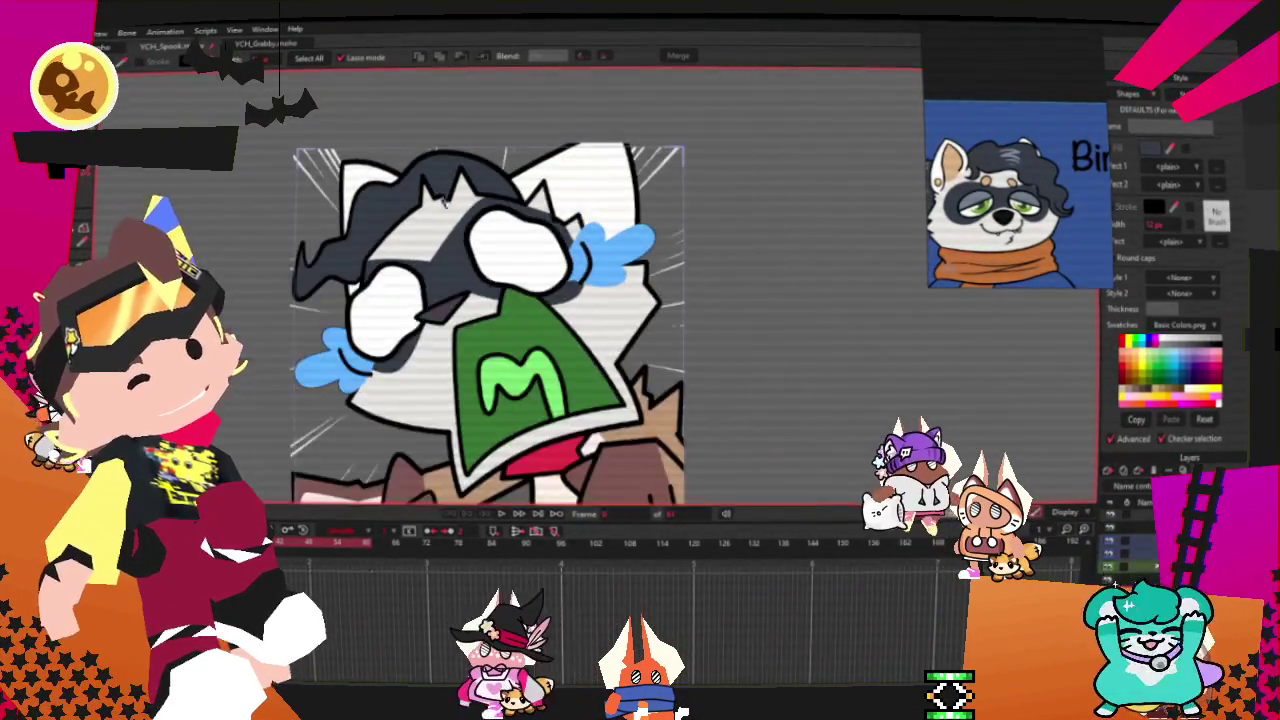
{"action": "key", "text": "t"}
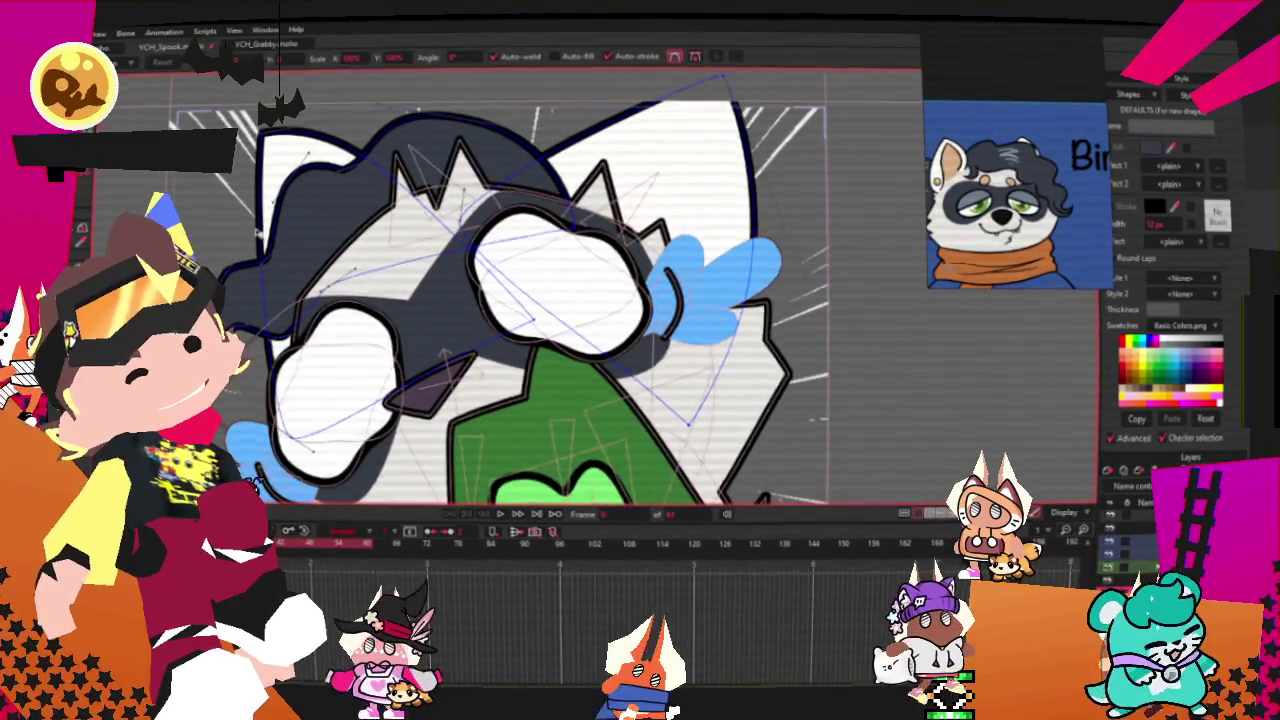
{"action": "scroll", "coordinate": [265, 262], "scroll_direction": "up", "scroll_amount": 1}
{"action": "left_click_drag", "start_coordinate": [272, 282], "coordinate": [292, 284]}
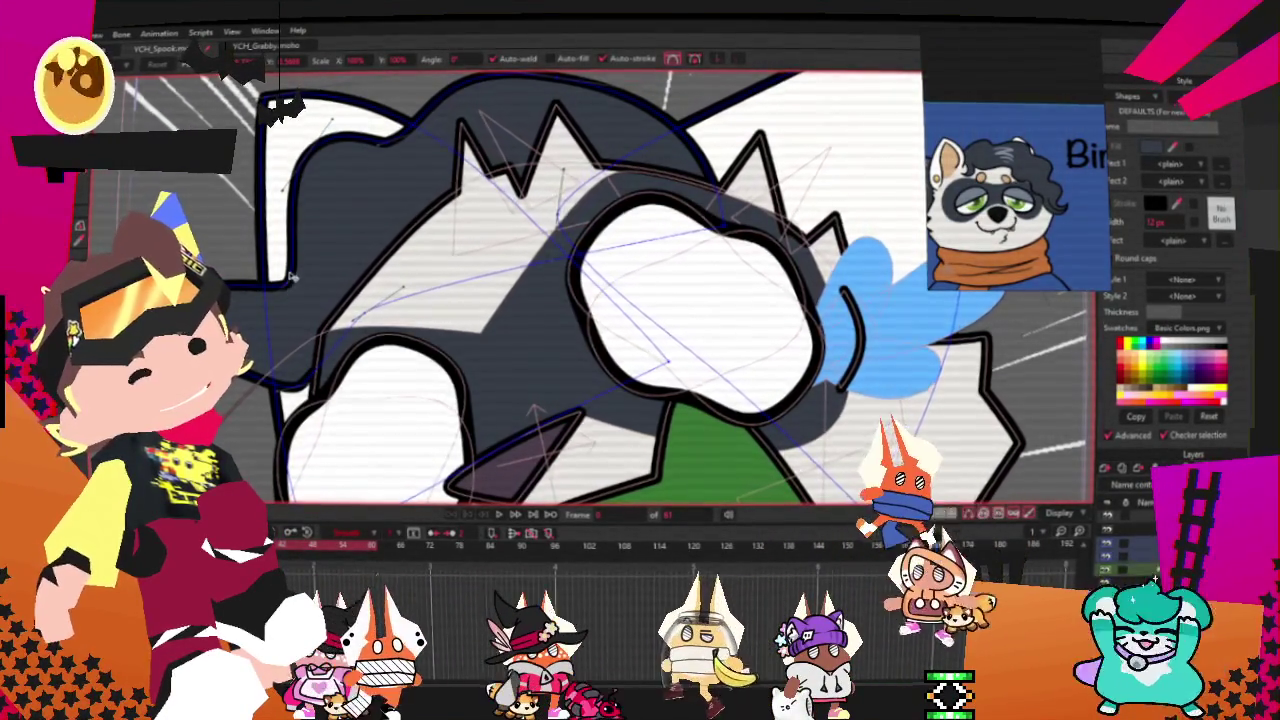
{"action": "scroll", "coordinate": [306, 262], "scroll_direction": "down", "scroll_amount": 3}
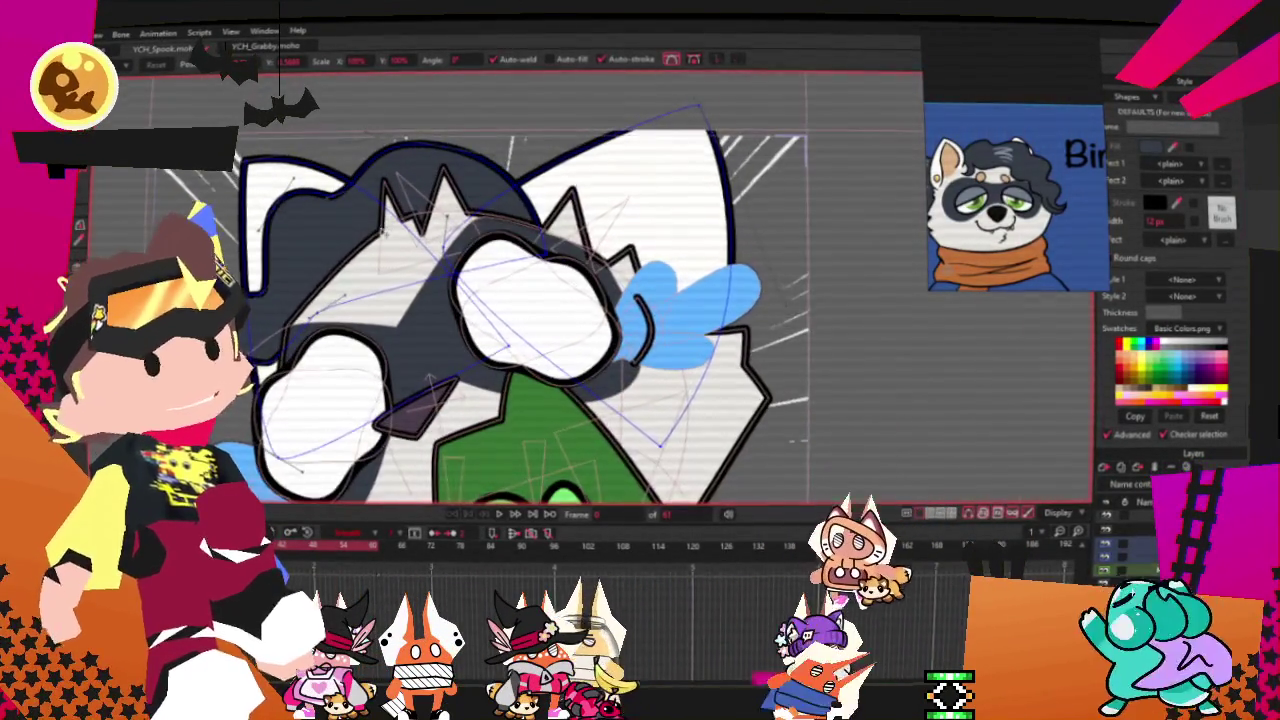
{"action": "scroll", "coordinate": [306, 262], "scroll_direction": "down", "scroll_amount": 2}
{"action": "scroll", "coordinate": [306, 262], "scroll_direction": "up", "scroll_amount": 2}
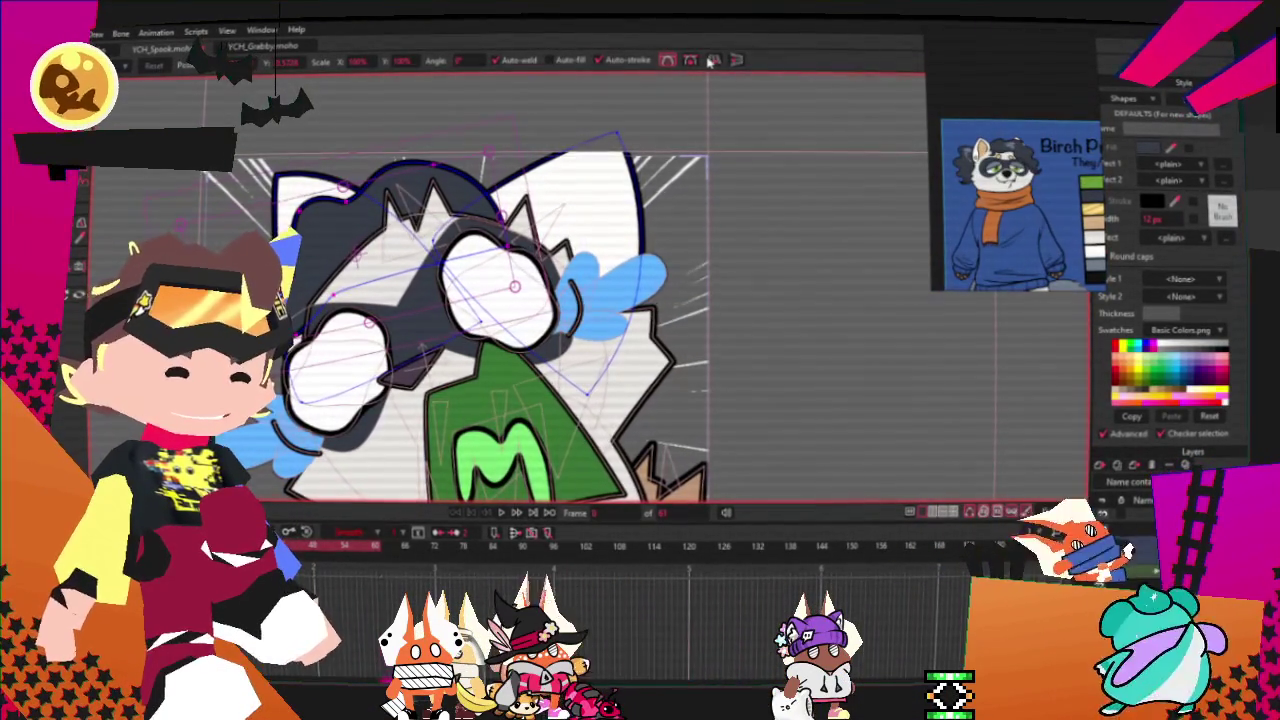
Step: Freehand-draw a spiky dark hair shape around the head's right side and select it
{"action": "left_click_drag", "start_coordinate": [706, 205], "coordinate": [866, 296]}
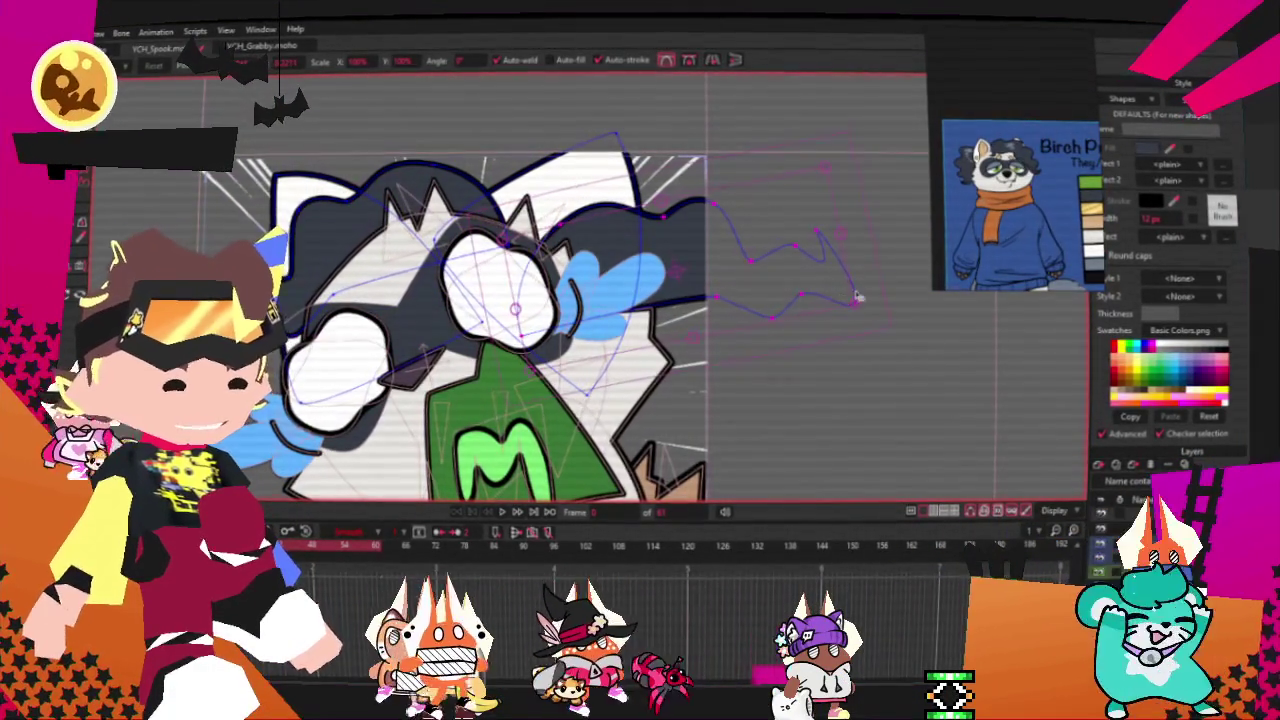
{"action": "left_click_drag", "start_coordinate": [600, 175], "coordinate": [763, 428]}
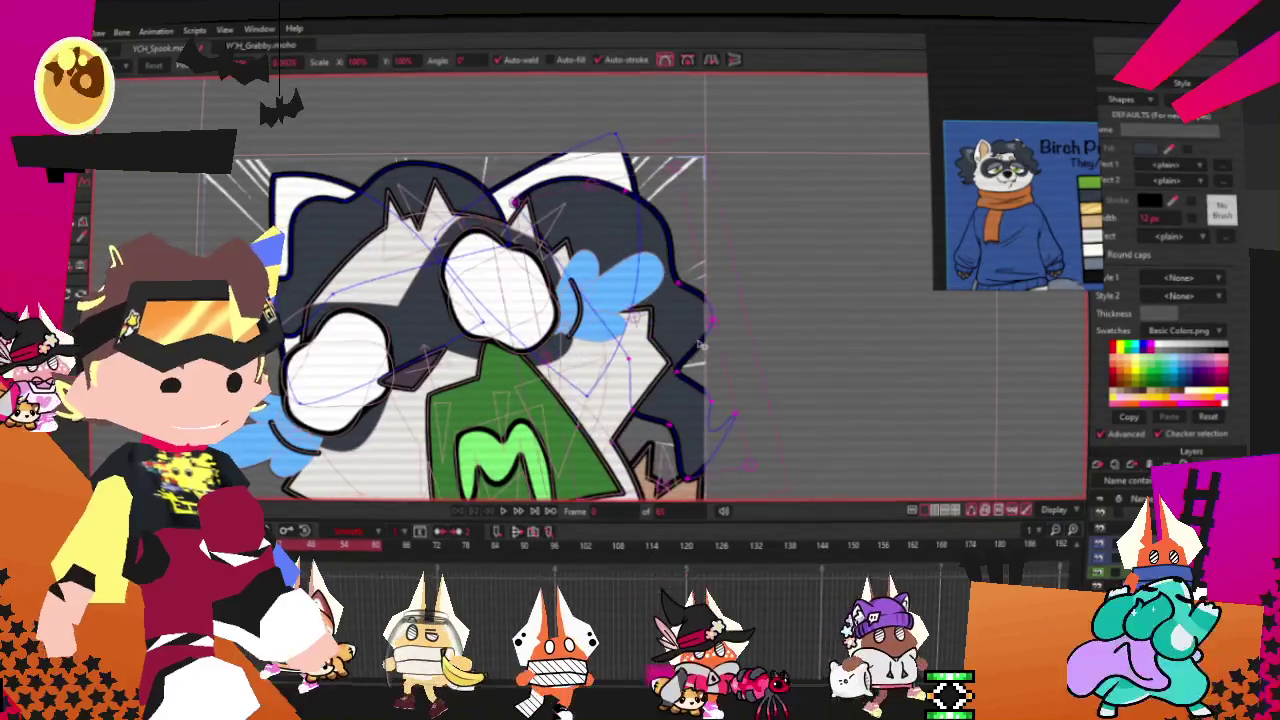
{"action": "mouse_move", "coordinate": [630, 183]}
{"action": "left_mouse_down"}
{"action": "mouse_move", "coordinate": [627, 405]}
{"action": "mouse_move", "coordinate": [648, 370]}
{"action": "left_mouse_up"}
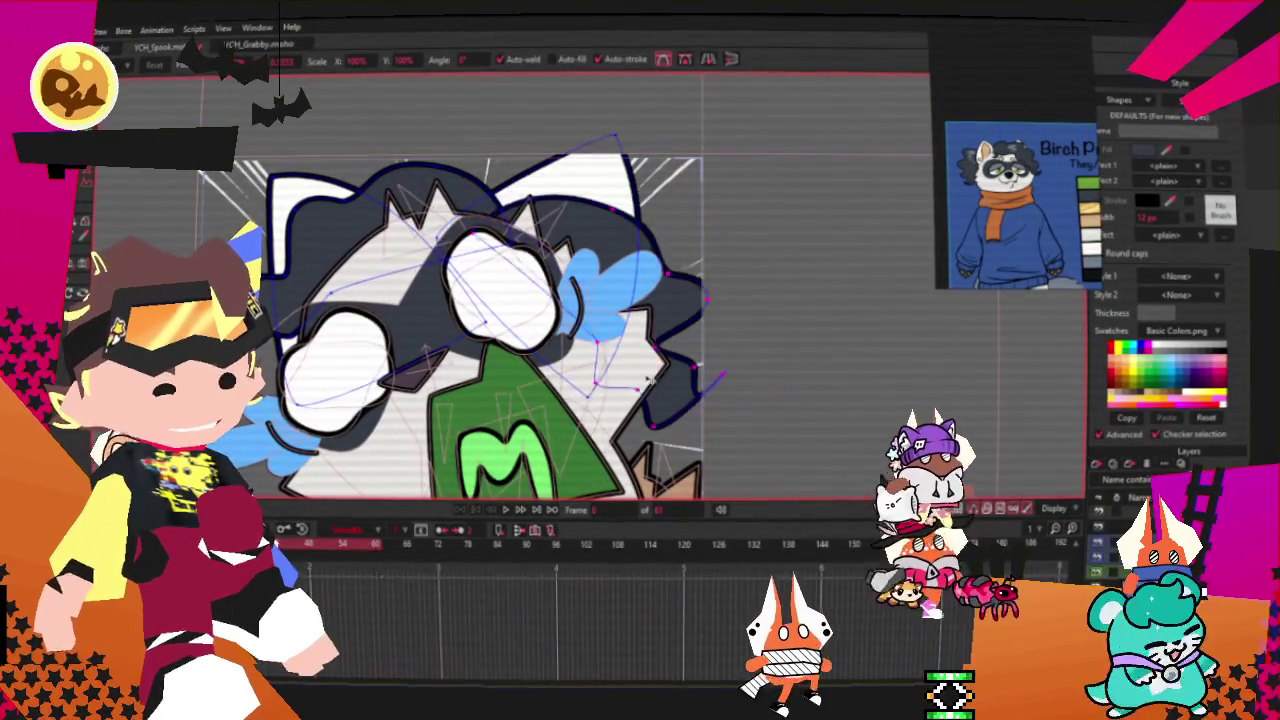
{"action": "key", "text": "q"}
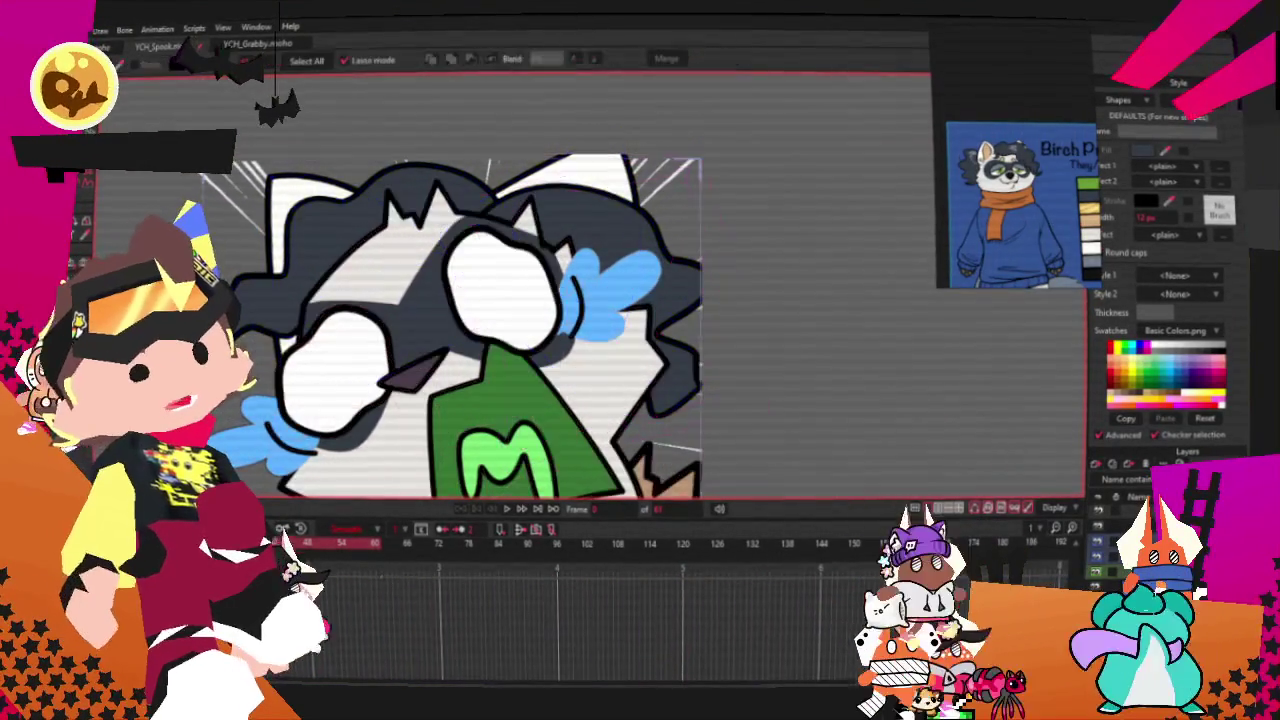
{"action": "left_click", "coordinate": [588, 222]}
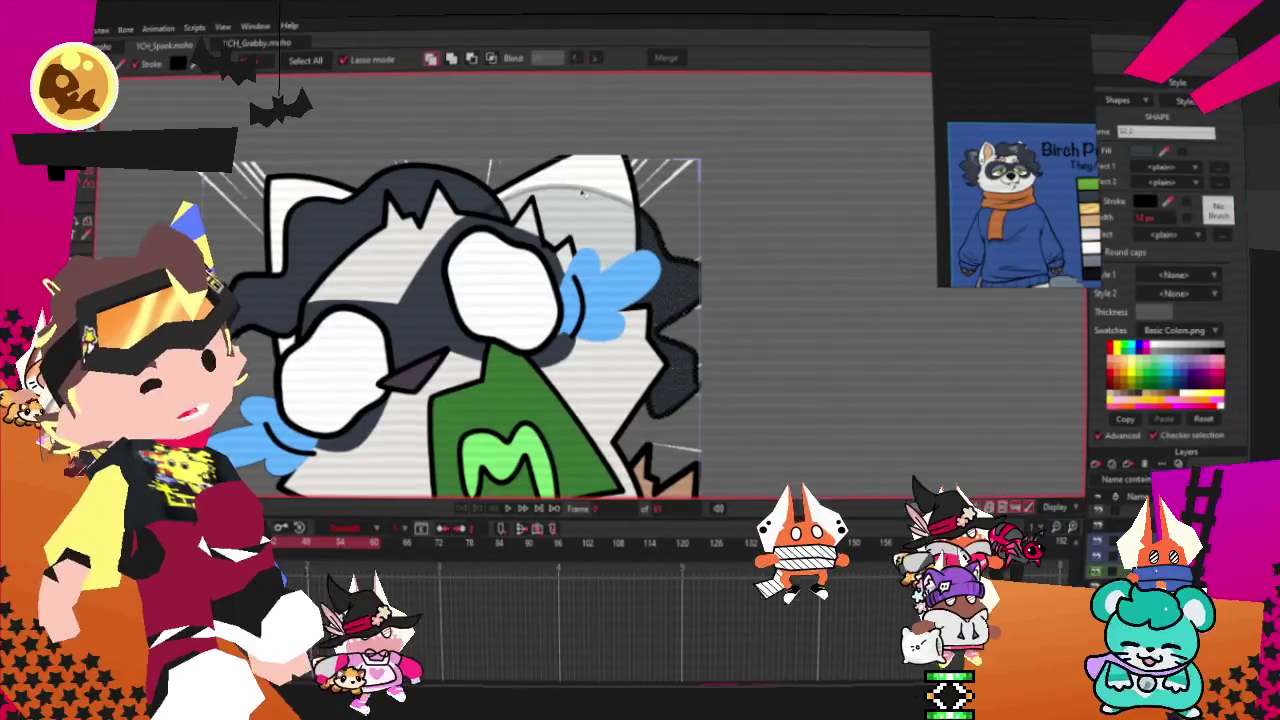
{"action": "left_click_drag", "start_coordinate": [771, 152], "coordinate": [563, 325]}
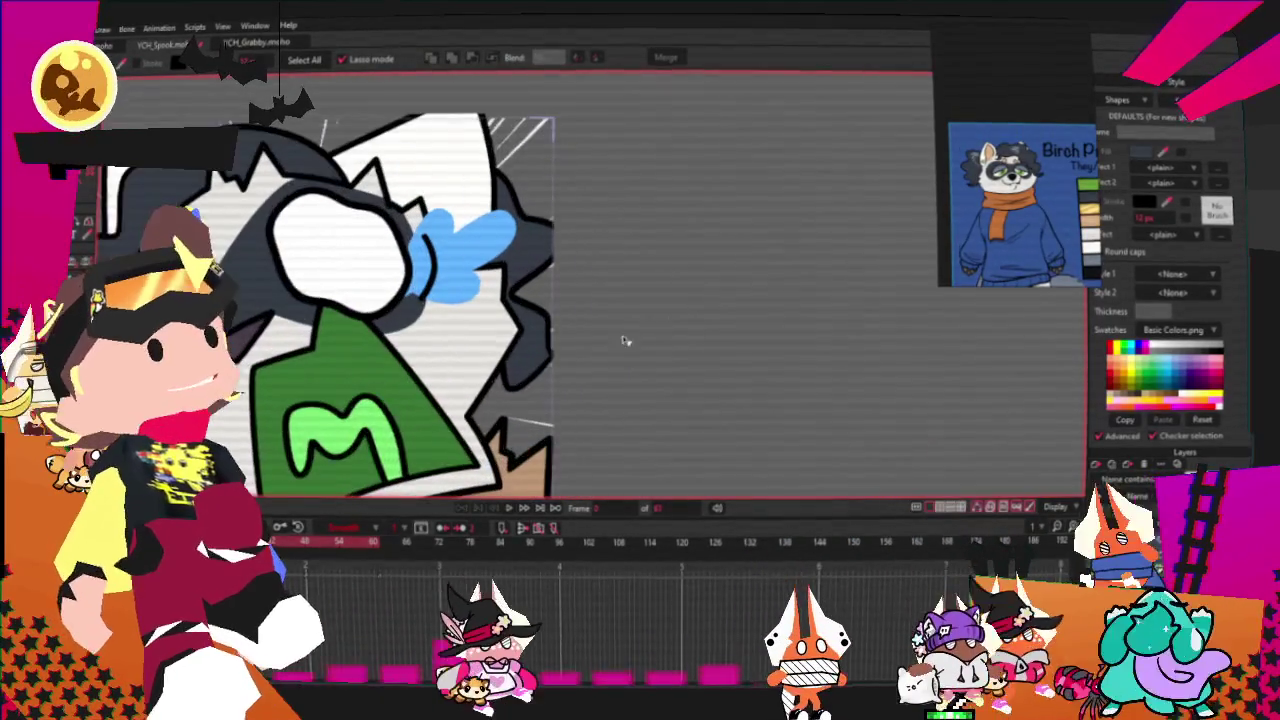
Step: Drag three points of the dark hair outline outward to lengthen its right-side curve
{"action": "key", "text": "t"}
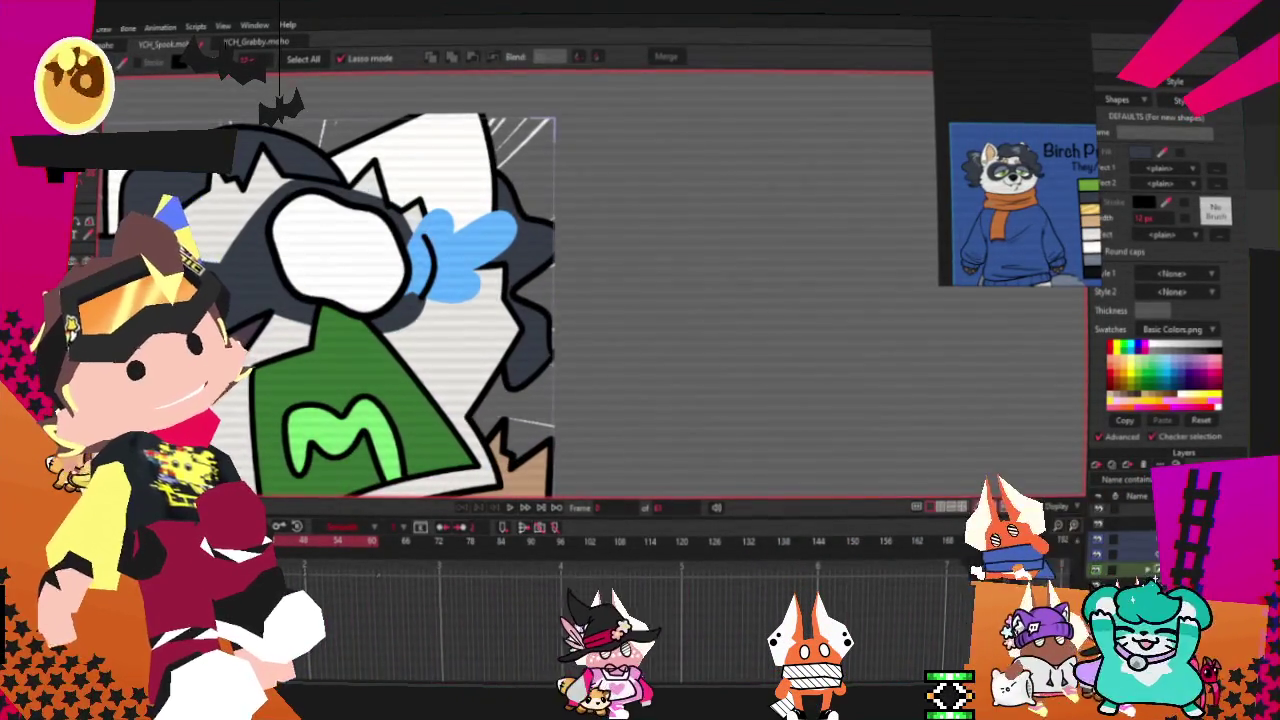
{"action": "scroll", "coordinate": [556, 349], "scroll_direction": "up", "scroll_amount": 2}
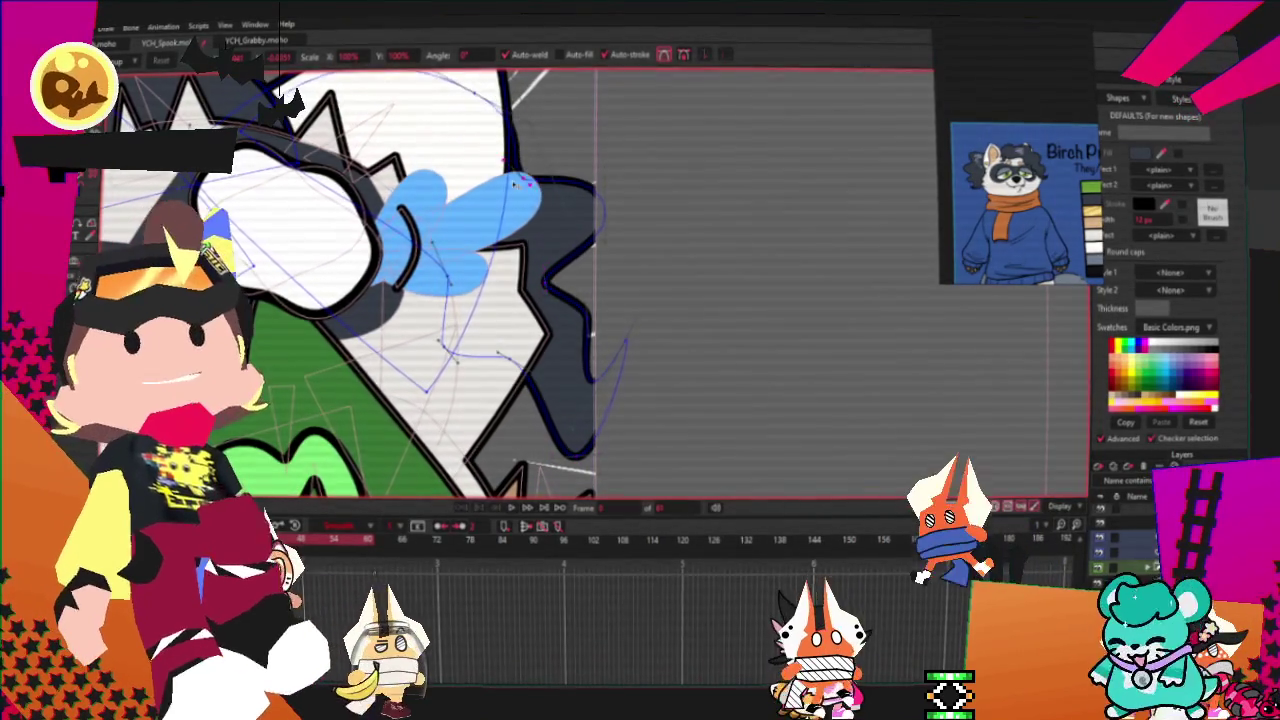
{"action": "scroll", "coordinate": [545, 220], "scroll_direction": "down", "scroll_amount": 2}
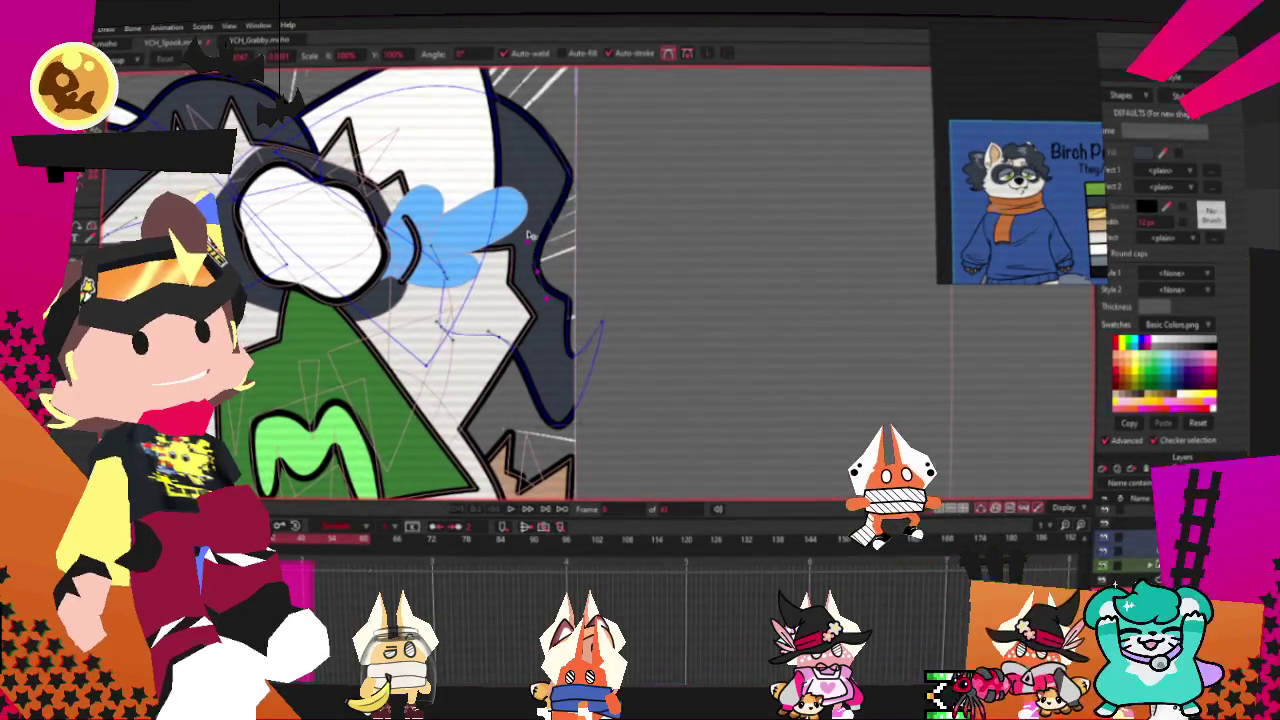
{"action": "scroll", "coordinate": [562, 306], "scroll_direction": "up", "scroll_amount": 2}
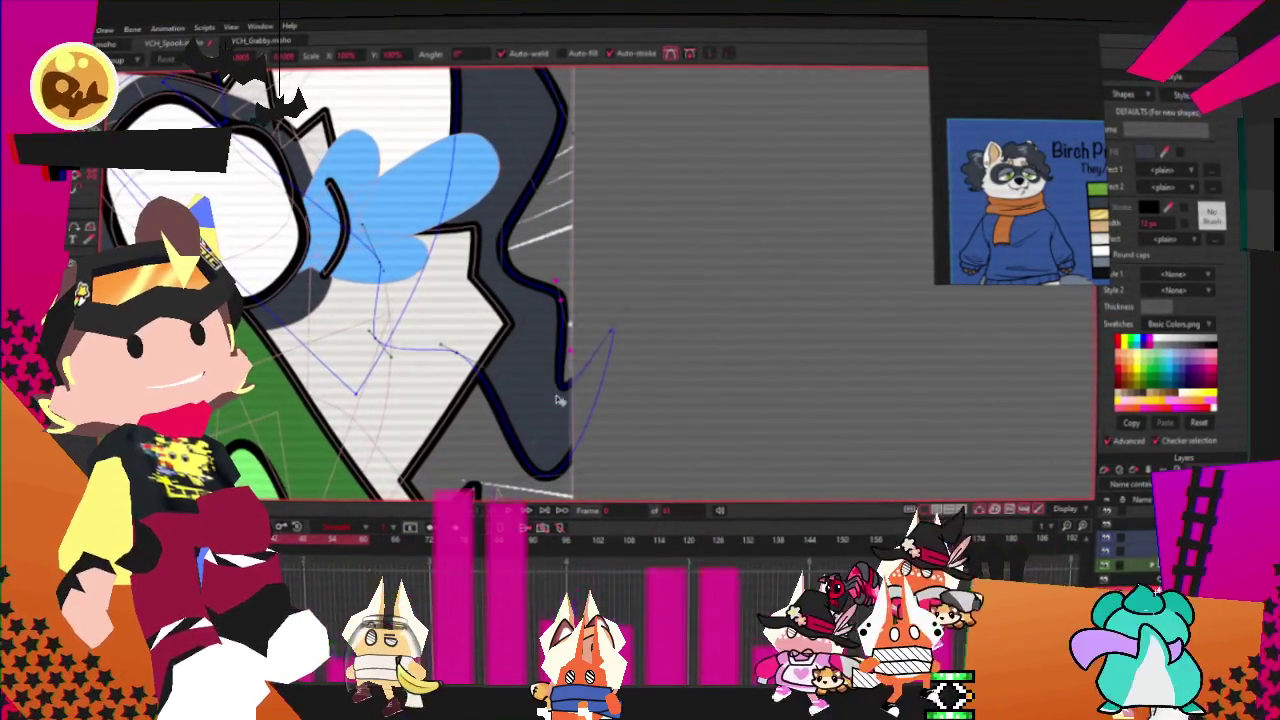
{"action": "scroll", "coordinate": [570, 350], "scroll_direction": "down", "scroll_amount": 2}
{"action": "scroll", "coordinate": [501, 385], "scroll_direction": "up", "scroll_amount": 2}
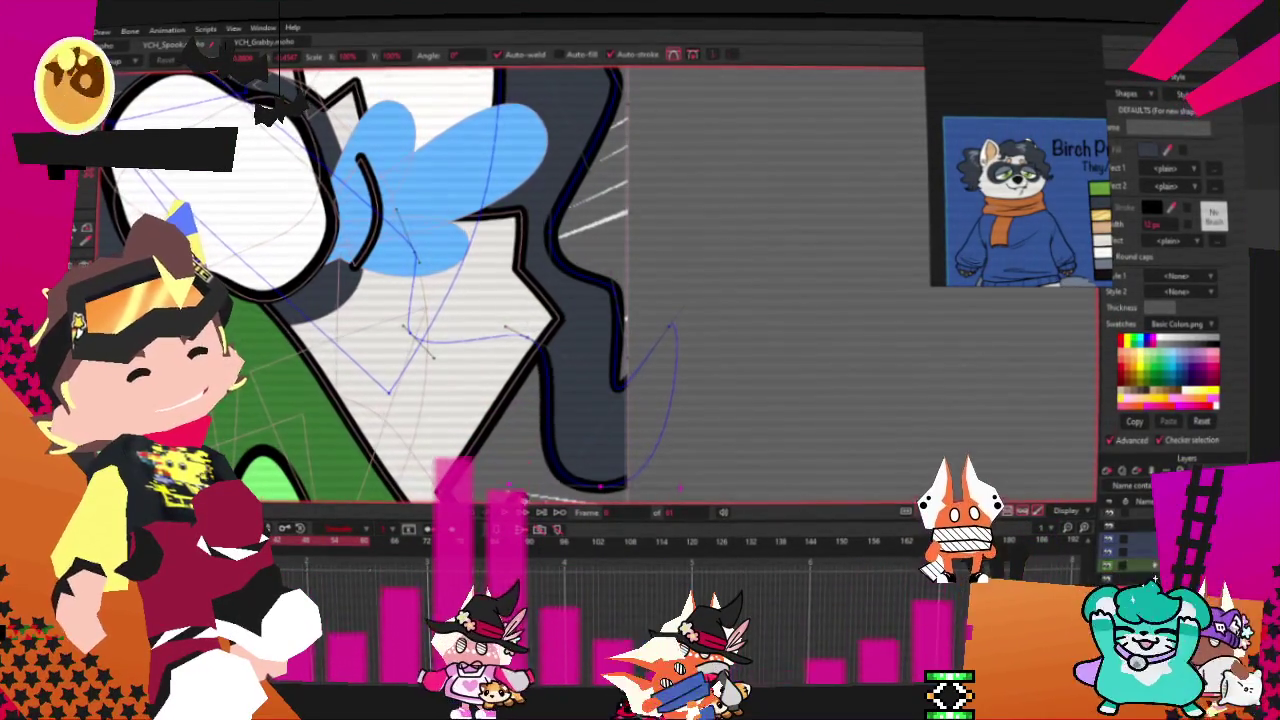
{"action": "scroll", "coordinate": [510, 456], "scroll_direction": "down", "scroll_amount": 2}
{"action": "scroll", "coordinate": [493, 230], "scroll_direction": "up", "scroll_amount": 2}
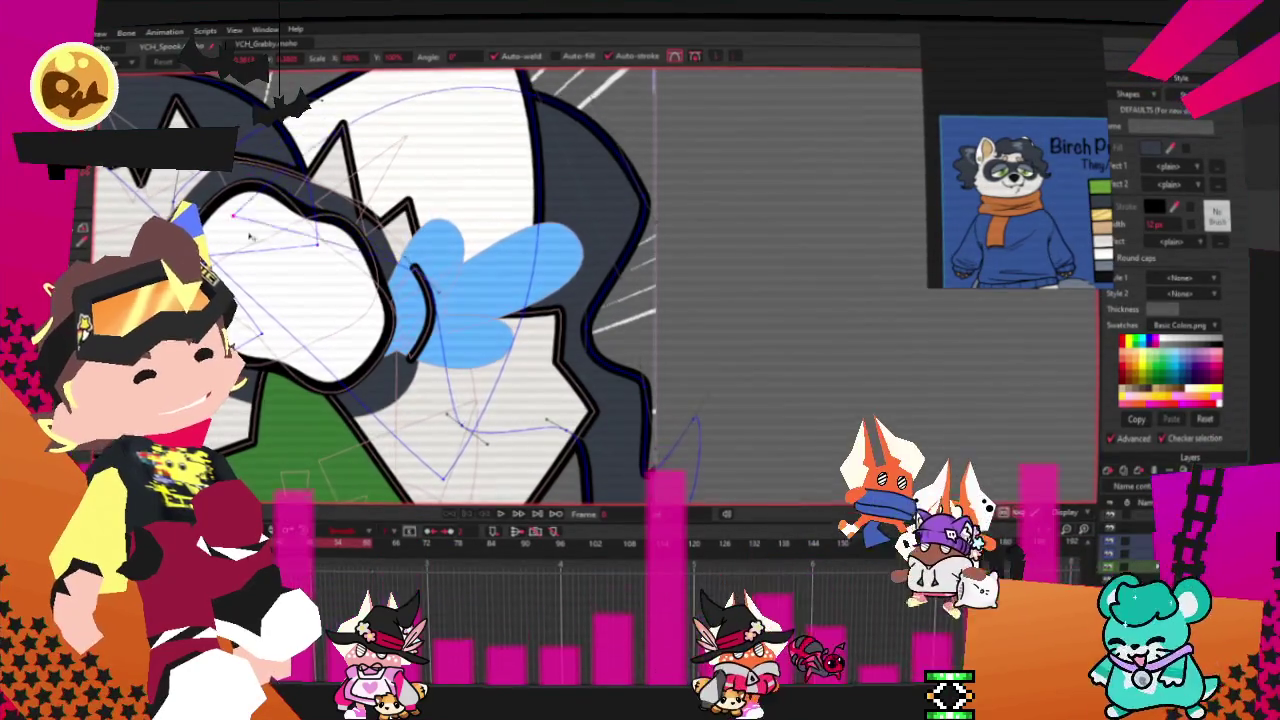
{"action": "left_click_drag", "start_coordinate": [620, 200], "coordinate": [652, 180]}
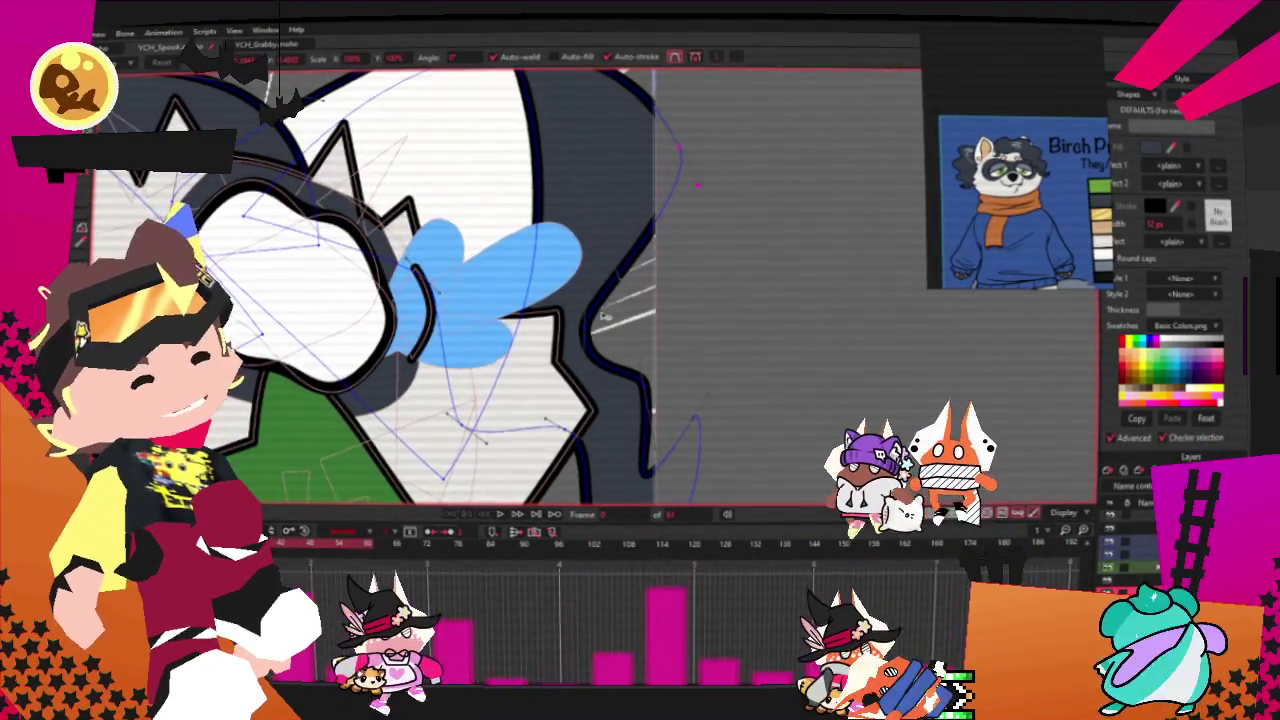
{"action": "left_click_drag", "start_coordinate": [648, 393], "coordinate": [666, 377]}
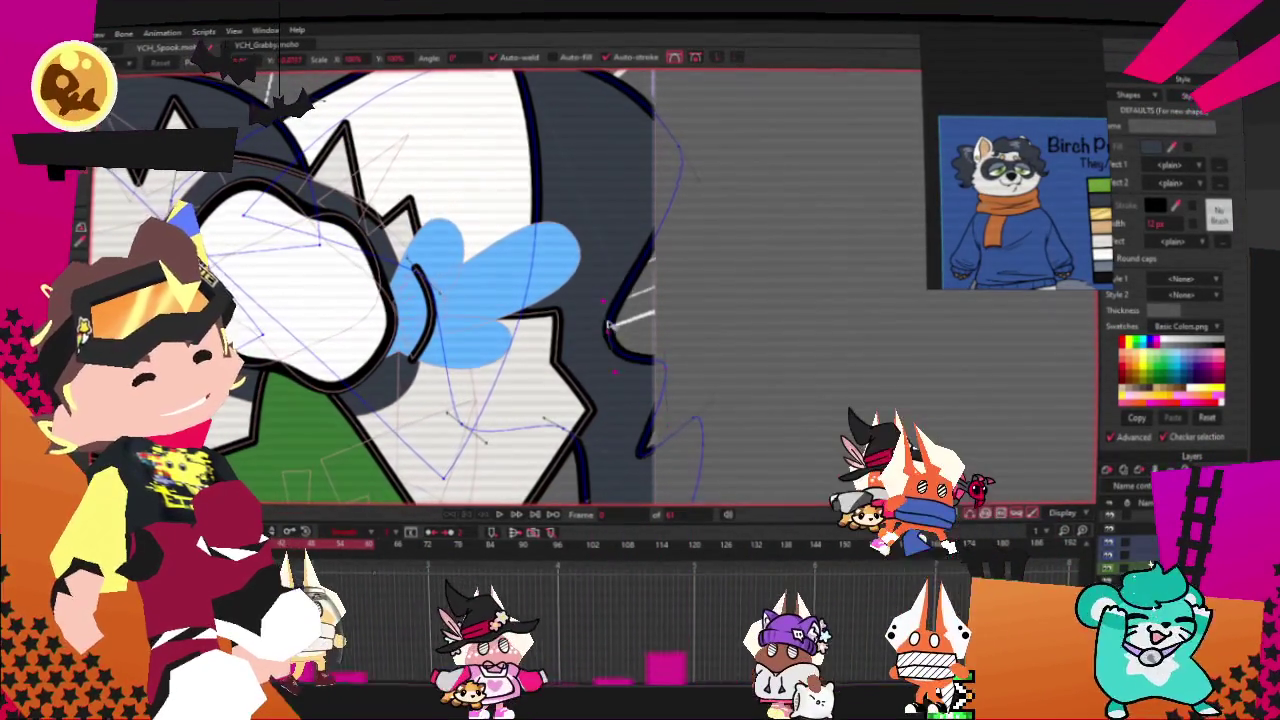
{"action": "left_click_drag", "start_coordinate": [677, 457], "coordinate": [714, 437]}
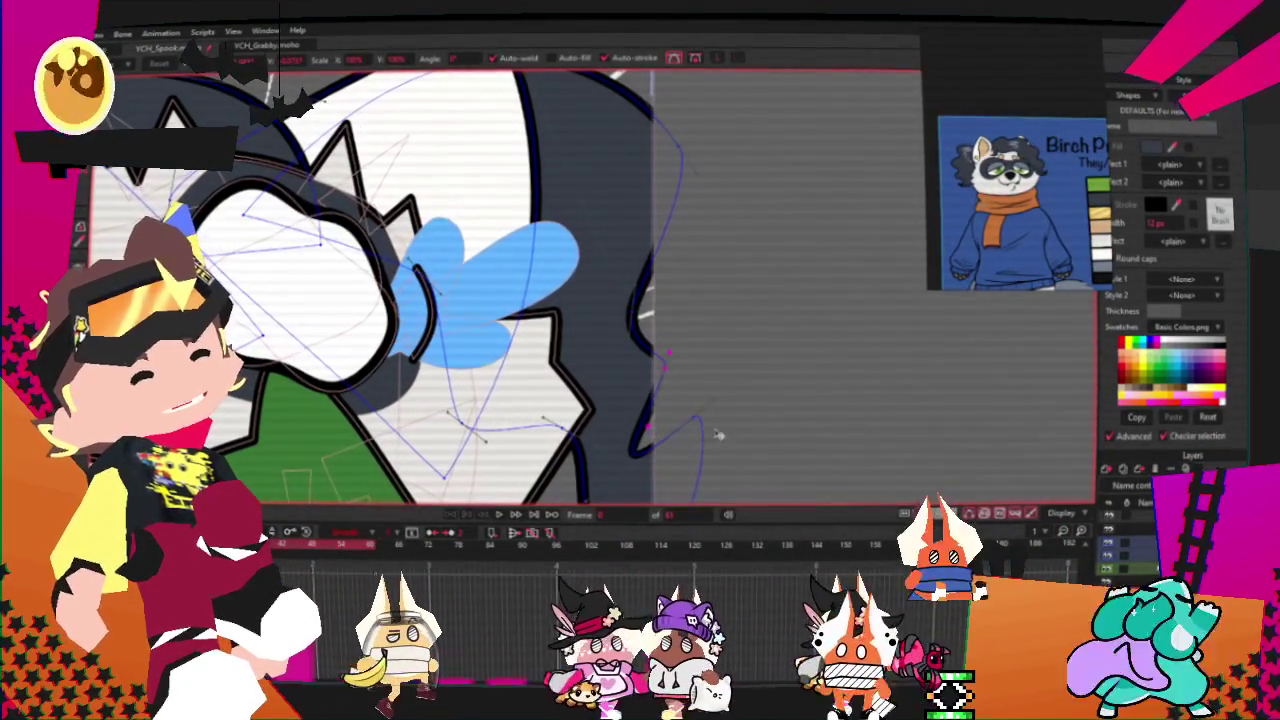
Step: Play the animation to preview the reshaped hair
{"action": "scroll", "coordinate": [706, 375], "scroll_direction": "down", "scroll_amount": 3}
{"action": "scroll", "coordinate": [575, 441], "scroll_direction": "up", "scroll_amount": 2}
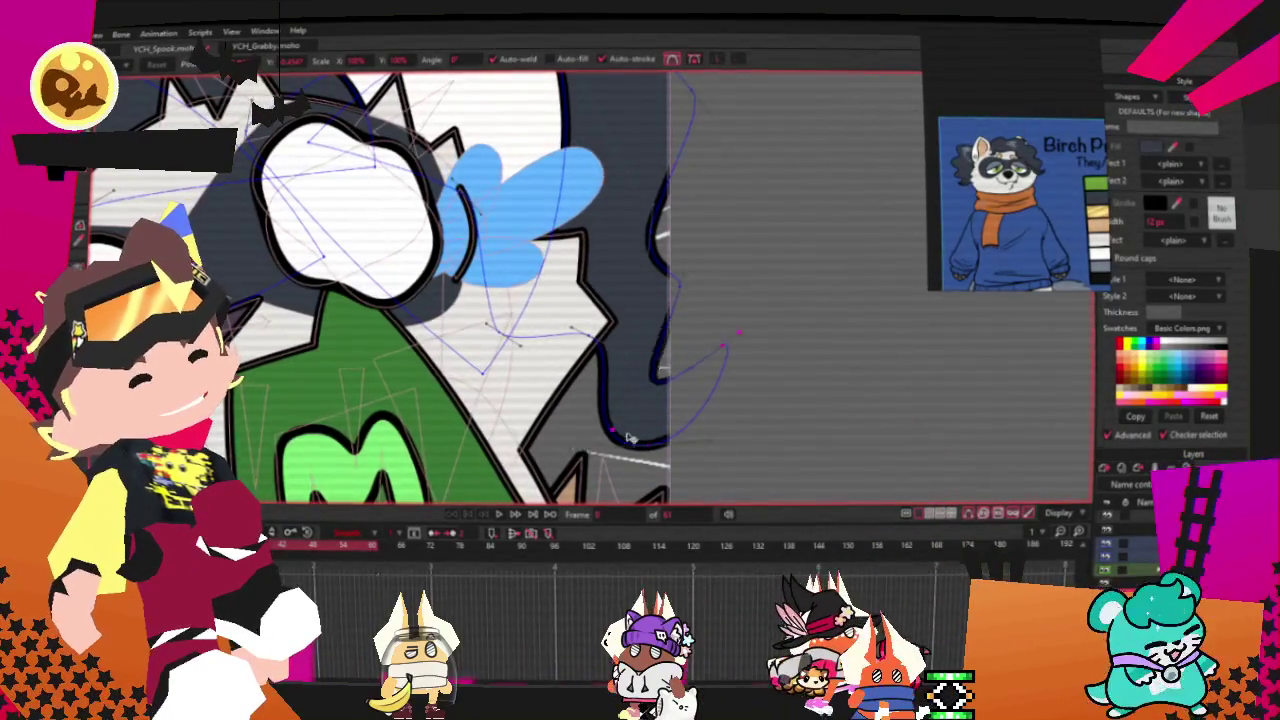
{"action": "scroll", "coordinate": [651, 415], "scroll_direction": "up", "scroll_amount": 1}
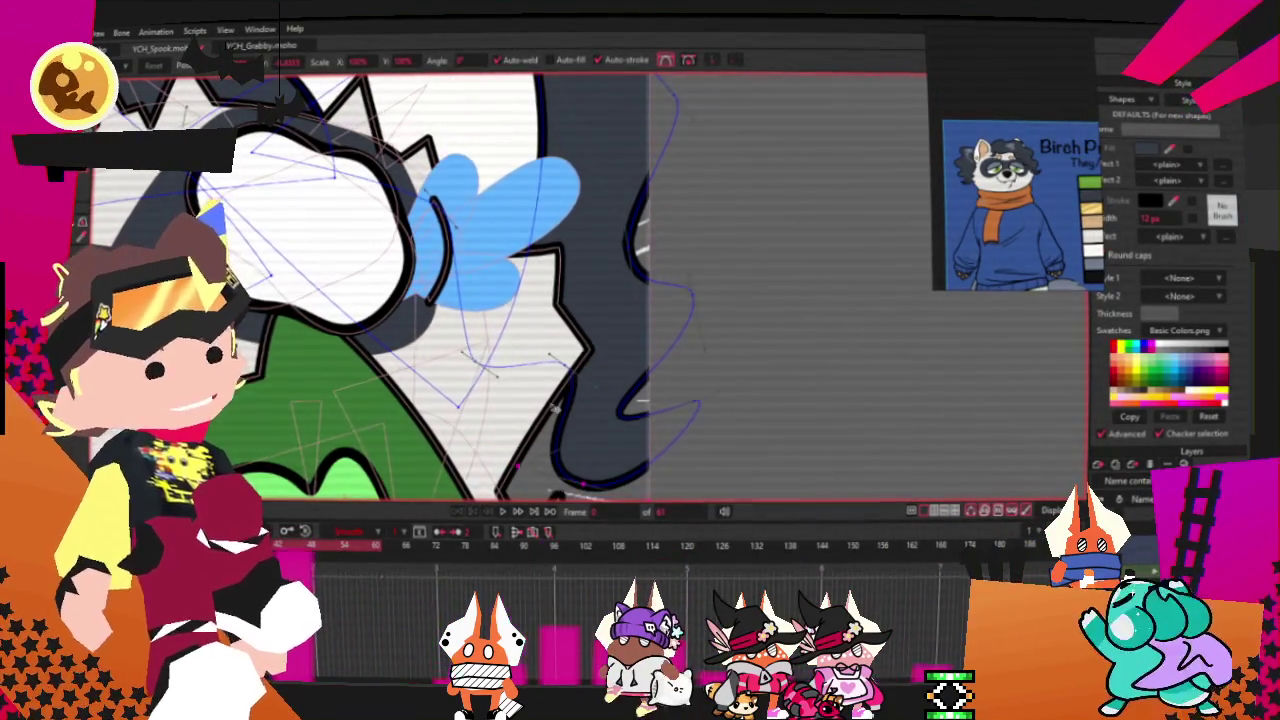
{"action": "scroll", "coordinate": [547, 380], "scroll_direction": "down", "scroll_amount": 2}
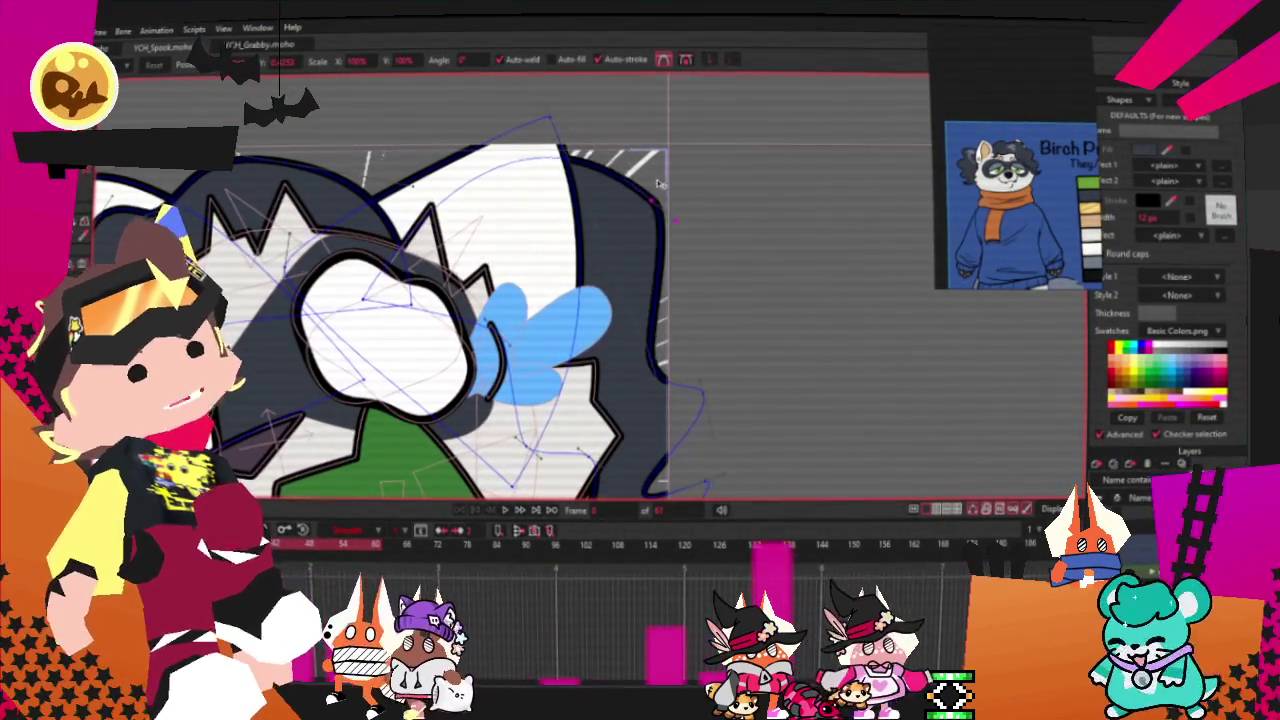
{"action": "scroll", "coordinate": [632, 252], "scroll_direction": "down", "scroll_amount": 1}
{"action": "scroll", "coordinate": [505, 498], "scroll_direction": "up", "scroll_amount": 1}
{"action": "left_click", "coordinate": [509, 511]}
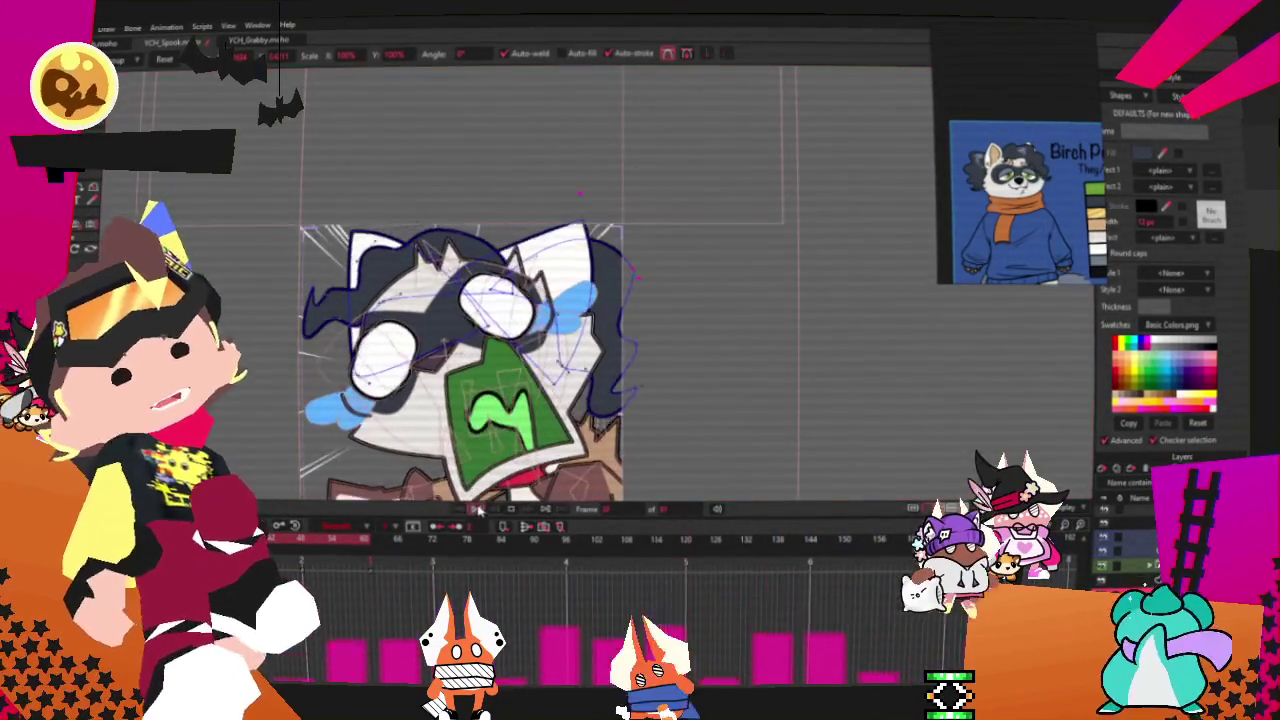
Step: Select the red shape under the green M mask so its fill shows in the style settings
{"action": "scroll", "coordinate": [606, 370], "scroll_direction": "up", "scroll_amount": 3}
{"action": "key", "text": "t"}
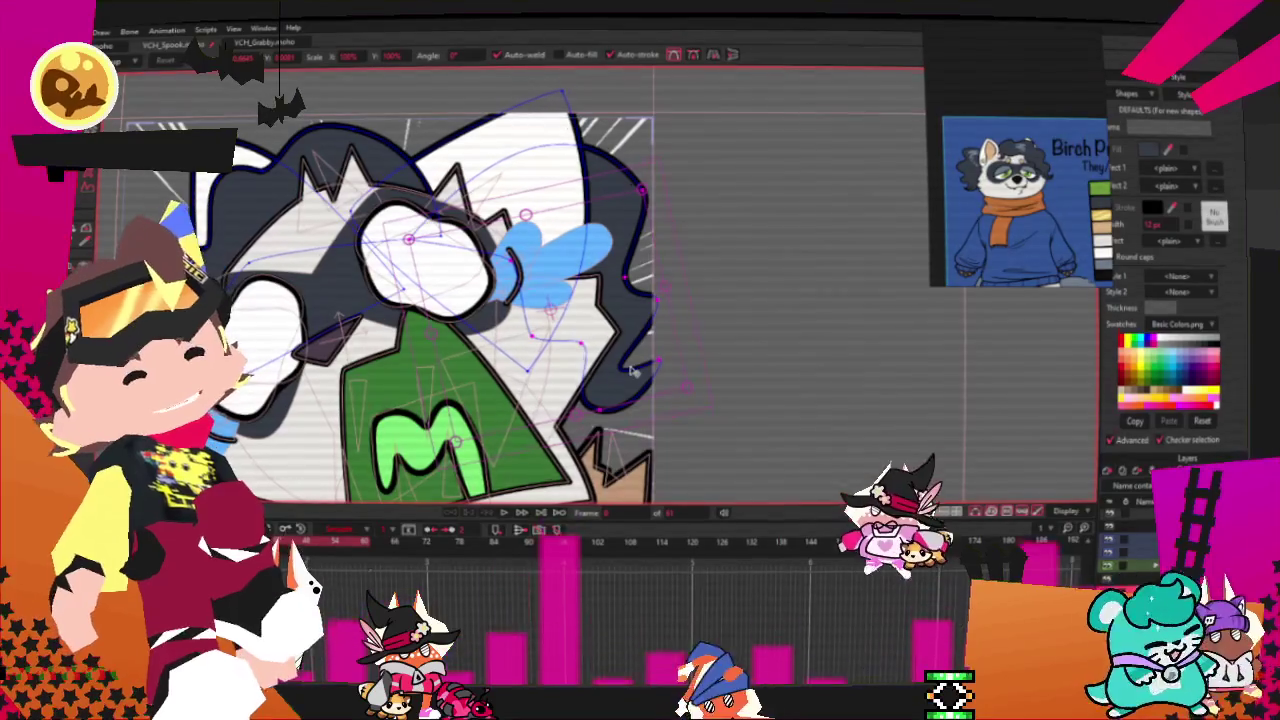
{"action": "scroll", "coordinate": [632, 371], "scroll_direction": "down", "scroll_amount": 5}
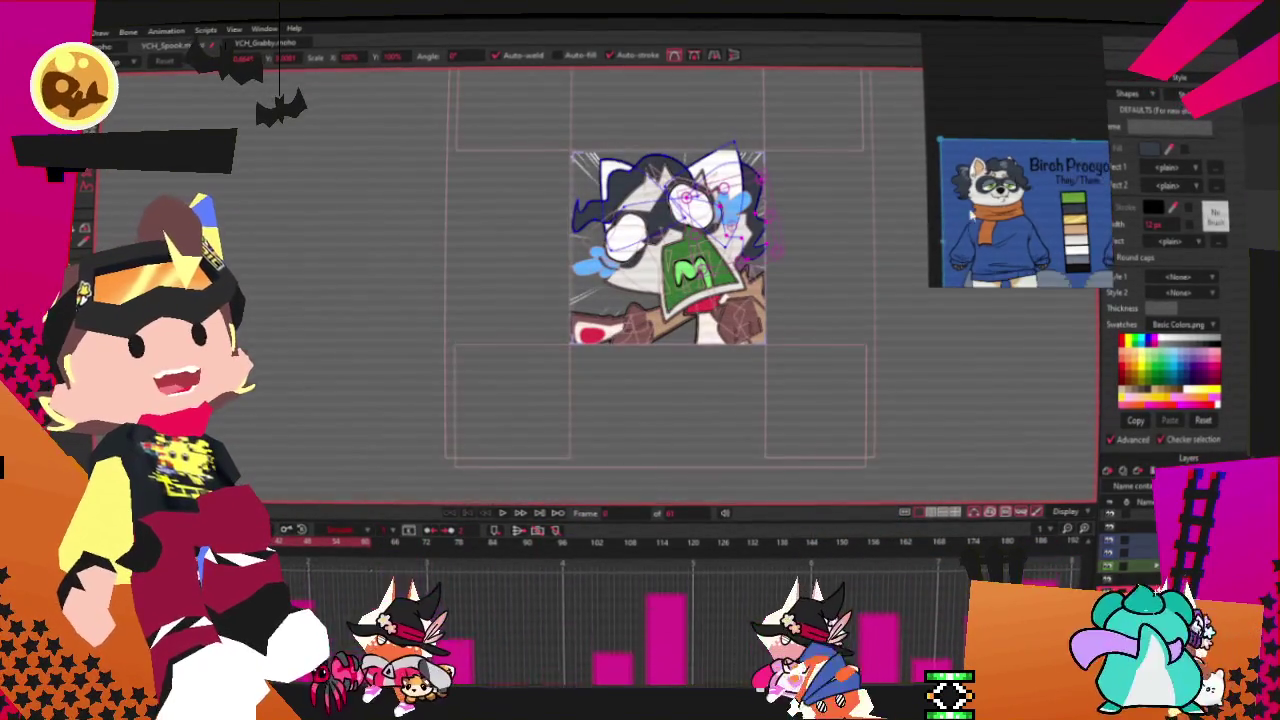
{"action": "scroll", "coordinate": [732, 262], "scroll_direction": "up", "scroll_amount": 2}
{"action": "scroll", "coordinate": [724, 262], "scroll_direction": "up", "scroll_amount": 2}
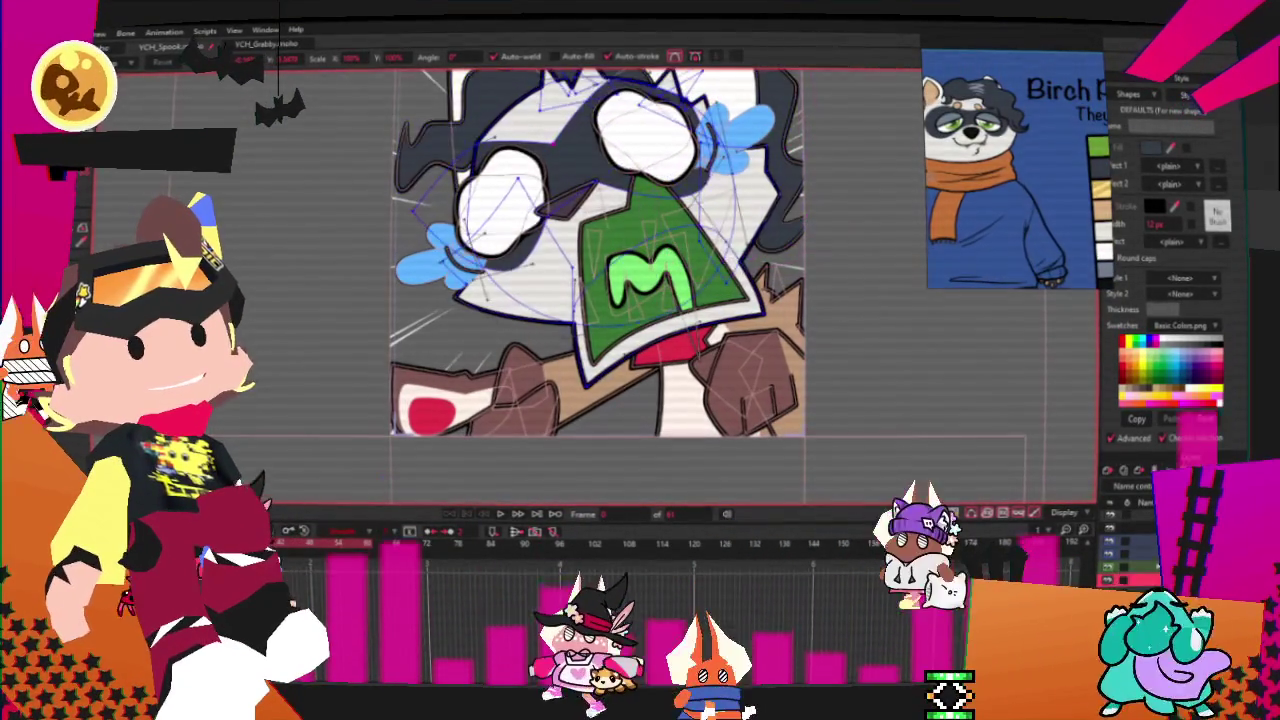
{"action": "scroll", "coordinate": [677, 369], "scroll_direction": "down", "scroll_amount": 1}
{"action": "scroll", "coordinate": [678, 370], "scroll_direction": "up", "scroll_amount": 2}
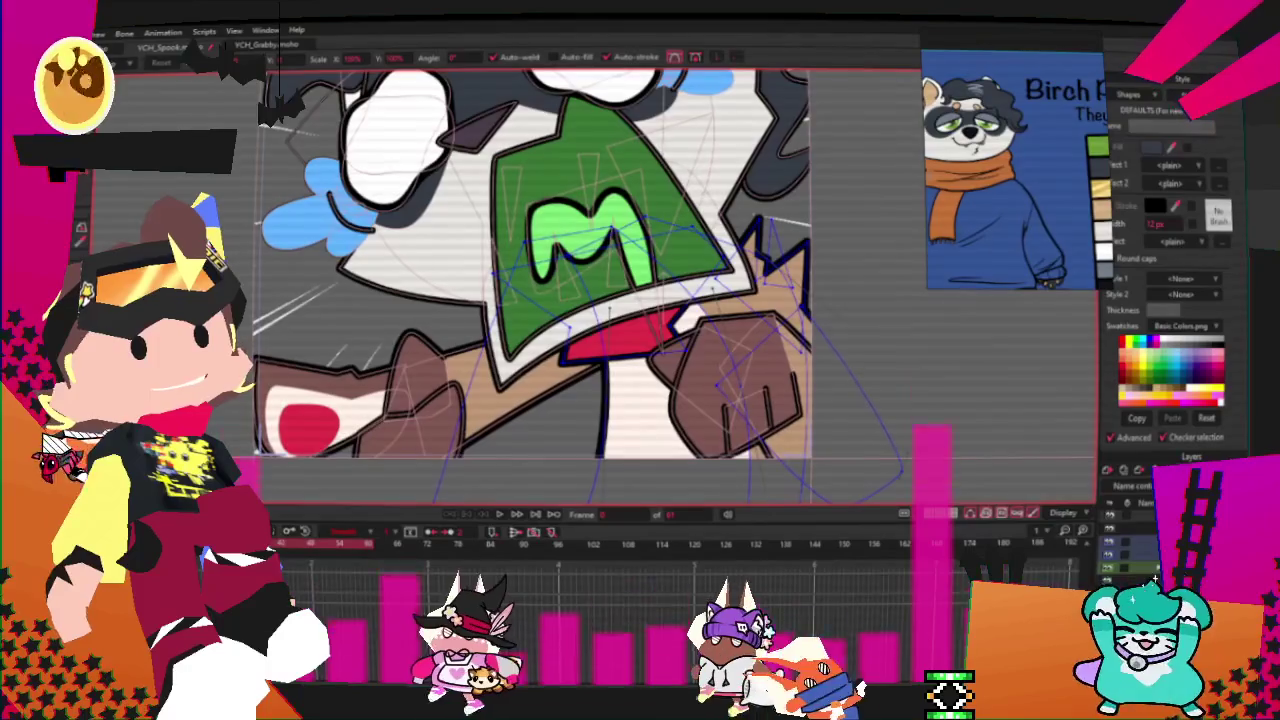
{"action": "left_click", "coordinate": [88, 195]}
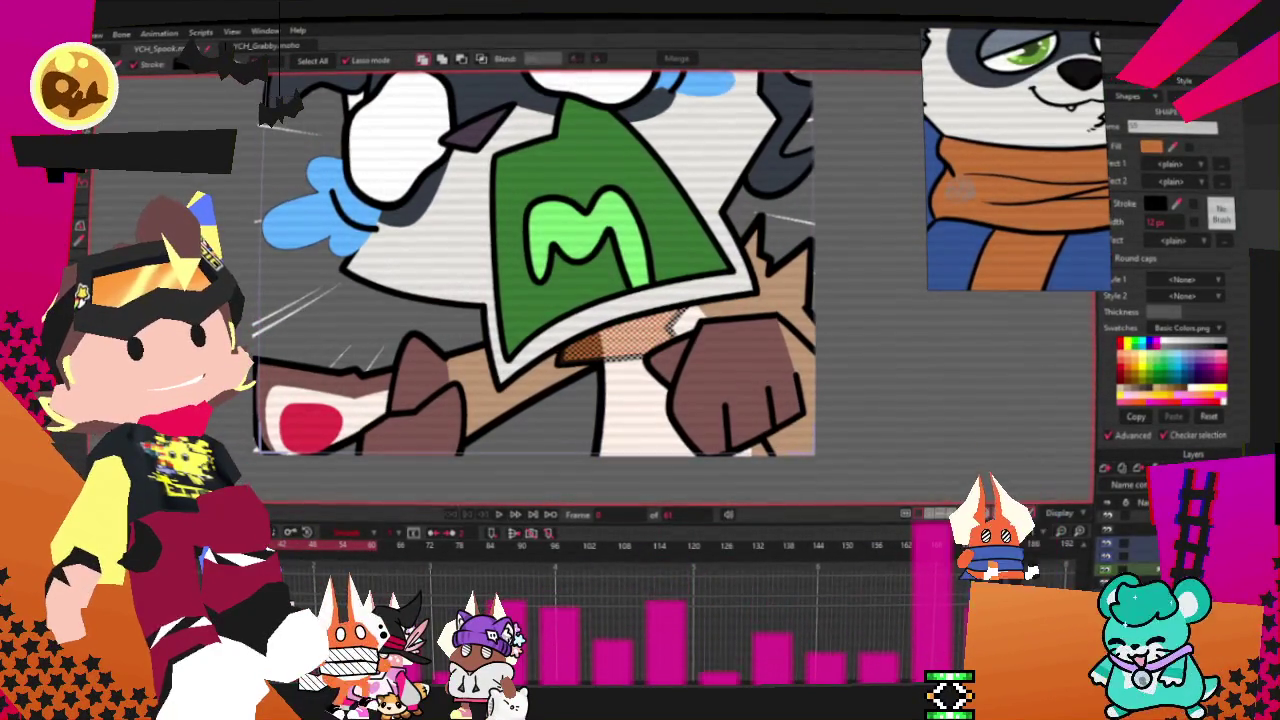
Step: Extend the orange scarf's left end outward and adjust its curve
{"action": "key", "text": "t"}
{"action": "scroll", "coordinate": [452, 275], "scroll_direction": "up", "scroll_amount": 2}
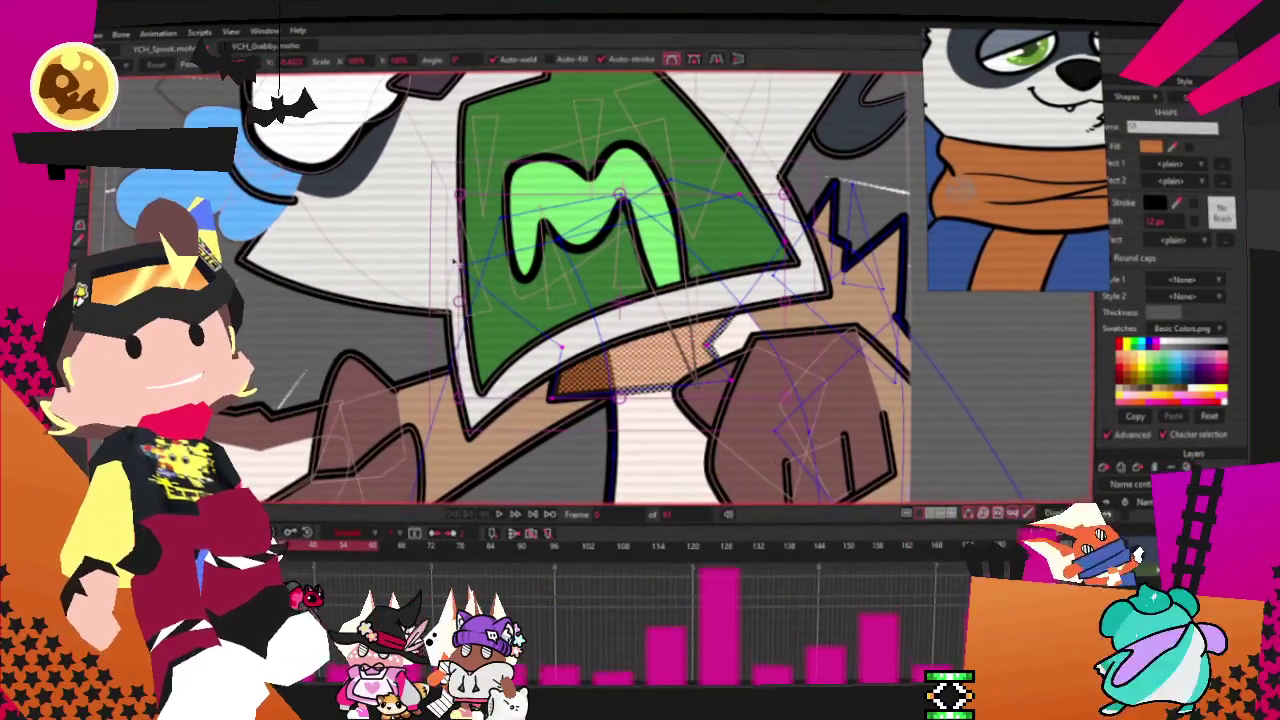
{"action": "left_click", "coordinate": [617, 323]}
{"action": "left_click_drag", "start_coordinate": [530, 350], "coordinate": [442, 351]}
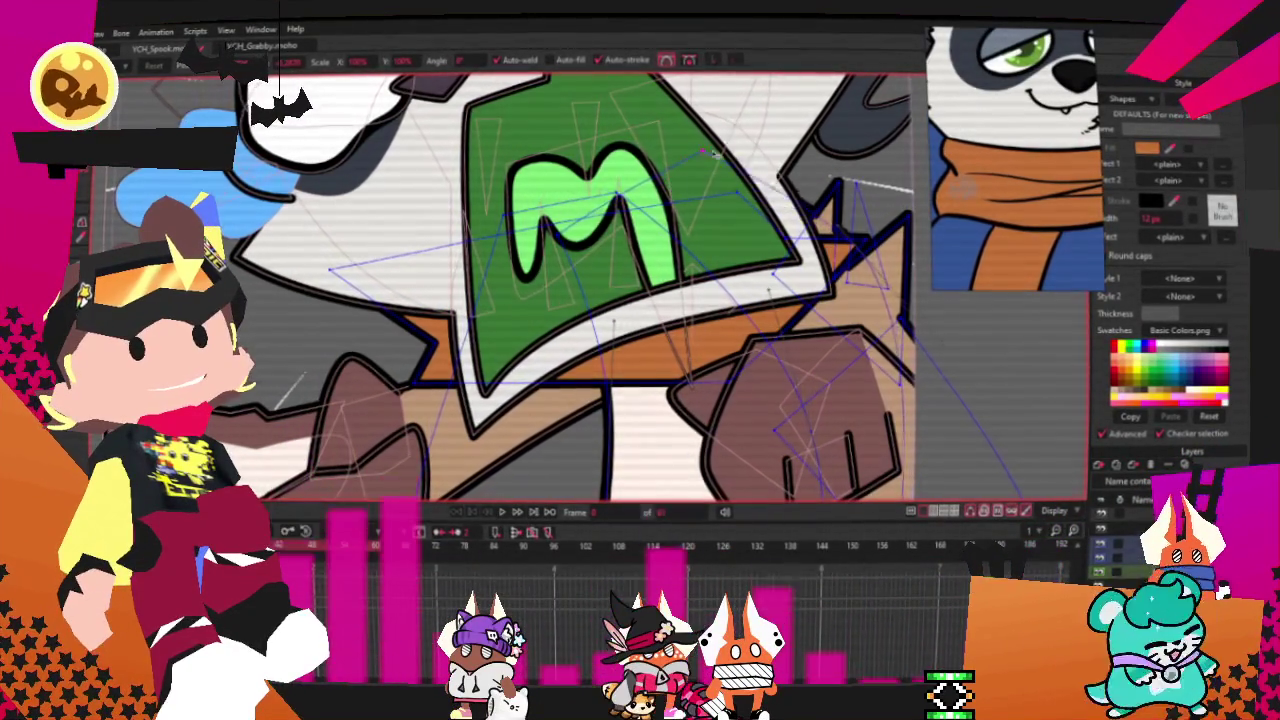
{"action": "scroll", "coordinate": [788, 177], "scroll_direction": "up", "scroll_amount": 5}
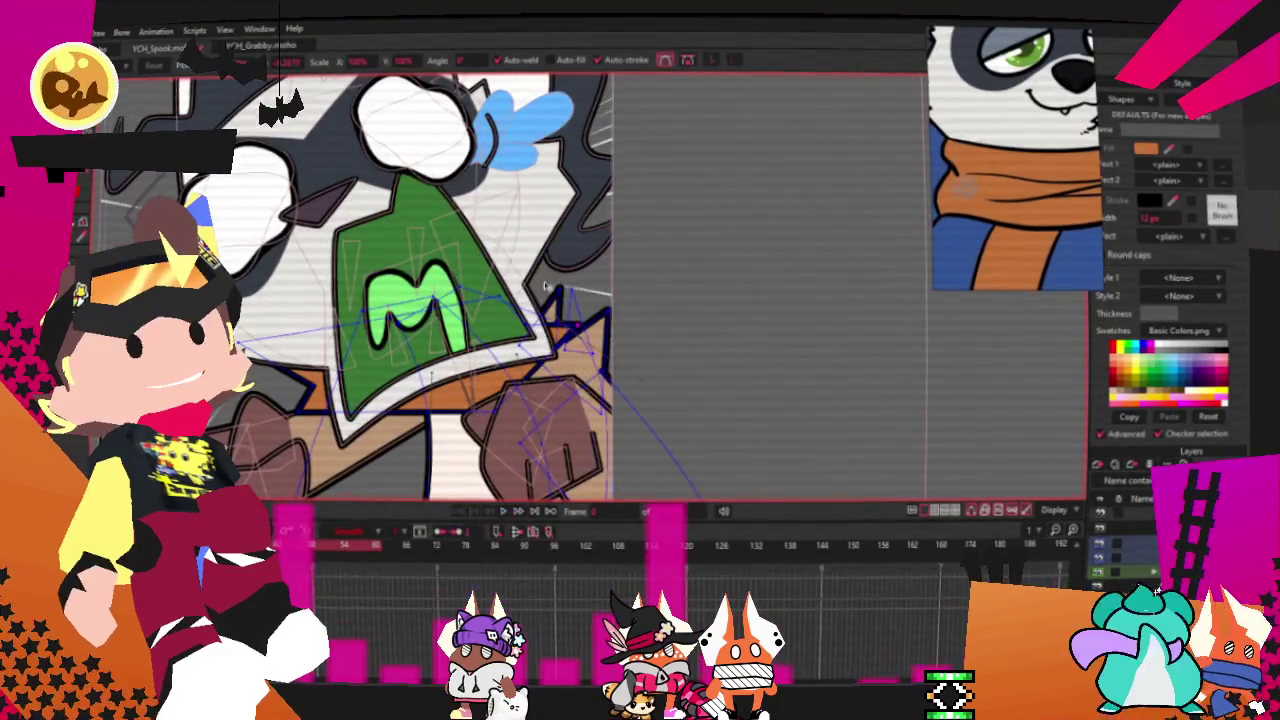
{"action": "scroll", "coordinate": [575, 215], "scroll_direction": "up", "scroll_amount": 3}
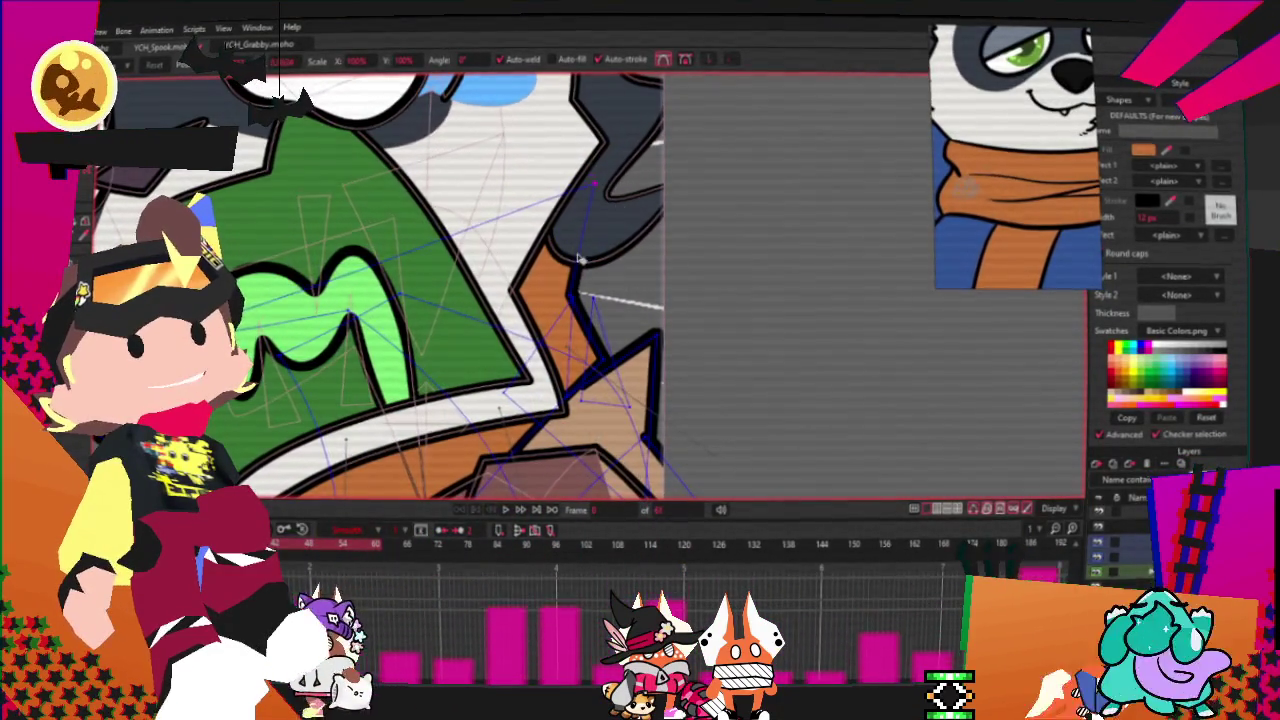
{"action": "key", "text": "c"}
{"action": "scroll", "coordinate": [660, 288], "scroll_direction": "up", "scroll_amount": 1}
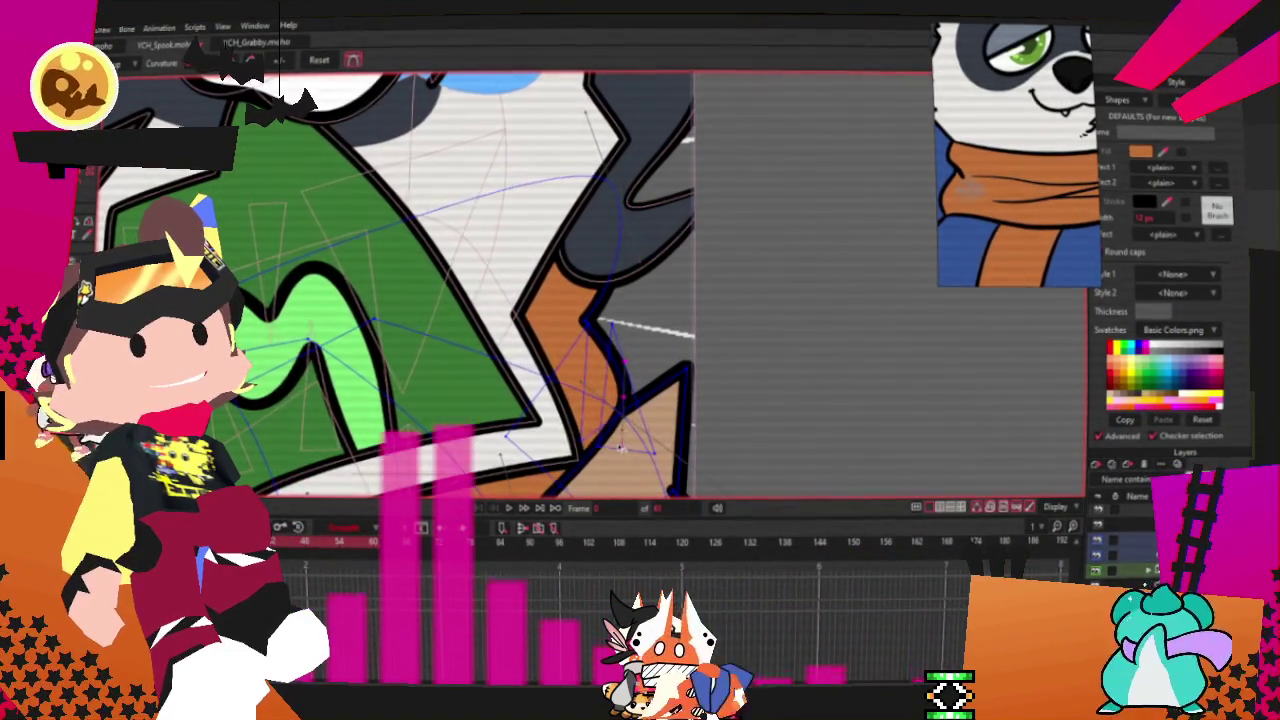
{"action": "scroll", "coordinate": [265, 405], "scroll_direction": "down", "scroll_amount": 3}
{"action": "scroll", "coordinate": [265, 405], "scroll_direction": "up", "scroll_amount": 3}
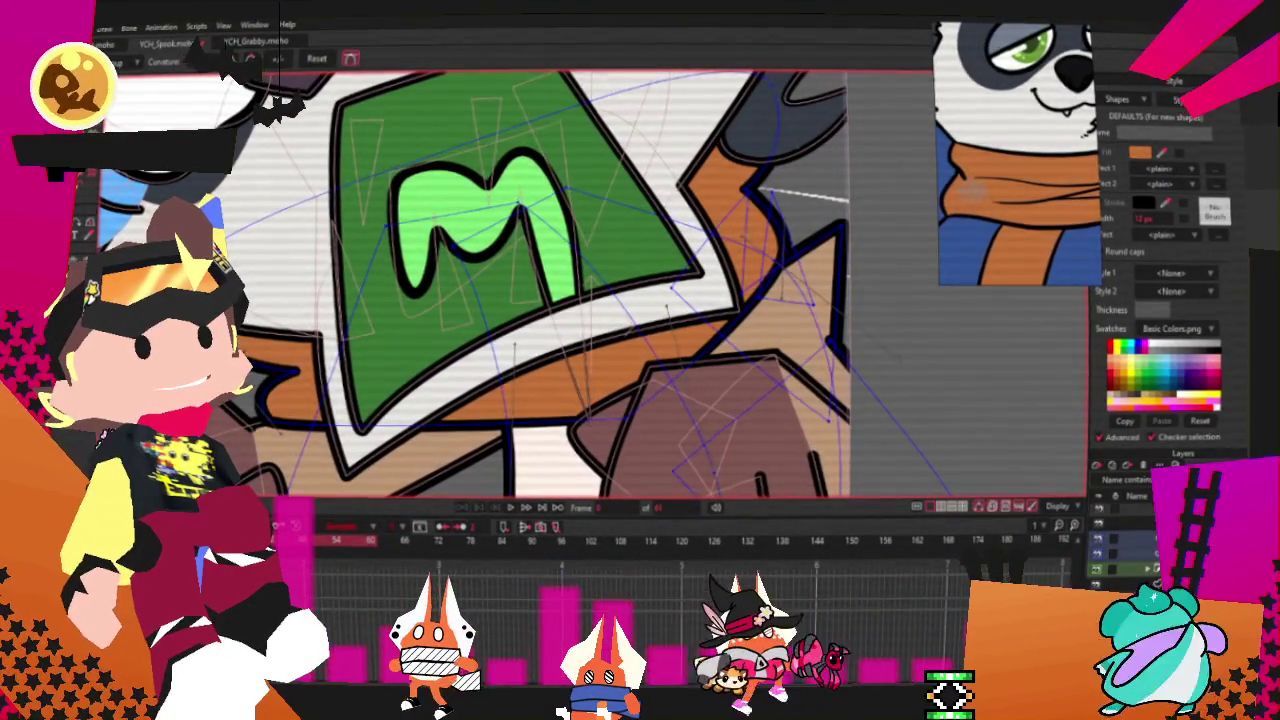
{"action": "key", "text": "t"}
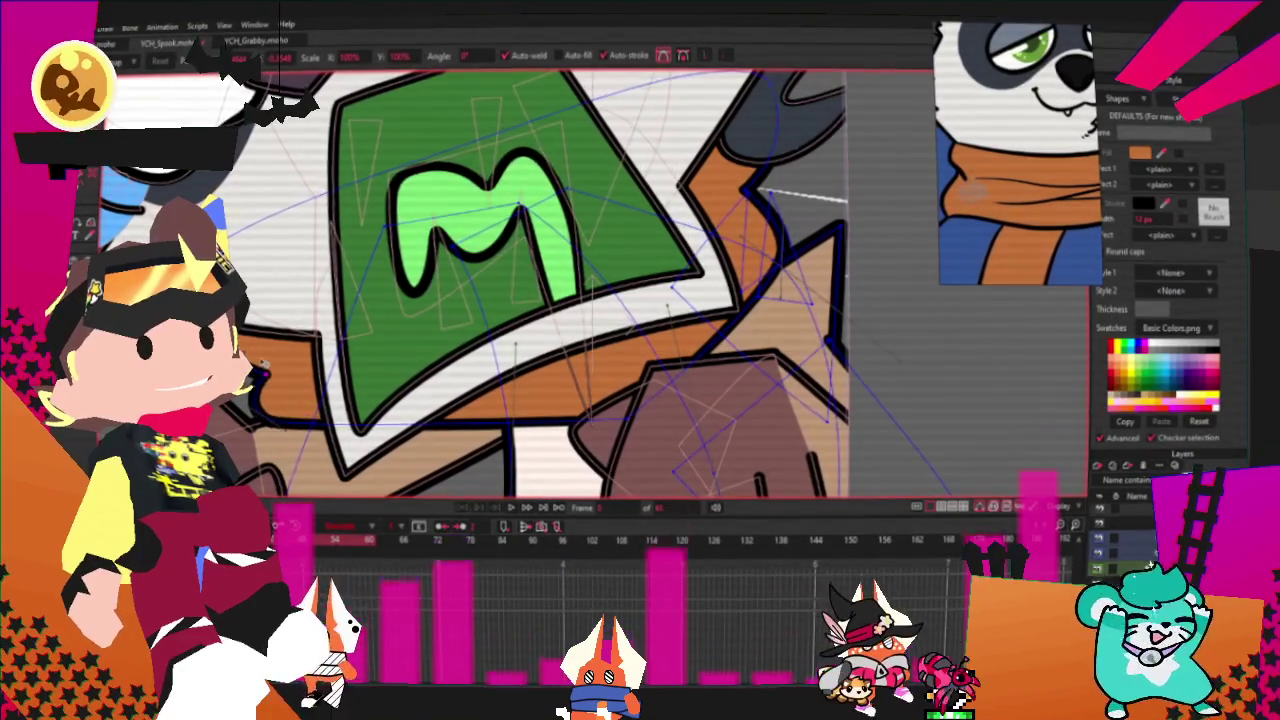
{"action": "scroll", "coordinate": [468, 372], "scroll_direction": "down", "scroll_amount": 2}
{"action": "scroll", "coordinate": [468, 372], "scroll_direction": "up", "scroll_amount": 3}
{"action": "scroll", "coordinate": [468, 372], "scroll_direction": "down", "scroll_amount": 3}
Step: Draw an orange rectangle below the scarf as its hanging tail and pick its bottom corner
{"action": "key", "text": "s"}
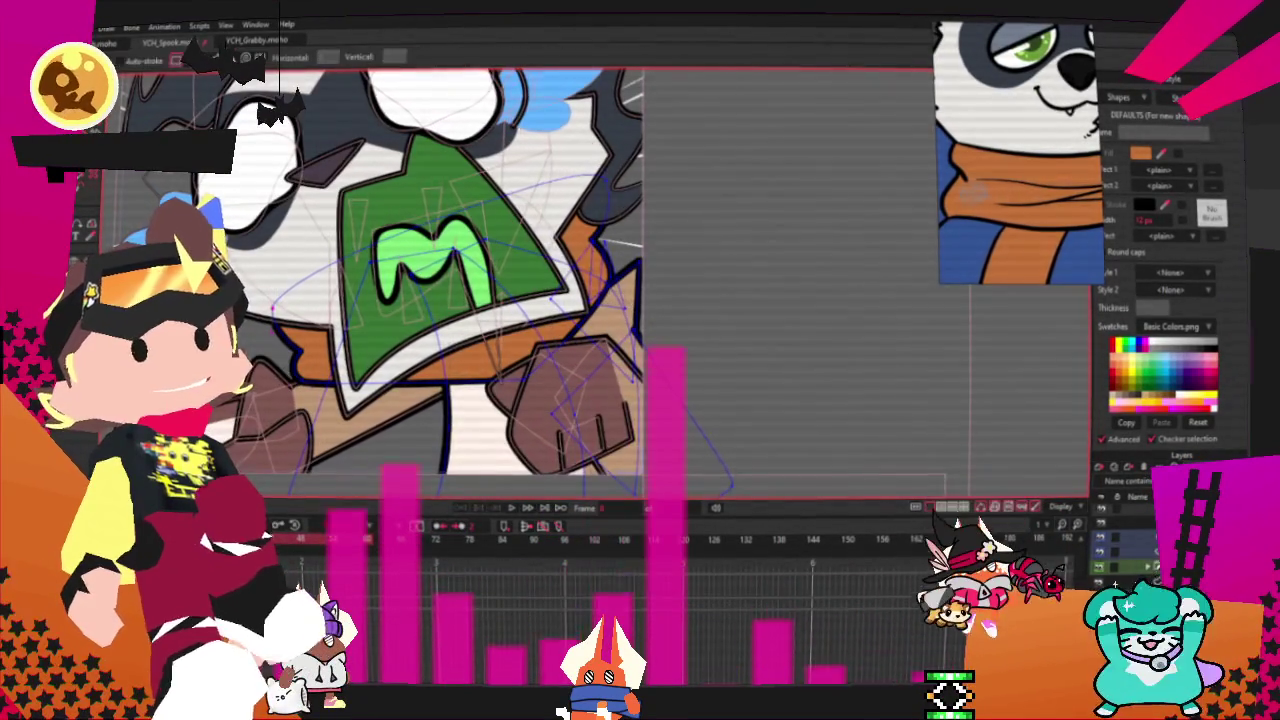
{"action": "left_click_drag", "start_coordinate": [403, 360], "coordinate": [466, 465]}
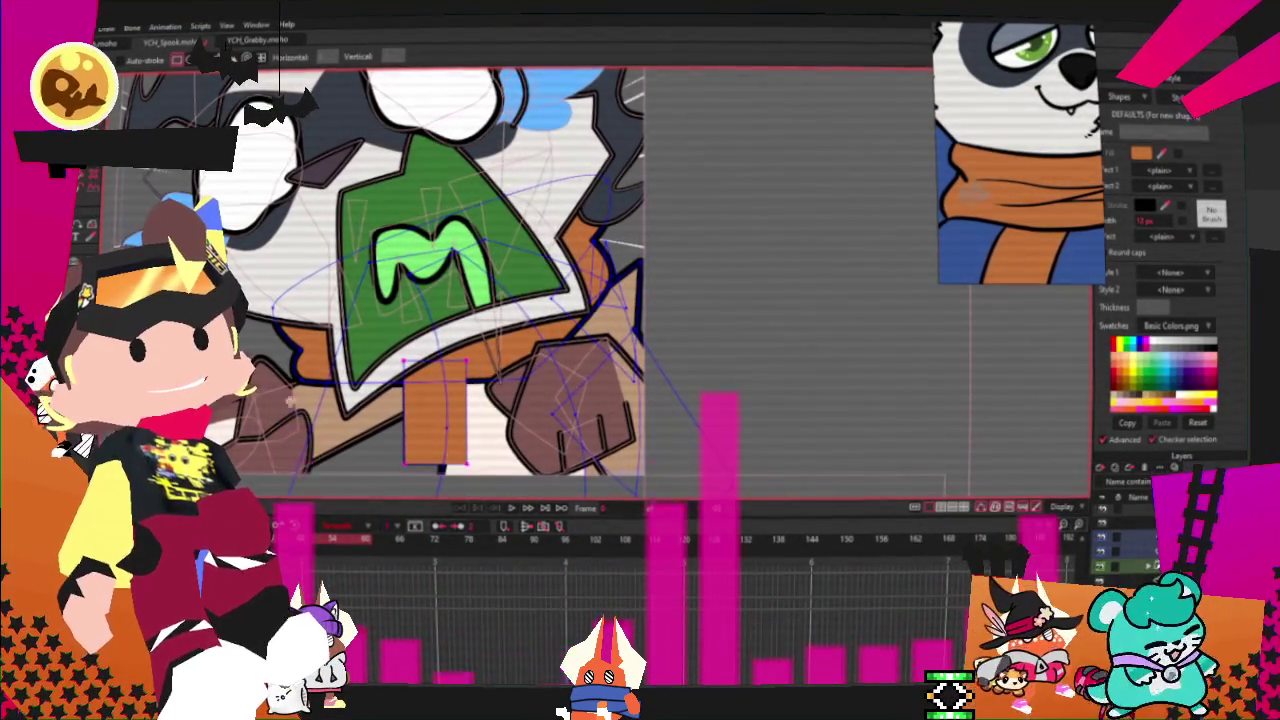
{"action": "key", "text": "q"}
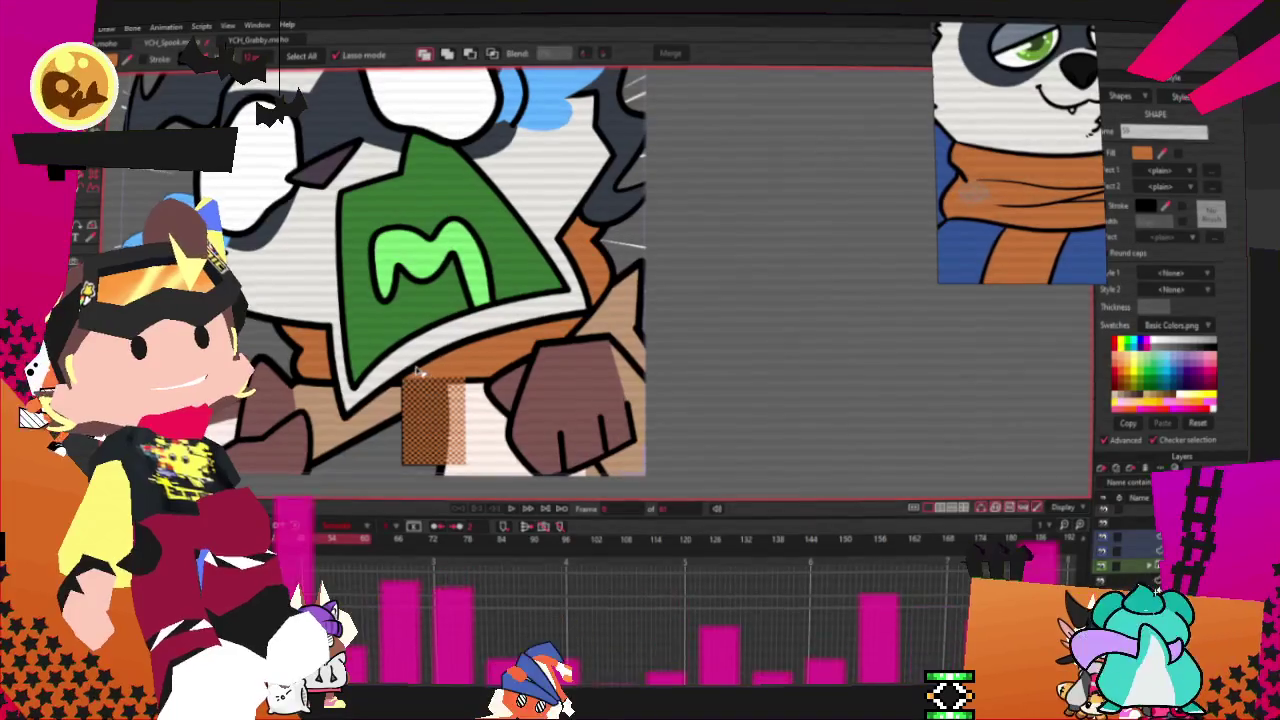
{"action": "left_click", "coordinate": [818, 364]}
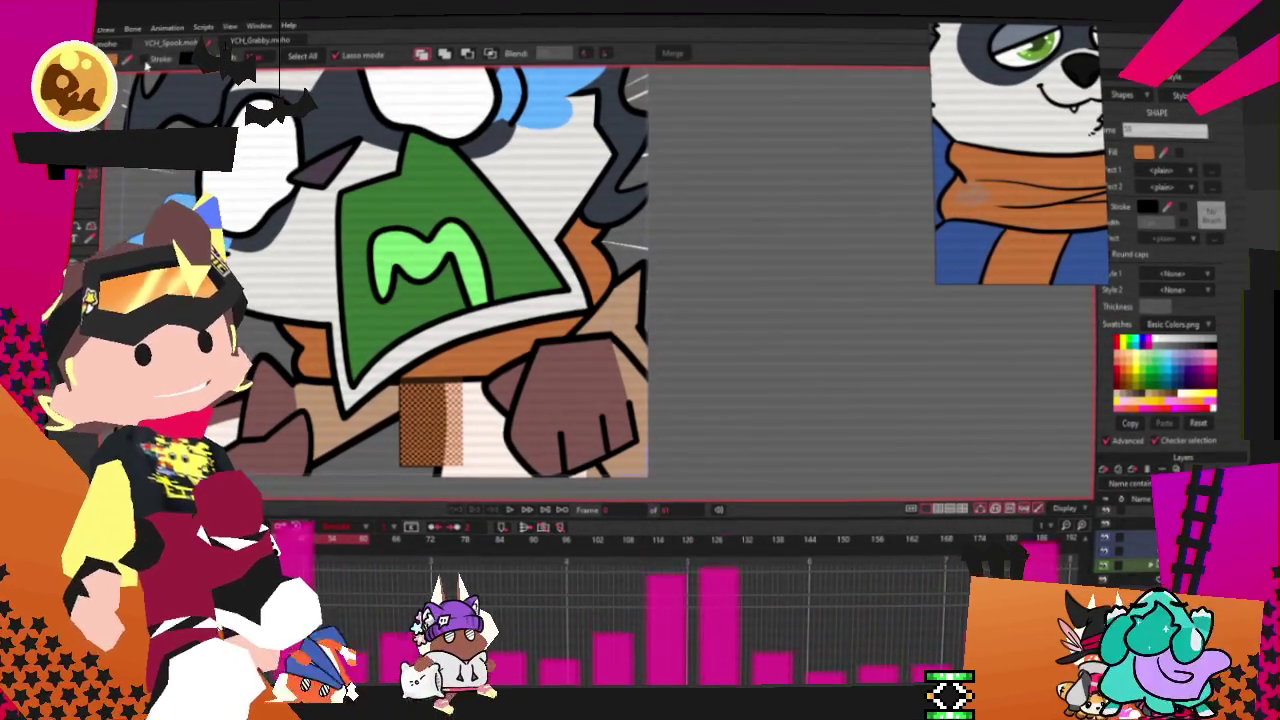
{"action": "scroll", "coordinate": [731, 300], "scroll_direction": "down", "scroll_amount": 3}
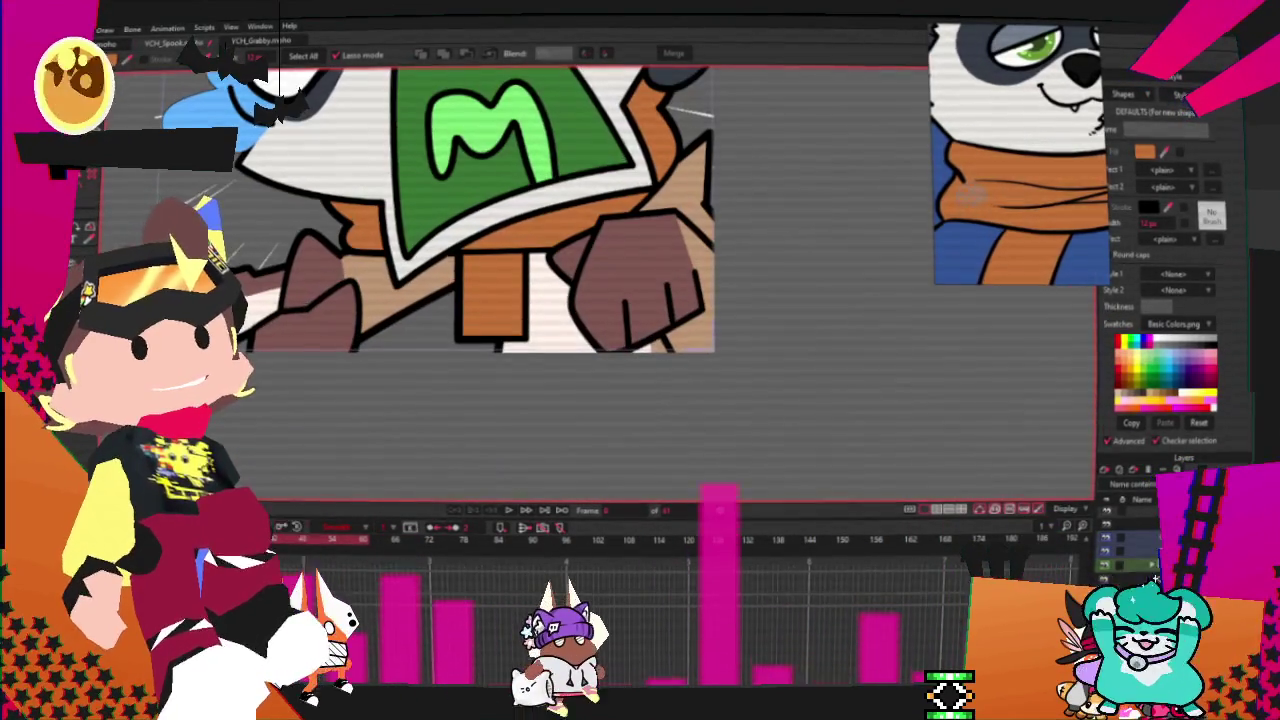
{"action": "key", "text": "t"}
{"action": "scroll", "coordinate": [495, 283], "scroll_direction": "up", "scroll_amount": 2}
{"action": "left_click", "coordinate": [495, 283]}
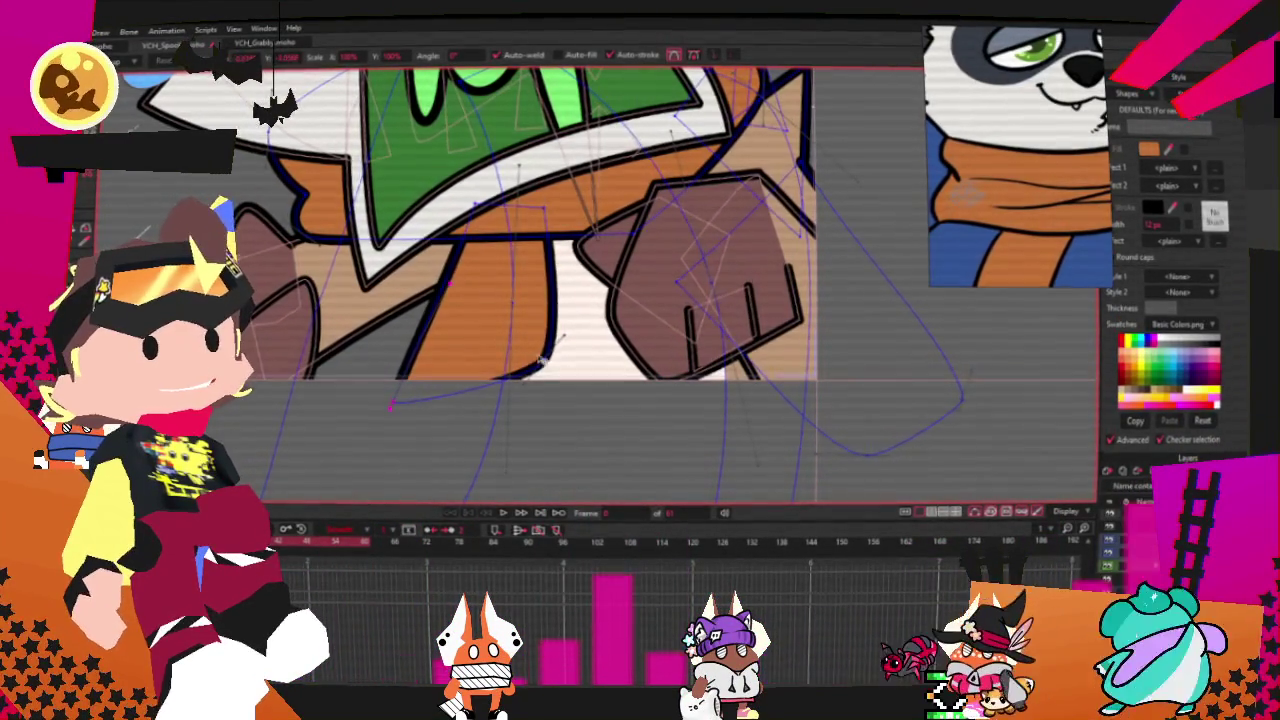
Step: Drag the scarf tail's bottom point down to lengthen it, checking the whole character
{"action": "left_click_drag", "start_coordinate": [545, 360], "coordinate": [495, 457]}
{"action": "scroll", "coordinate": [515, 432], "scroll_direction": "down", "scroll_amount": 2}
{"action": "scroll", "coordinate": [480, 390], "scroll_direction": "down", "scroll_amount": 2}
{"action": "scroll", "coordinate": [428, 338], "scroll_direction": "down", "scroll_amount": 2}
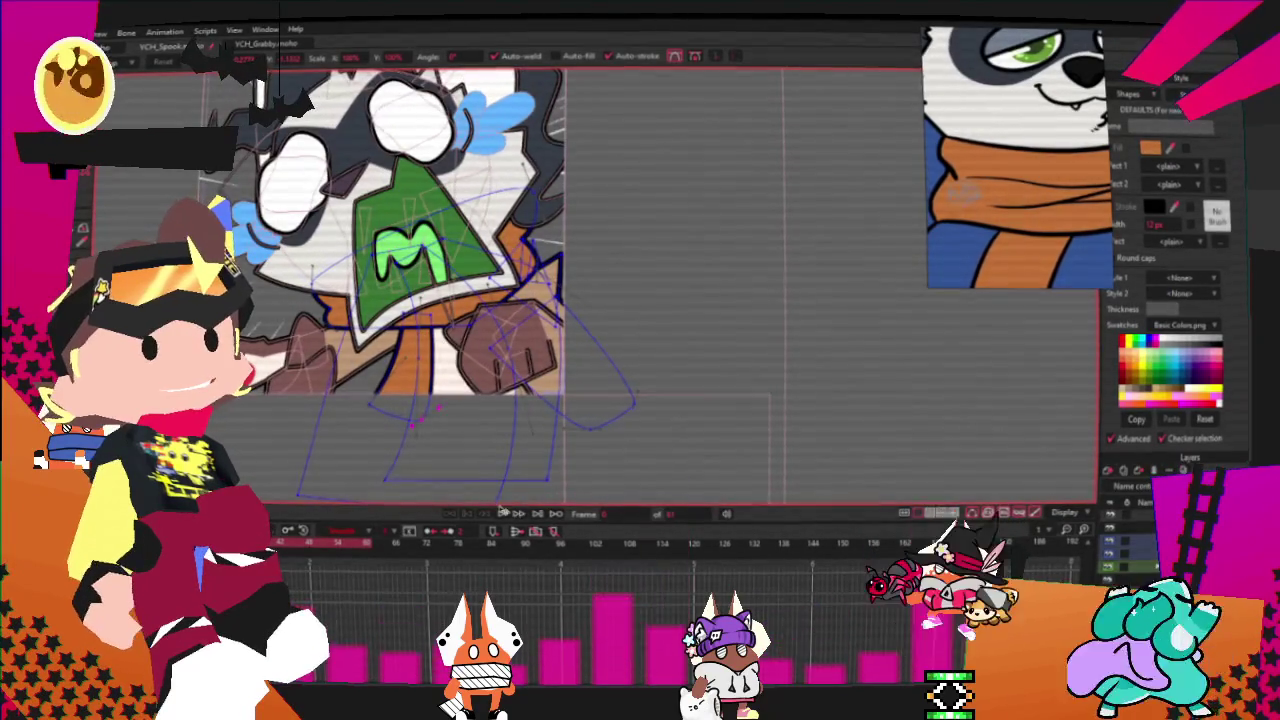
{"action": "scroll", "coordinate": [582, 405], "scroll_direction": "down", "scroll_amount": 2}
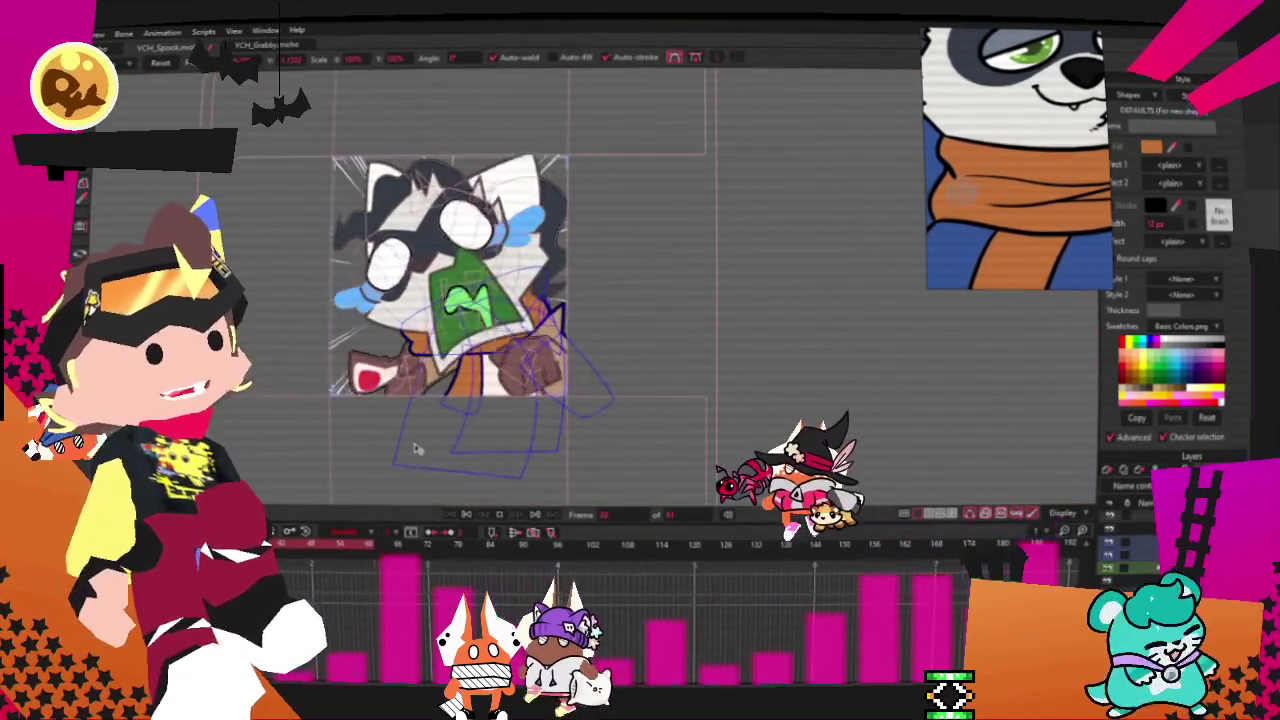
{"action": "scroll", "coordinate": [418, 449], "scroll_direction": "up", "scroll_amount": 2}
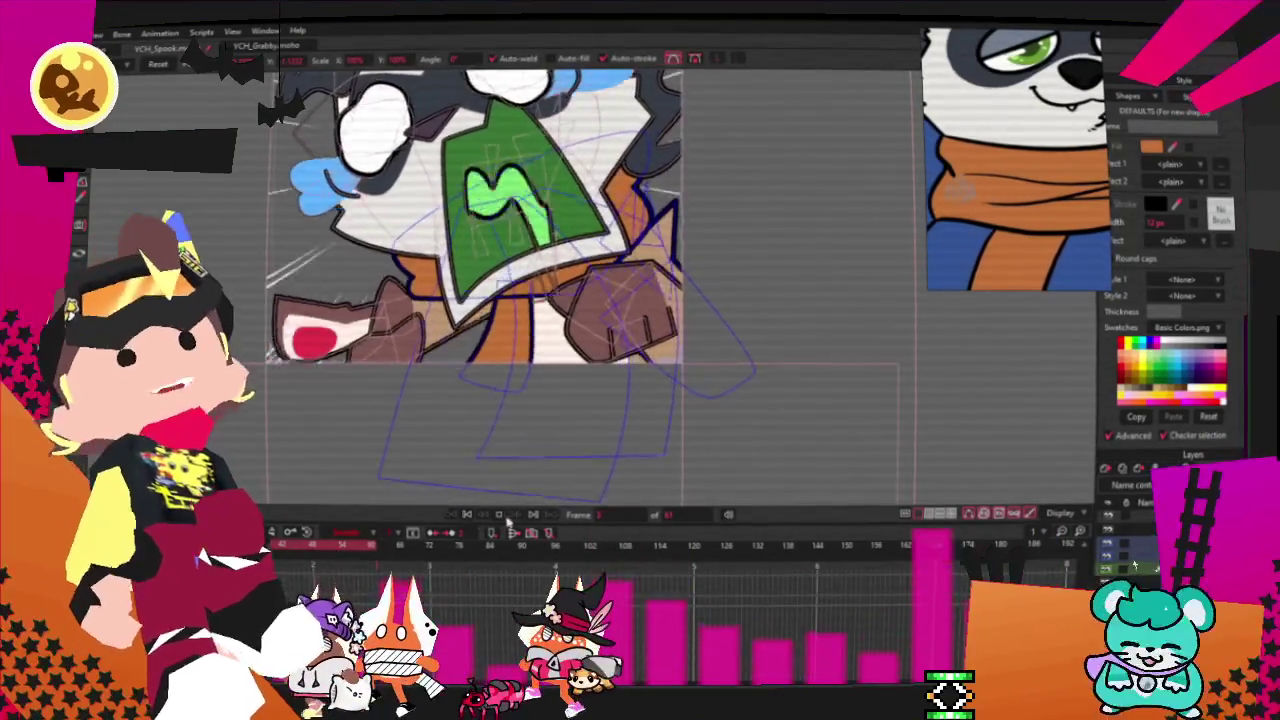
{"action": "scroll", "coordinate": [498, 341], "scroll_direction": "up", "scroll_amount": 2}
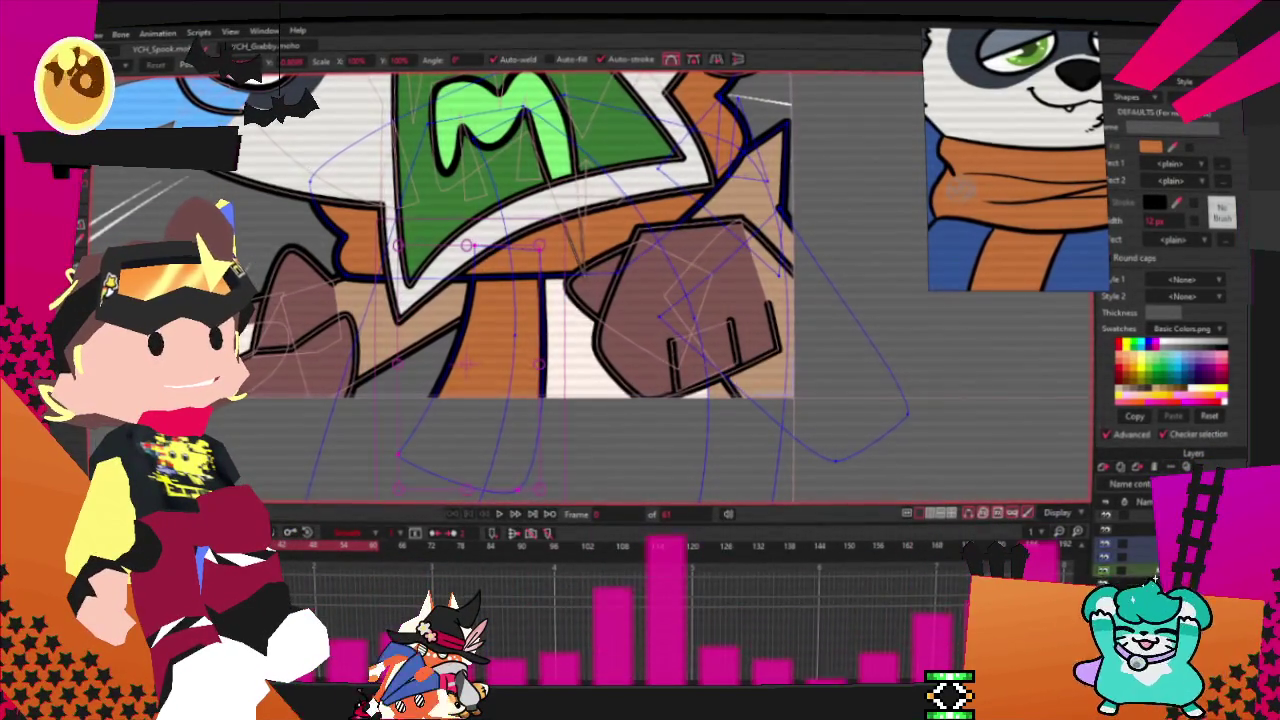
{"action": "key", "text": "q"}
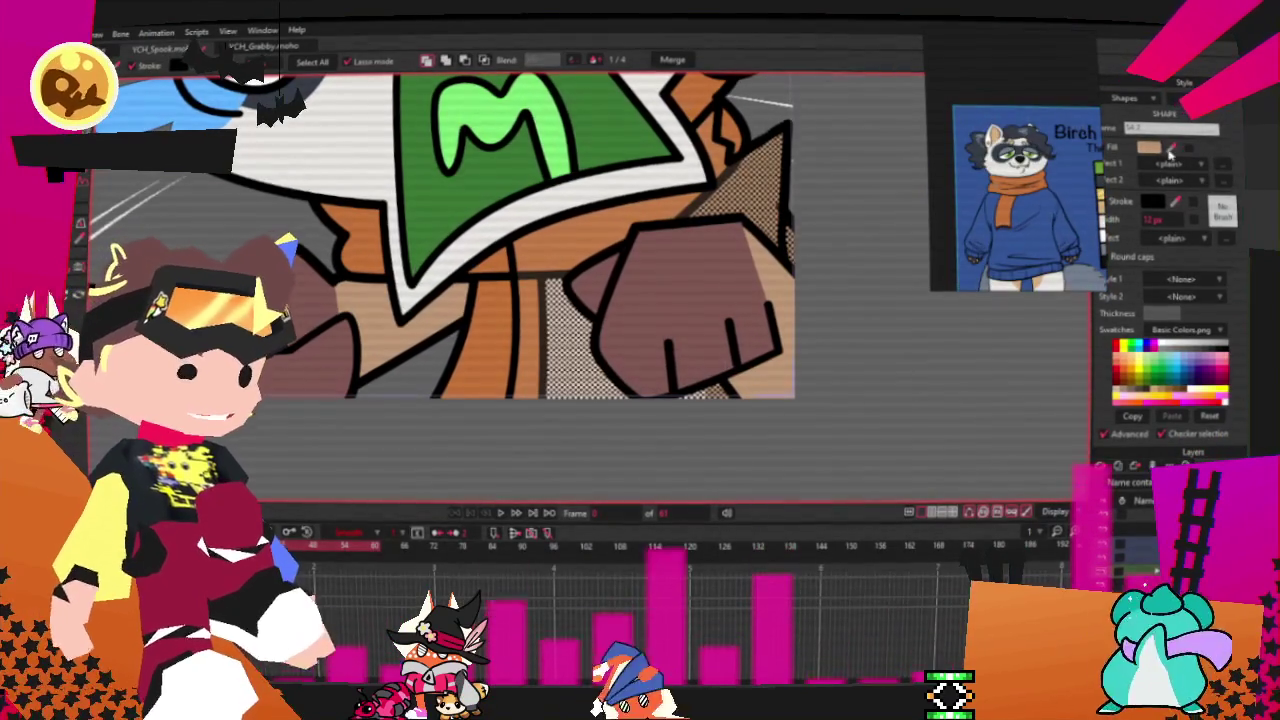
Step: Select the fist and its palm piece and fill them dark grey
{"action": "left_click", "coordinate": [838, 413]}
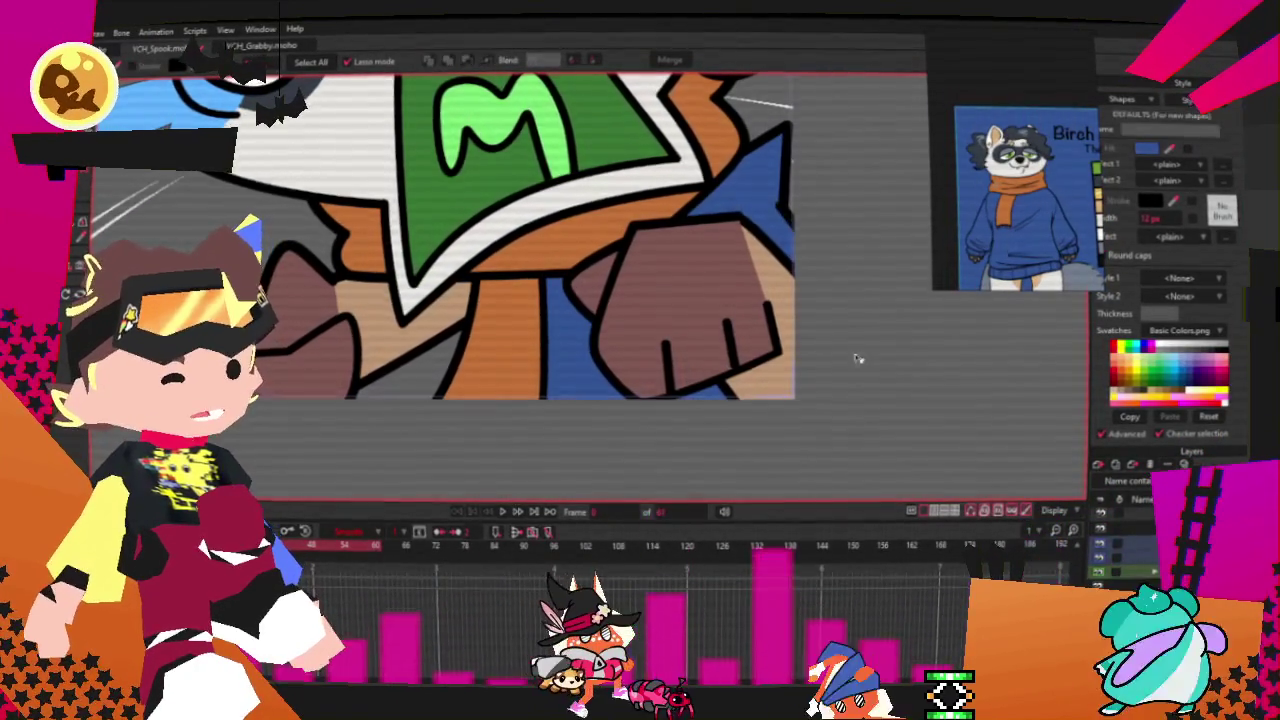
{"action": "scroll", "coordinate": [857, 361], "scroll_direction": "up", "scroll_amount": 2}
{"action": "left_click", "coordinate": [771, 277]}
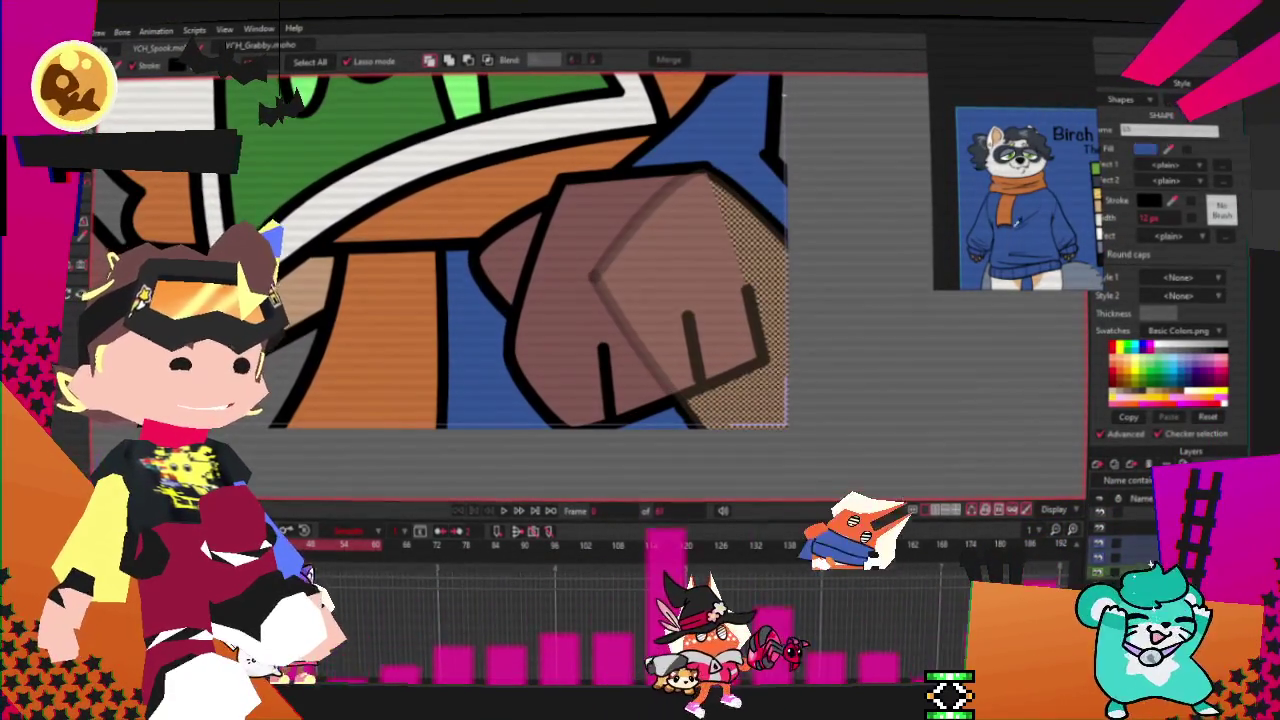
{"action": "left_click", "coordinate": [576, 290]}
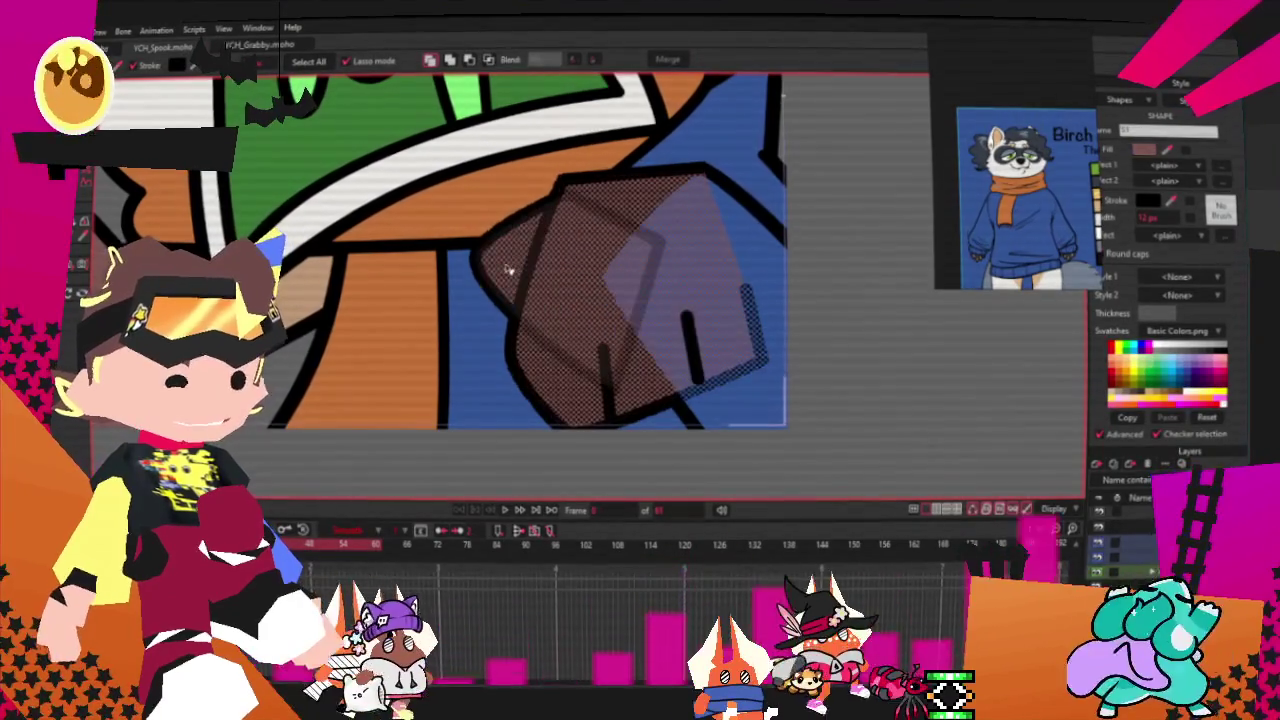
{"action": "scroll", "coordinate": [1035, 213], "scroll_direction": "up", "scroll_amount": 3}
{"action": "scroll", "coordinate": [1035, 213], "scroll_direction": "up", "scroll_amount": 3}
{"action": "scroll", "coordinate": [1035, 213], "scroll_direction": "up", "scroll_amount": 3}
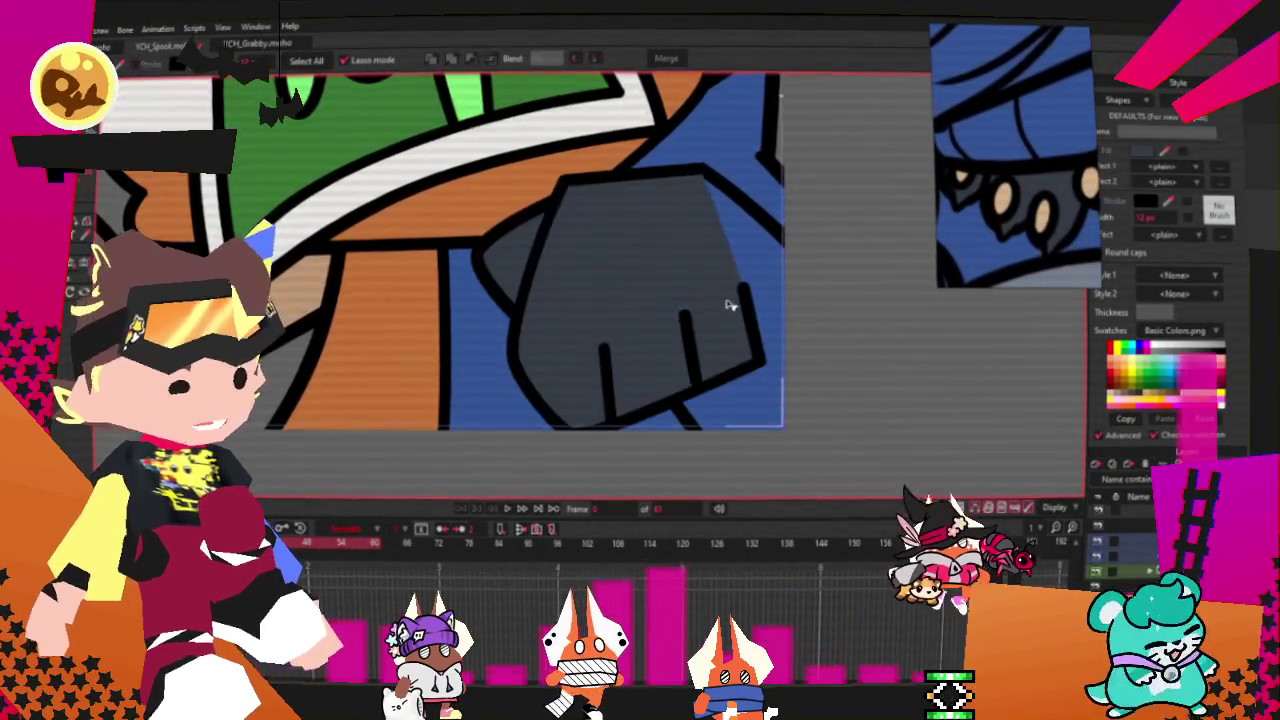
{"action": "left_click", "coordinate": [752, 277]}
{"action": "scroll", "coordinate": [542, 280], "scroll_direction": "up", "scroll_amount": 2}
Step: Draw a blue, outlined rectangle over the fist and clip it to the fist outline
{"action": "key", "text": "t"}
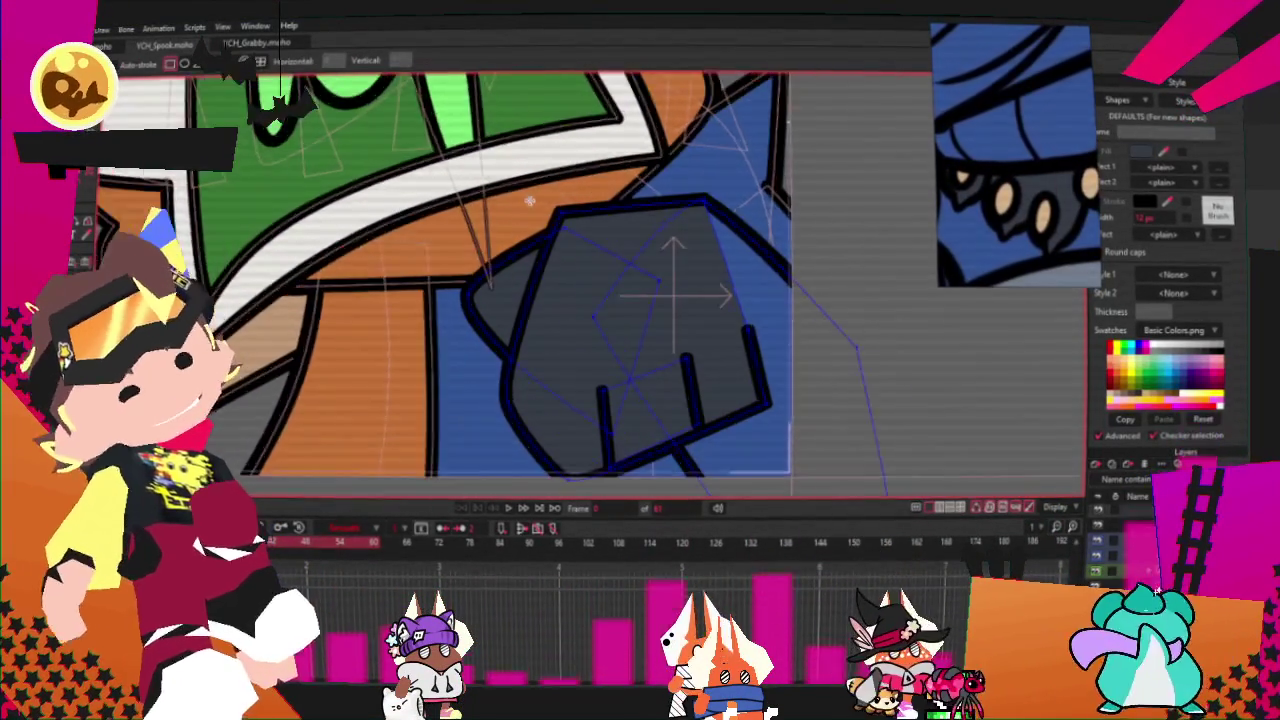
{"action": "left_click_drag", "start_coordinate": [537, 190], "coordinate": [841, 381]}
{"action": "key", "text": "u"}
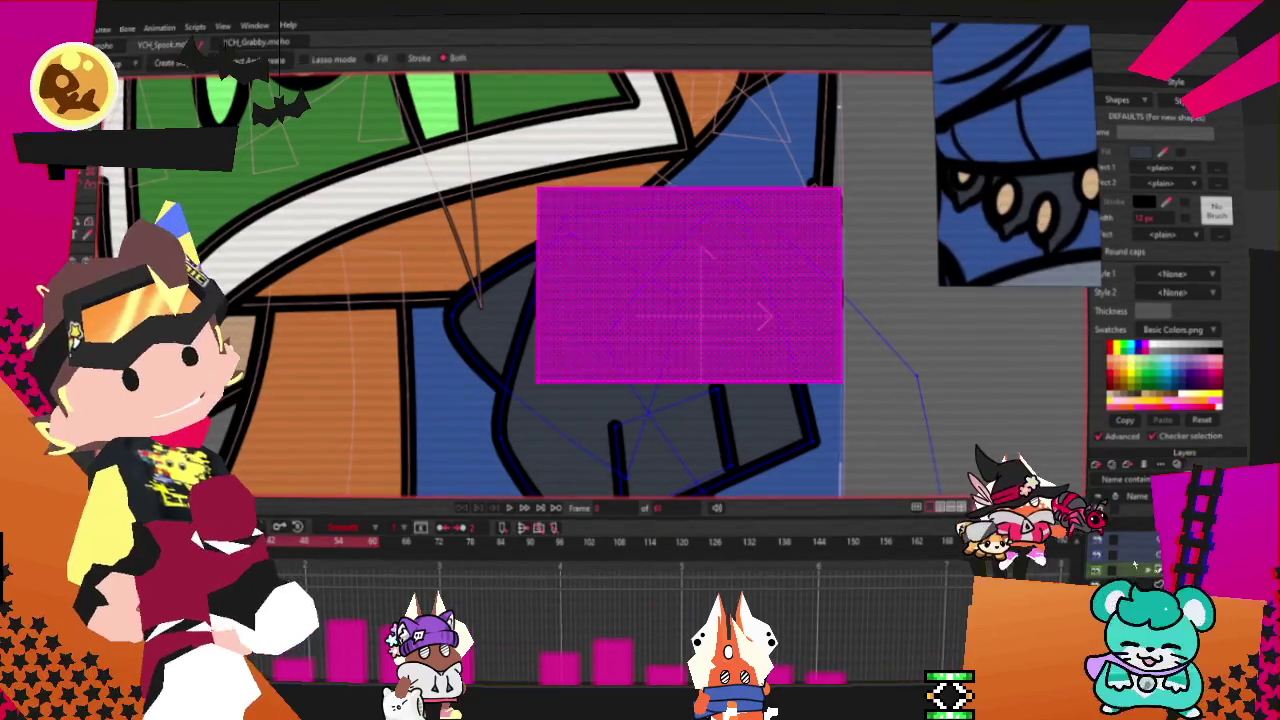
{"action": "key", "text": "space"}
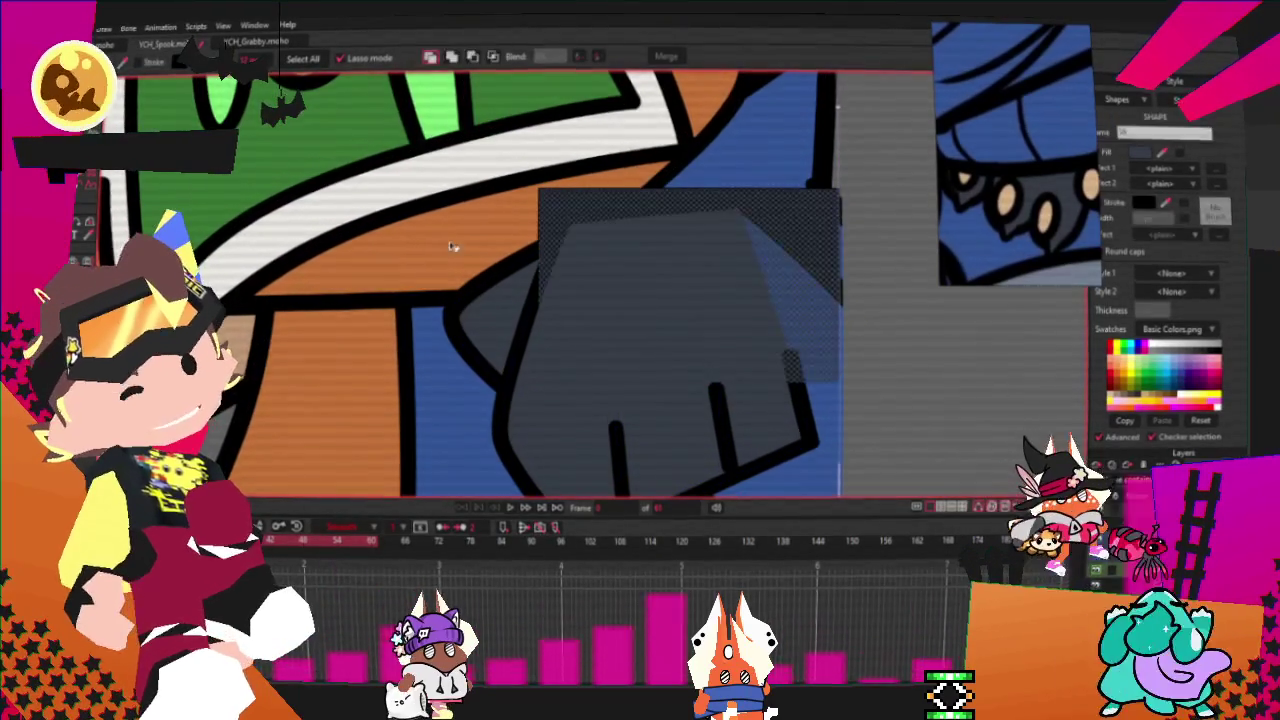
{"action": "left_click", "coordinate": [145, 66]}
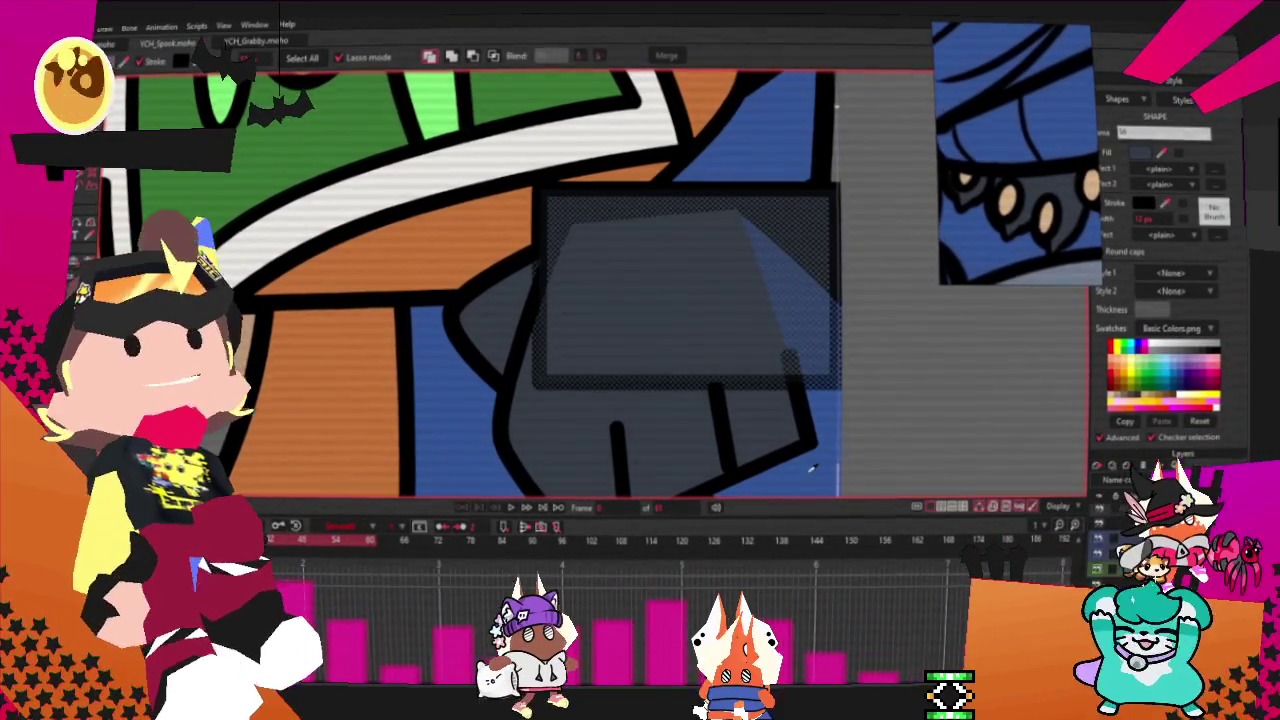
{"action": "left_click", "coordinate": [824, 460]}
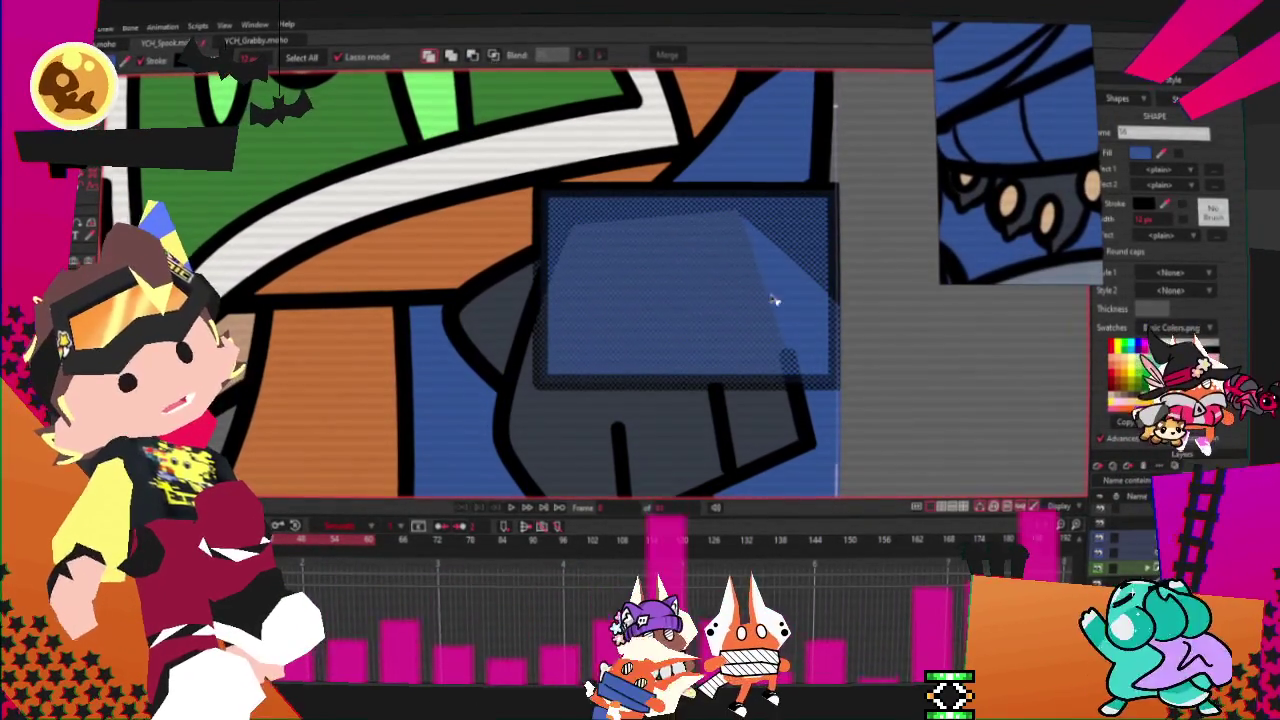
{"action": "left_click", "coordinate": [494, 55]}
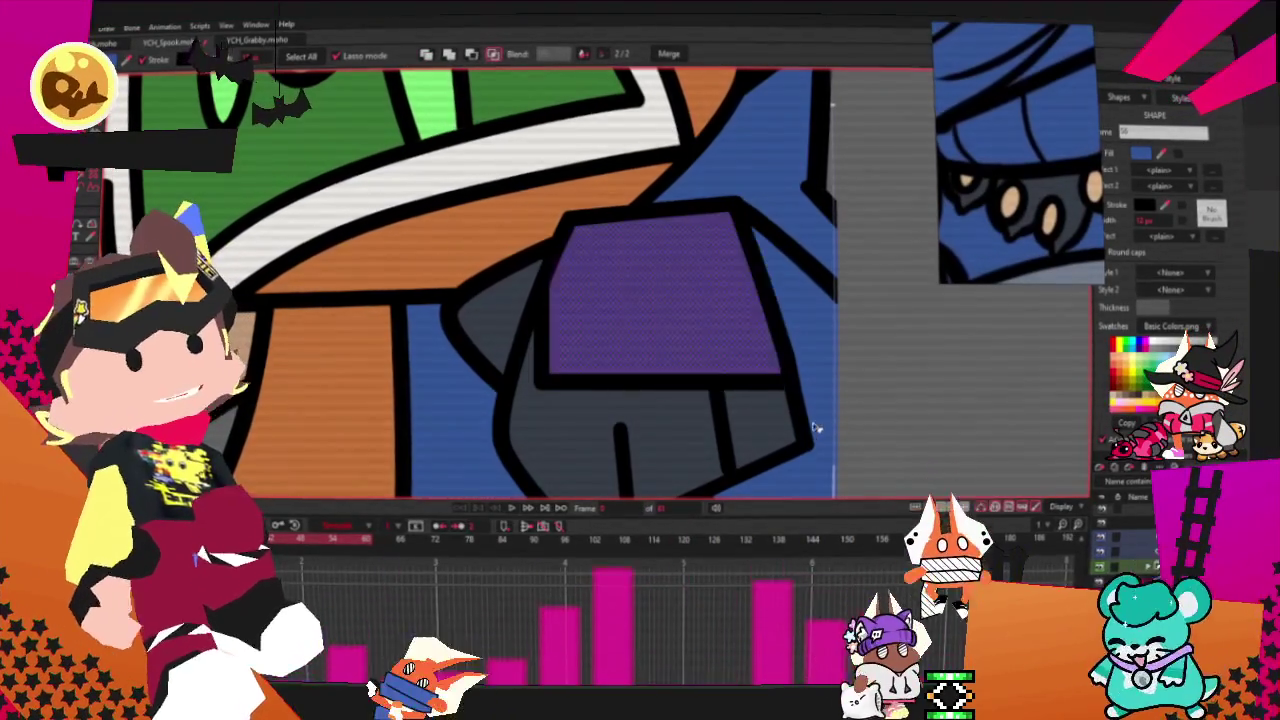
{"action": "left_click", "coordinate": [905, 429]}
{"action": "scroll", "coordinate": [600, 277], "scroll_direction": "down", "scroll_amount": 2}
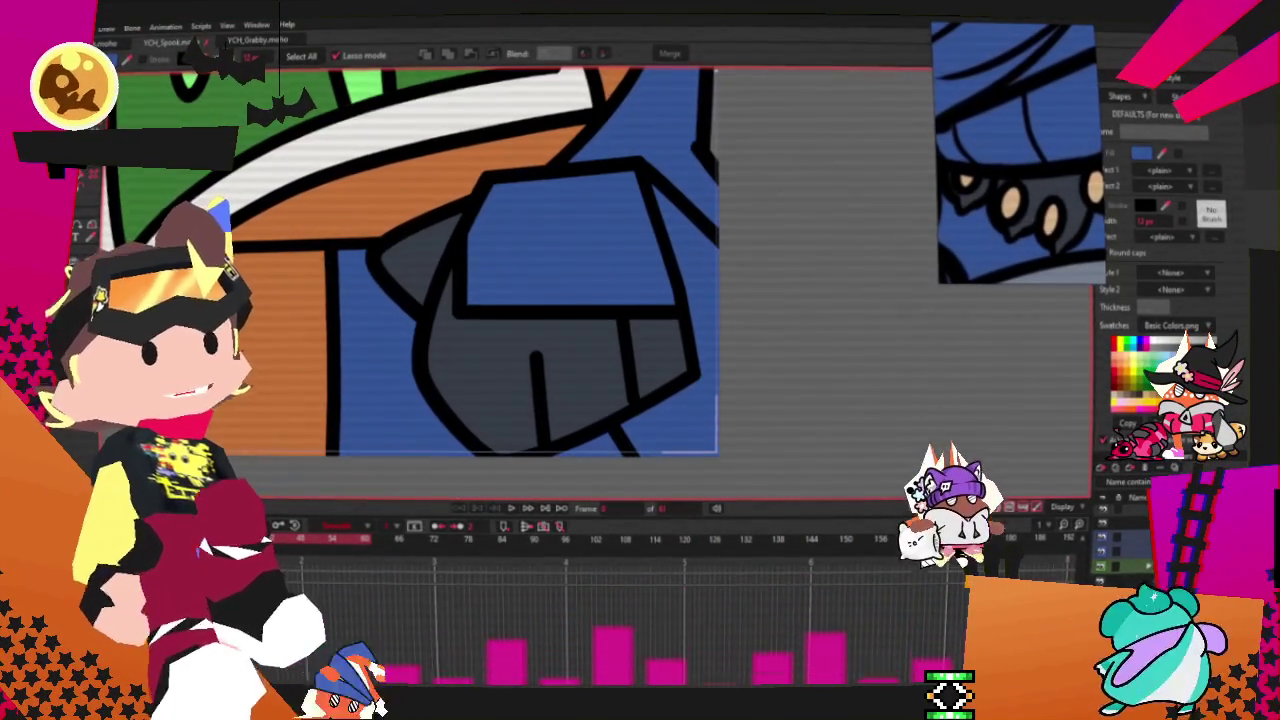
{"action": "scroll", "coordinate": [500, 280], "scroll_direction": "up", "scroll_amount": 1}
Step: Swap the cuff colours: lower fist piece blue, top cuff piece dark grey
{"action": "key", "text": "t"}
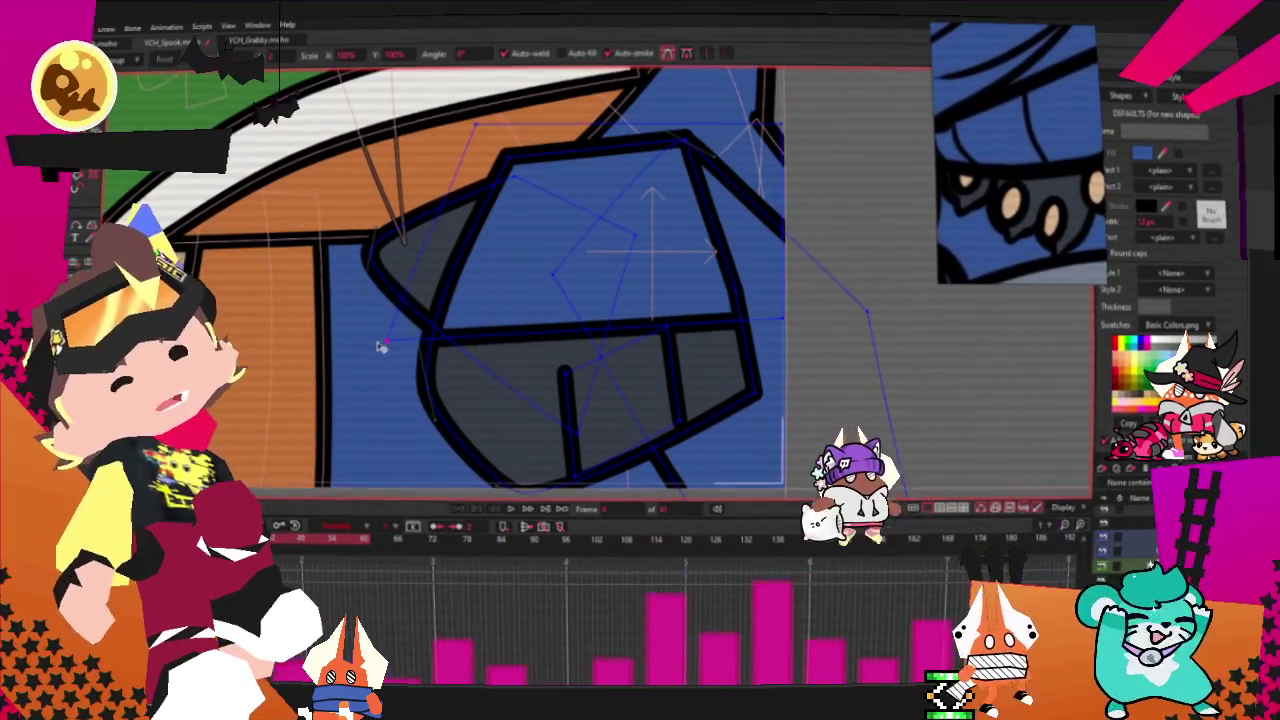
{"action": "key", "text": "q"}
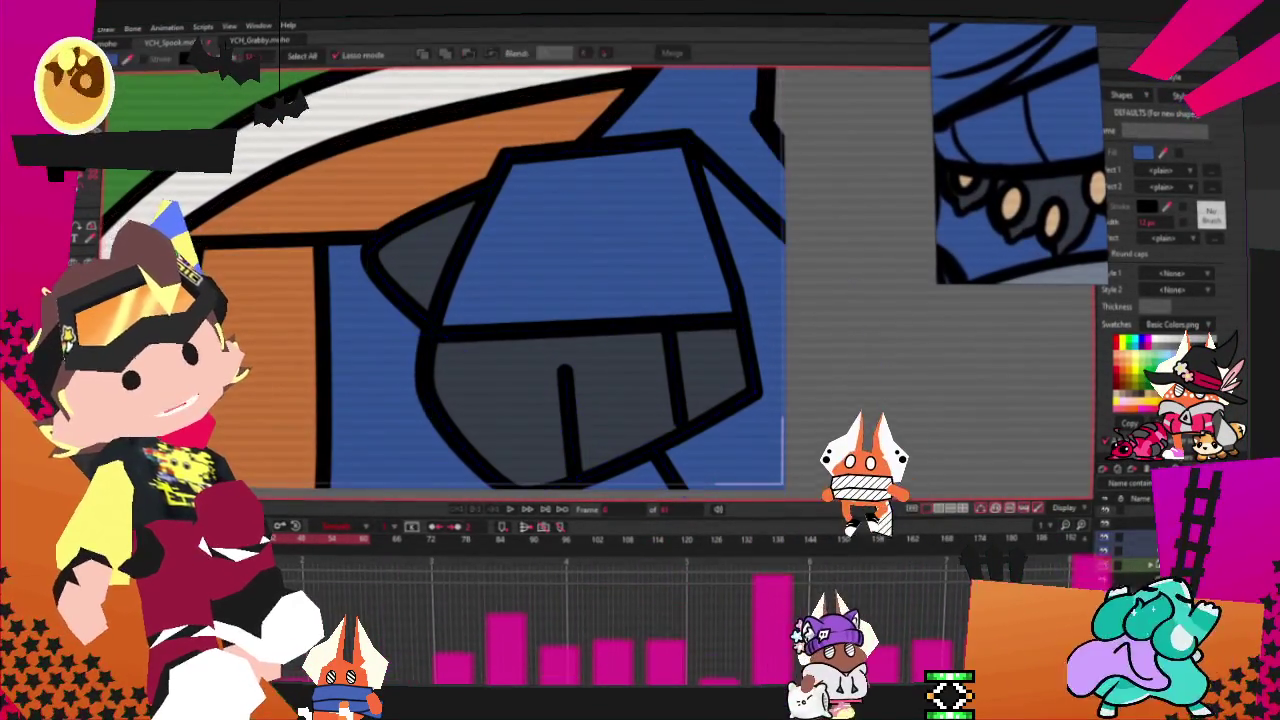
{"action": "left_click", "coordinate": [451, 371]}
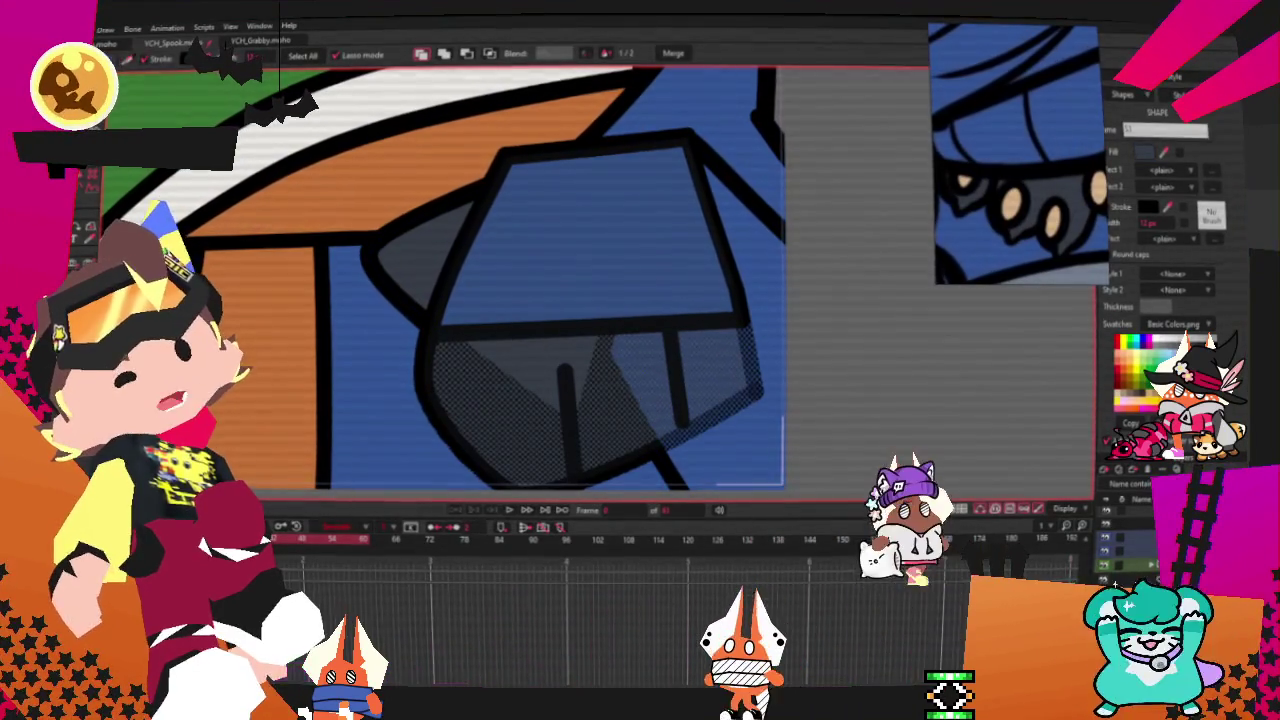
{"action": "left_click", "coordinate": [620, 234]}
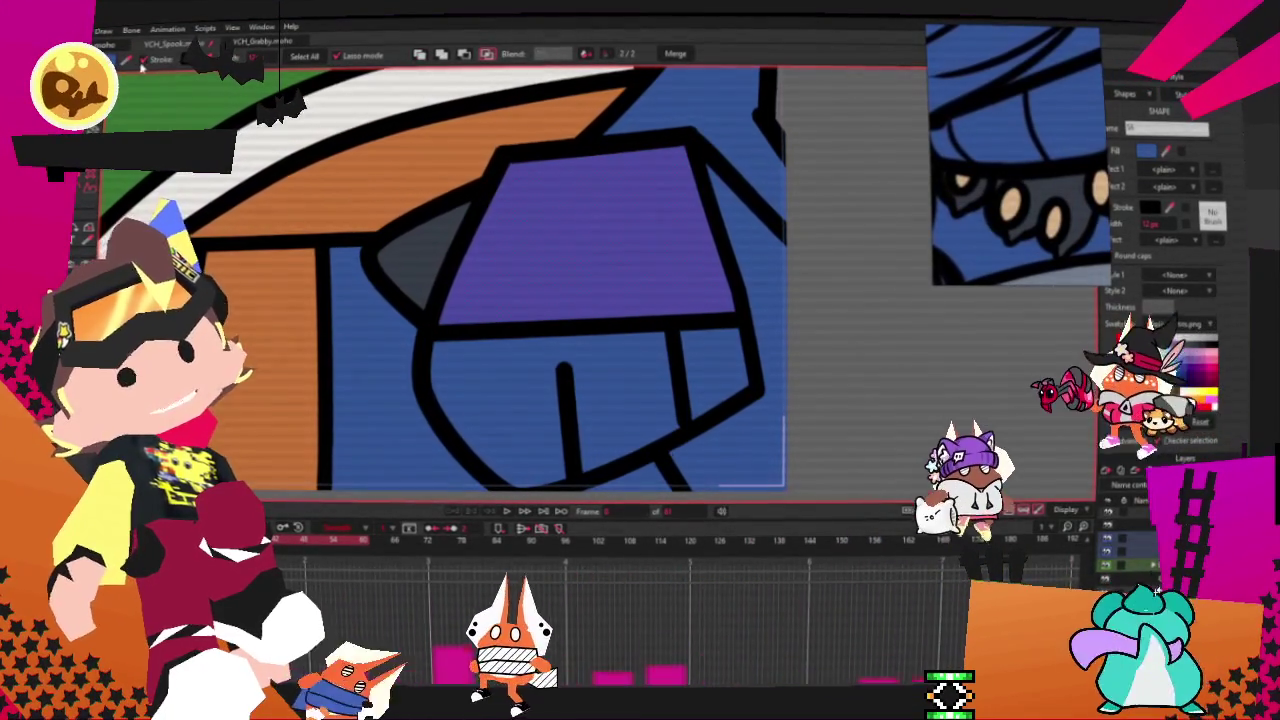
{"action": "scroll", "coordinate": [420, 254], "scroll_direction": "down", "scroll_amount": 2}
{"action": "left_click", "coordinate": [686, 115]}
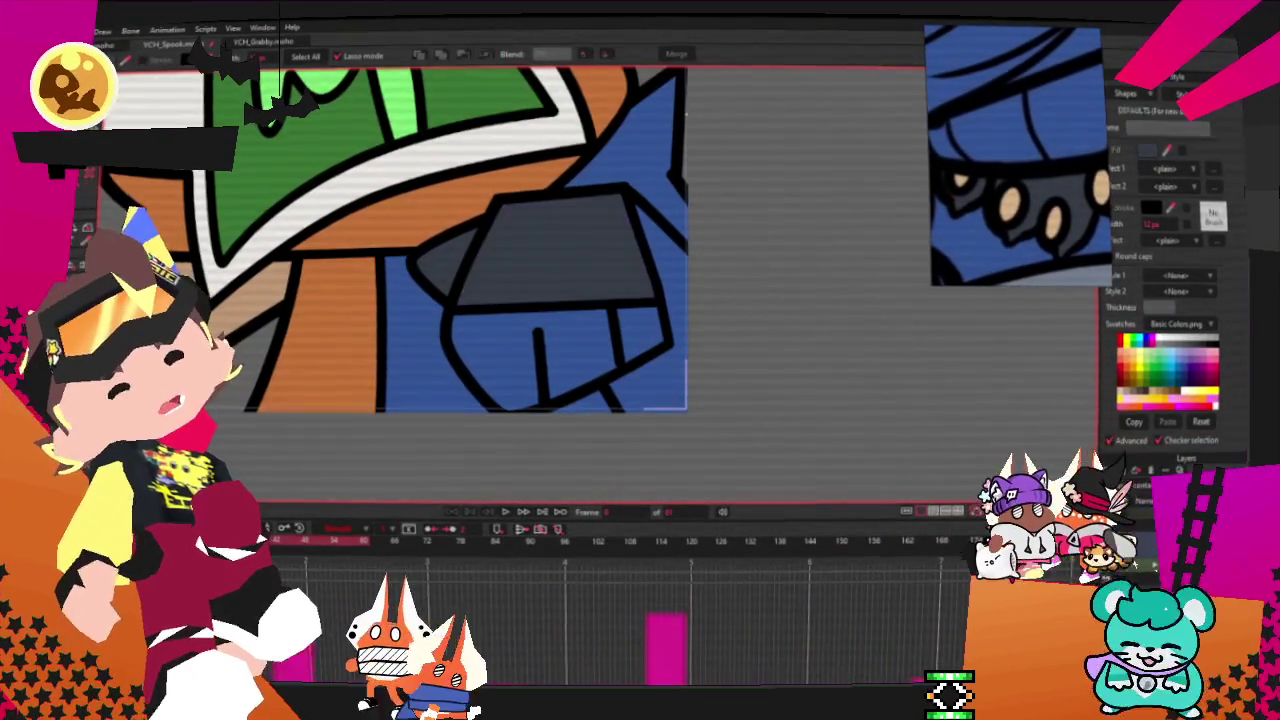
Step: Pull the cuff's corner points down toward the wrist and select the arm's sleeve shape
{"action": "key", "text": "t"}
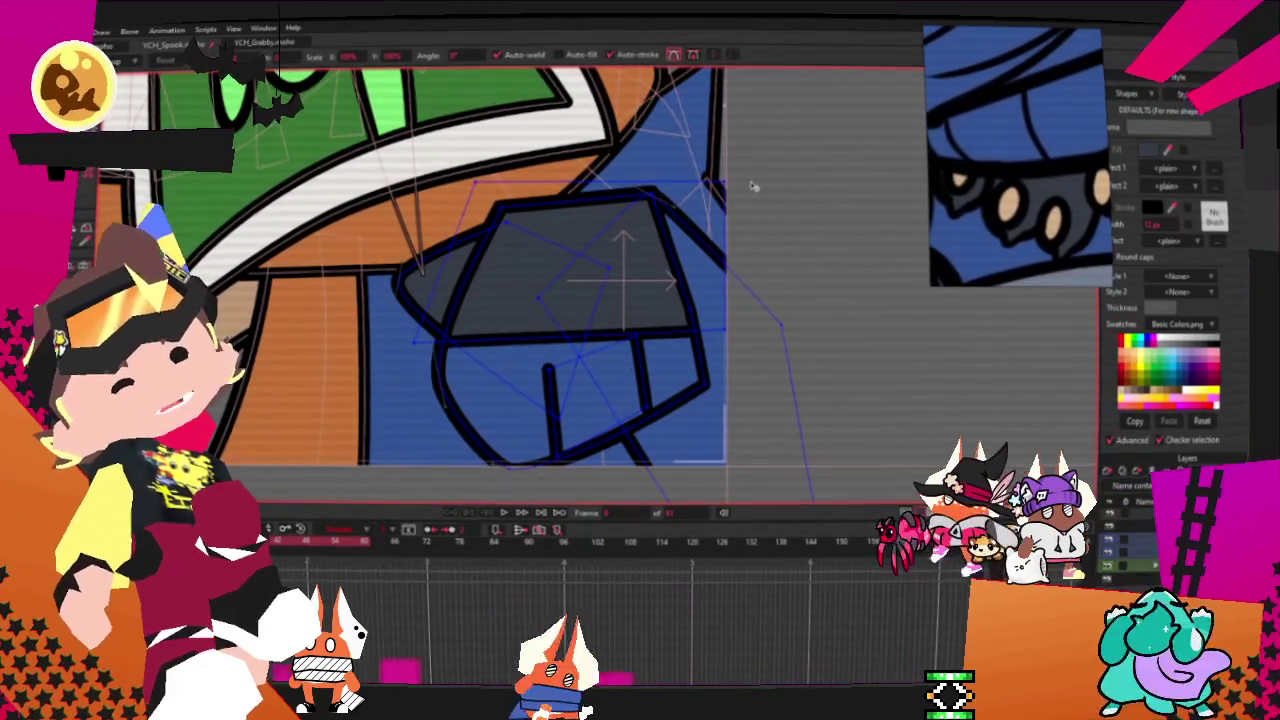
{"action": "left_click_drag", "start_coordinate": [758, 190], "coordinate": [732, 444]}
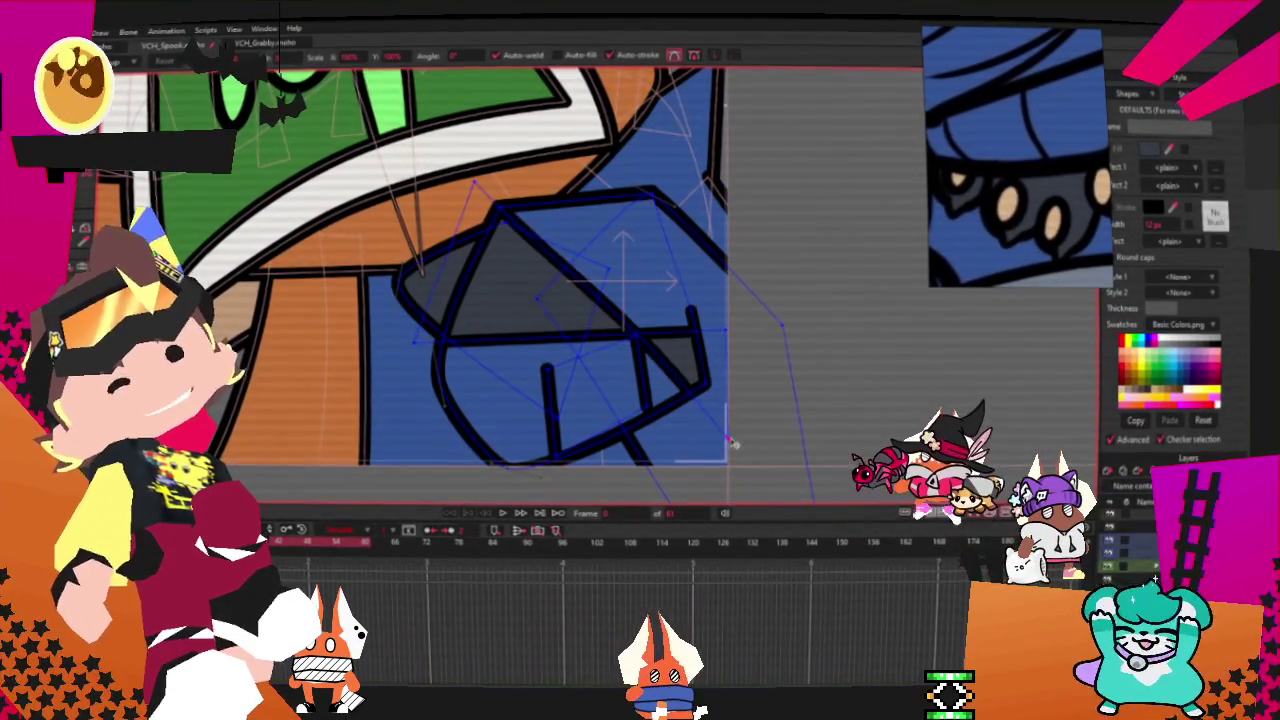
{"action": "left_click_drag", "start_coordinate": [443, 182], "coordinate": [452, 508]}
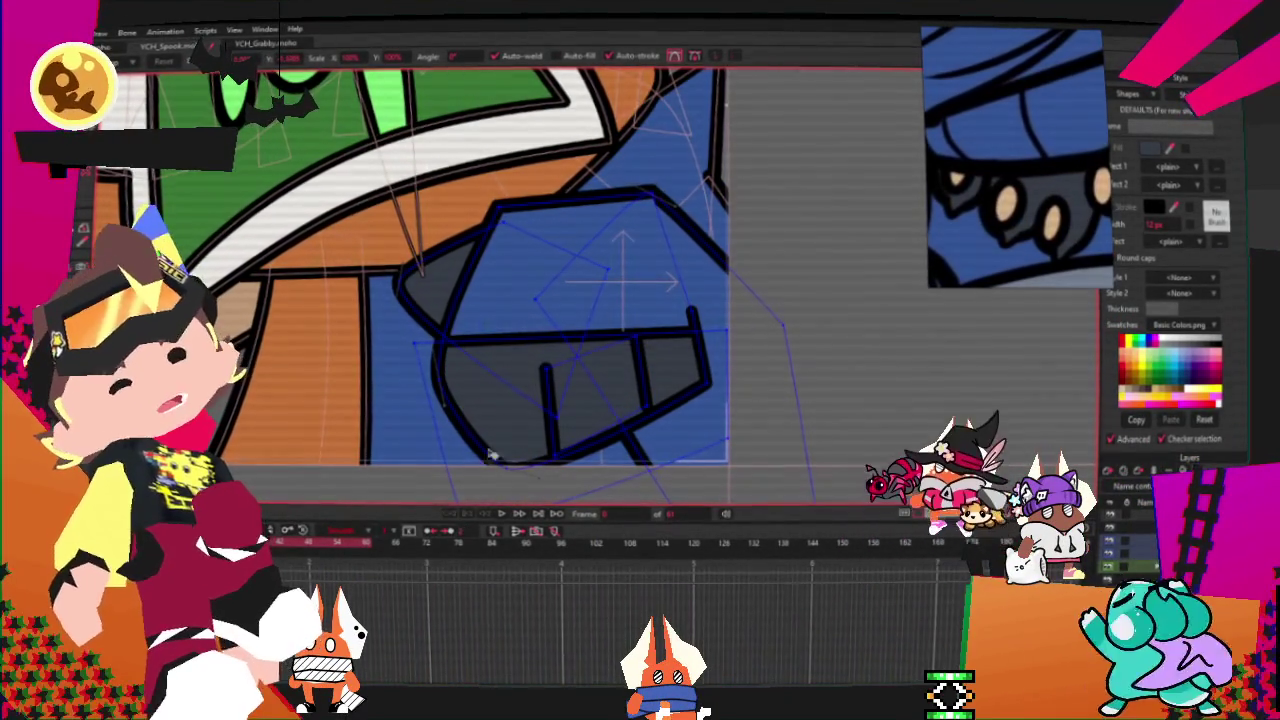
{"action": "scroll", "coordinate": [478, 483], "scroll_direction": "down", "scroll_amount": 3}
{"action": "scroll", "coordinate": [520, 430], "scroll_direction": "down", "scroll_amount": 2}
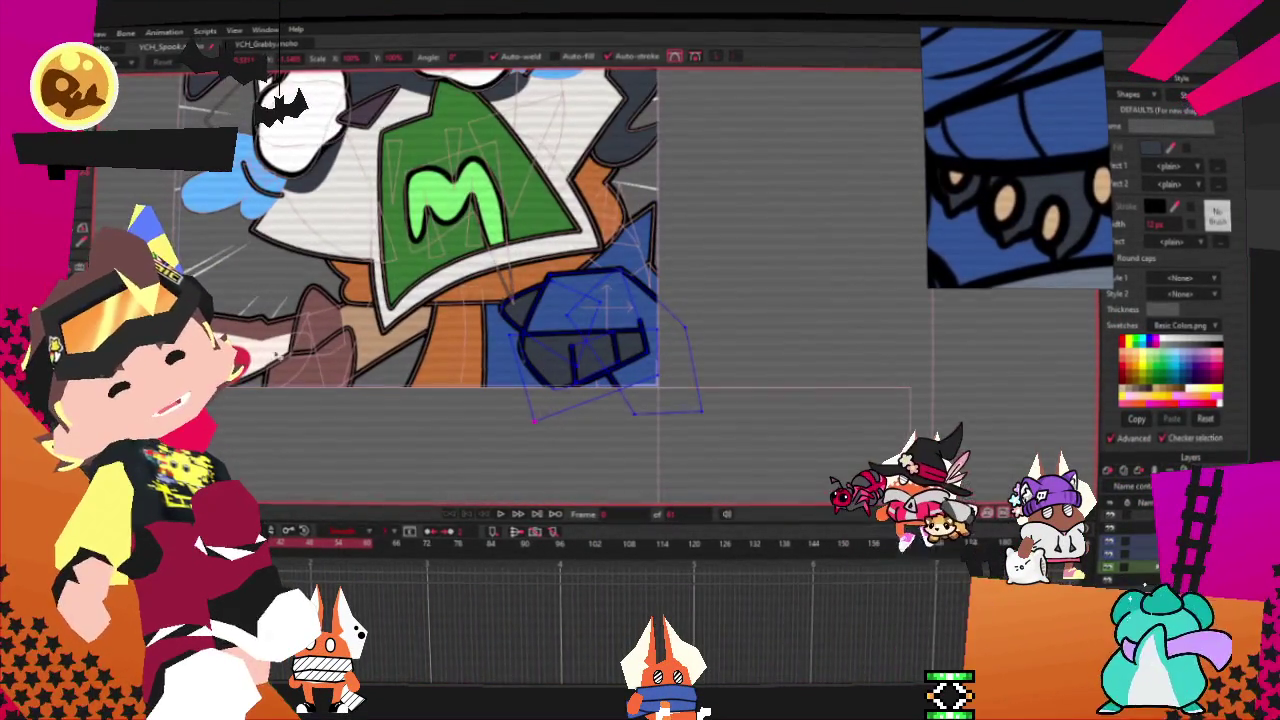
{"action": "scroll", "coordinate": [858, 275], "scroll_direction": "up", "scroll_amount": 2}
{"action": "scroll", "coordinate": [858, 275], "scroll_direction": "up", "scroll_amount": 1}
{"action": "scroll", "coordinate": [858, 275], "scroll_direction": "up", "scroll_amount": 1}
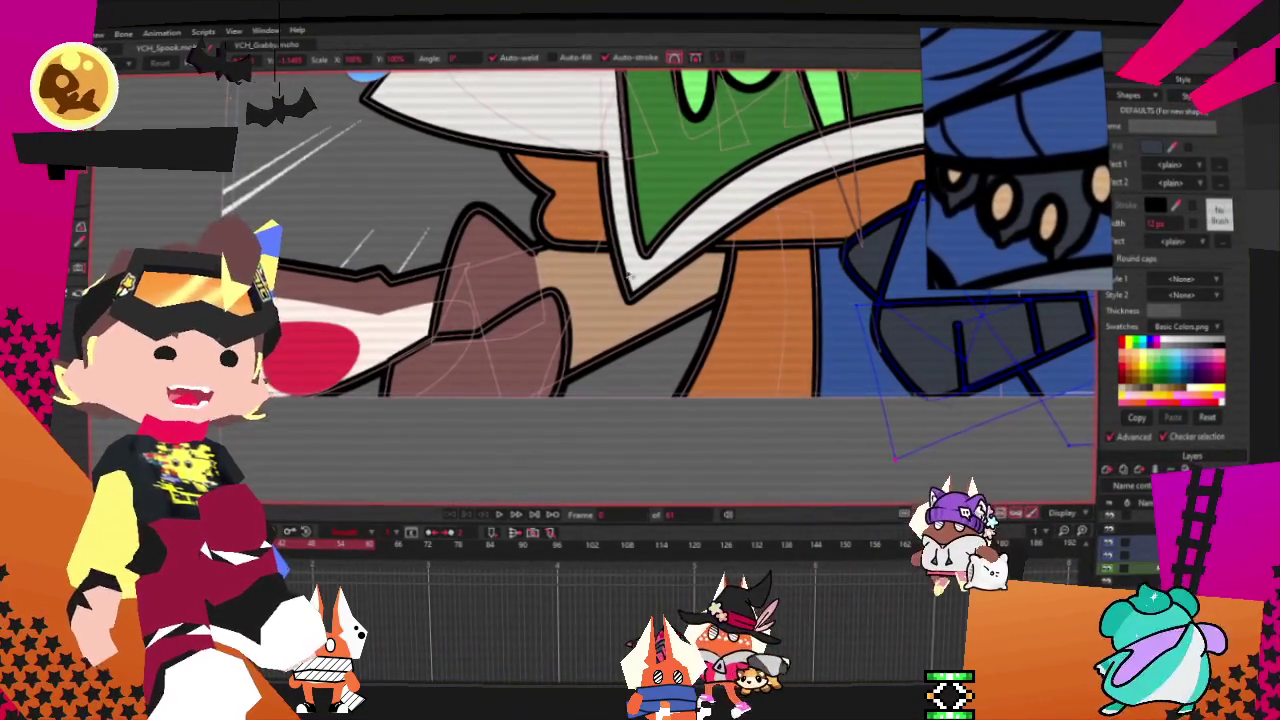
{"action": "scroll", "coordinate": [610, 268], "scroll_direction": "down", "scroll_amount": 3}
{"action": "scroll", "coordinate": [550, 262], "scroll_direction": "up", "scroll_amount": 2}
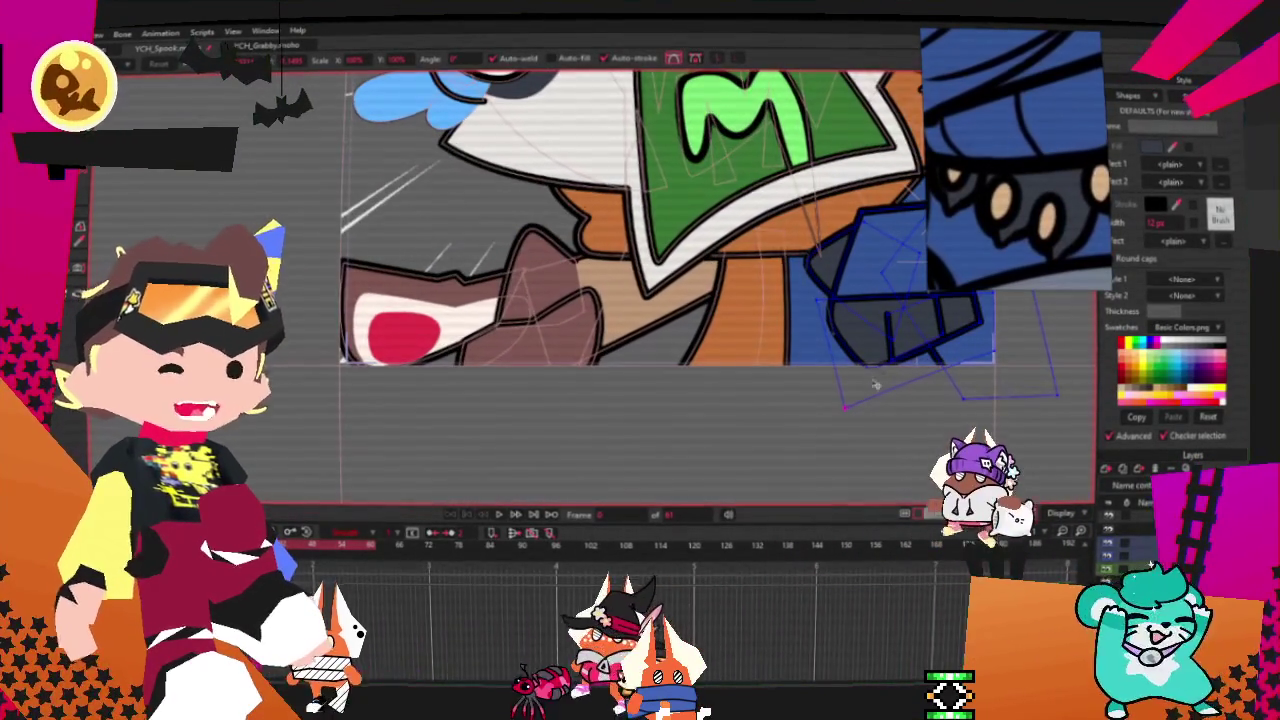
{"action": "left_click", "coordinate": [878, 302]}
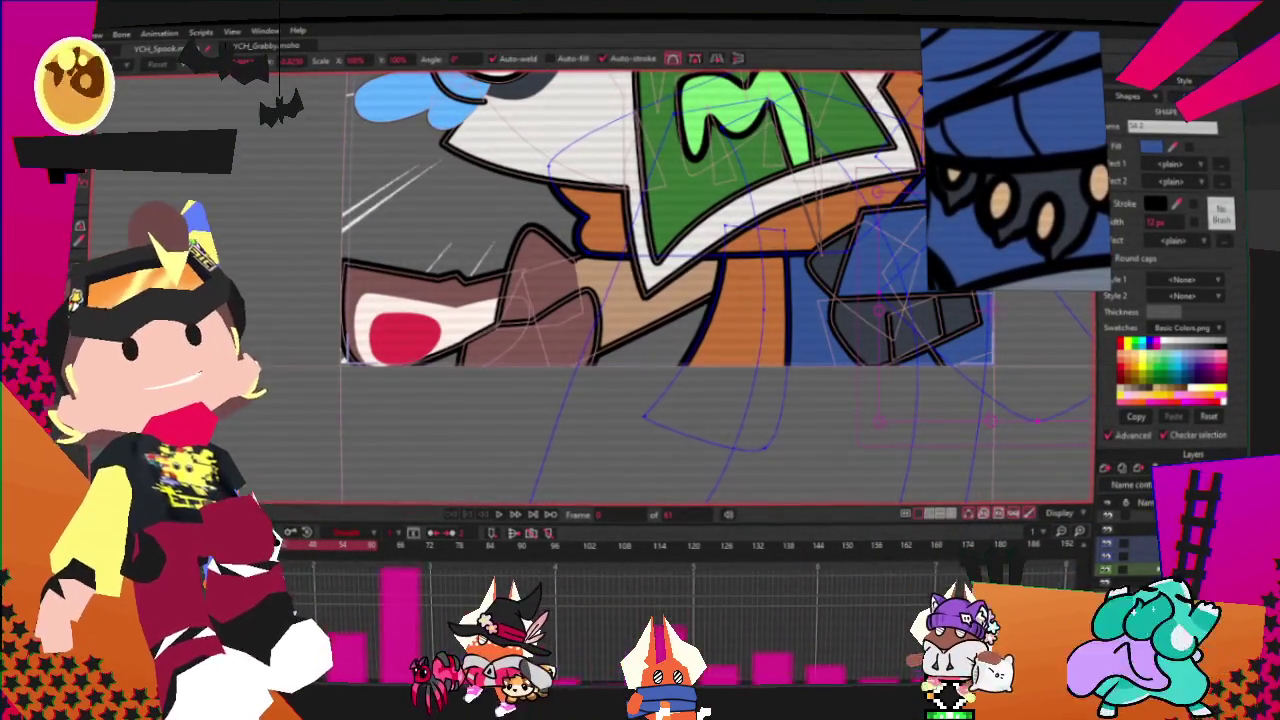
Step: Fill the tan and brown wrist pieces blue and the outstretched hand dark grey
{"action": "key", "text": "q"}
{"action": "scroll", "coordinate": [458, 281], "scroll_direction": "up", "scroll_amount": 2}
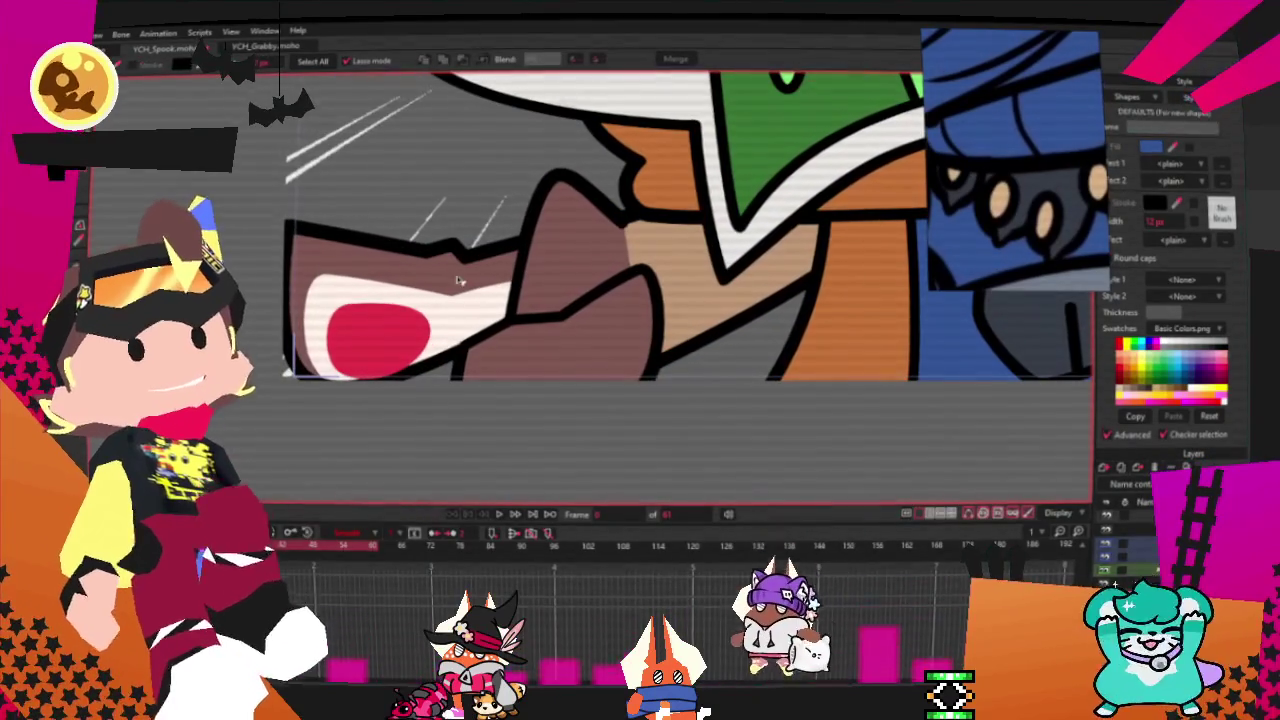
{"action": "left_click", "coordinate": [681, 289]}
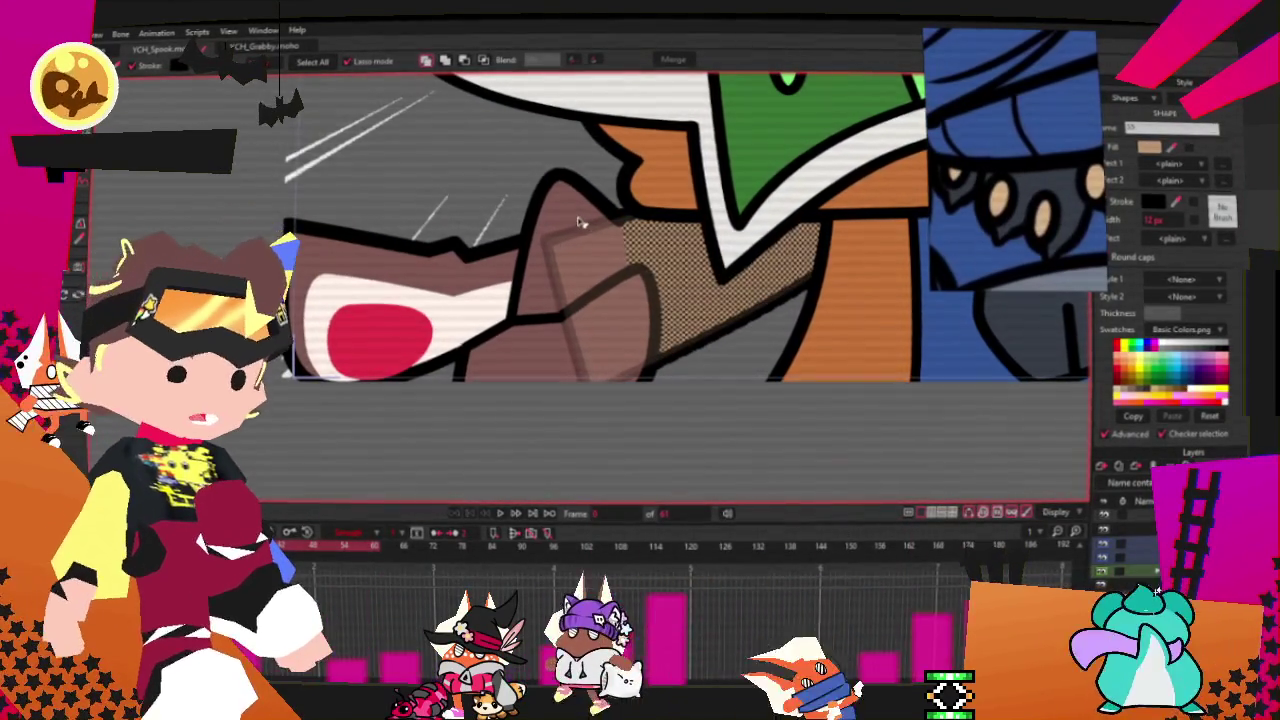
{"action": "left_click", "coordinate": [571, 262]}
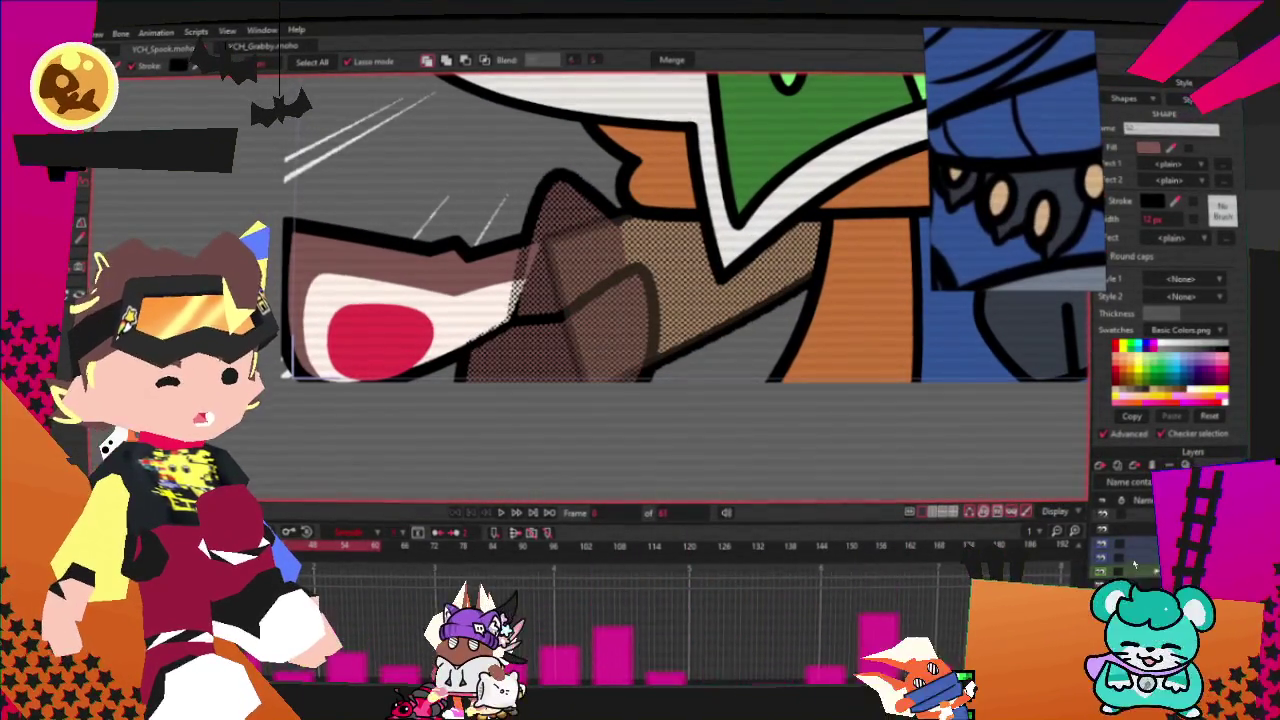
{"action": "left_click", "coordinate": [527, 255]}
{"action": "left_click", "coordinate": [467, 280]}
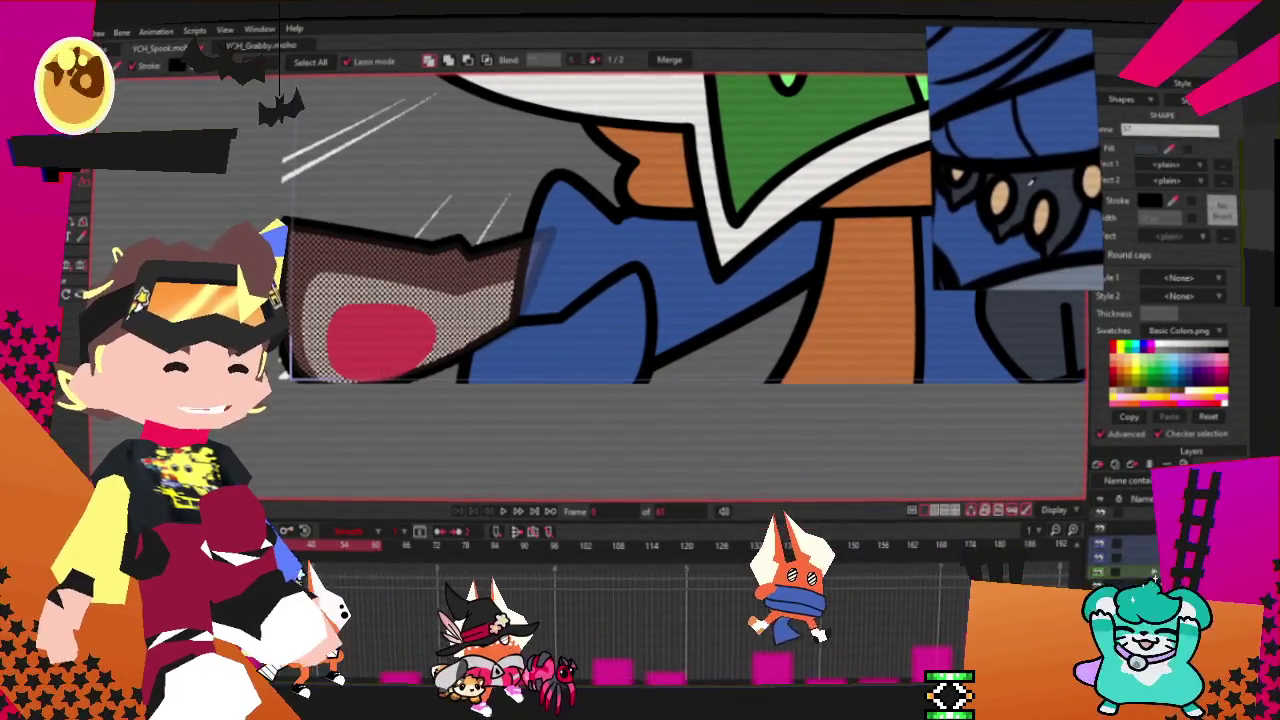
{"action": "left_click", "coordinate": [1170, 205]}
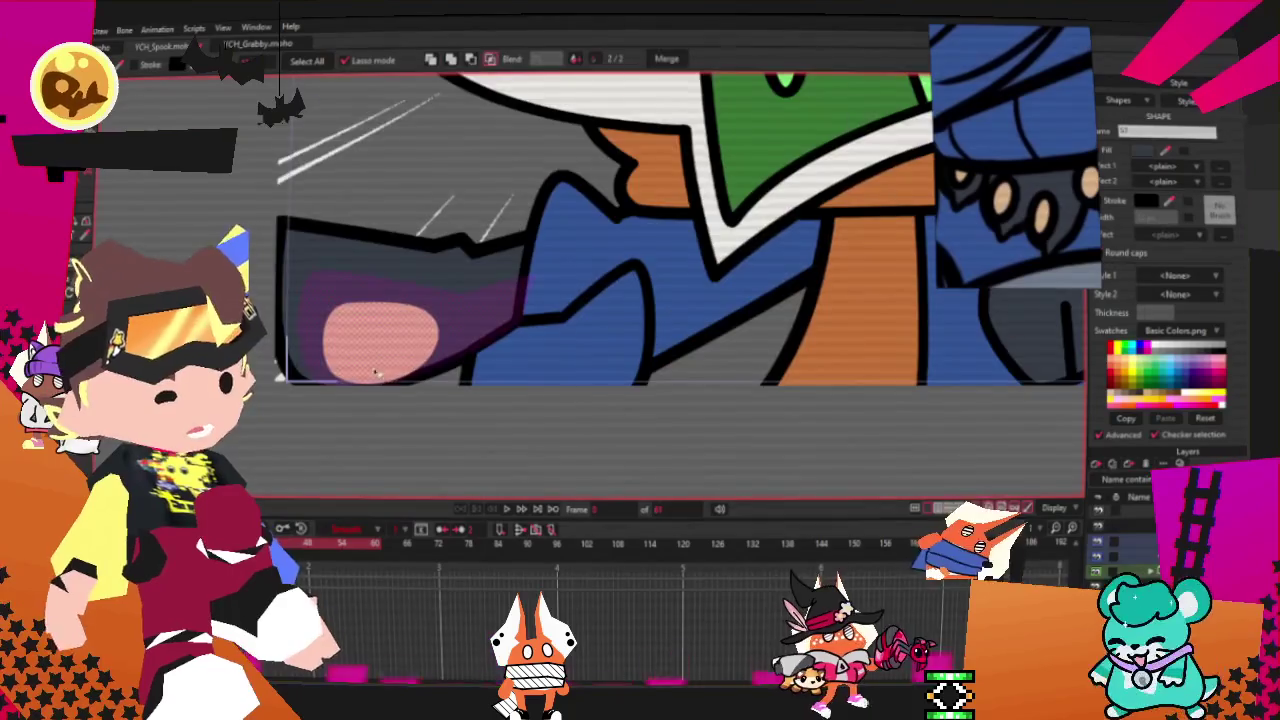
{"action": "scroll", "coordinate": [500, 400], "scroll_direction": "down", "scroll_amount": 3}
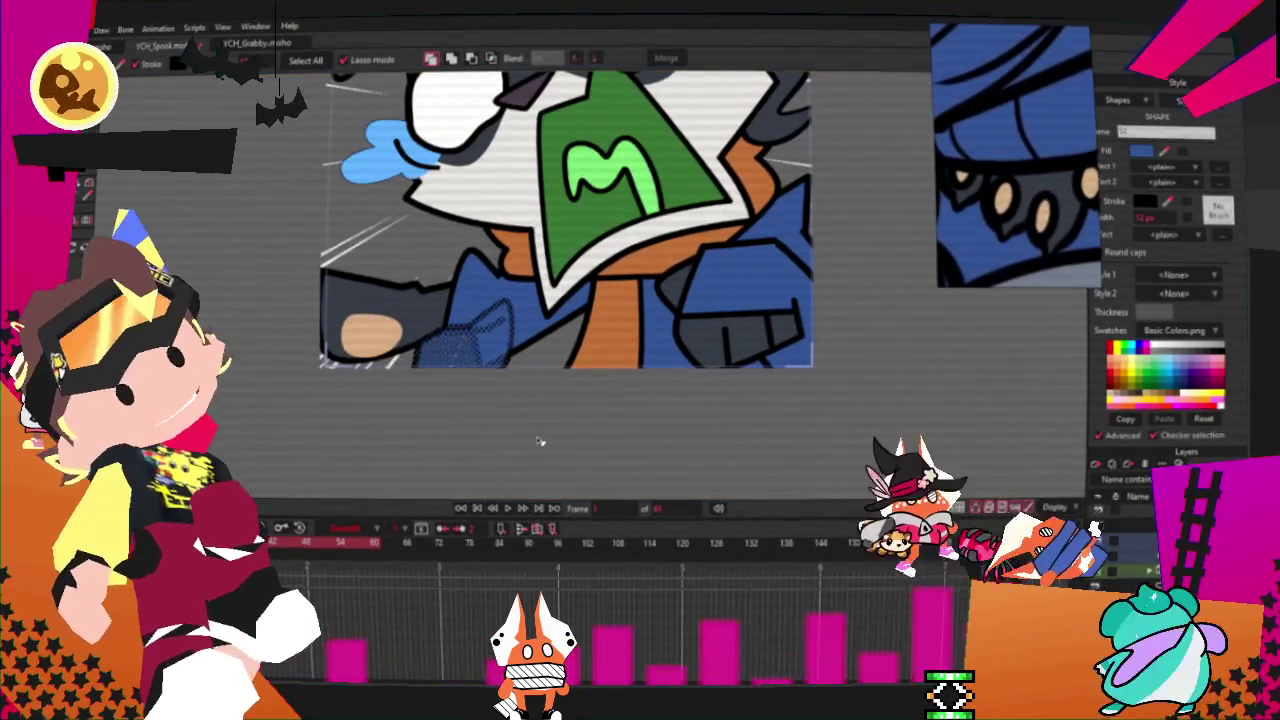
{"action": "key", "text": "ctrl+Right"}
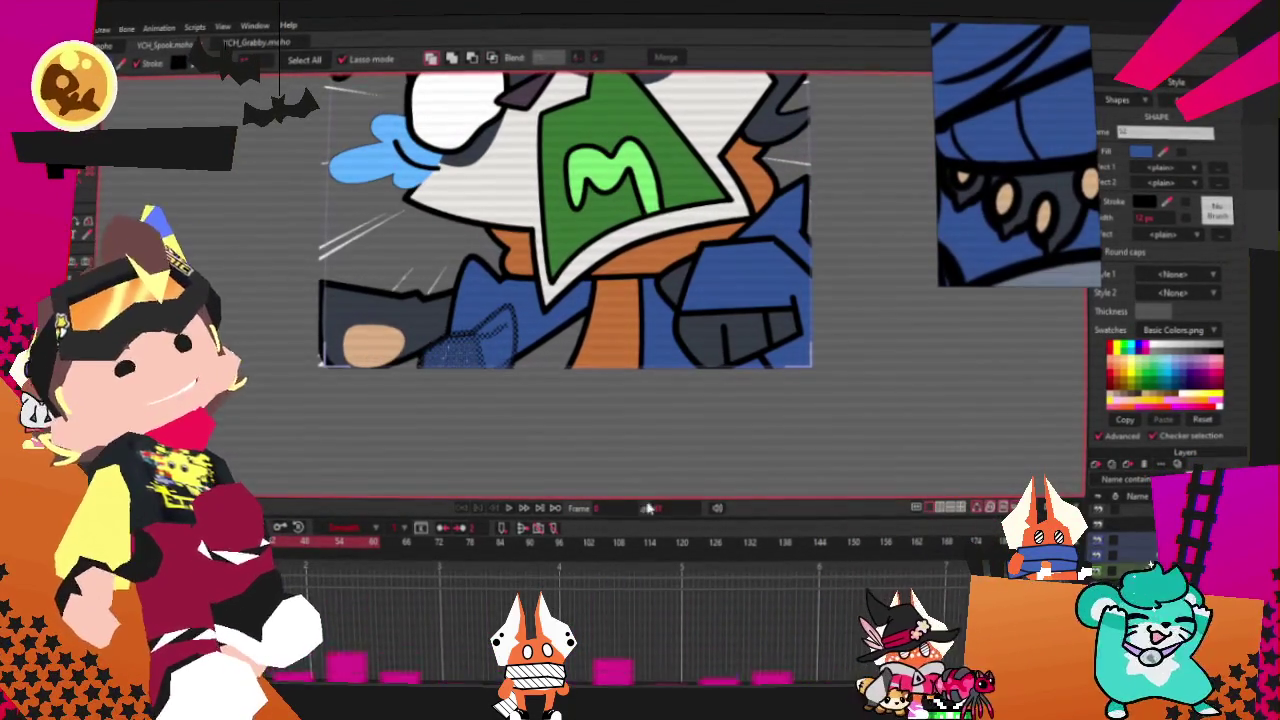
{"action": "key", "text": "ctrl+shift+a"}
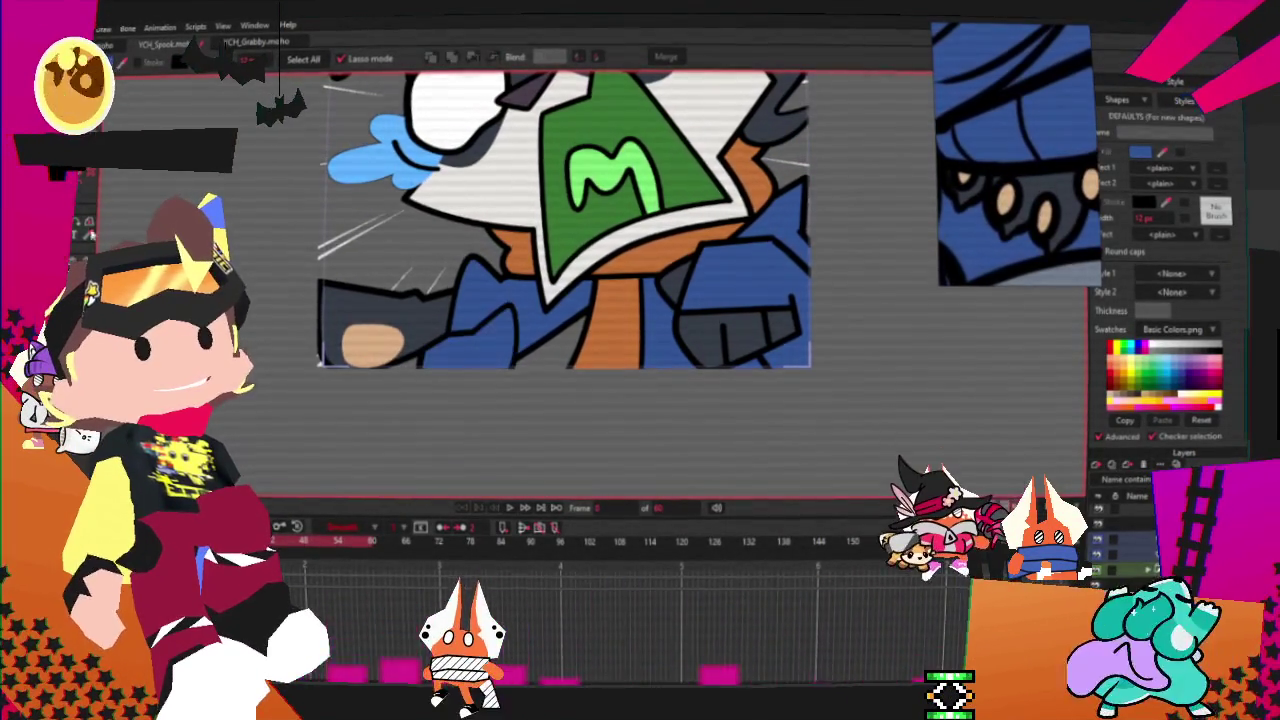
{"action": "scroll", "coordinate": [483, 360], "scroll_direction": "up", "scroll_amount": 3}
{"action": "key", "text": "t"}
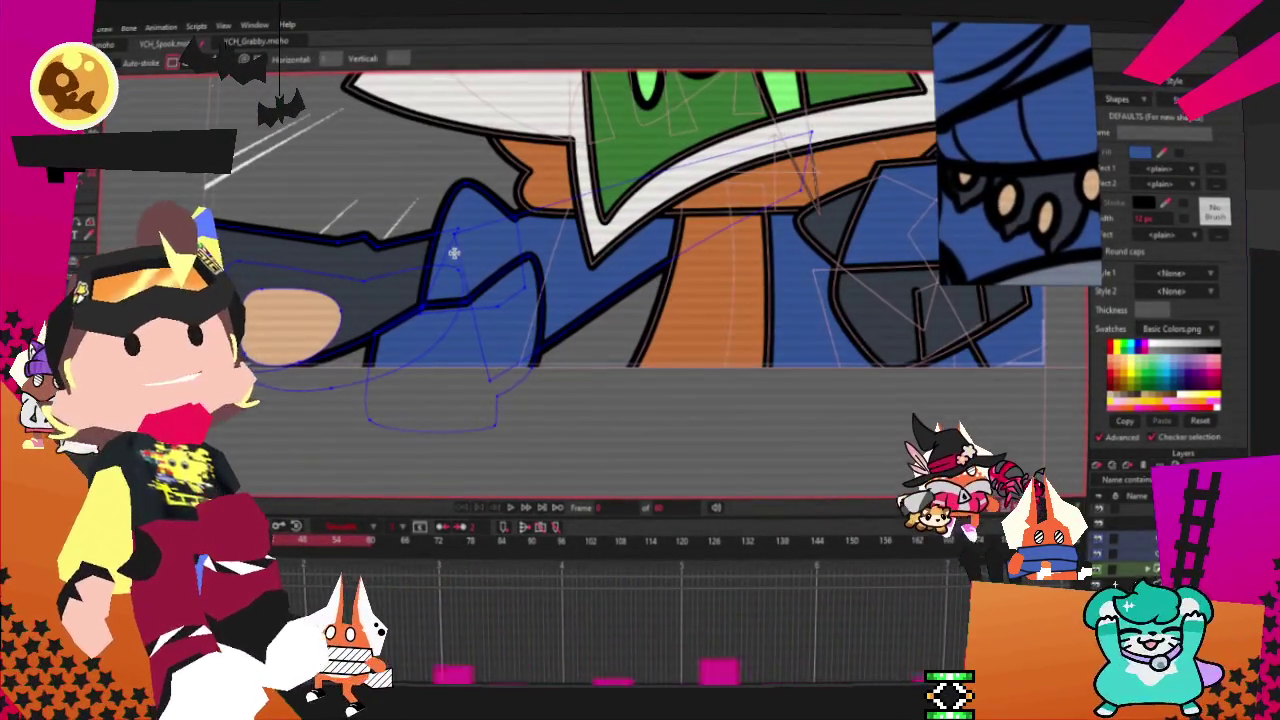
{"action": "key", "text": "q"}
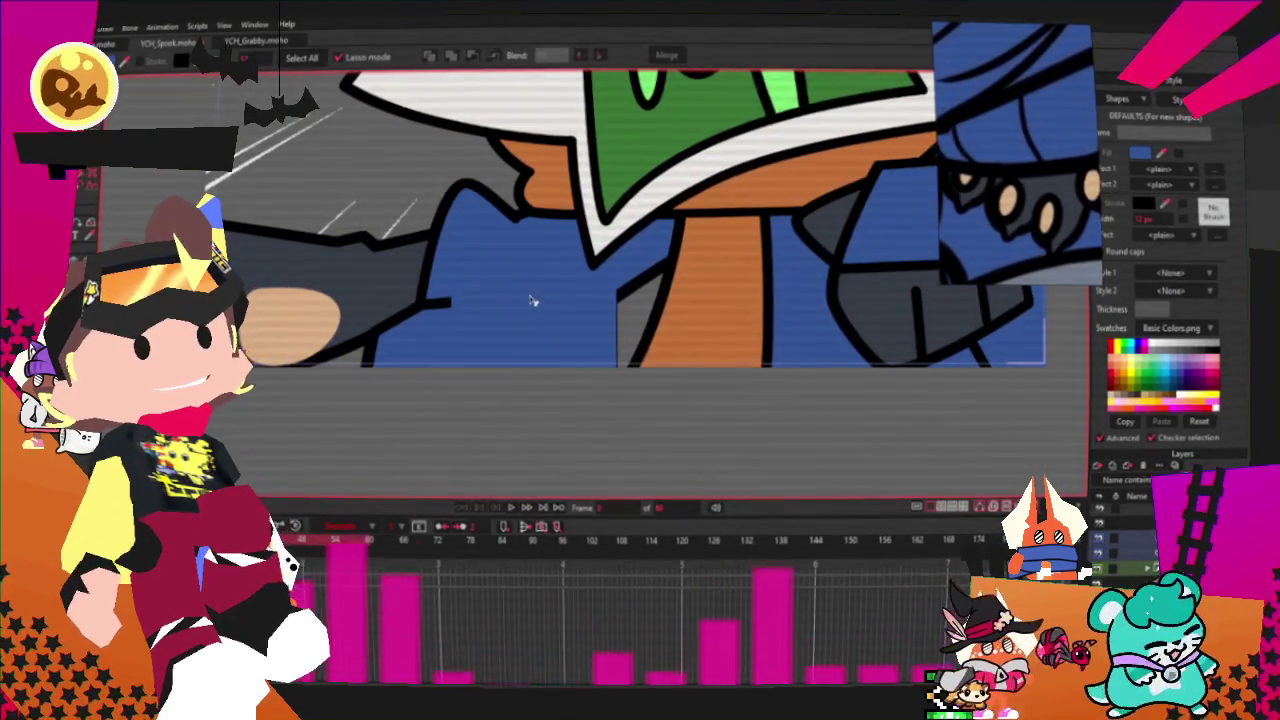
{"action": "left_click", "coordinate": [523, 289]}
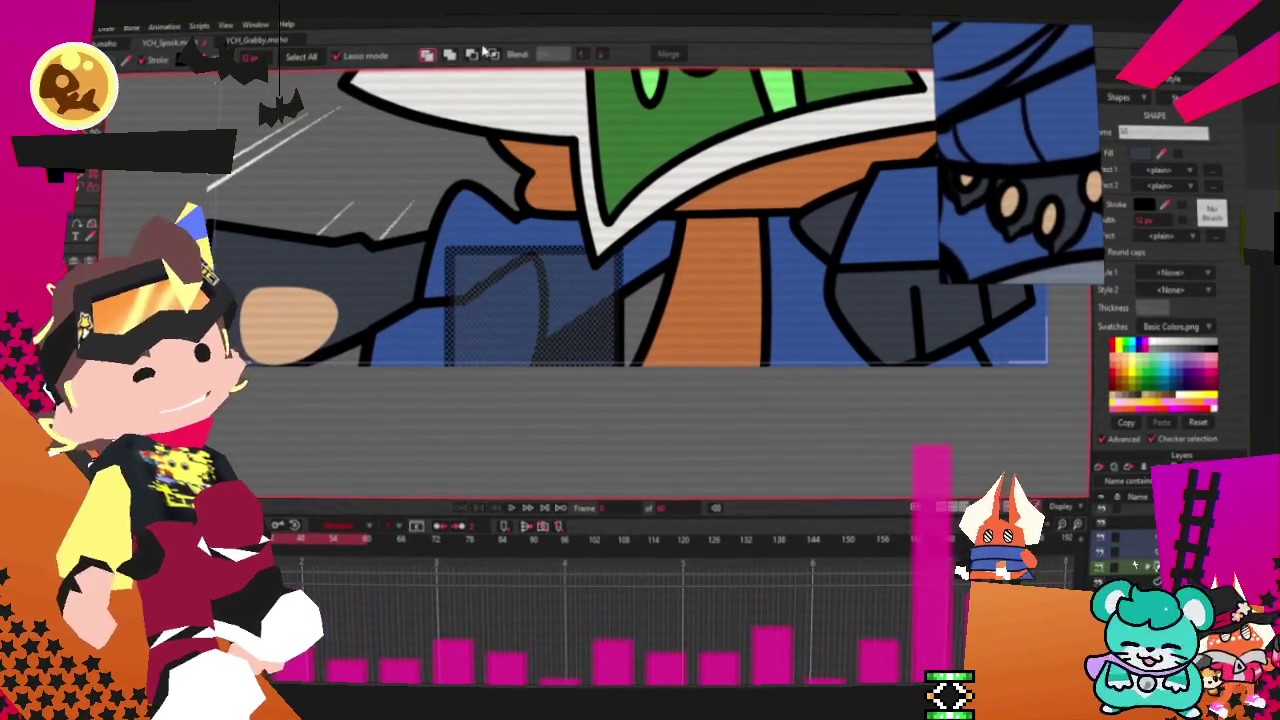
{"action": "scroll", "coordinate": [283, 234], "scroll_direction": "down", "scroll_amount": 2}
{"action": "scroll", "coordinate": [450, 292], "scroll_direction": "down", "scroll_amount": 1}
{"action": "key", "text": "t"}
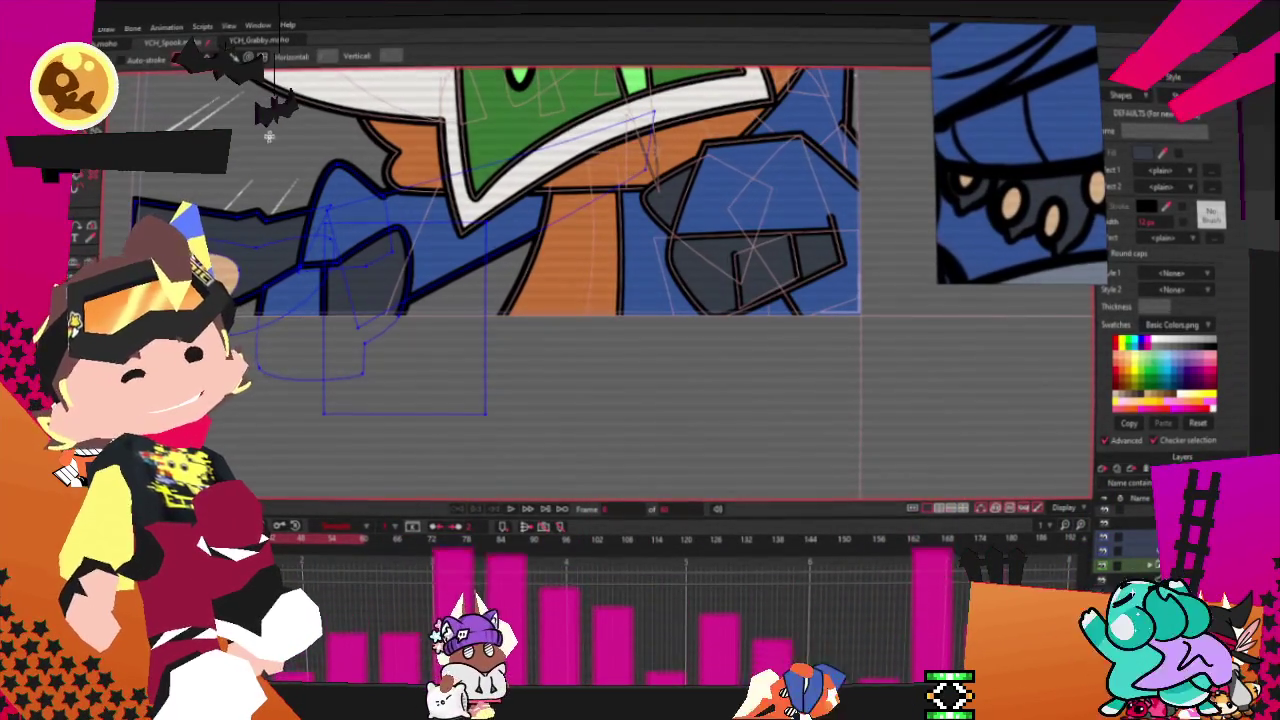
{"action": "left_click_drag", "start_coordinate": [266, 133], "coordinate": [364, 384]}
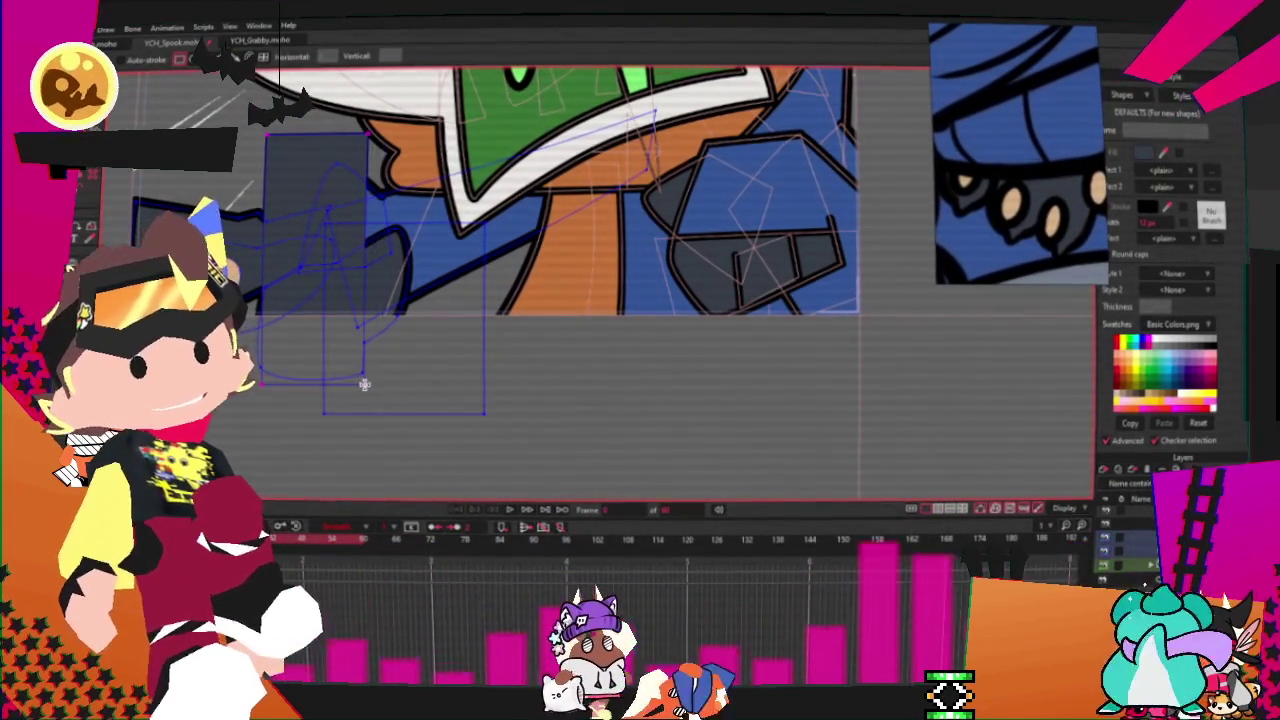
{"action": "key", "text": "g"}
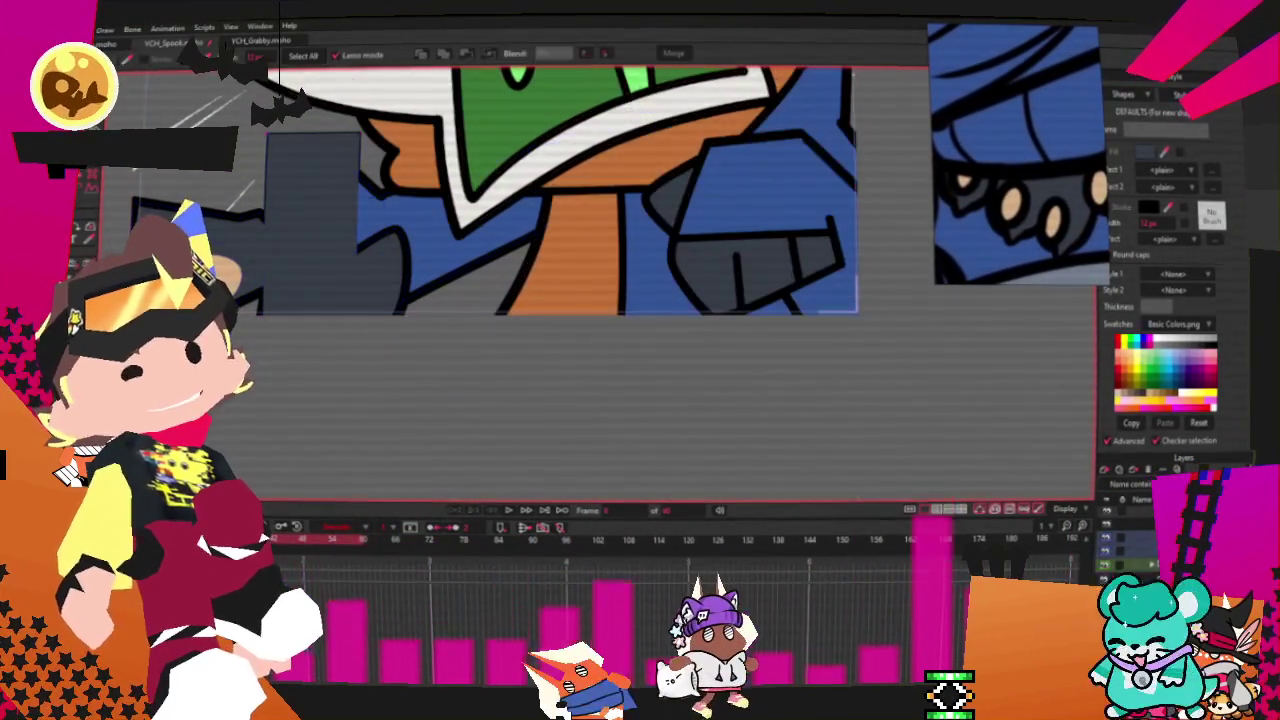
{"action": "left_click", "coordinate": [313, 204]}
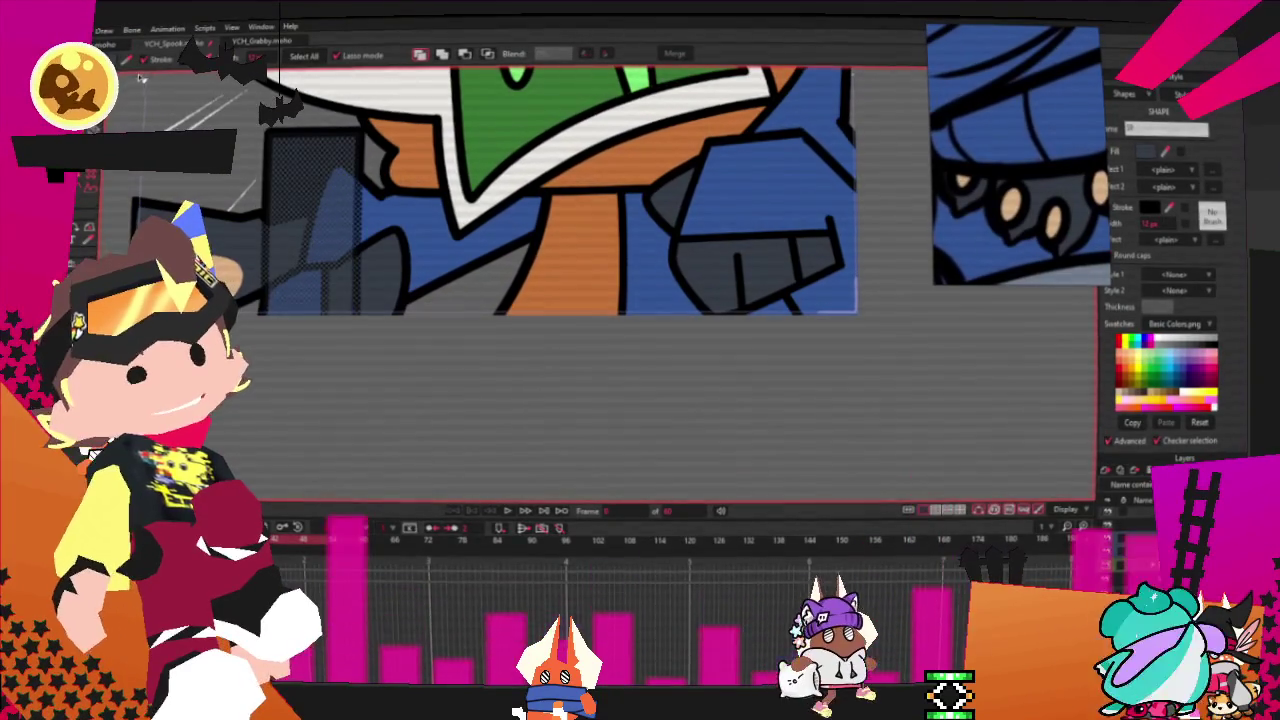
{"action": "key", "text": "ctrl+d"}
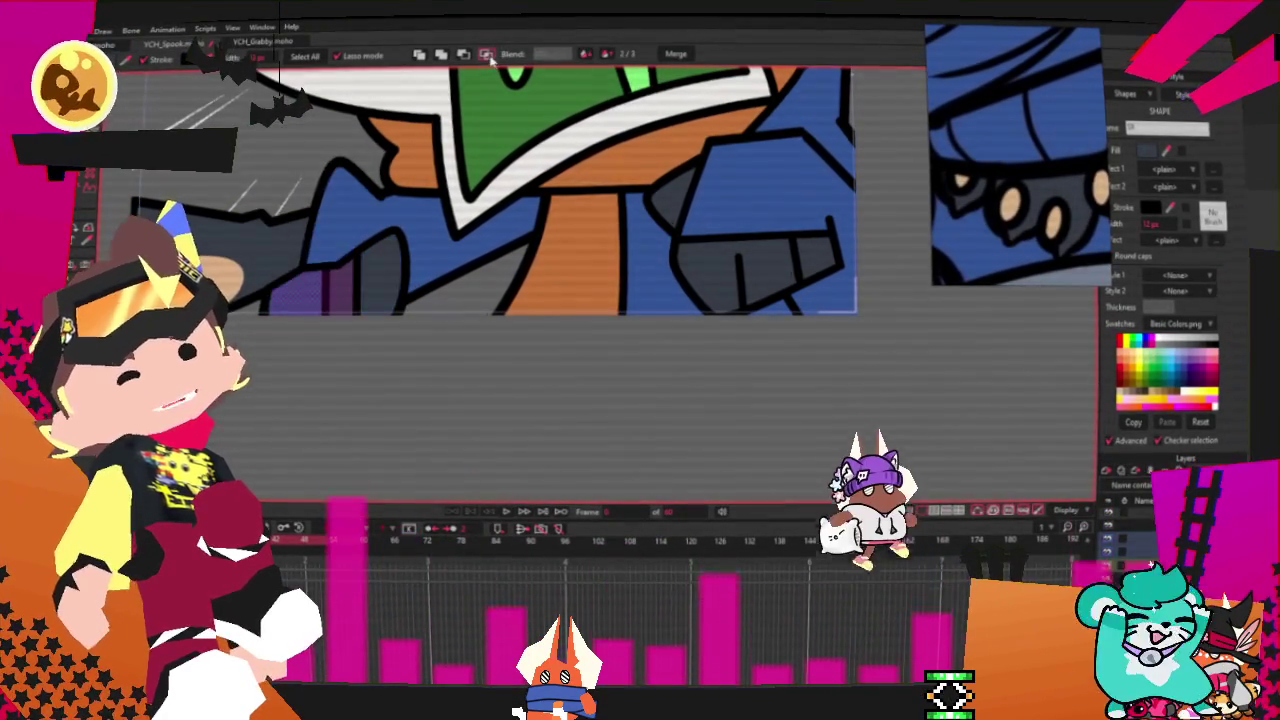
{"action": "key", "text": "t"}
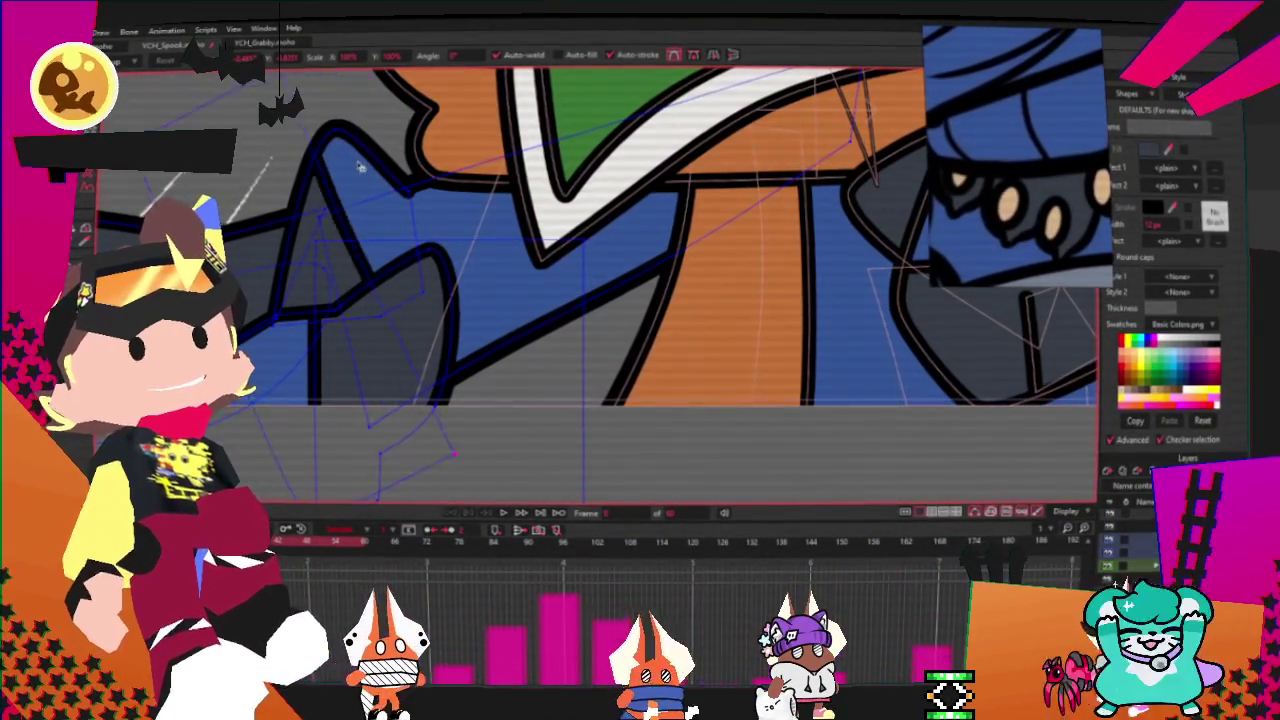
{"action": "scroll", "coordinate": [343, 237], "scroll_direction": "up", "scroll_amount": 2}
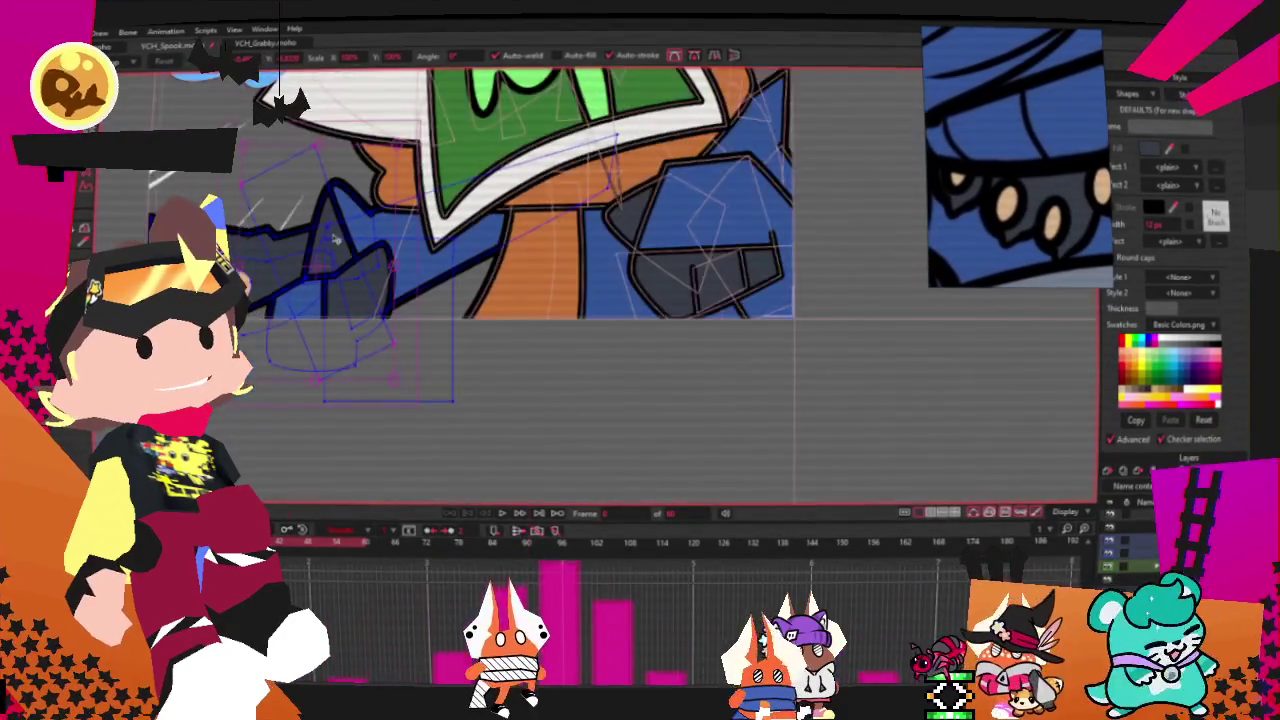
{"action": "scroll", "coordinate": [600, 280], "scroll_direction": "down", "scroll_amount": 2}
{"action": "scroll", "coordinate": [600, 280], "scroll_direction": "up", "scroll_amount": 3}
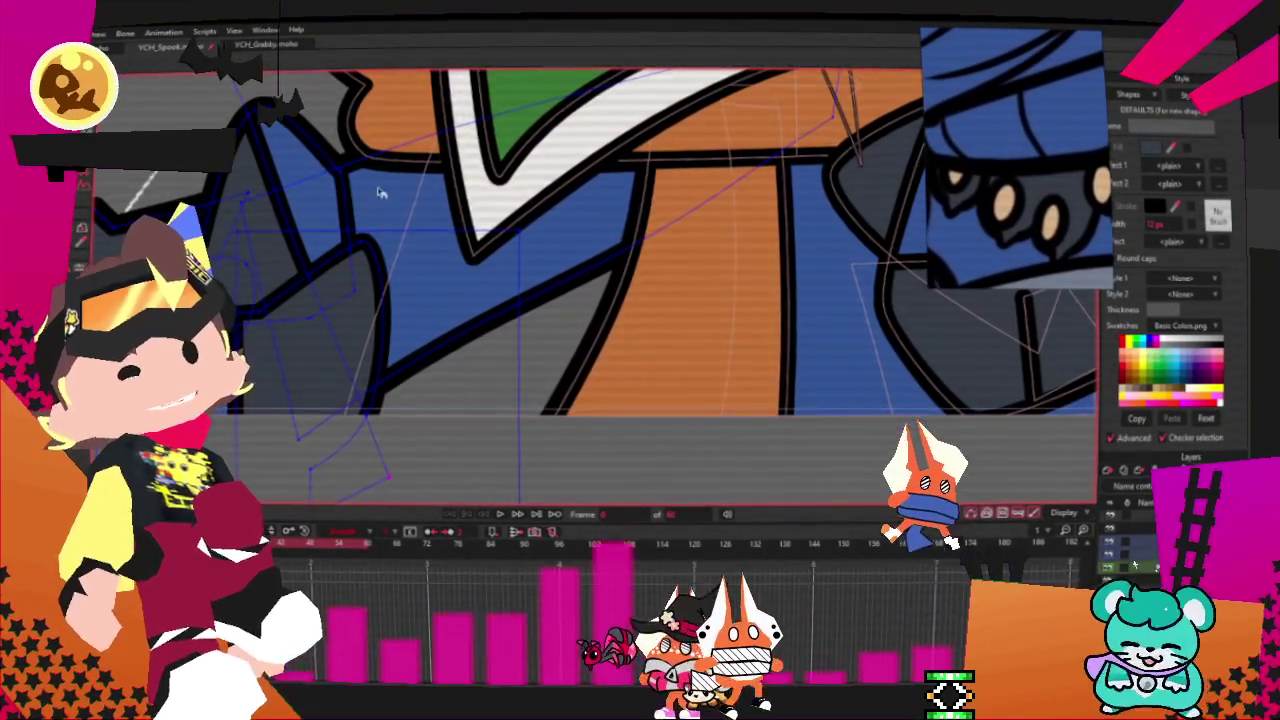
{"action": "scroll", "coordinate": [350, 190], "scroll_direction": "down", "scroll_amount": 2}
{"action": "scroll", "coordinate": [366, 155], "scroll_direction": "up", "scroll_amount": 2}
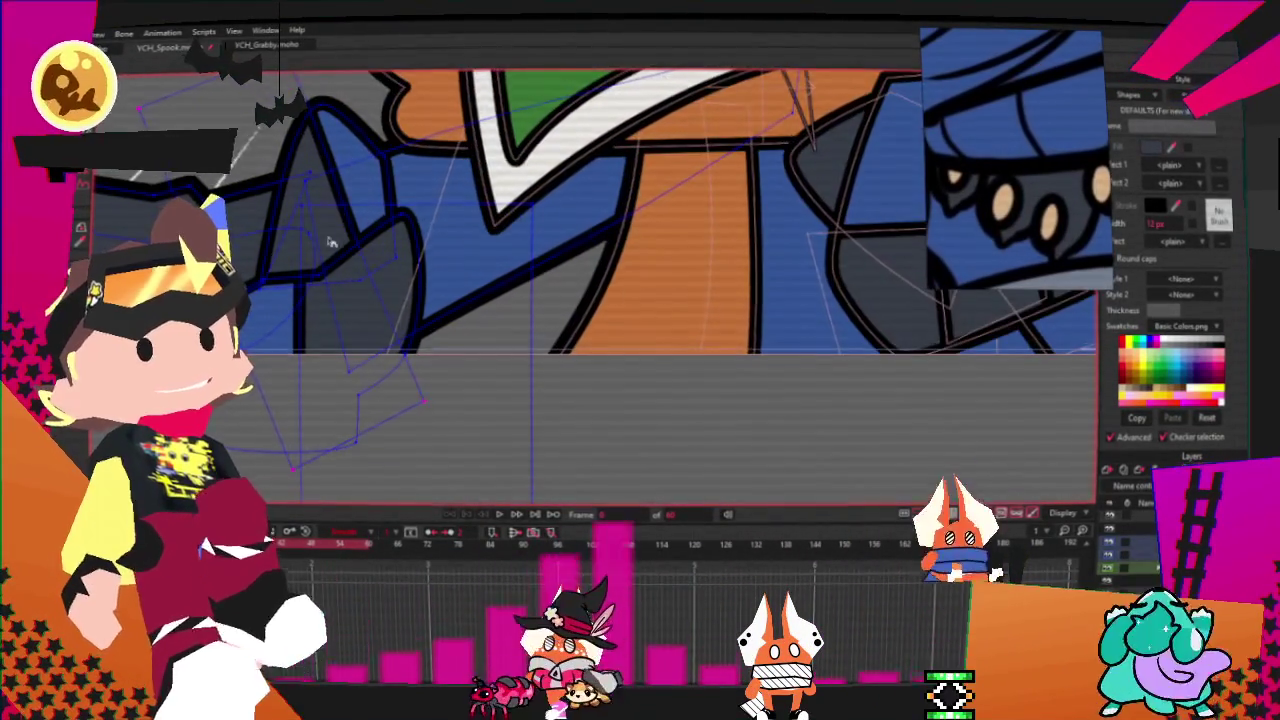
{"action": "scroll", "coordinate": [305, 252], "scroll_direction": "down", "scroll_amount": 1}
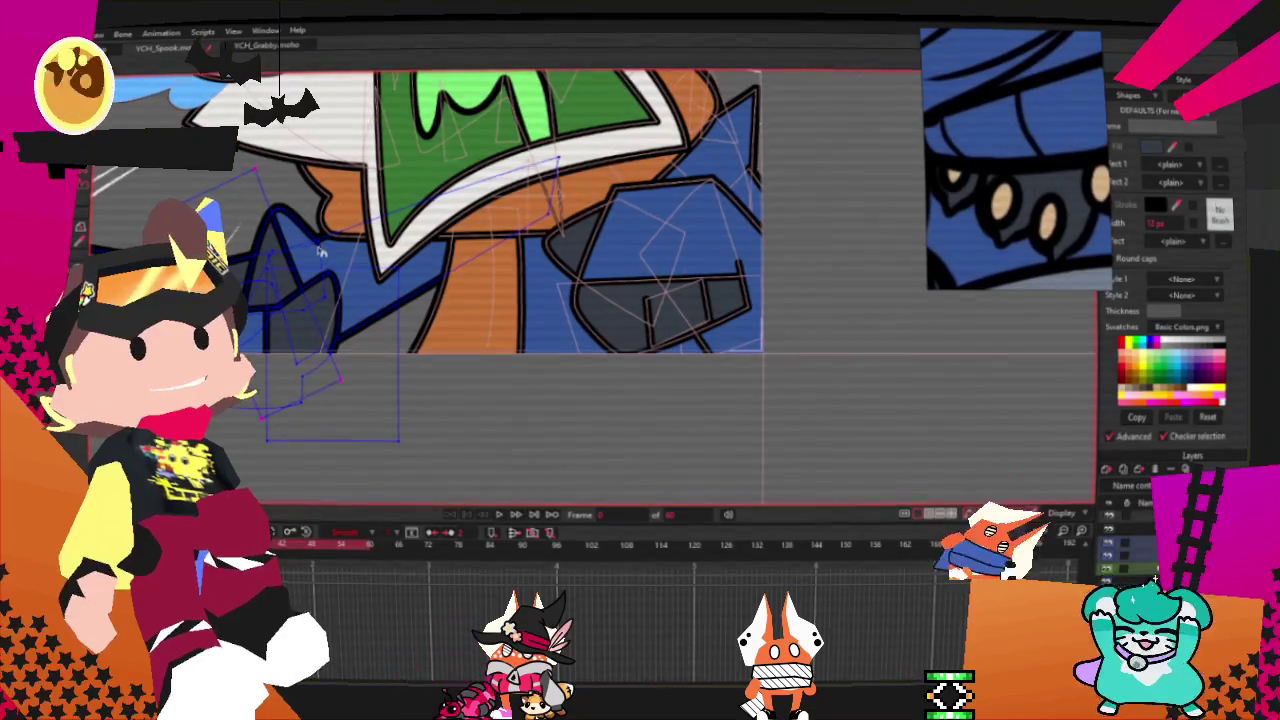
{"action": "scroll", "coordinate": [329, 255], "scroll_direction": "down", "scroll_amount": 1}
{"action": "left_click", "coordinate": [500, 514]}
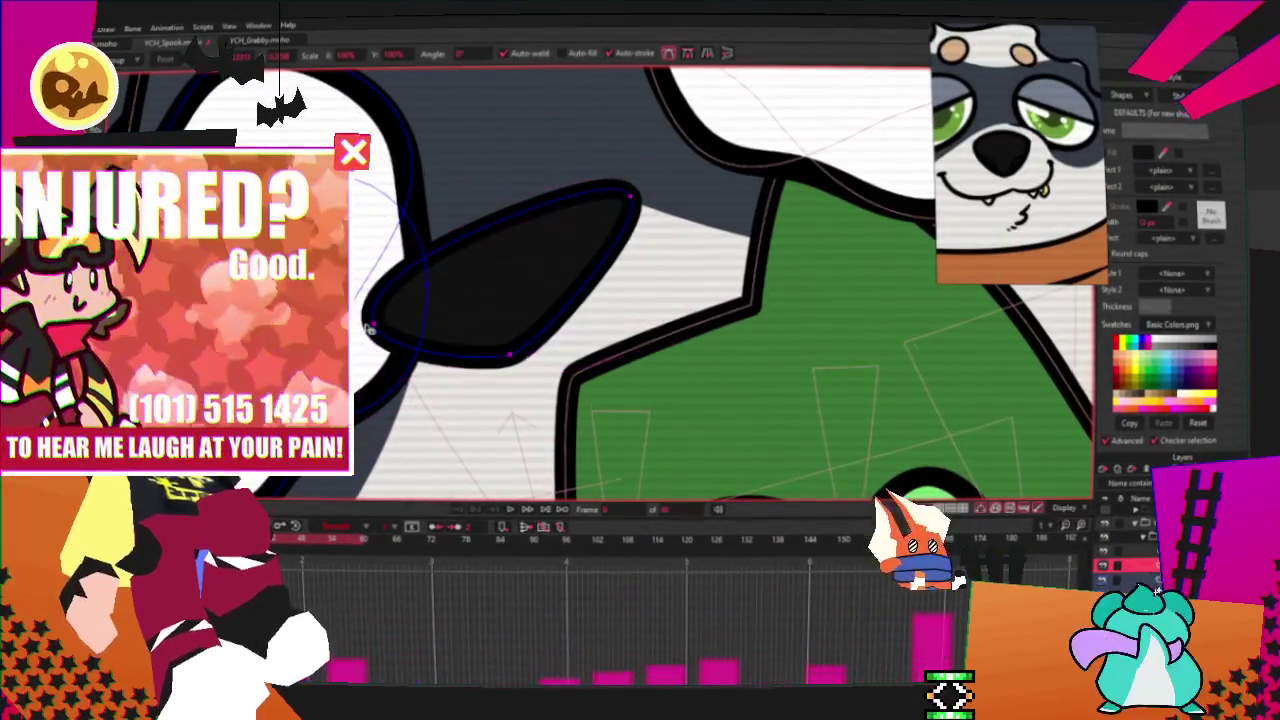
Step: Drag the black eye shape's upper tip and left end to form a pointed teardrop
{"action": "left_click_drag", "start_coordinate": [630, 195], "coordinate": [575, 165]}
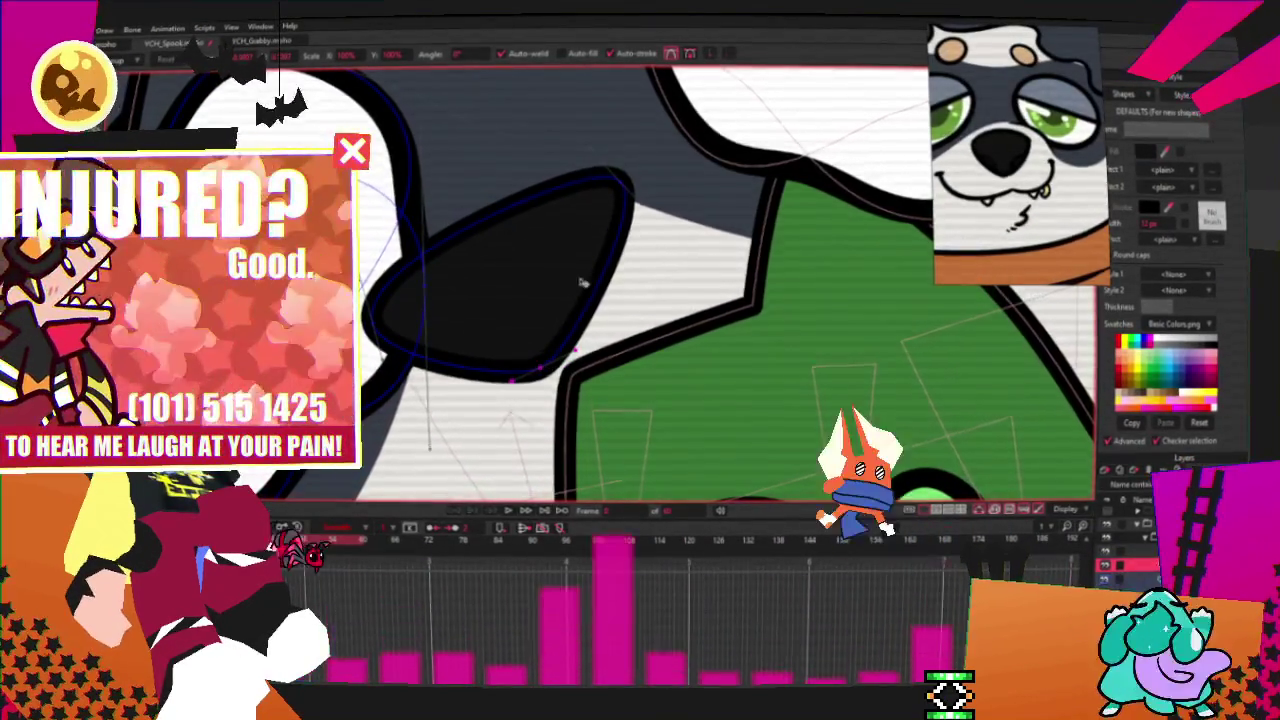
{"action": "left_click_drag", "start_coordinate": [548, 377], "coordinate": [416, 303]}
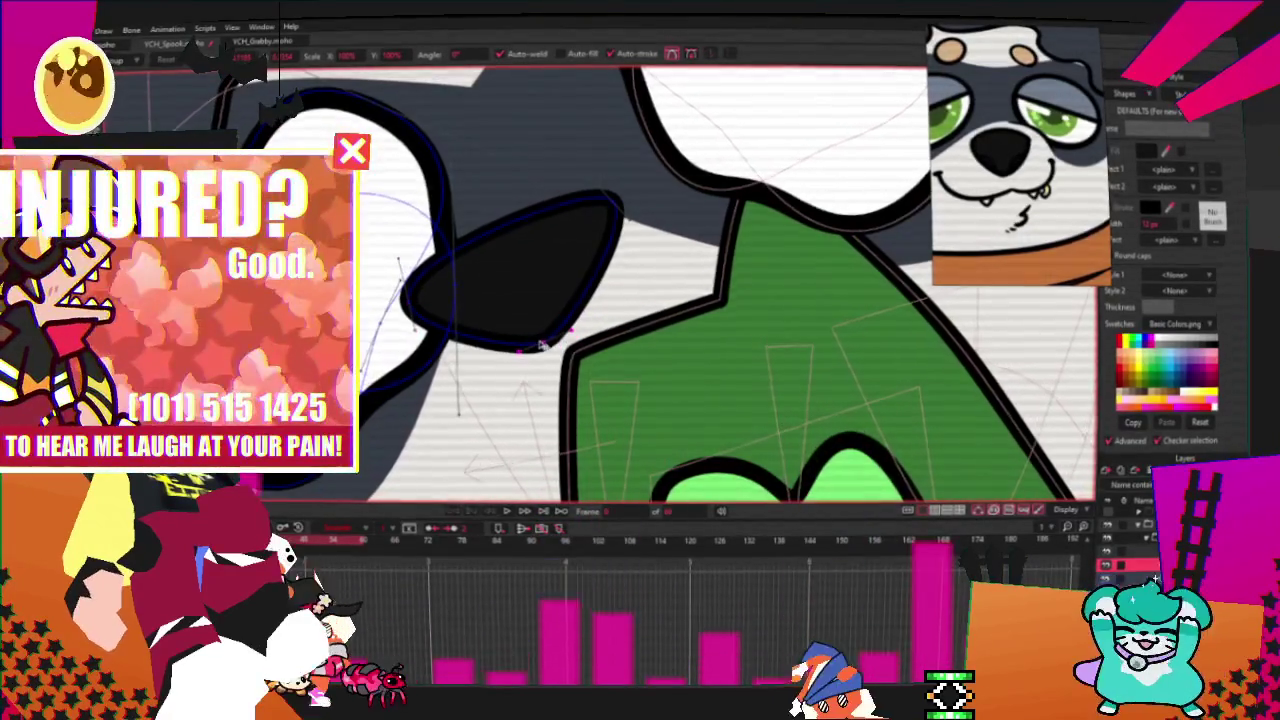
{"action": "scroll", "coordinate": [567, 268], "scroll_direction": "down", "scroll_amount": 3}
{"action": "scroll", "coordinate": [567, 268], "scroll_direction": "down", "scroll_amount": 2}
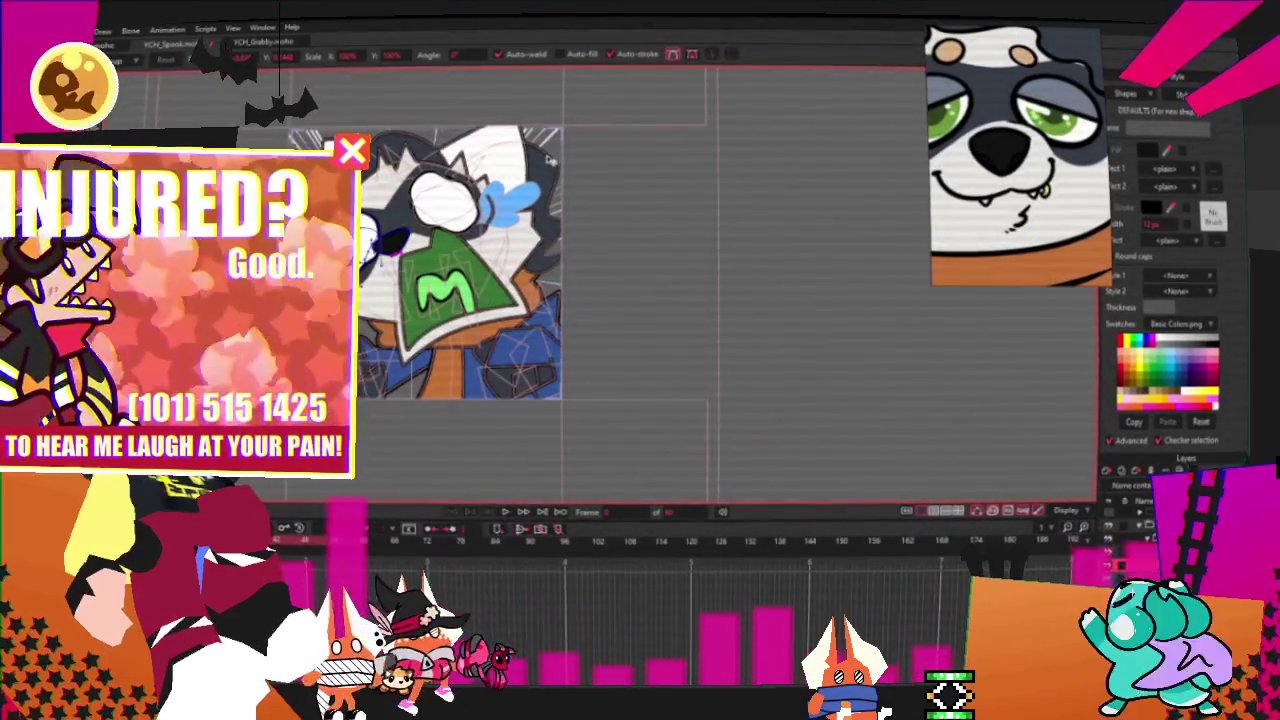
{"action": "scroll", "coordinate": [567, 149], "scroll_direction": "up", "scroll_amount": 1}
{"action": "scroll", "coordinate": [567, 149], "scroll_direction": "up", "scroll_amount": 2}
{"action": "key", "text": "q"}
{"action": "key", "text": "t"}
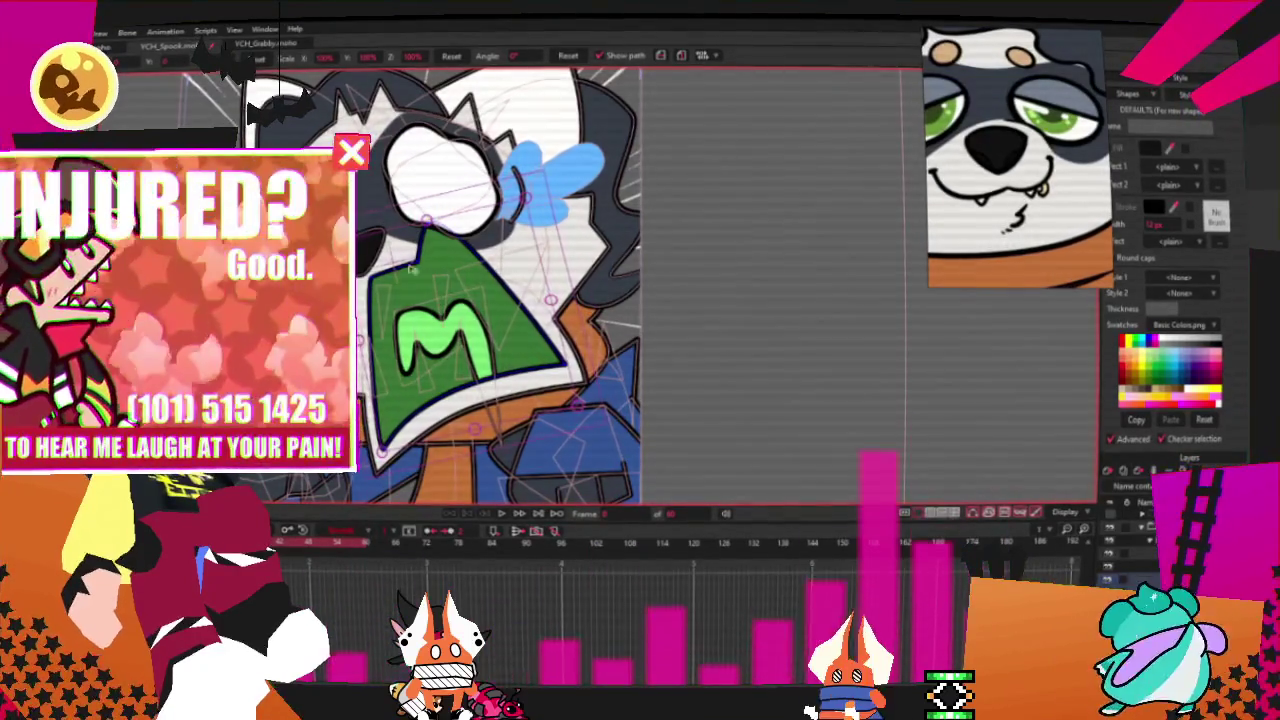
Step: Fill the raccoon's mask shape purple
{"action": "key", "text": "g"}
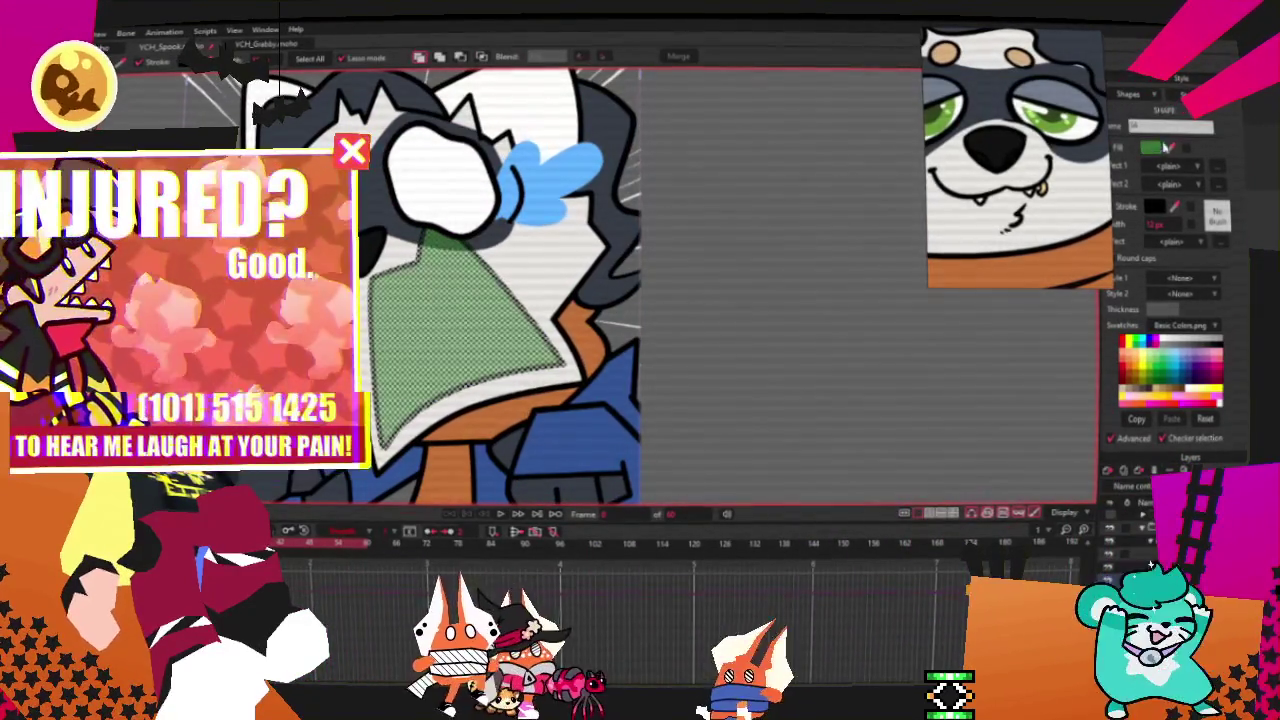
{"action": "left_click", "coordinate": [1166, 145]}
{"action": "left_click", "coordinate": [962, 430]}
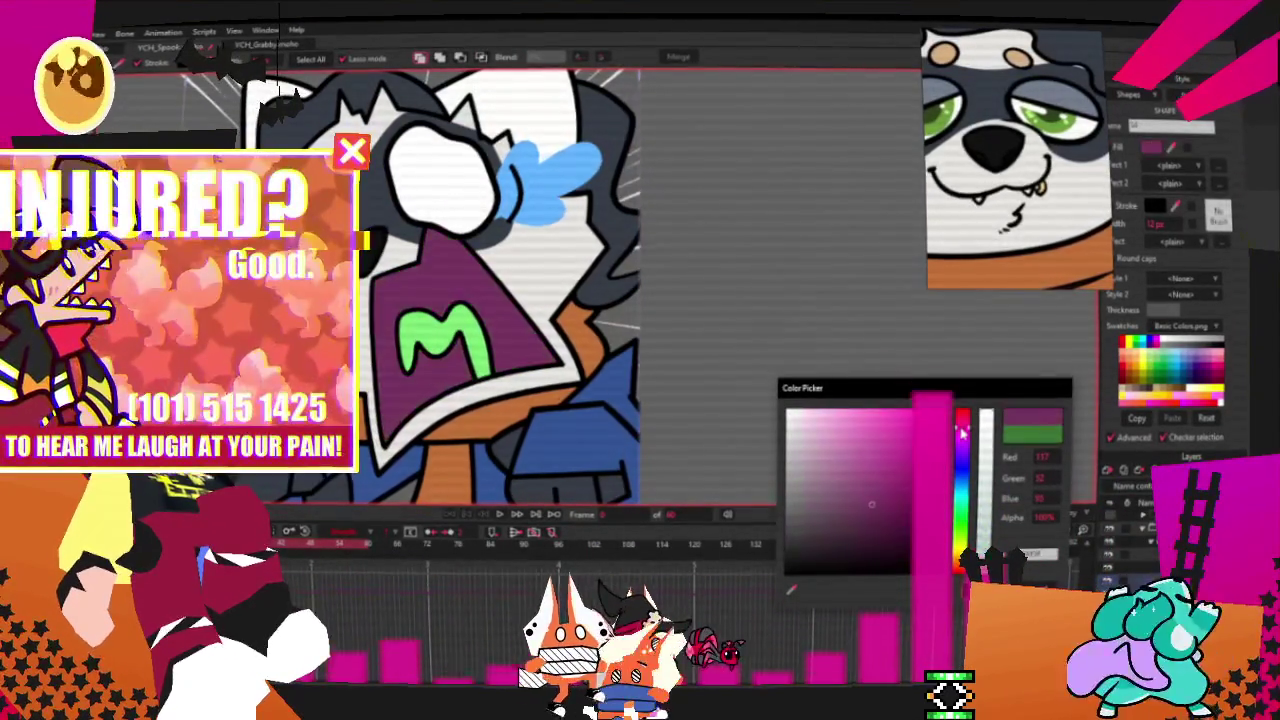
{"action": "left_click", "coordinate": [857, 480]}
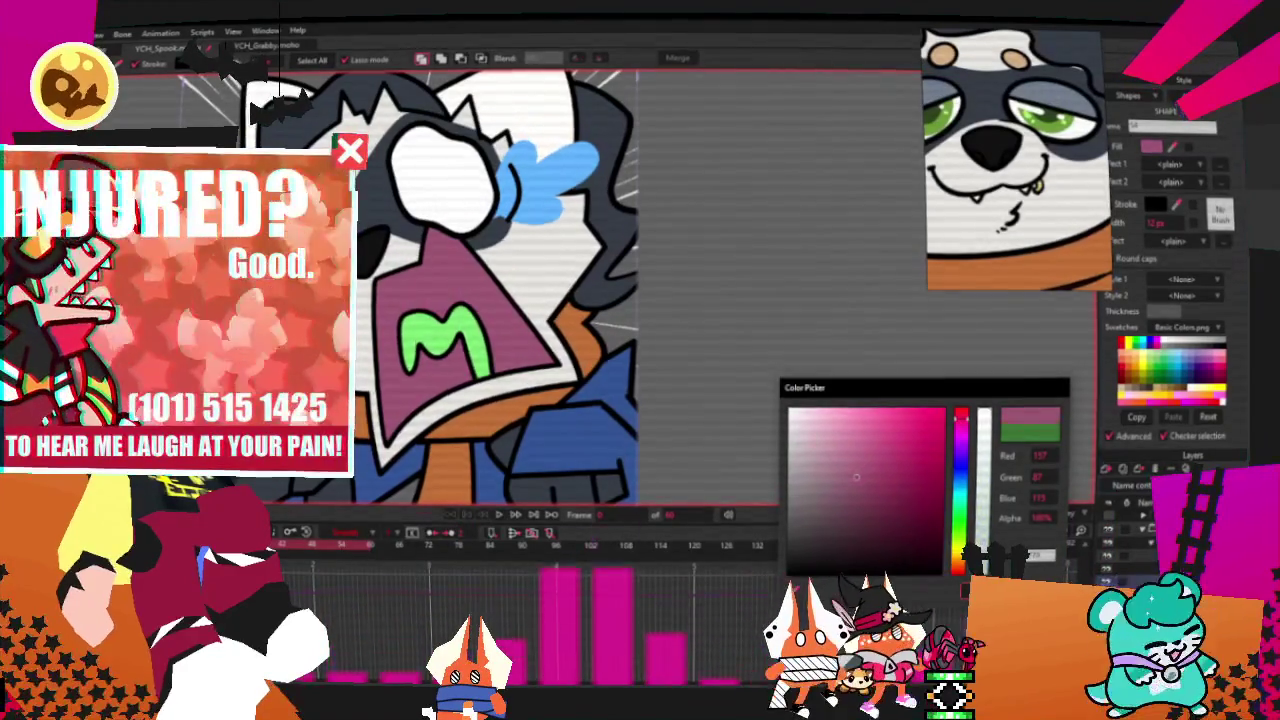
{"action": "key", "text": "Return"}
Step: Fill the M on the mask pink and play the animation to check the colours
{"action": "key", "text": "ctrl+v"}
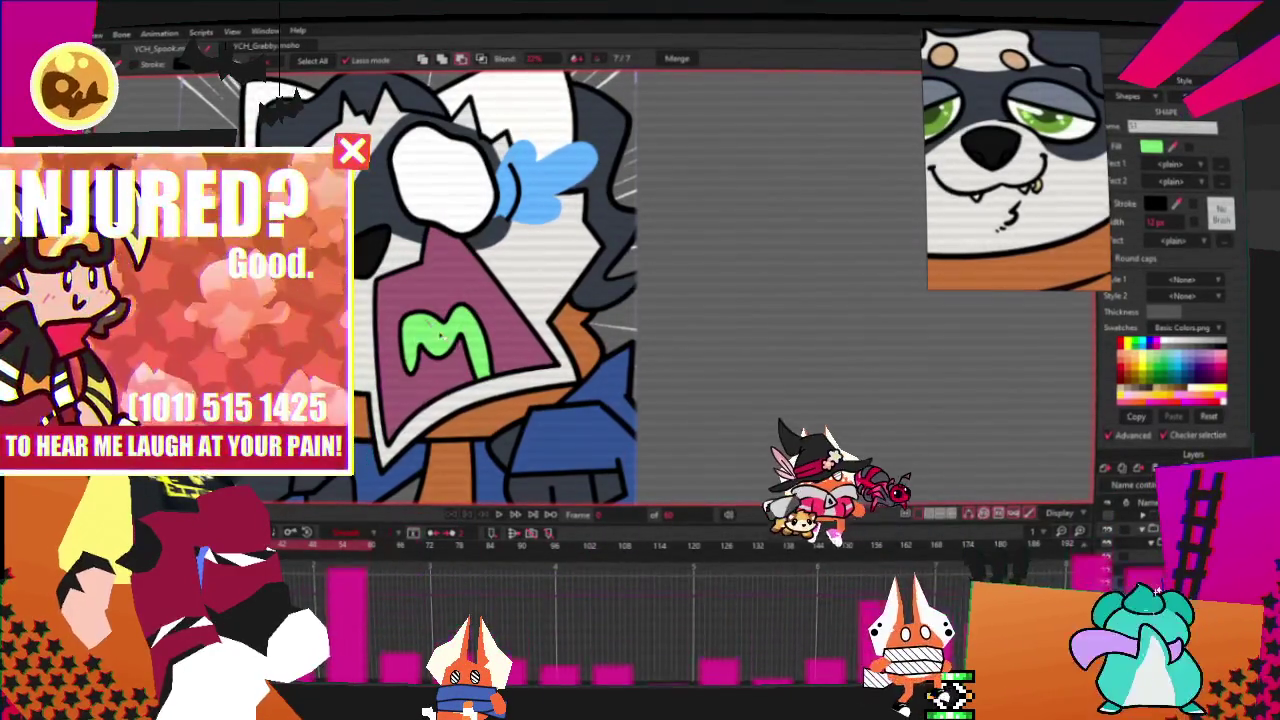
{"action": "left_click", "coordinate": [1151, 147]}
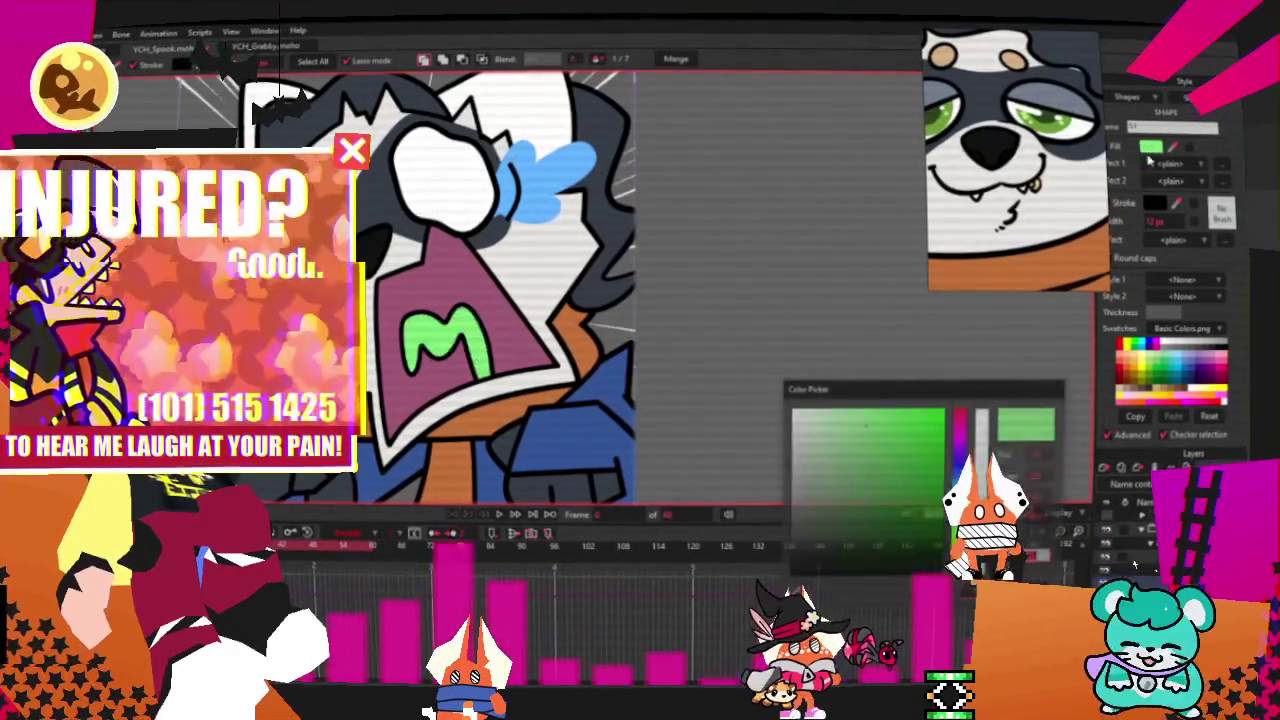
{"action": "left_click", "coordinate": [866, 424]}
{"action": "left_click_drag", "start_coordinate": [965, 412], "coordinate": [961, 423]}
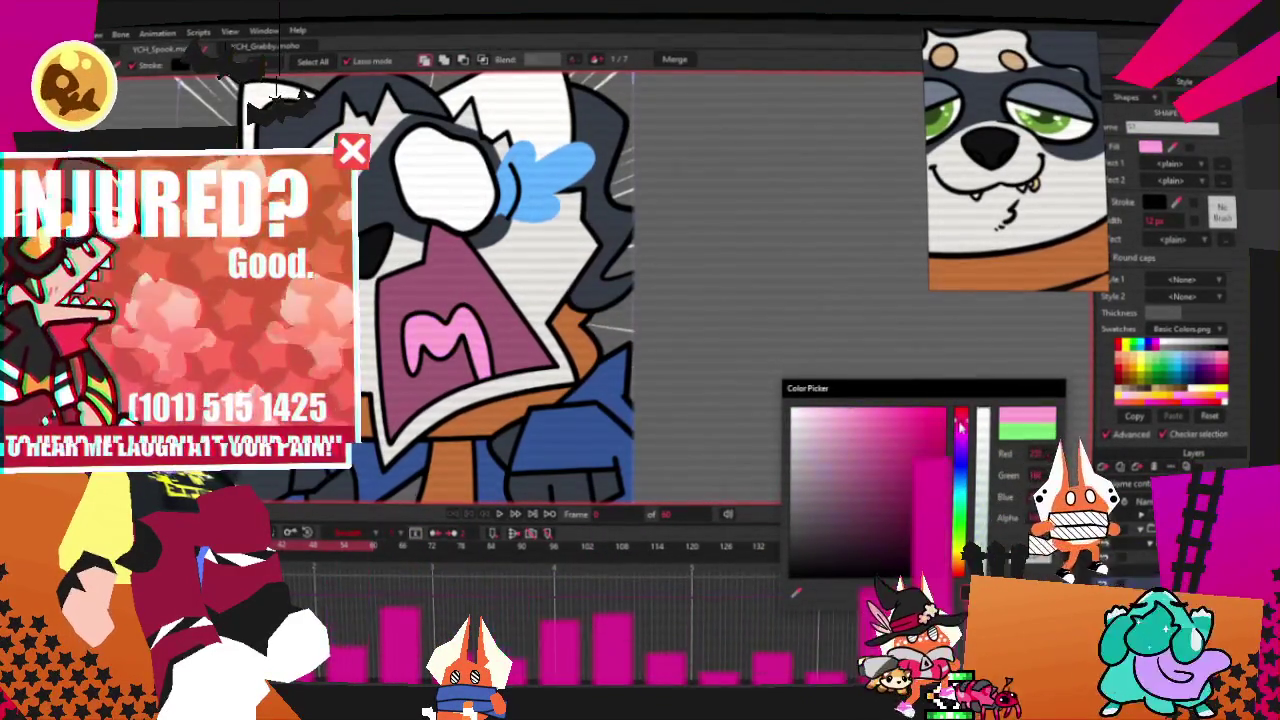
{"action": "key", "text": "Return"}
{"action": "scroll", "coordinate": [766, 357], "scroll_direction": "down", "scroll_amount": 3}
{"action": "scroll", "coordinate": [766, 349], "scroll_direction": "down", "scroll_amount": 1}
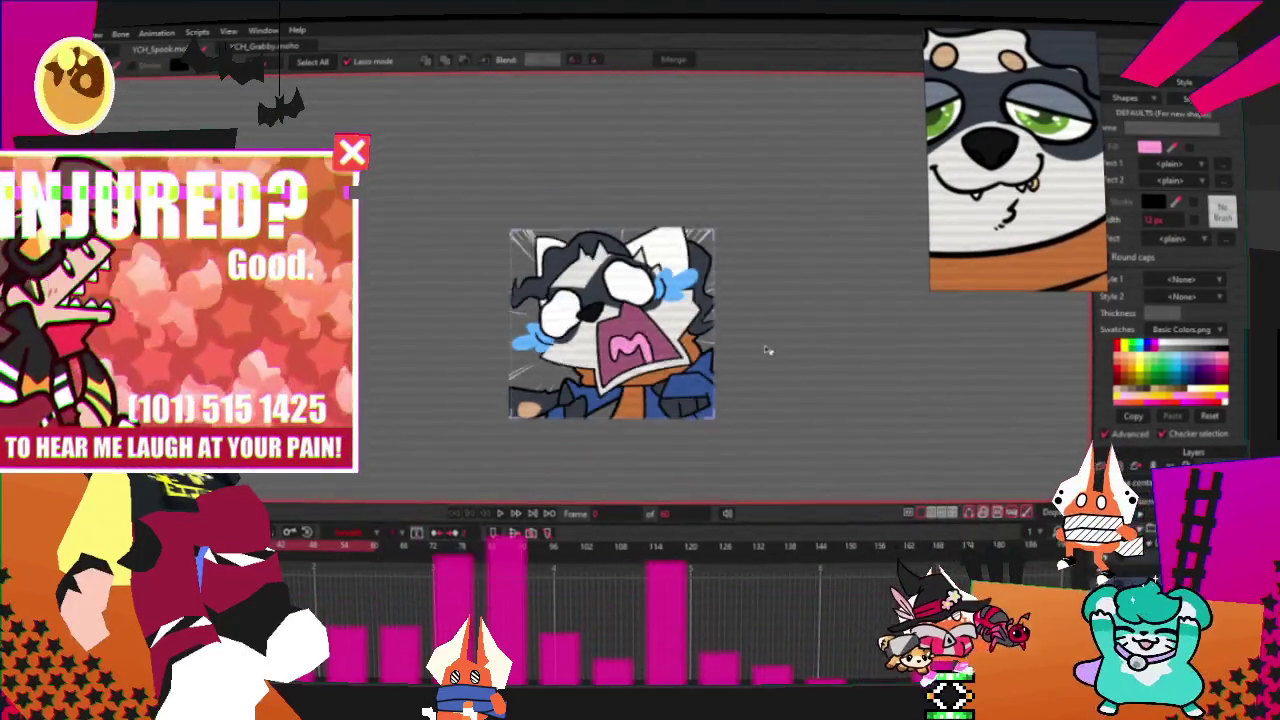
{"action": "key", "text": "space"}
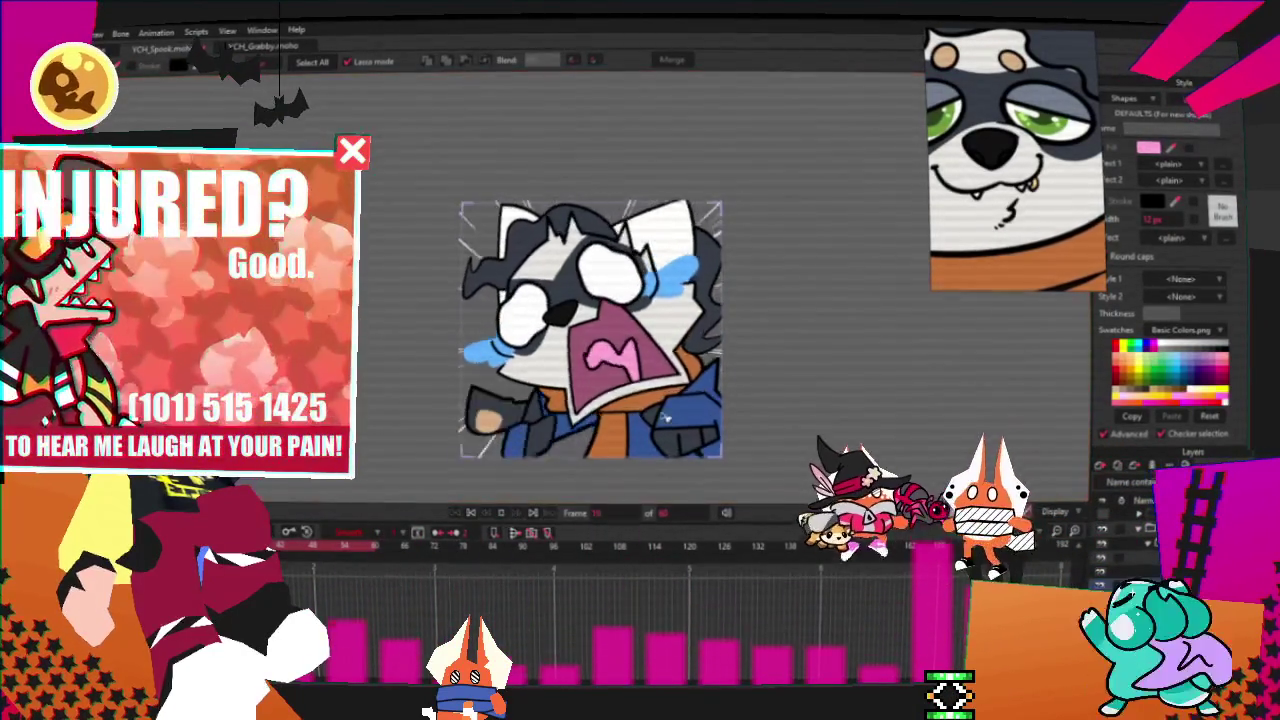
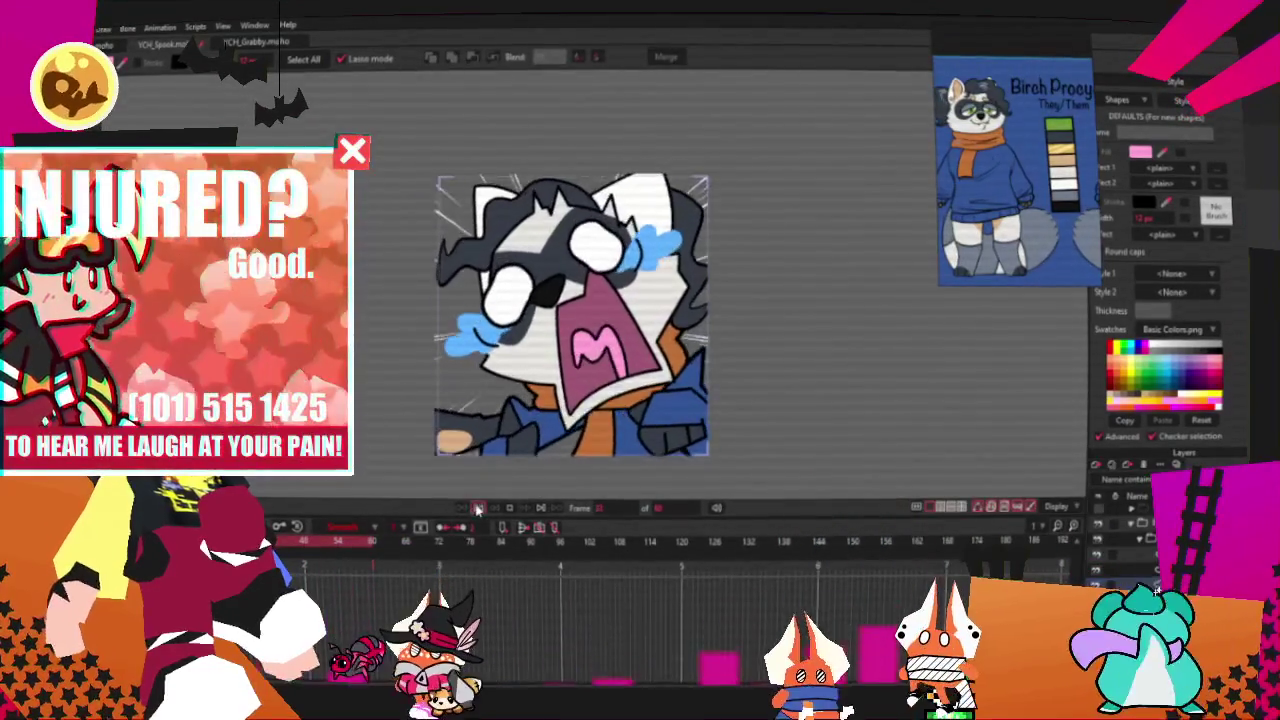
Step: Zoom in on the mouth and add a new point to the outline below the jaw
{"action": "scroll", "coordinate": [500, 450], "scroll_direction": "up", "scroll_amount": 3}
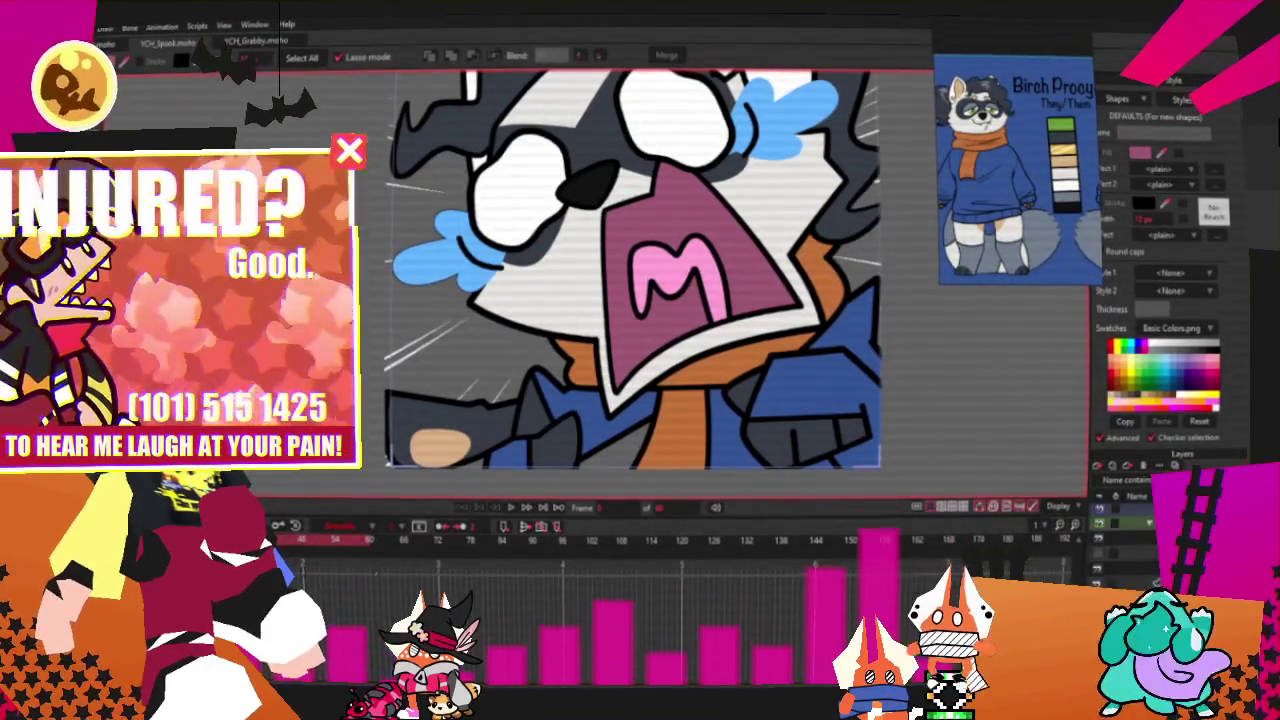
{"action": "scroll", "coordinate": [613, 470], "scroll_direction": "up", "scroll_amount": 2}
{"action": "key", "text": "t"}
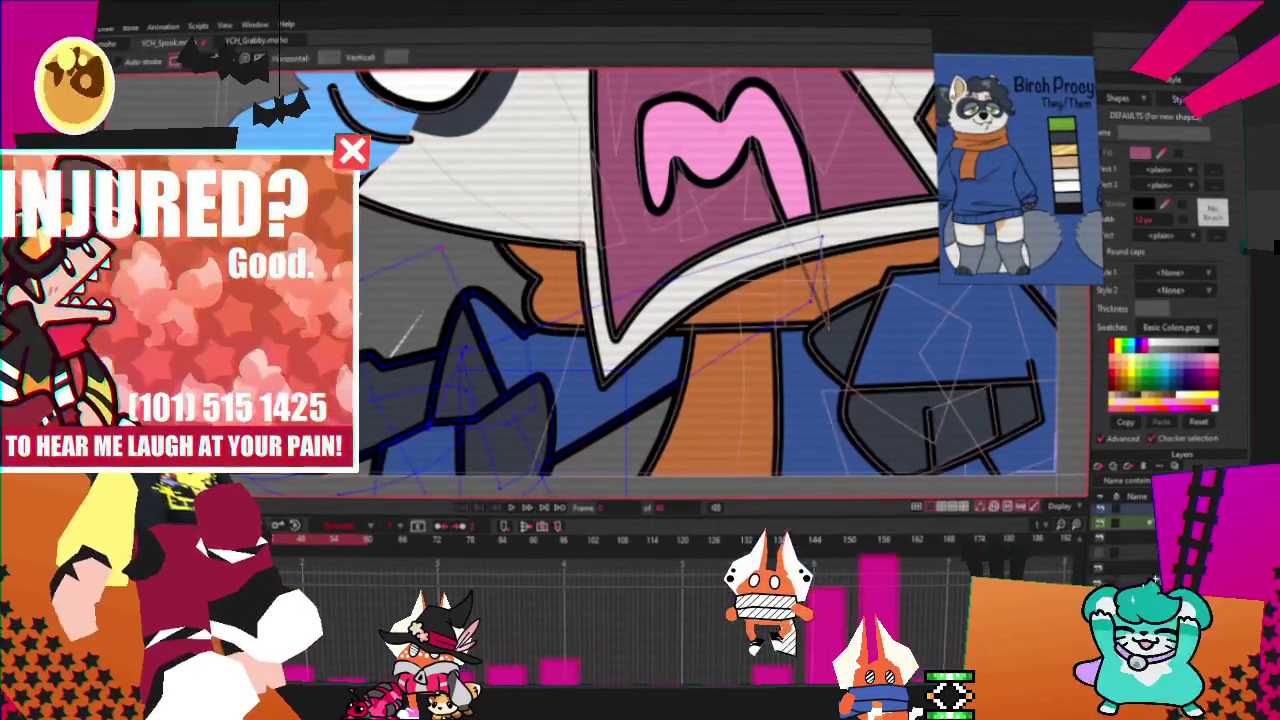
{"action": "scroll", "coordinate": [524, 303], "scroll_direction": "up", "scroll_amount": 1}
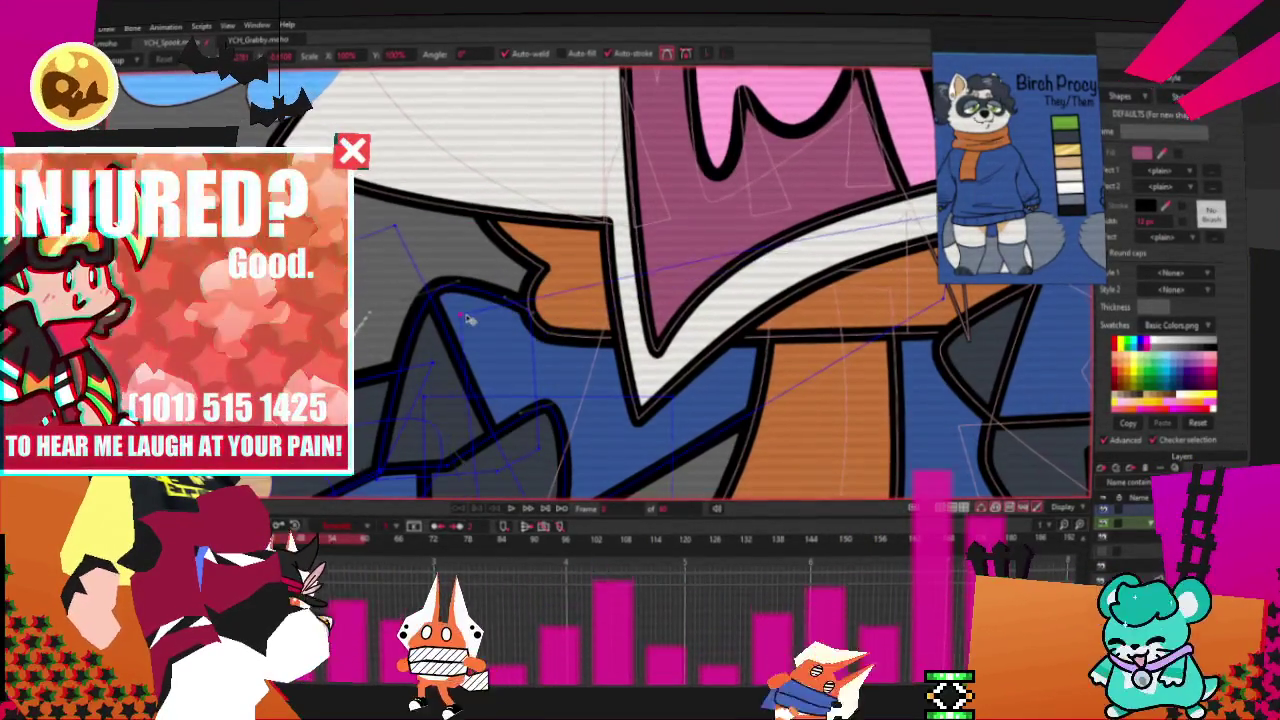
{"action": "key", "text": "a"}
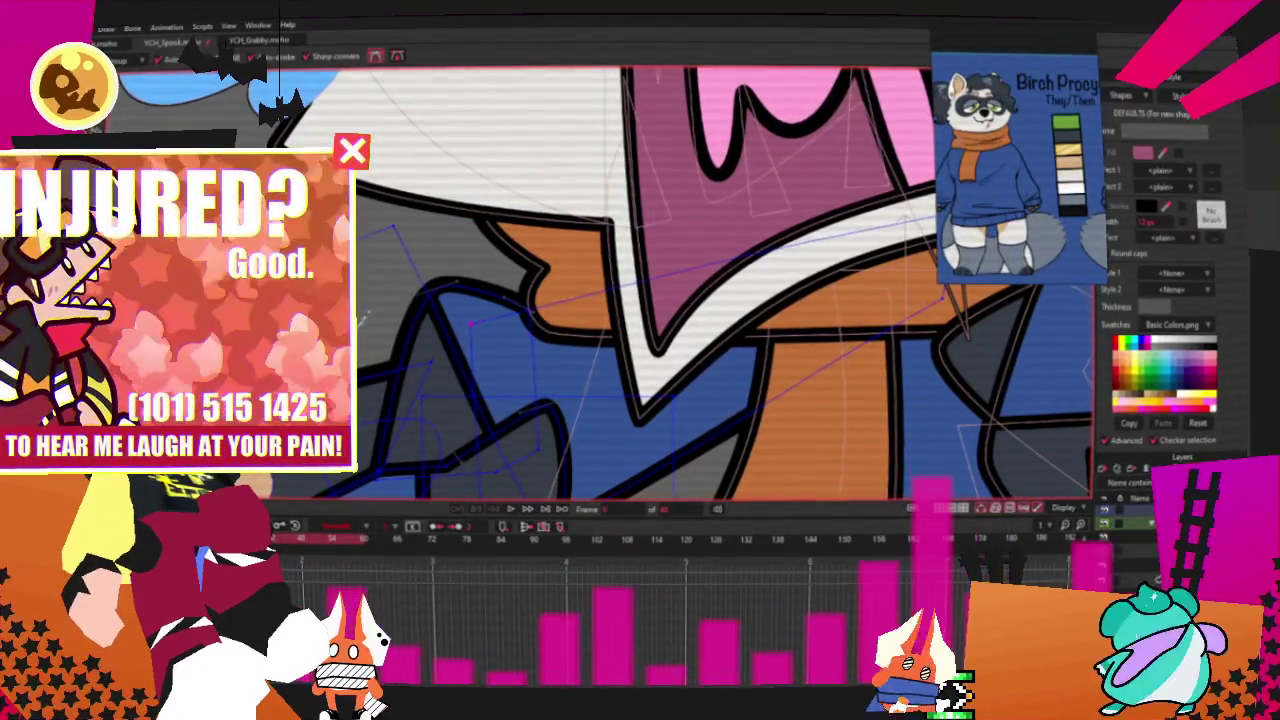
{"action": "mouse_move", "coordinate": [578, 298]}
{"action": "left_mouse_down"}
{"action": "mouse_move", "coordinate": [588, 348]}
{"action": "mouse_move", "coordinate": [595, 312]}
{"action": "left_mouse_up"}
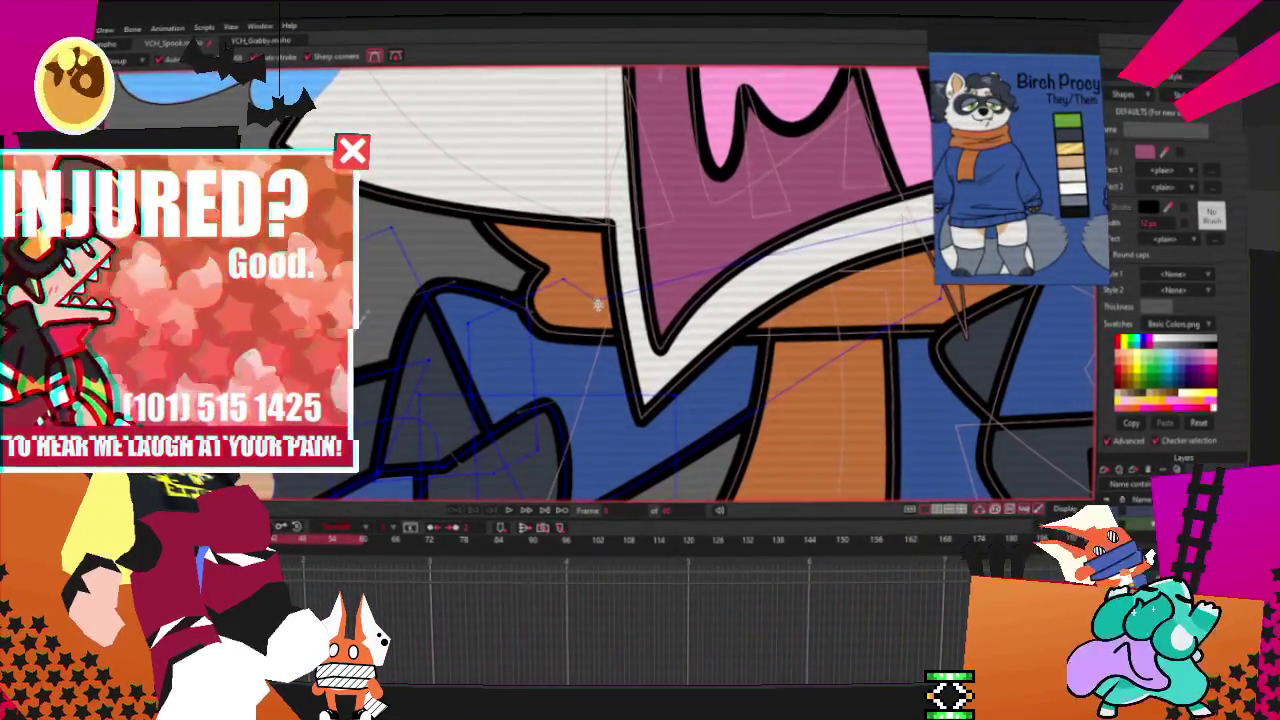
Step: Draw a new shape over the left fist area
{"action": "scroll", "coordinate": [605, 360], "scroll_direction": "down", "scroll_amount": 2}
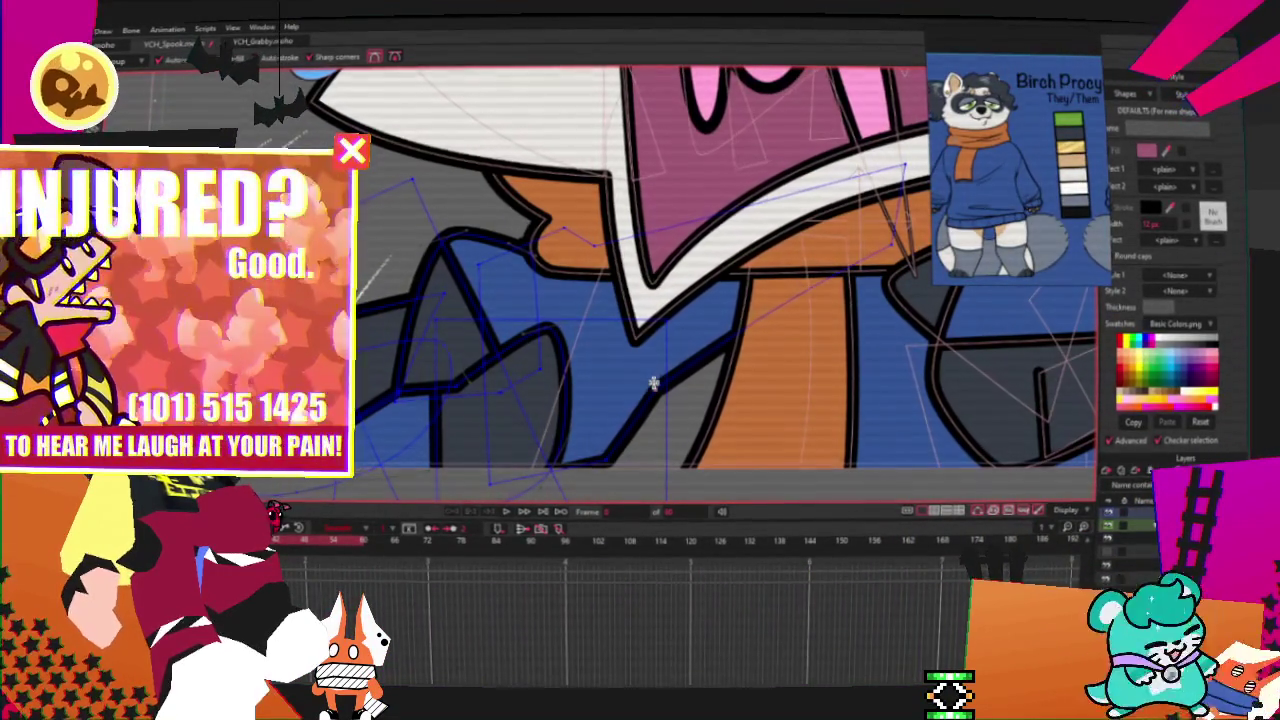
{"action": "scroll", "coordinate": [660, 378], "scroll_direction": "down", "scroll_amount": 2}
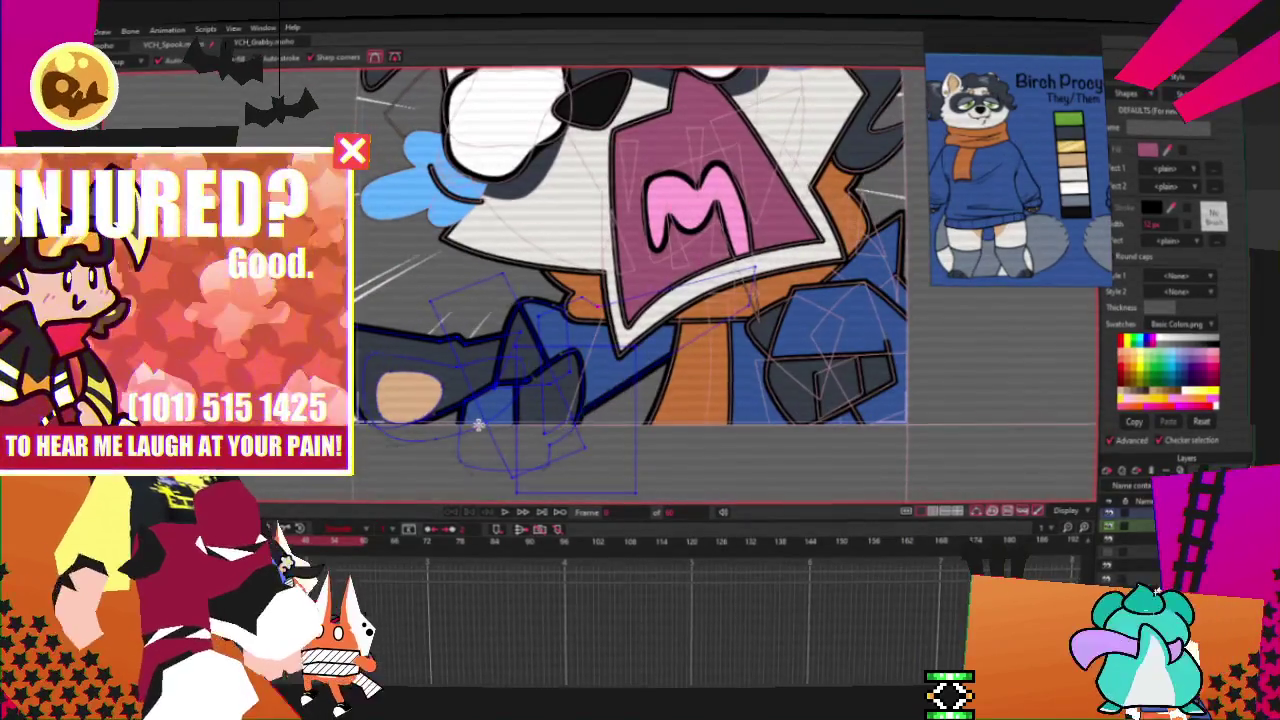
{"action": "scroll", "coordinate": [479, 425], "scroll_direction": "up", "scroll_amount": 1}
{"action": "scroll", "coordinate": [500, 465], "scroll_direction": "up", "scroll_amount": 1}
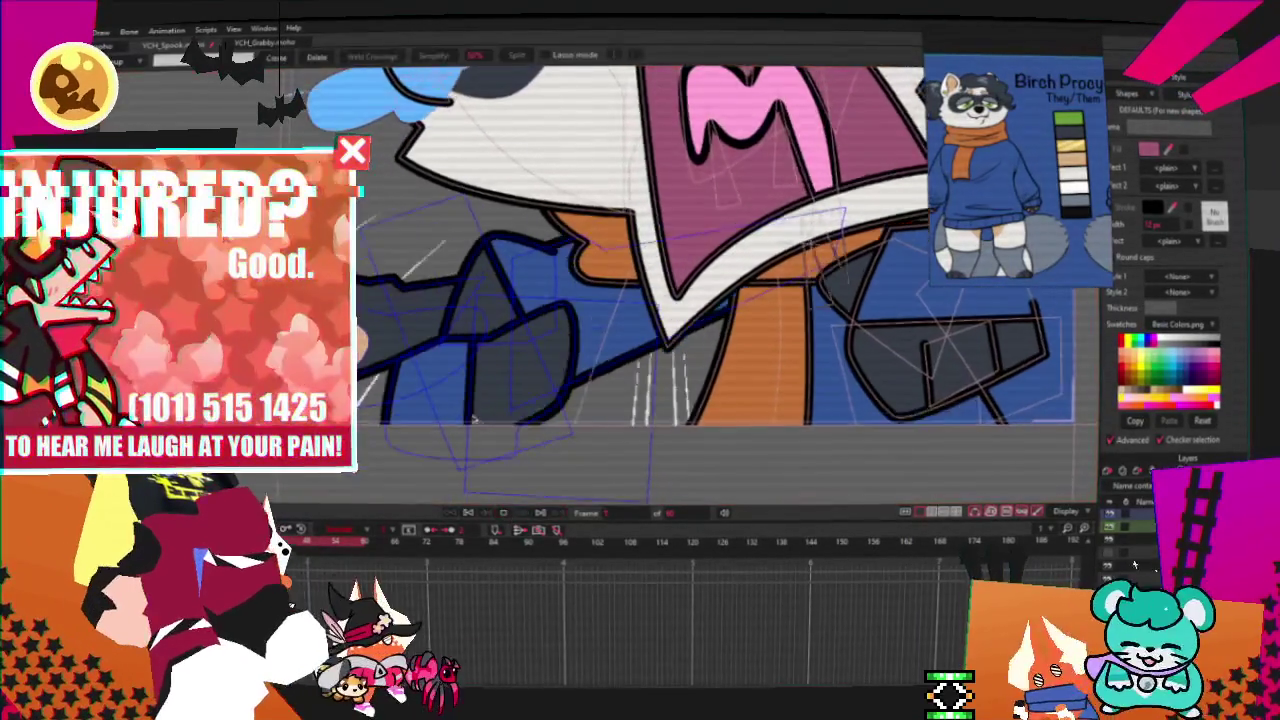
{"action": "scroll", "coordinate": [510, 522], "scroll_direction": "down", "scroll_amount": 2}
{"action": "scroll", "coordinate": [548, 354], "scroll_direction": "down", "scroll_amount": 2}
{"action": "scroll", "coordinate": [548, 354], "scroll_direction": "up", "scroll_amount": 2}
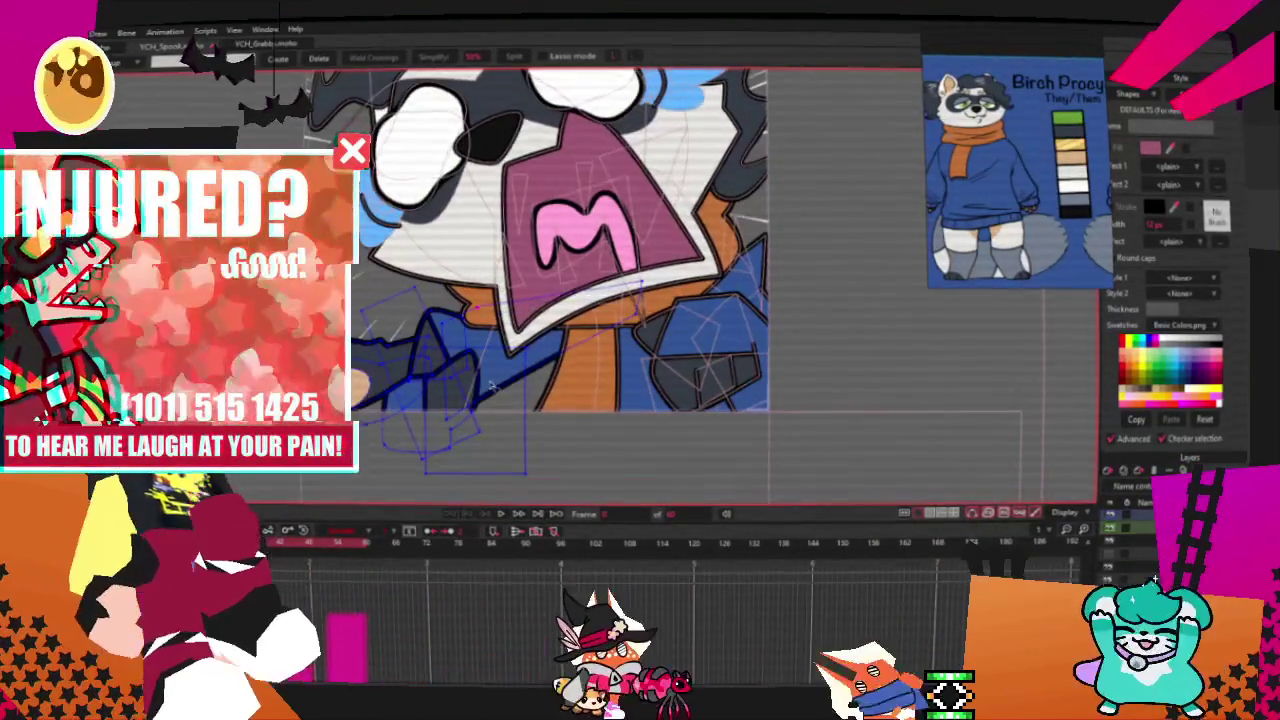
{"action": "scroll", "coordinate": [413, 376], "scroll_direction": "up", "scroll_amount": 2}
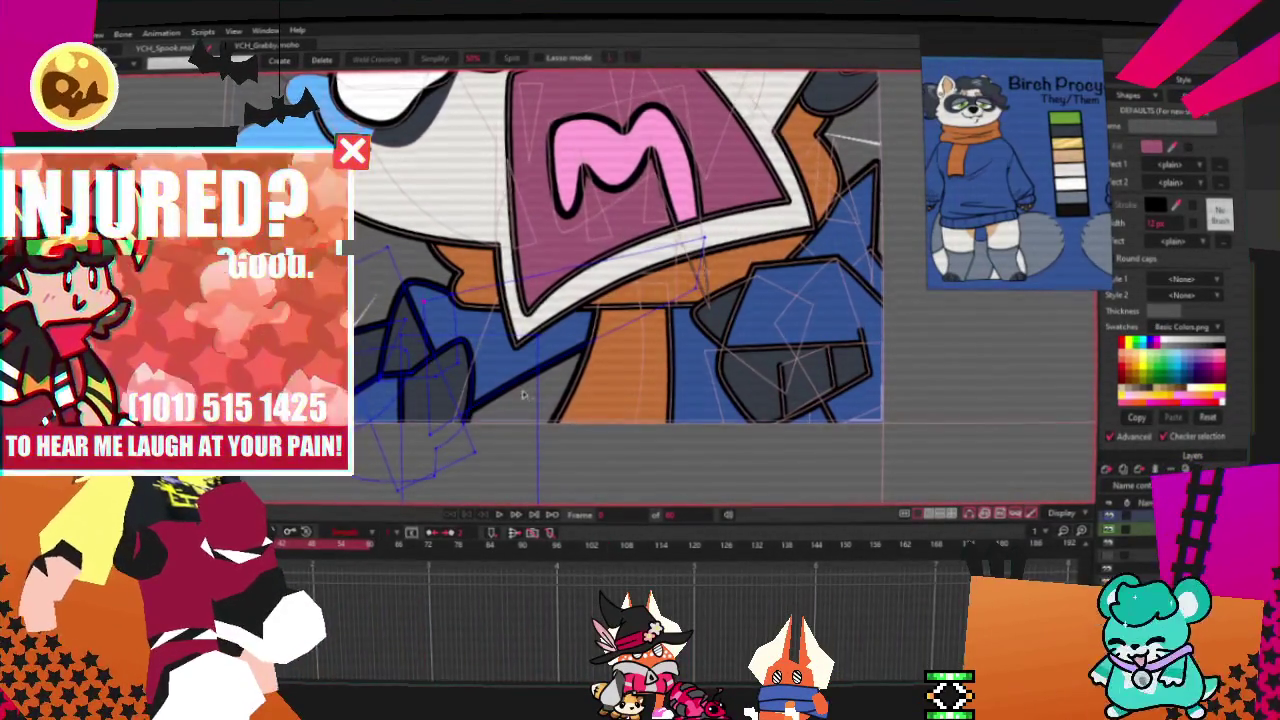
{"action": "scroll", "coordinate": [522, 395], "scroll_direction": "up", "scroll_amount": 2}
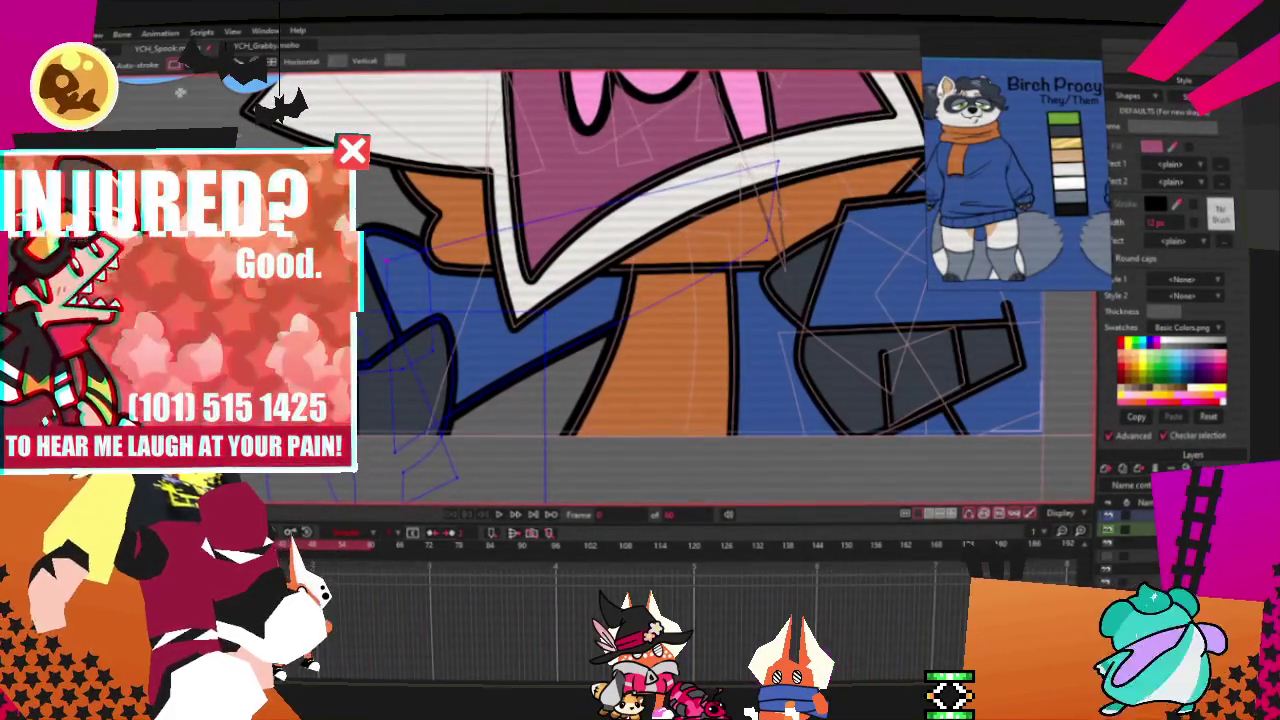
{"action": "scroll", "coordinate": [620, 290], "scroll_direction": "up", "scroll_amount": 2}
{"action": "left_click_drag", "start_coordinate": [372, 280], "coordinate": [514, 400]}
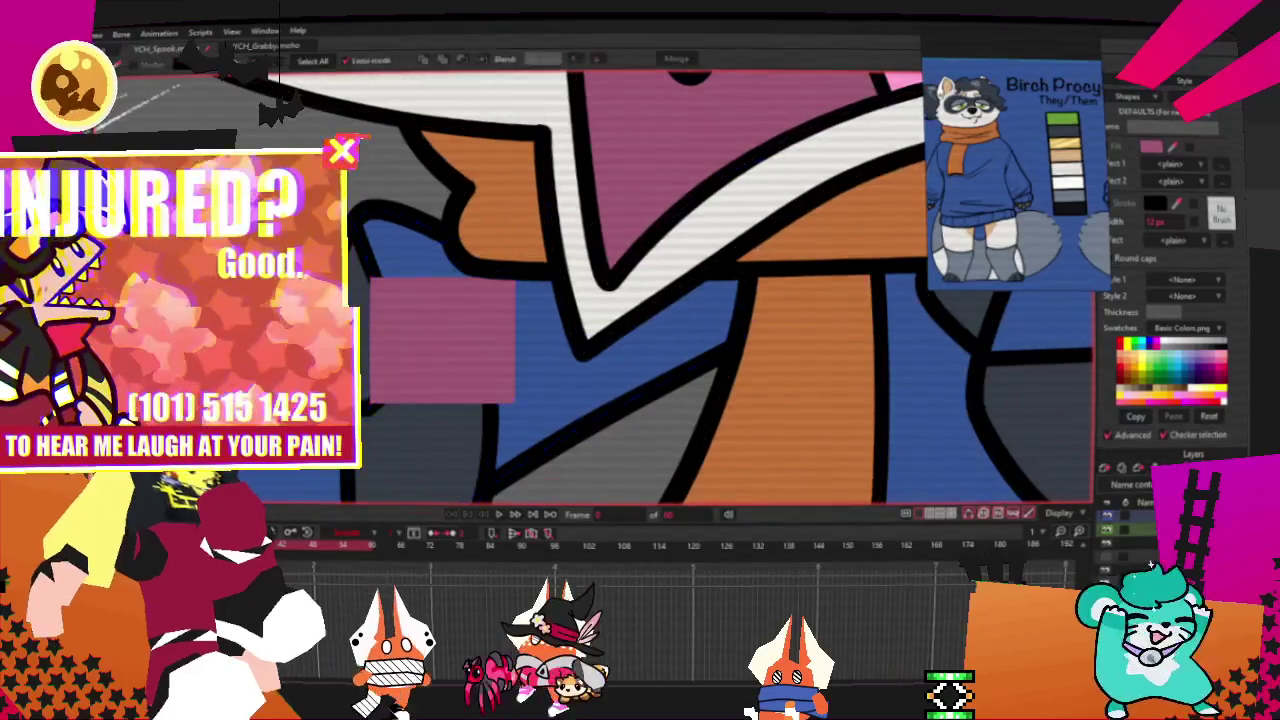
Step: Select the new fist shape, show its points, and ready the Freehand tool for finger strokes
{"action": "key", "text": "q"}
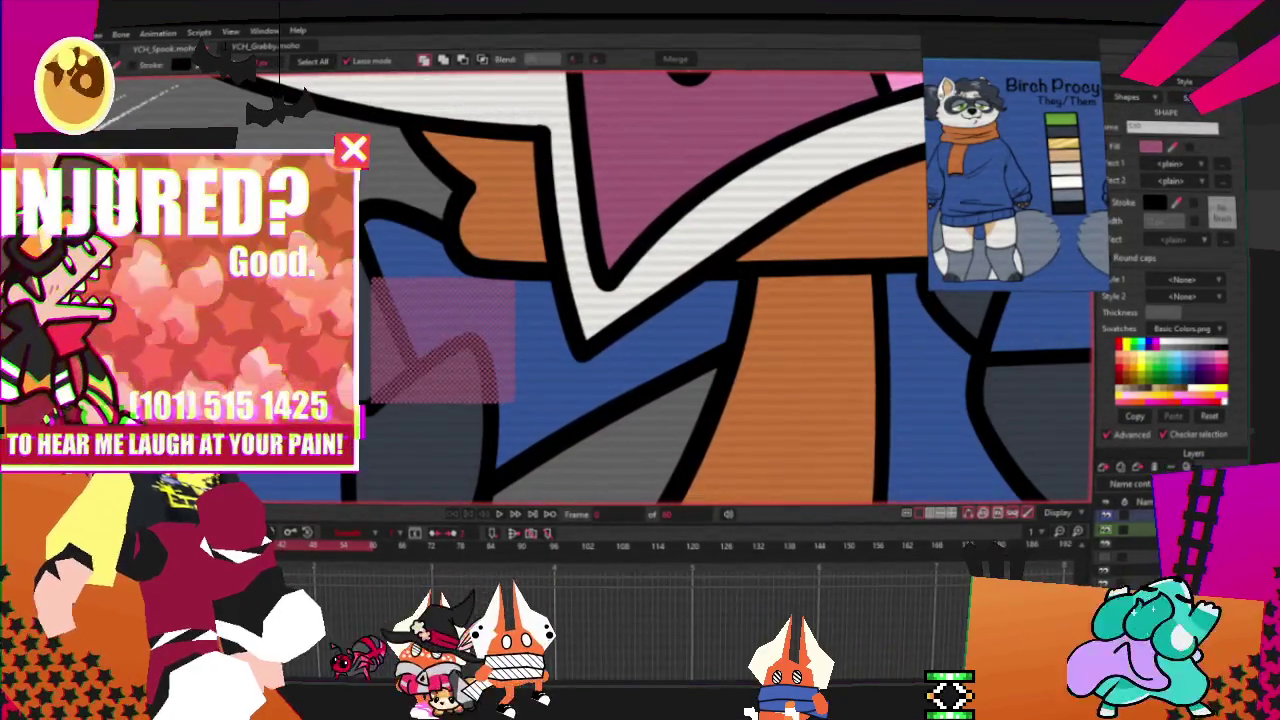
{"action": "key", "text": "t"}
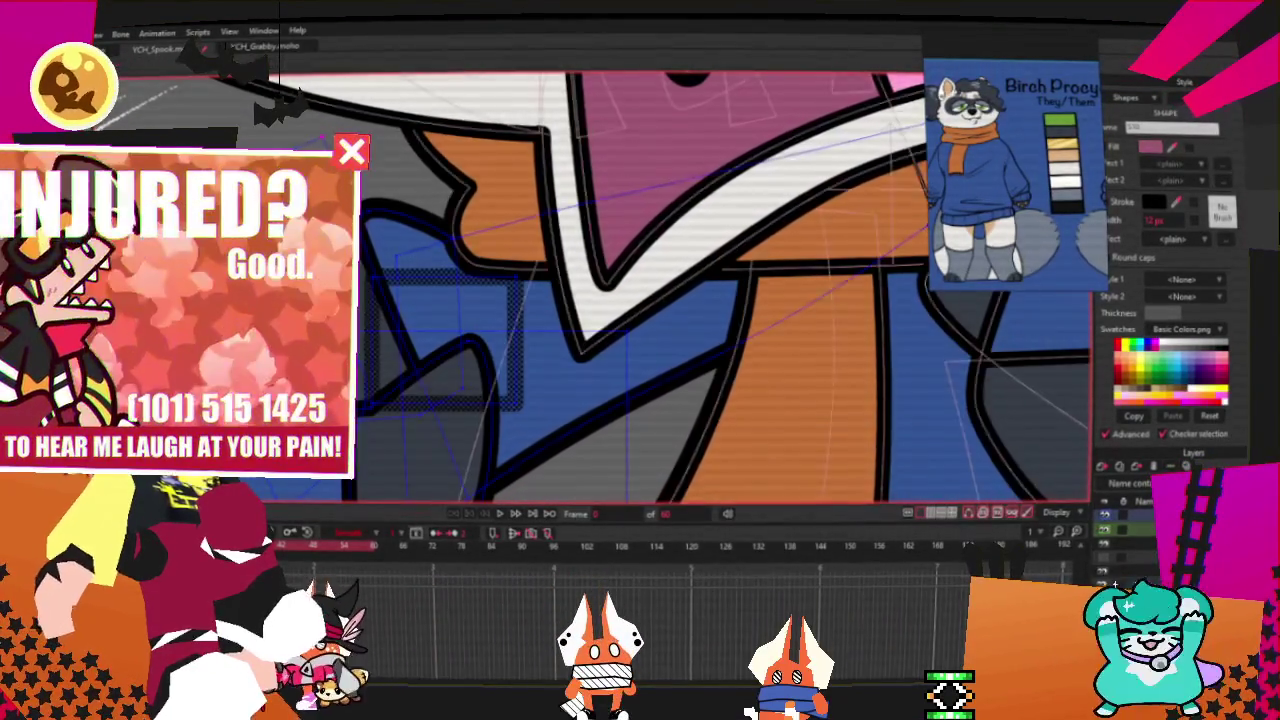
{"action": "scroll", "coordinate": [364, 318], "scroll_direction": "up", "scroll_amount": 2}
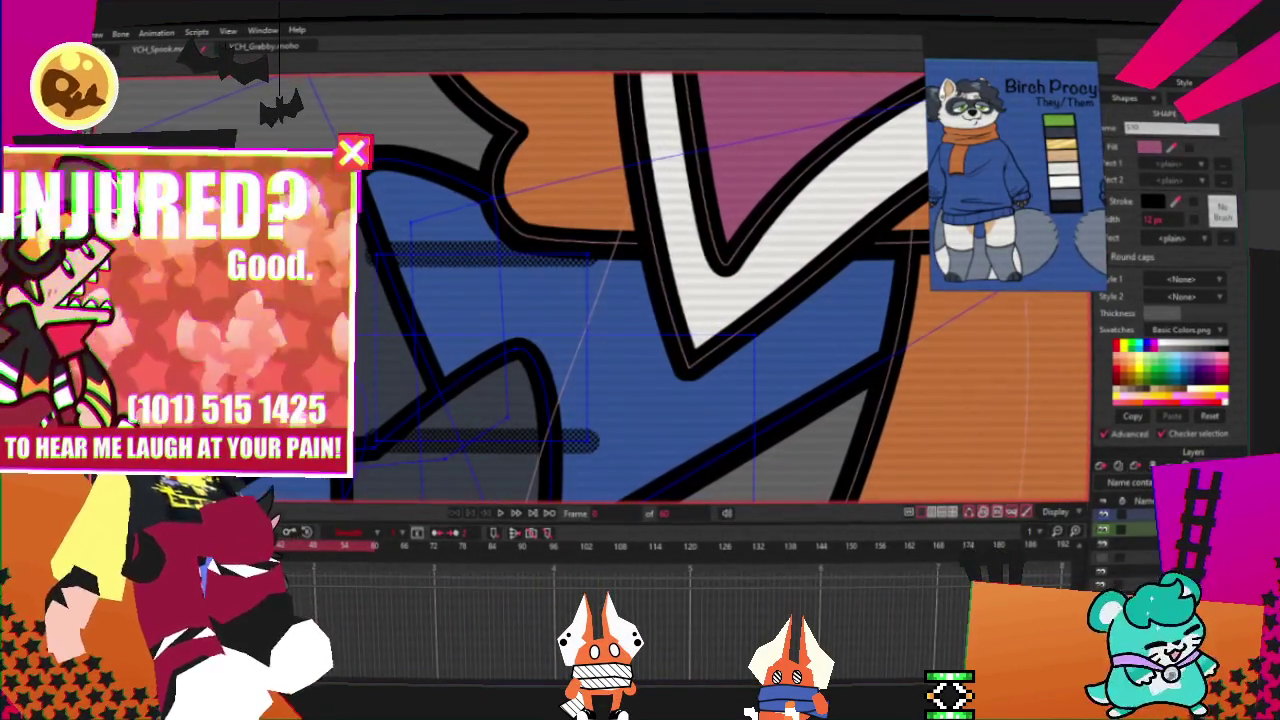
{"action": "key", "text": "q"}
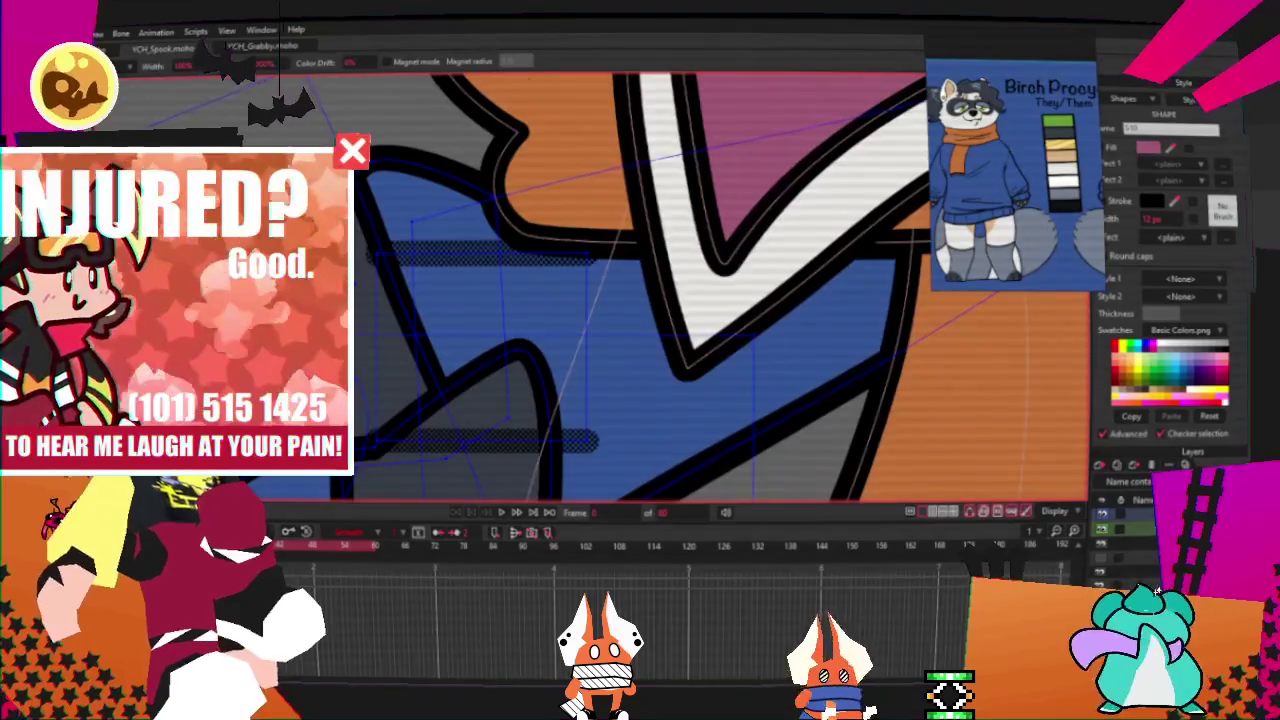
{"action": "key", "text": "t"}
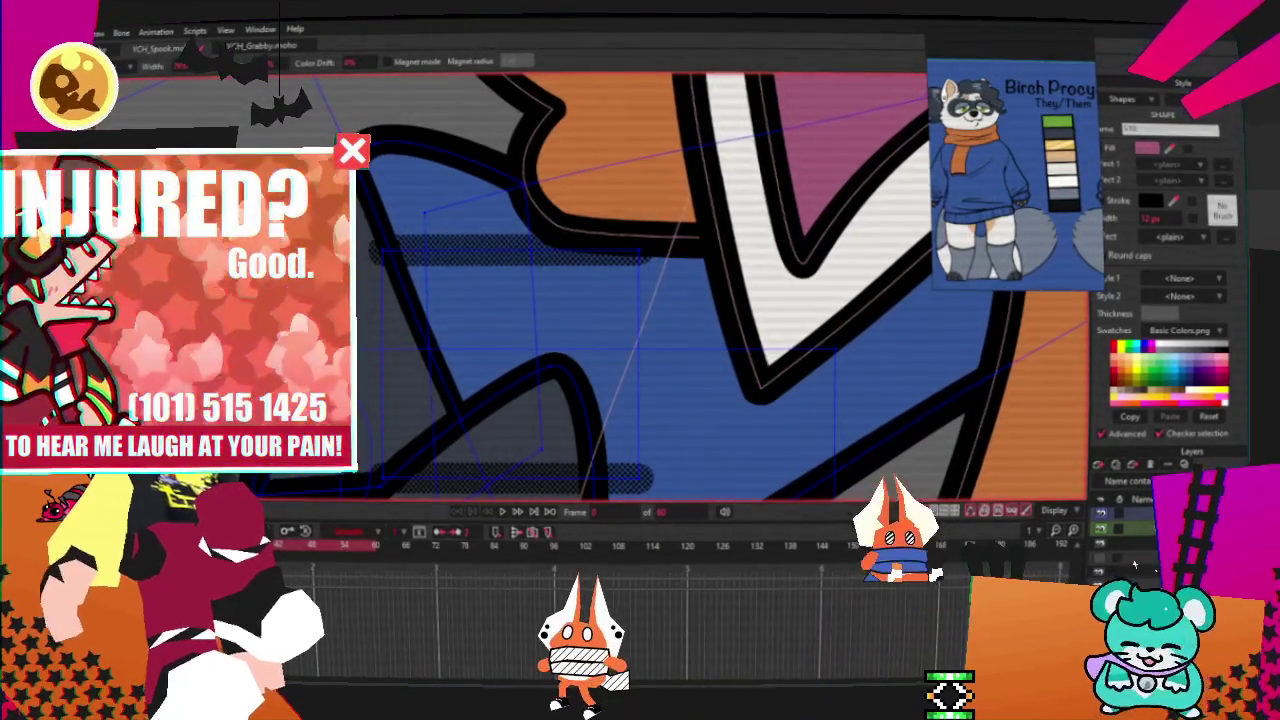
{"action": "key", "text": "u"}
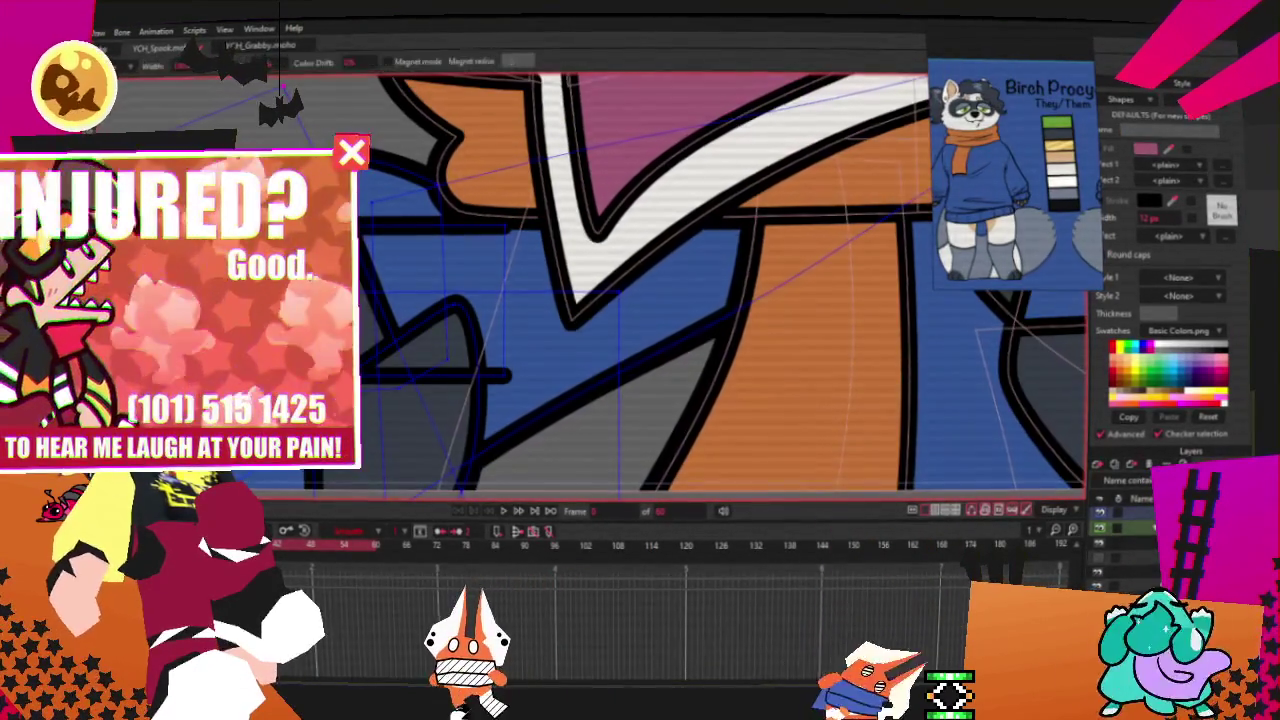
{"action": "key", "text": "t"}
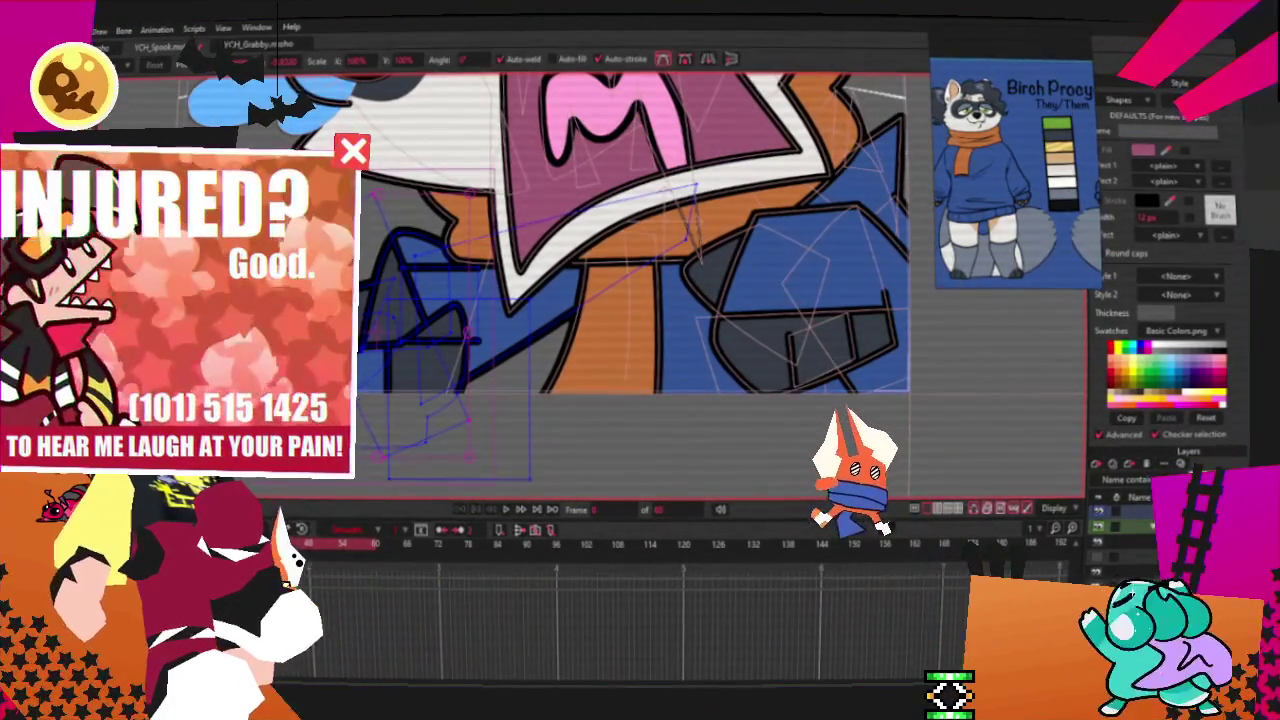
Step: Reshape the short finger line toward the lower left and stretch the outline's end further right
{"action": "key", "text": "u"}
{"action": "key", "text": "t"}
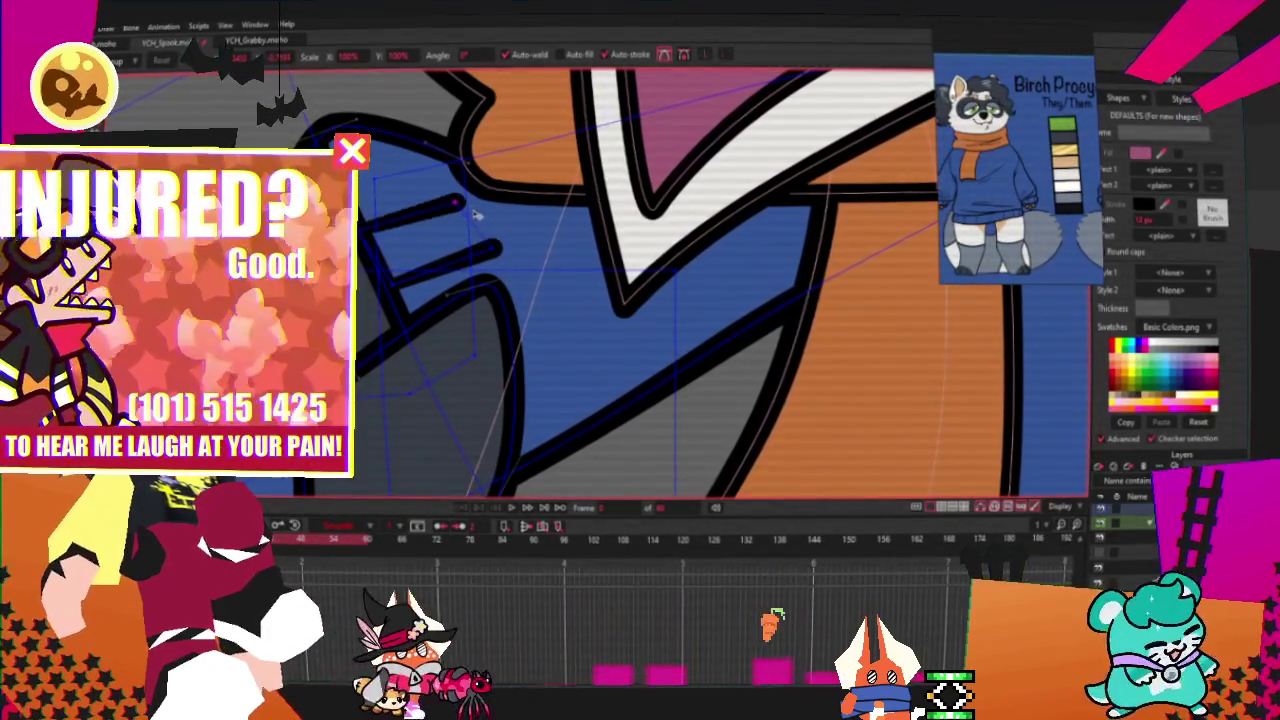
{"action": "left_click_drag", "start_coordinate": [476, 216], "coordinate": [458, 197]}
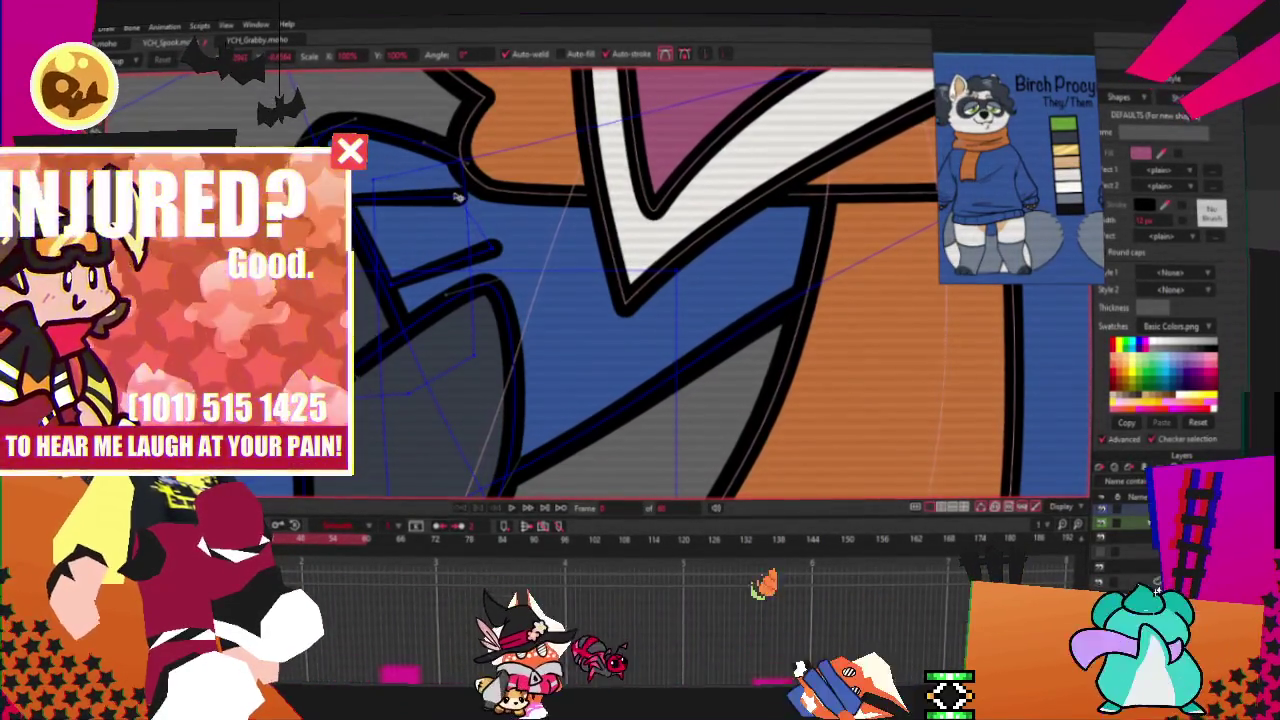
{"action": "key", "text": "ctrl+z"}
{"action": "left_click_drag", "start_coordinate": [383, 278], "coordinate": [376, 264]}
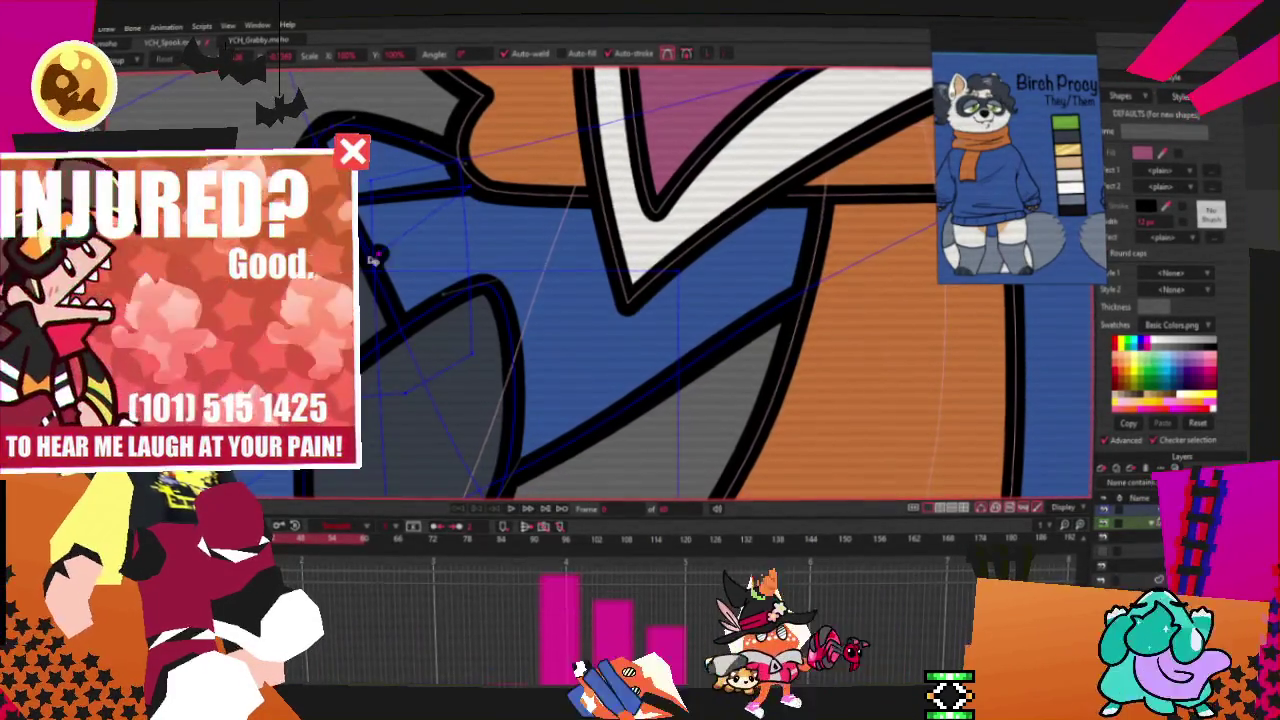
{"action": "scroll", "coordinate": [440, 250], "scroll_direction": "up", "scroll_amount": 2}
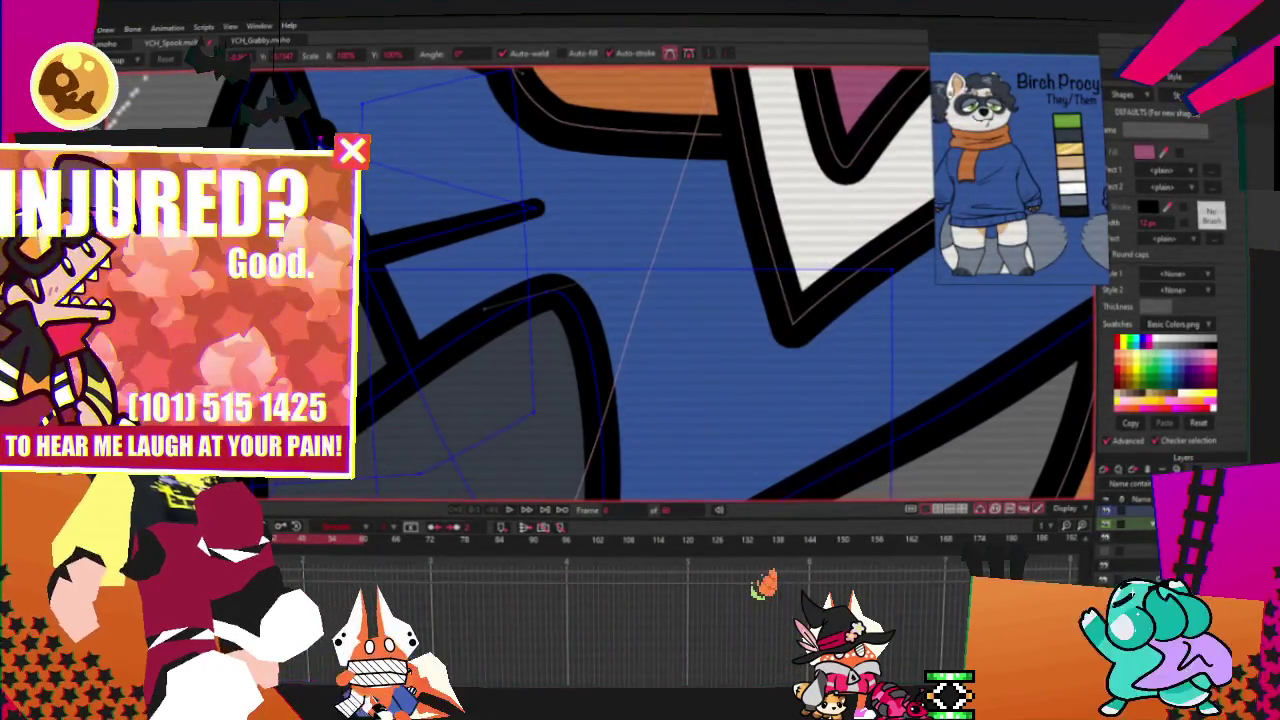
{"action": "left_click_drag", "start_coordinate": [430, 125], "coordinate": [537, 121]}
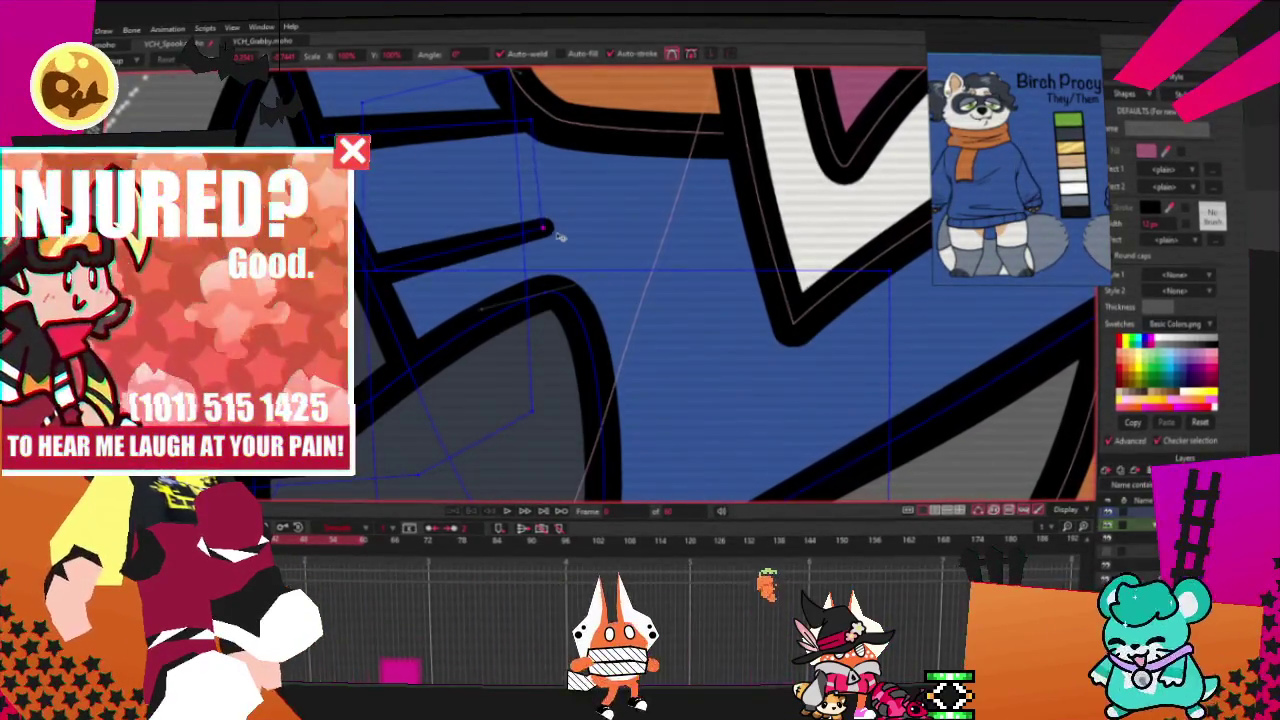
Step: Redraw the short vertical crease line on the blue sleeve beside the fist
{"action": "scroll", "coordinate": [452, 217], "scroll_direction": "down", "scroll_amount": 3}
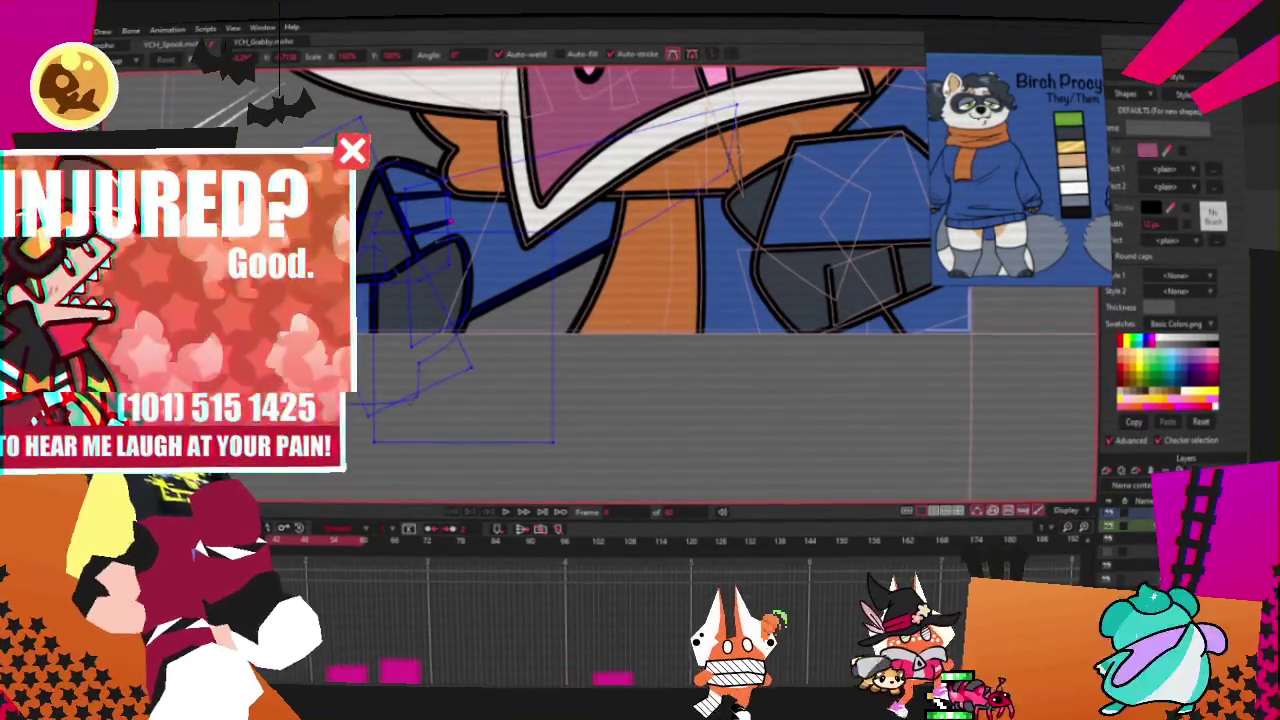
{"action": "scroll", "coordinate": [450, 222], "scroll_direction": "up", "scroll_amount": 3}
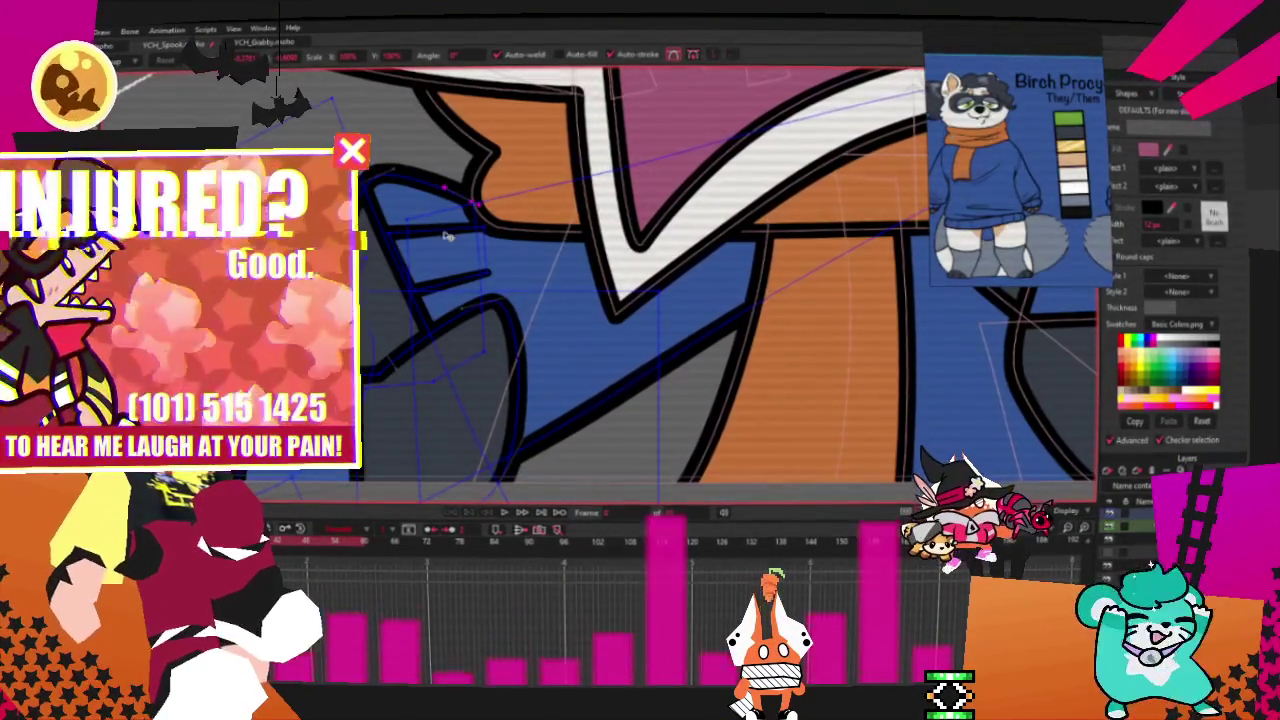
{"action": "scroll", "coordinate": [445, 245], "scroll_direction": "up", "scroll_amount": 2}
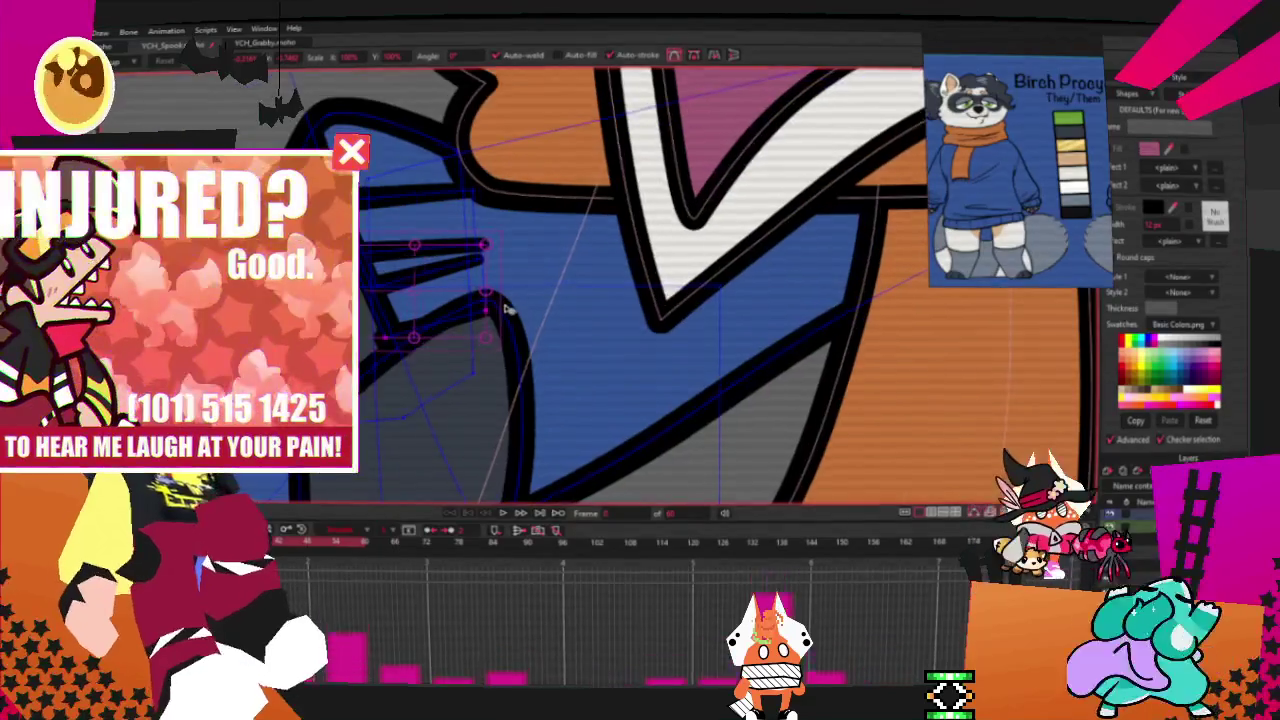
{"action": "left_click", "coordinate": [441, 237]}
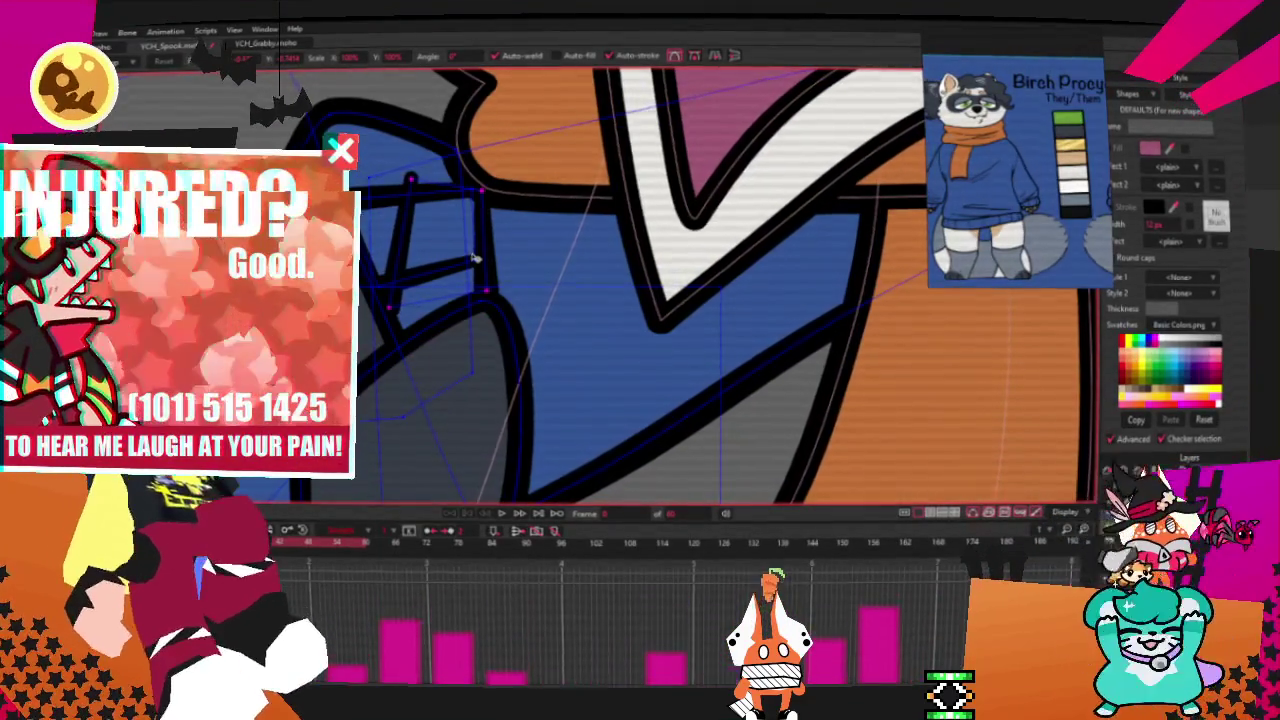
{"action": "left_click", "coordinate": [414, 177]}
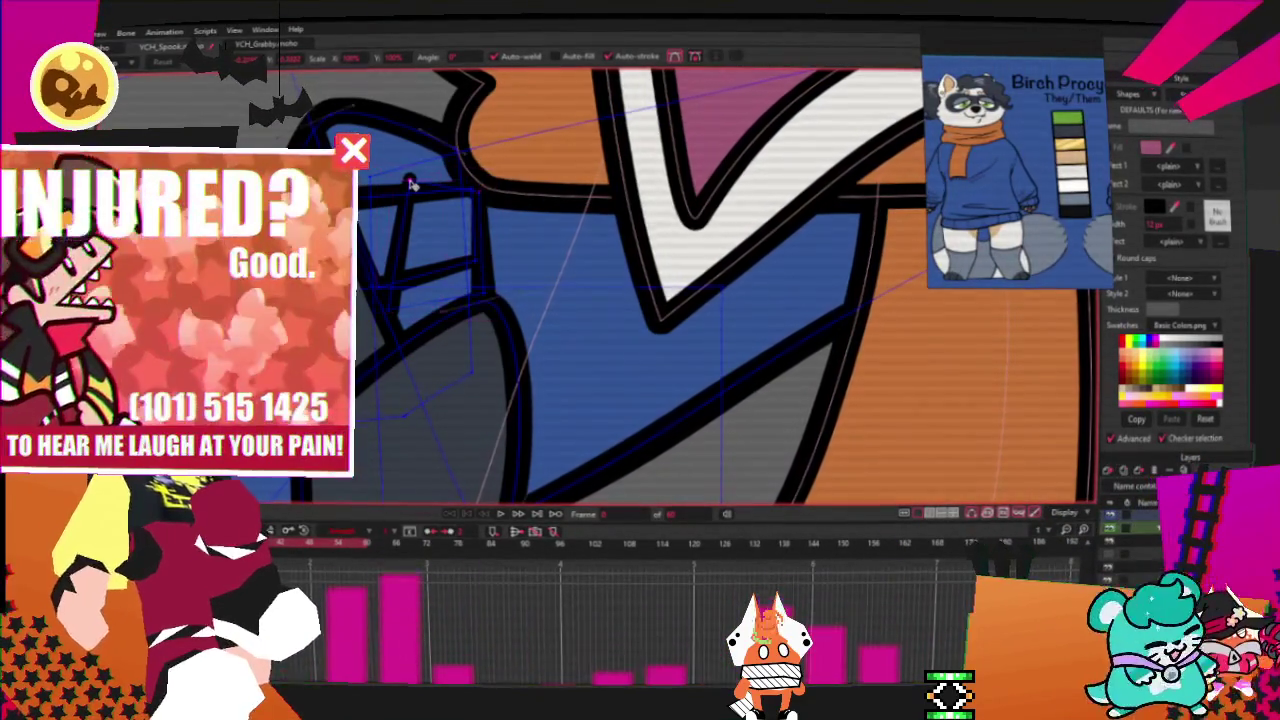
{"action": "scroll", "coordinate": [302, 483], "scroll_direction": "up", "scroll_amount": 1}
{"action": "scroll", "coordinate": [302, 483], "scroll_direction": "up", "scroll_amount": 1}
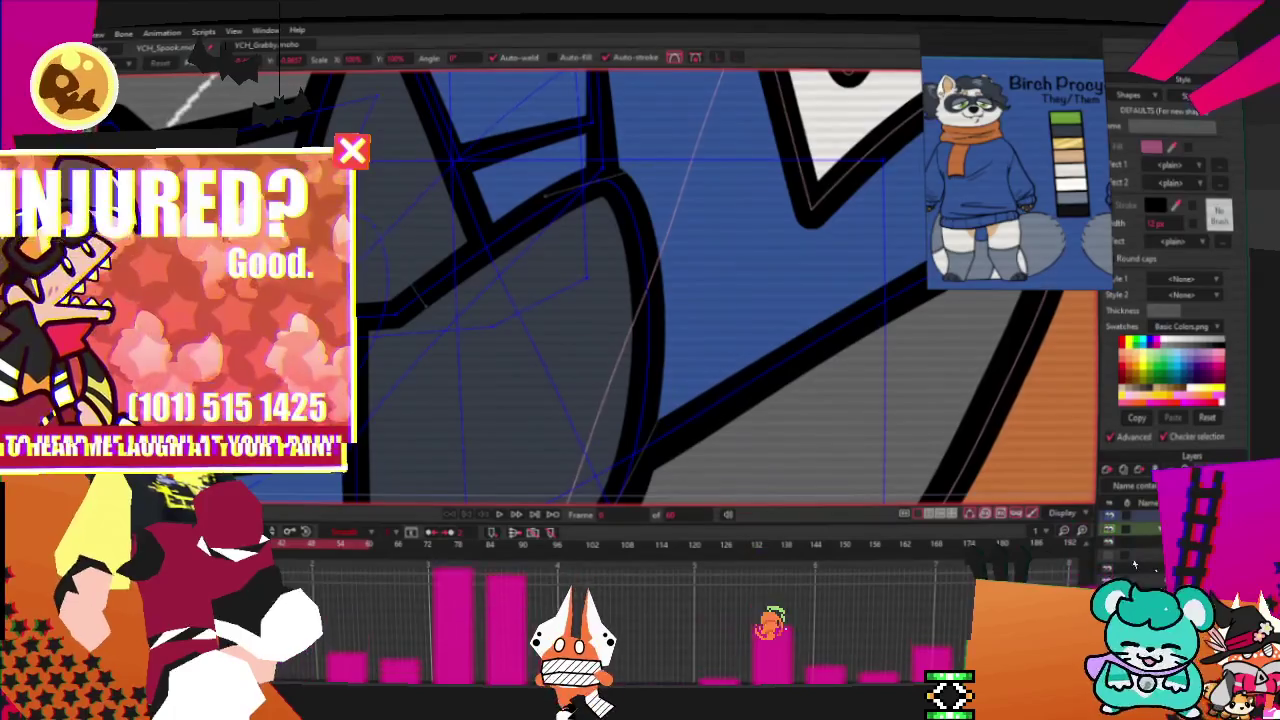
{"action": "scroll", "coordinate": [366, 455], "scroll_direction": "down", "scroll_amount": 2}
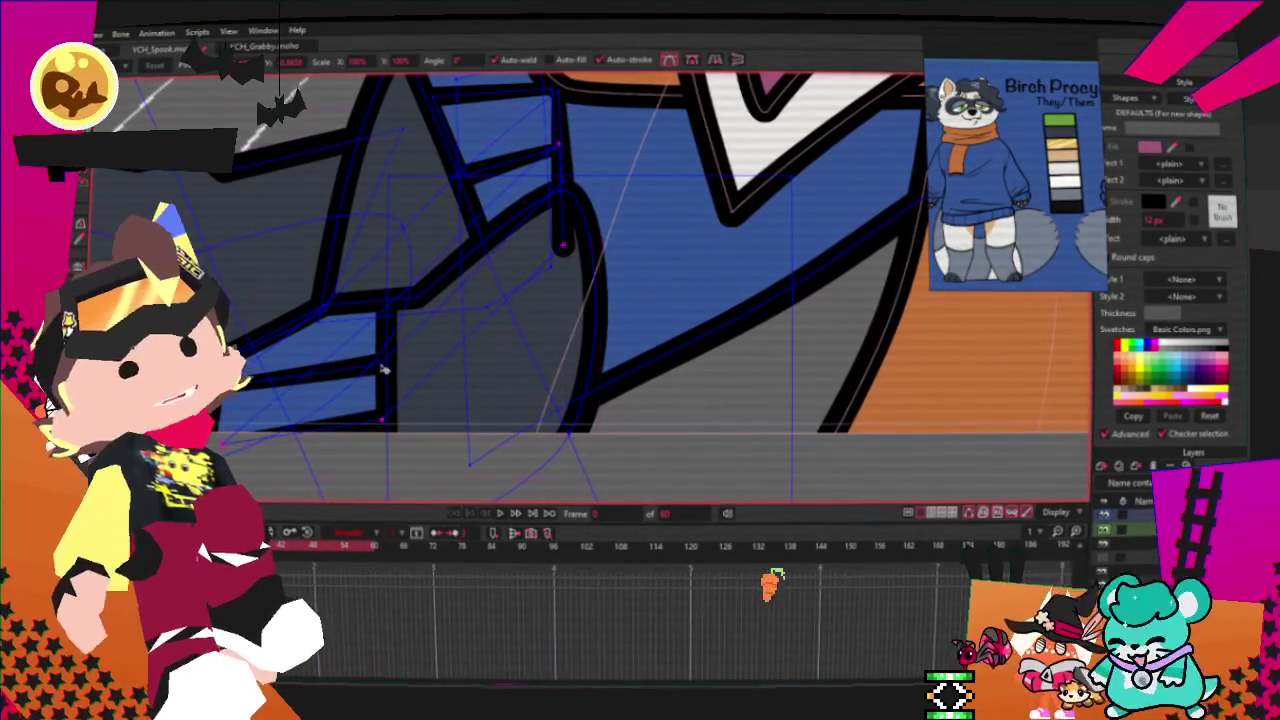
{"action": "scroll", "coordinate": [385, 345], "scroll_direction": "down", "scroll_amount": 3}
{"action": "scroll", "coordinate": [462, 328], "scroll_direction": "up", "scroll_amount": 3}
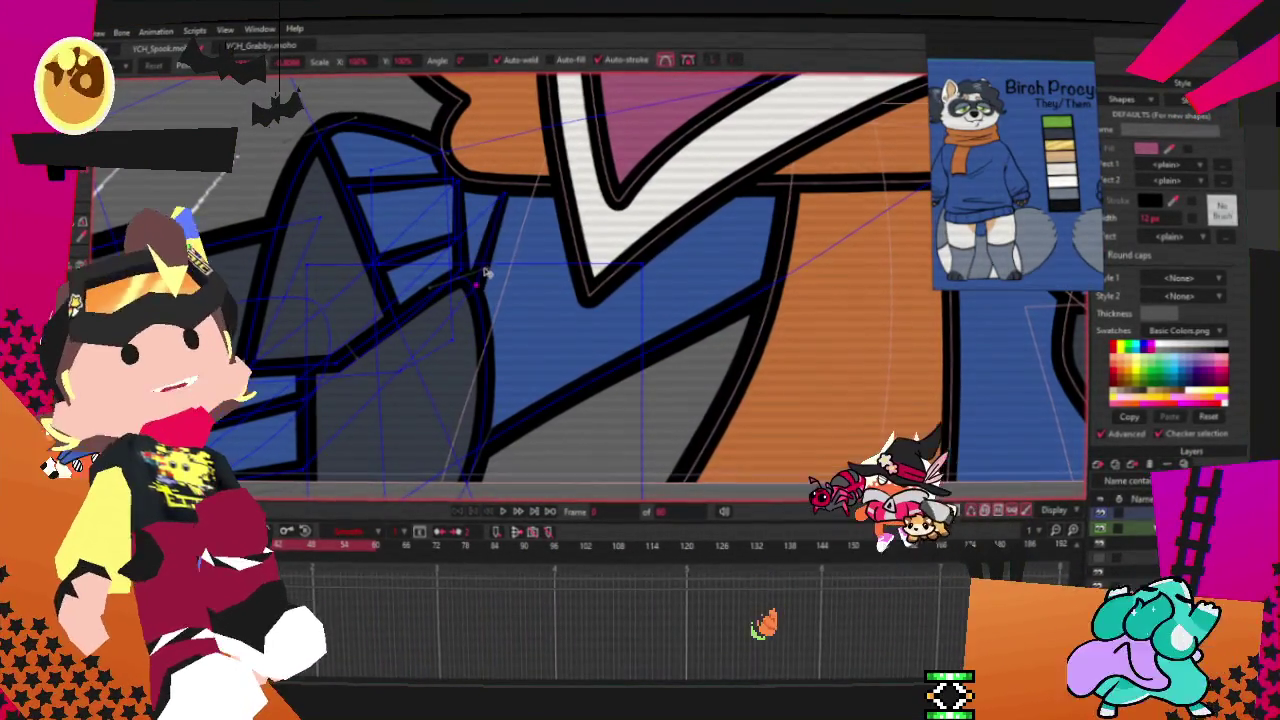
{"action": "left_click_drag", "start_coordinate": [504, 205], "coordinate": [517, 310]}
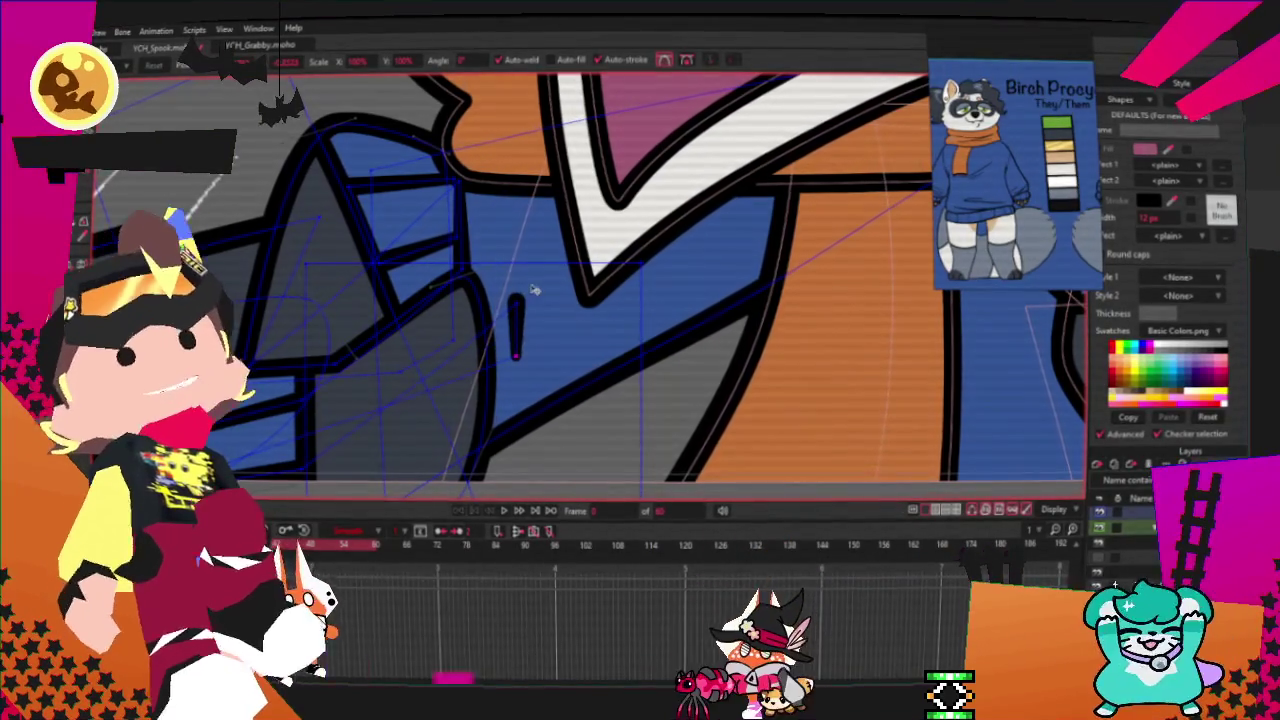
Step: Make the layer holding the fist the active layer
{"action": "scroll", "coordinate": [455, 218], "scroll_direction": "down", "scroll_amount": 2}
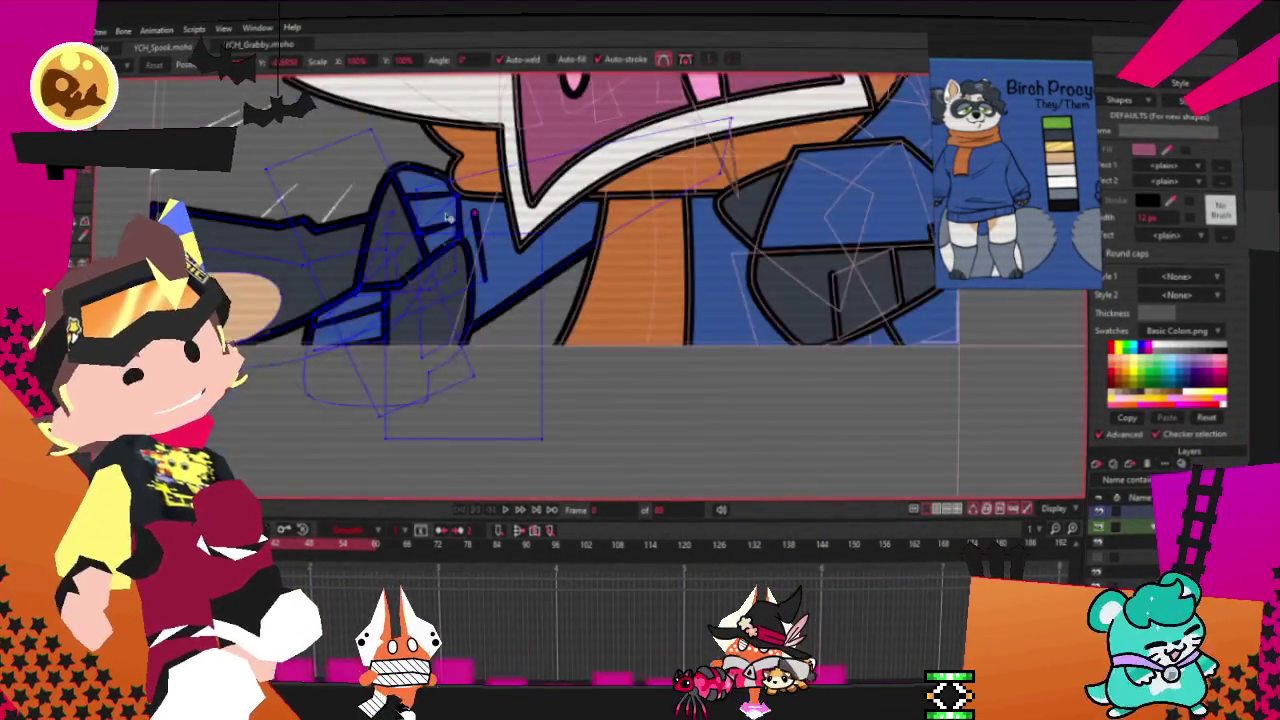
{"action": "scroll", "coordinate": [456, 217], "scroll_direction": "up", "scroll_amount": 3}
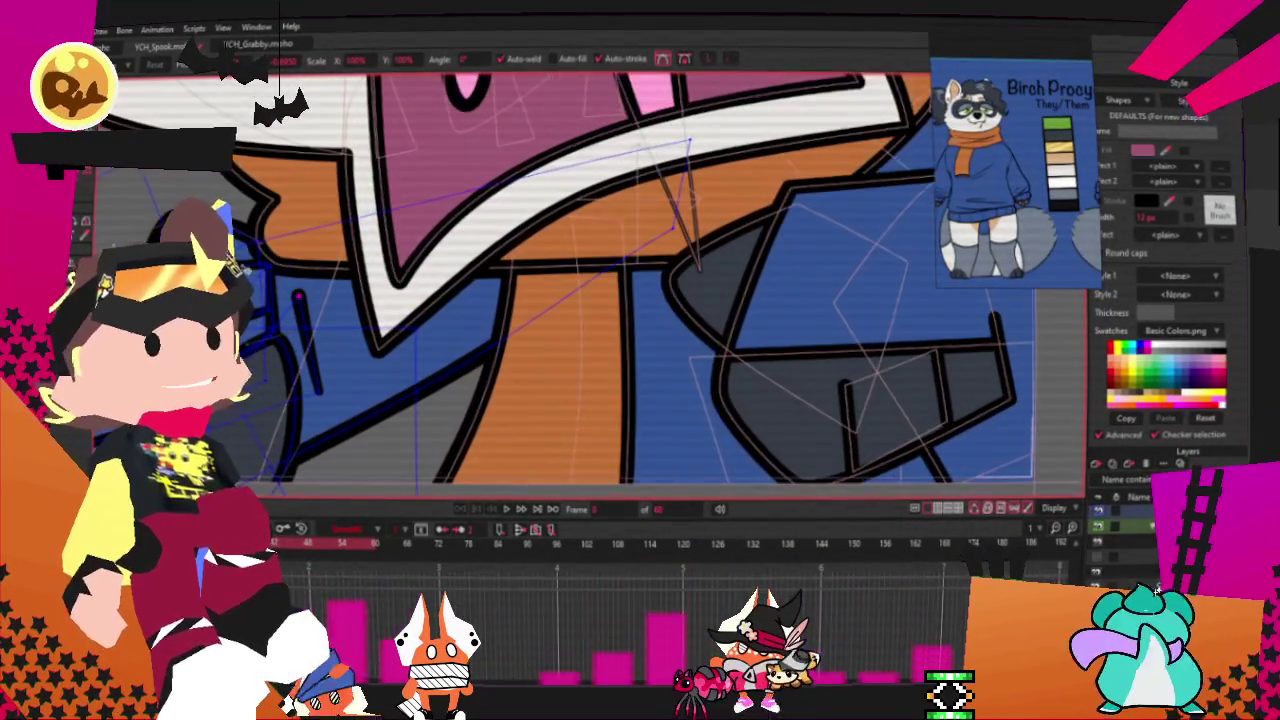
{"action": "left_click", "coordinate": [1133, 567]}
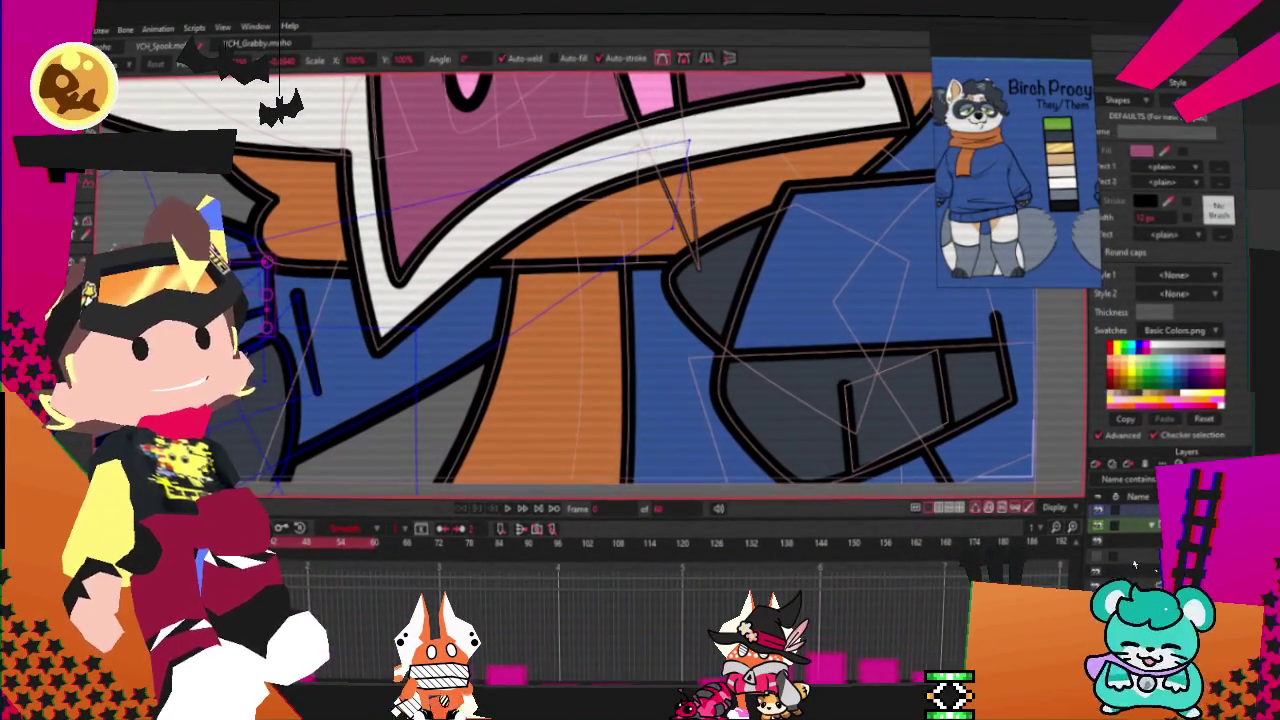
Step: Duplicate the stroke and stretch the copies into separate finger lines
{"action": "scroll", "coordinate": [296, 340], "scroll_direction": "down", "scroll_amount": 2}
{"action": "scroll", "coordinate": [296, 340], "scroll_direction": "up", "scroll_amount": 2}
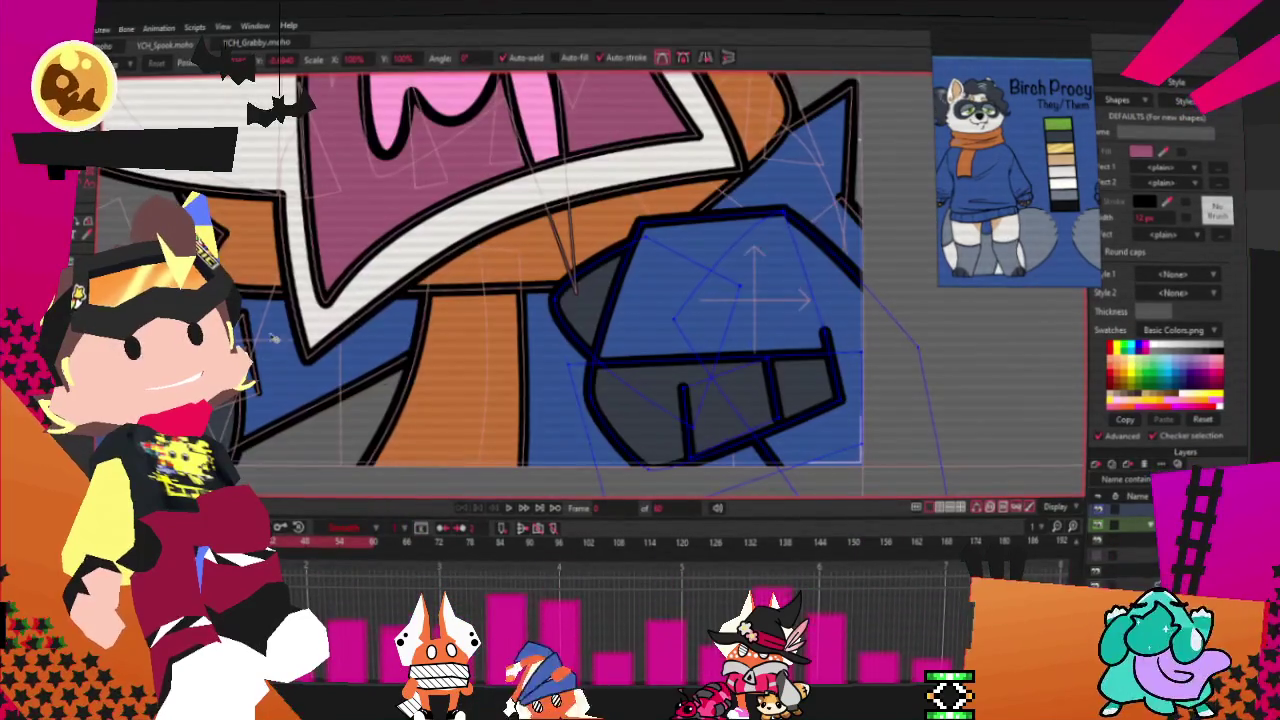
{"action": "scroll", "coordinate": [742, 348], "scroll_direction": "up", "scroll_amount": 2}
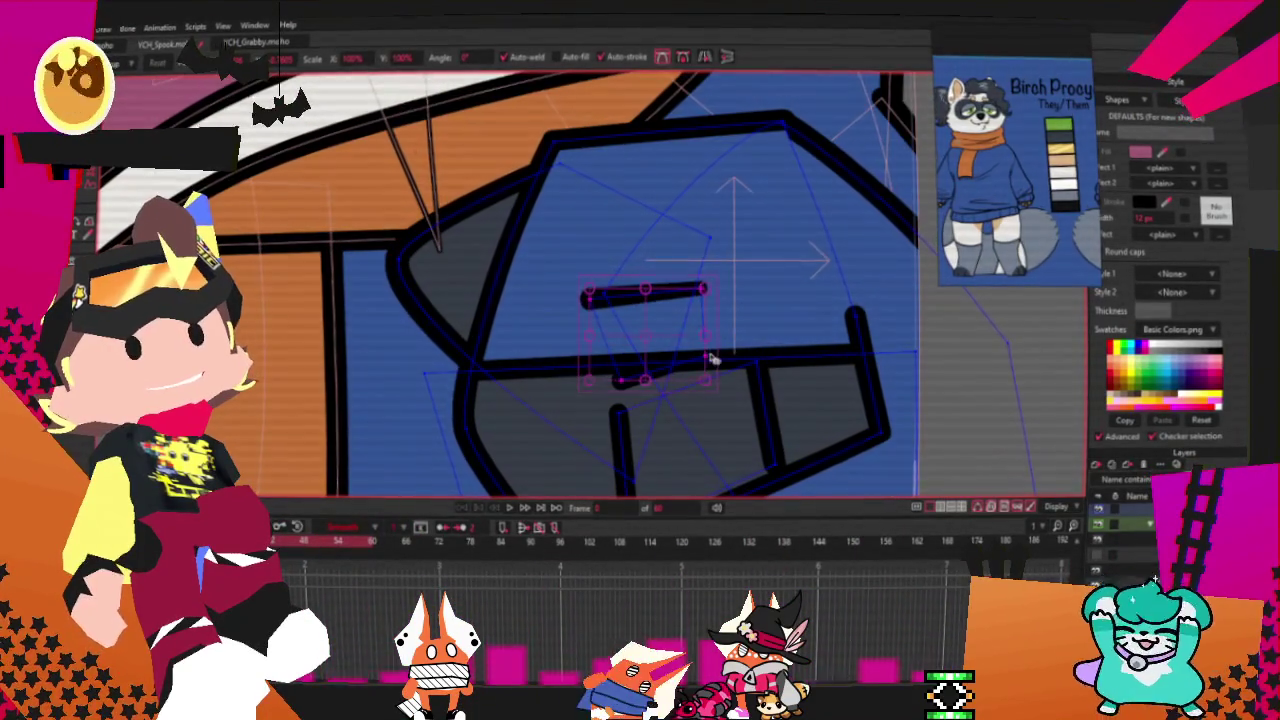
{"action": "key", "text": "ctrl+z"}
{"action": "scroll", "coordinate": [648, 334], "scroll_direction": "up", "scroll_amount": 1}
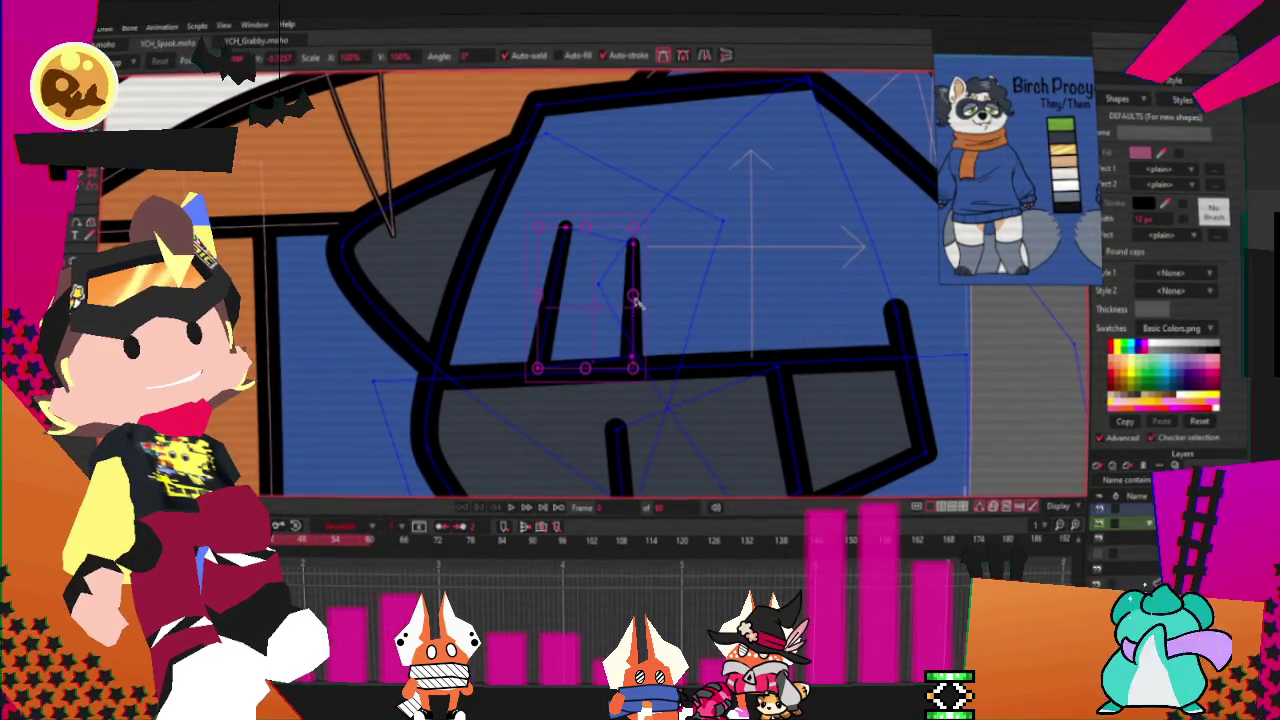
{"action": "left_click_drag", "start_coordinate": [630, 288], "coordinate": [800, 312]}
{"action": "mouse_move", "coordinate": [672, 305]}
{"action": "left_mouse_down"}
{"action": "mouse_move", "coordinate": [682, 328]}
{"action": "mouse_move", "coordinate": [757, 329]}
{"action": "left_mouse_up"}
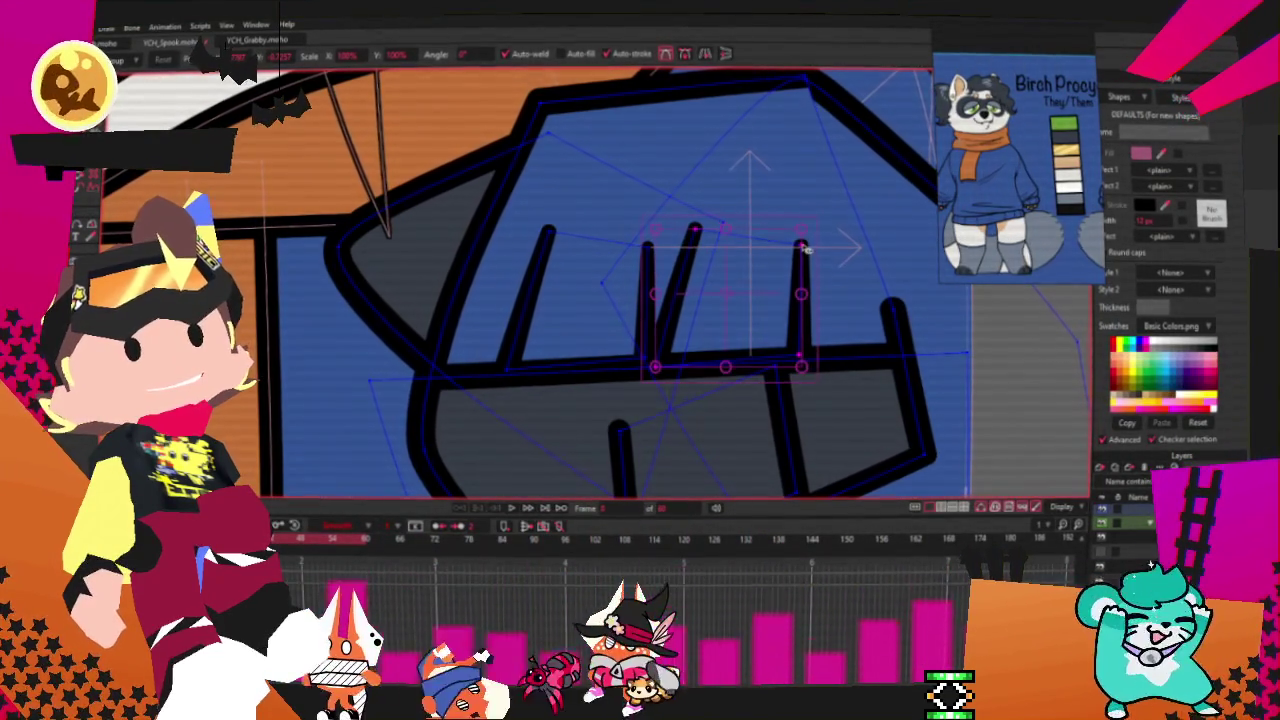
Step: Stand the middle and right finger lines upright and add a horizontal knuckle line across the fist
{"action": "left_click_drag", "start_coordinate": [806, 250], "coordinate": [788, 212]}
{"action": "left_click_drag", "start_coordinate": [695, 232], "coordinate": [633, 205]}
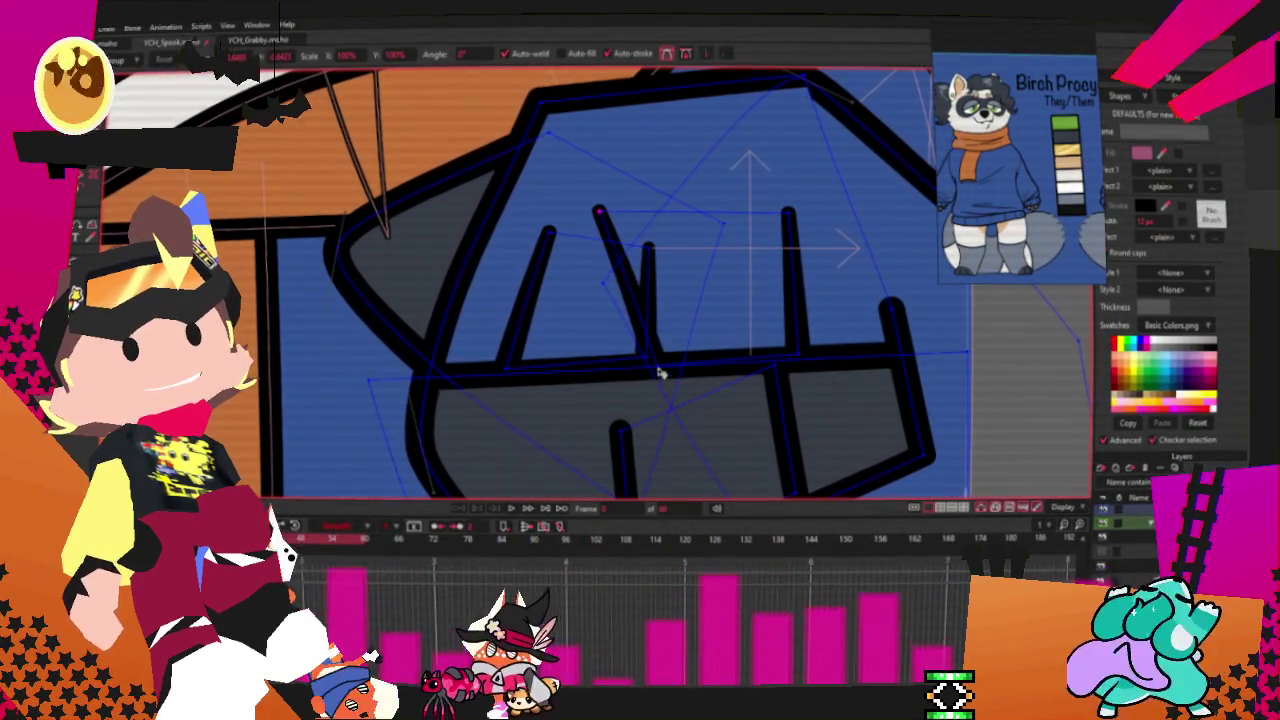
{"action": "mouse_move", "coordinate": [852, 205]}
{"action": "left_mouse_down"}
{"action": "mouse_move", "coordinate": [595, 210]}
{"action": "mouse_move", "coordinate": [626, 201]}
{"action": "left_mouse_up"}
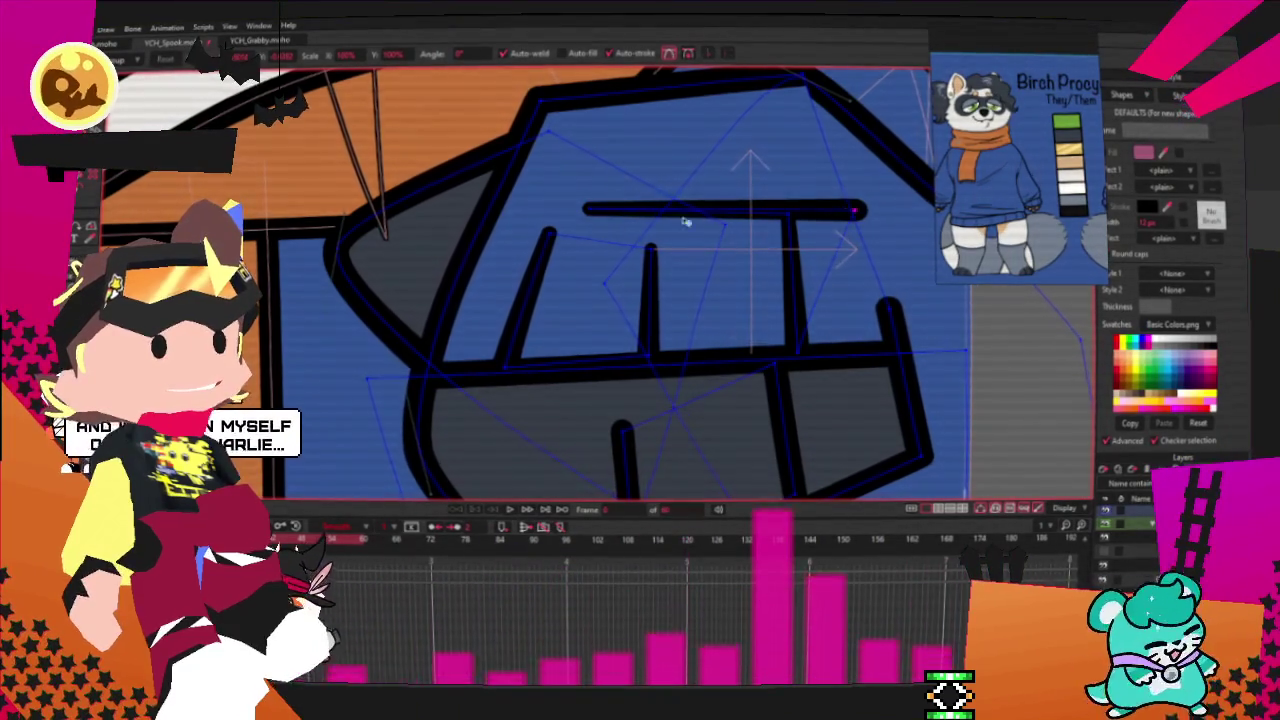
{"action": "scroll", "coordinate": [640, 250], "scroll_direction": "down", "scroll_amount": 5}
{"action": "scroll", "coordinate": [605, 272], "scroll_direction": "down", "scroll_amount": 1}
{"action": "scroll", "coordinate": [502, 317], "scroll_direction": "down", "scroll_amount": 1}
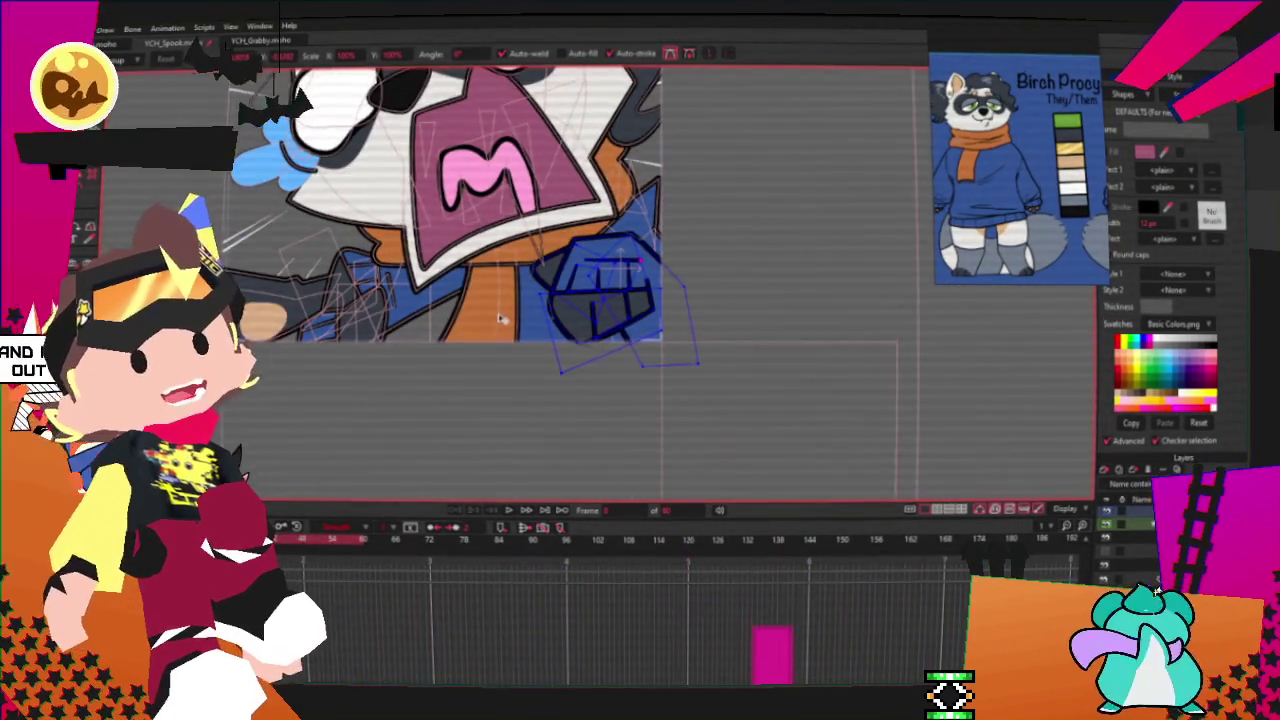
Step: Zoom out, preview the drawing without editing overlays, and play the animation to check the fist
{"action": "scroll", "coordinate": [502, 317], "scroll_direction": "down", "scroll_amount": 1}
{"action": "scroll", "coordinate": [502, 317], "scroll_direction": "down", "scroll_amount": 1}
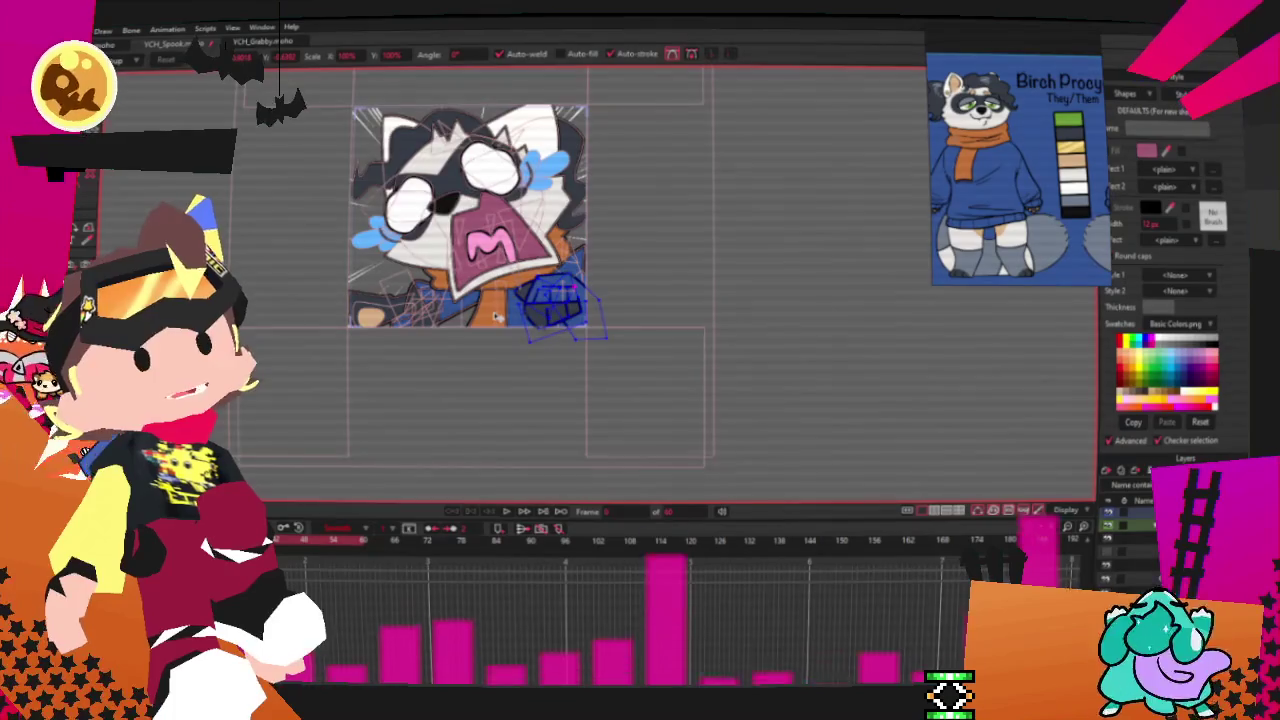
{"action": "scroll", "coordinate": [497, 317], "scroll_direction": "down", "scroll_amount": 1}
{"action": "scroll", "coordinate": [529, 342], "scroll_direction": "up", "scroll_amount": 3}
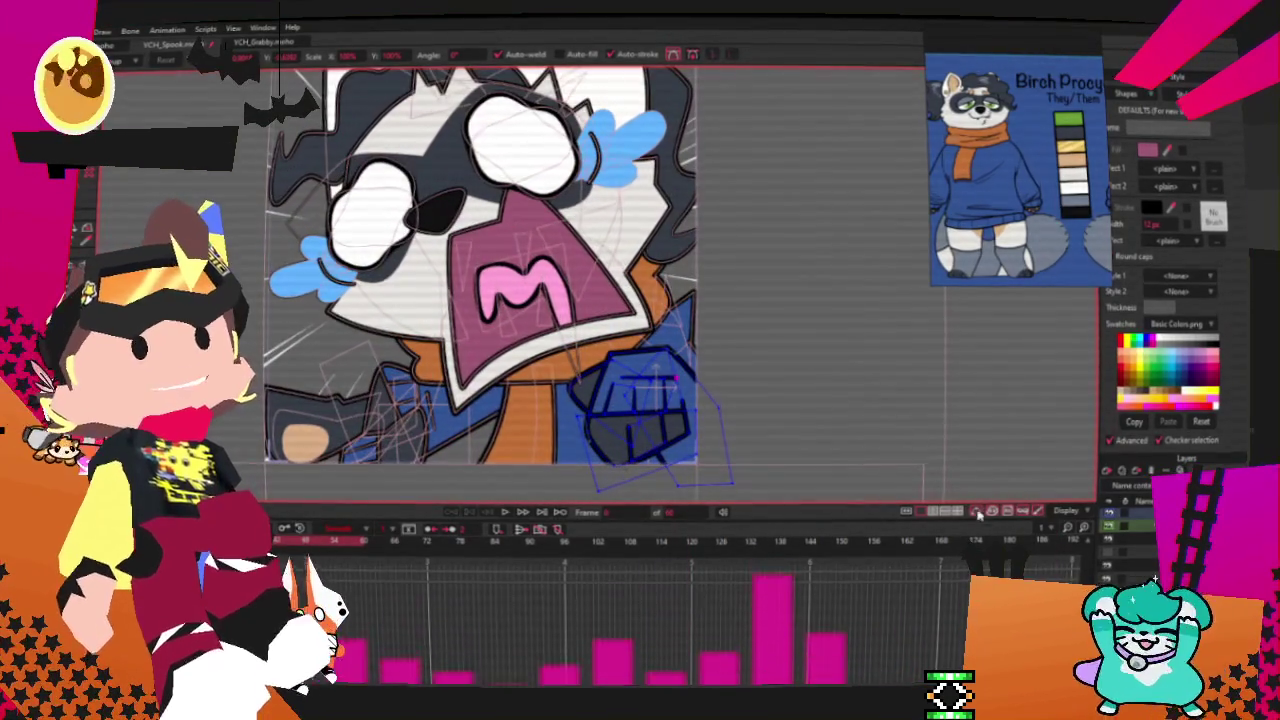
{"action": "left_click", "coordinate": [980, 512]}
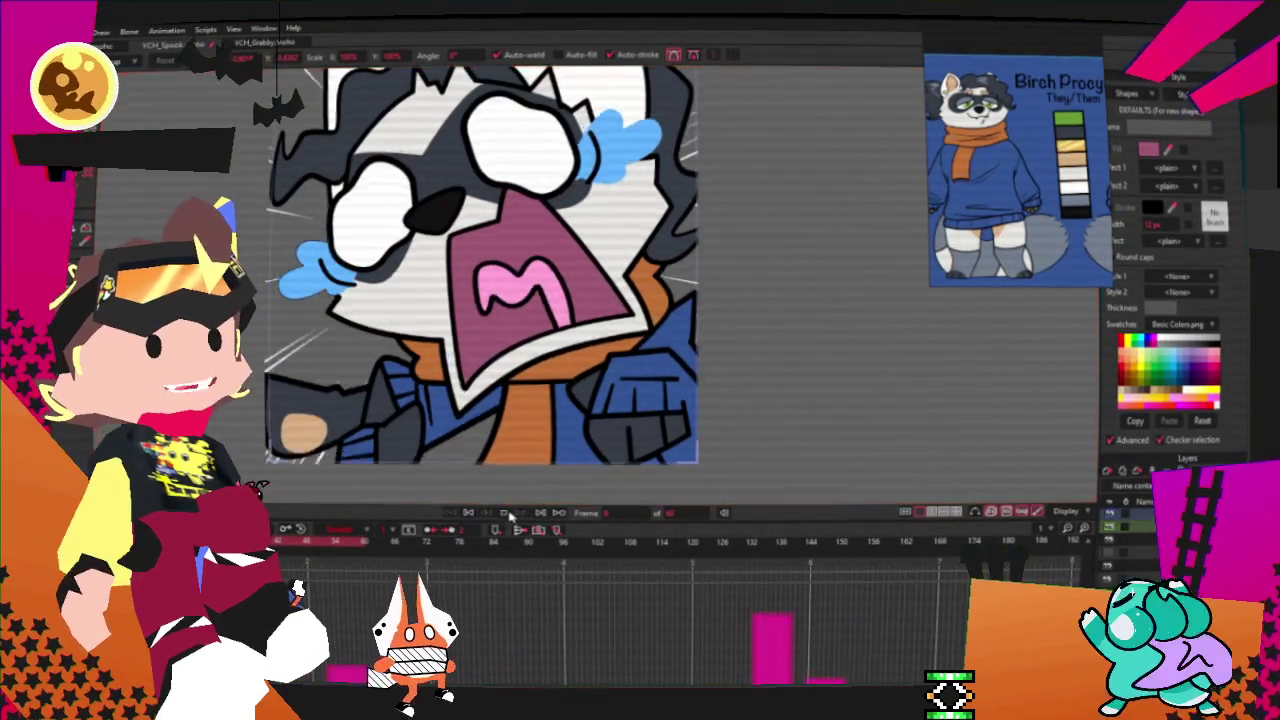
{"action": "left_click", "coordinate": [509, 514]}
{"action": "scroll", "coordinate": [530, 480], "scroll_direction": "down", "scroll_amount": 2}
{"action": "scroll", "coordinate": [578, 403], "scroll_direction": "up", "scroll_amount": 2}
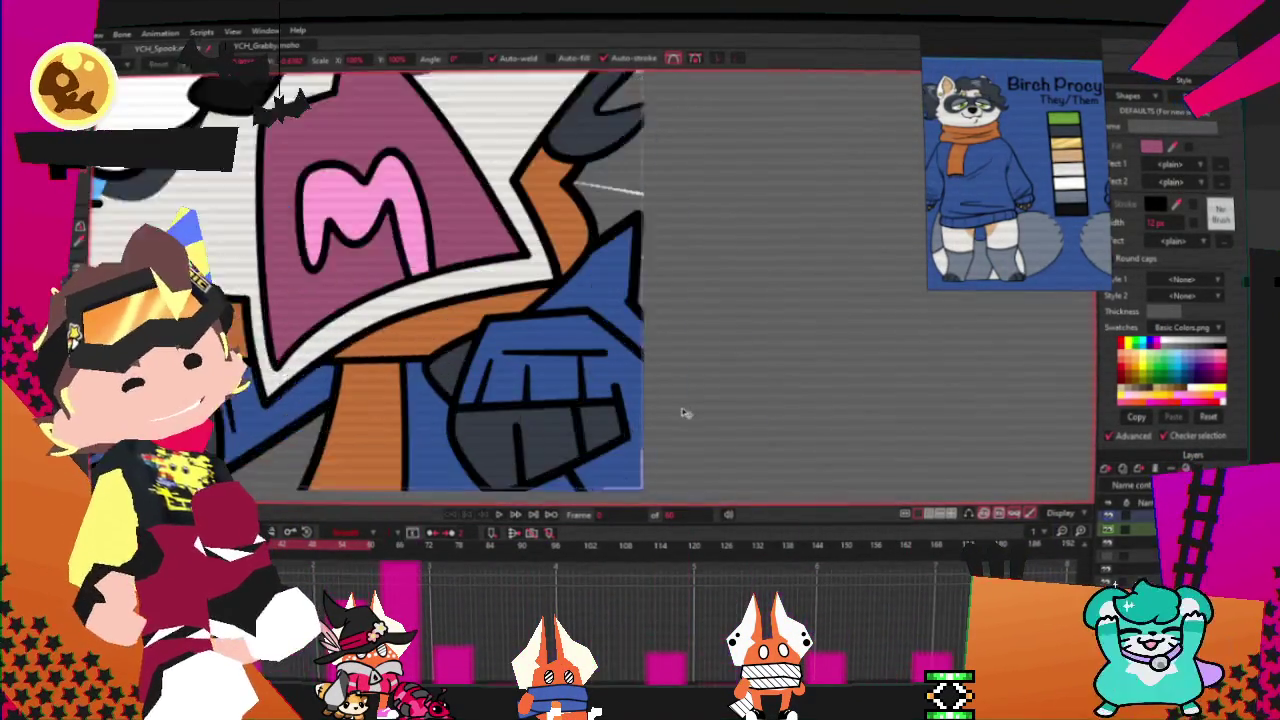
Step: Select all finger-line points, narrow the group, and nudge it slightly down-right
{"action": "scroll", "coordinate": [553, 346], "scroll_direction": "up", "scroll_amount": 1}
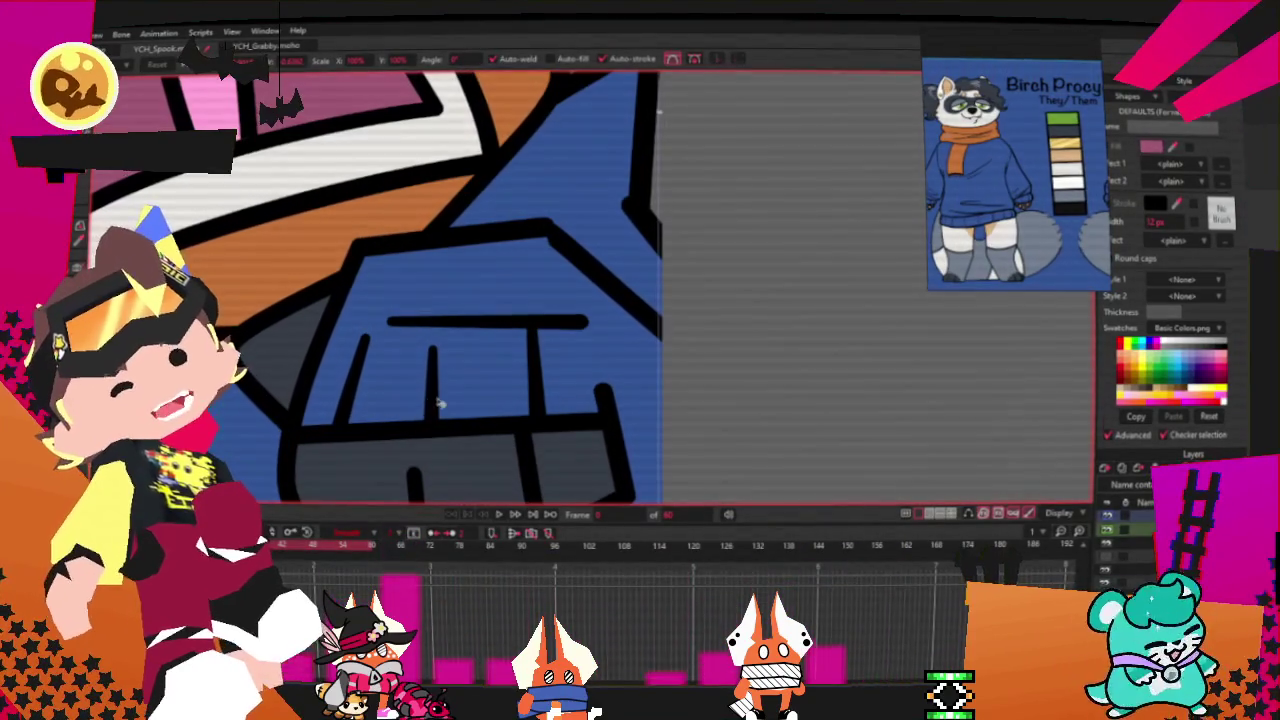
{"action": "key", "text": "ctrl+a"}
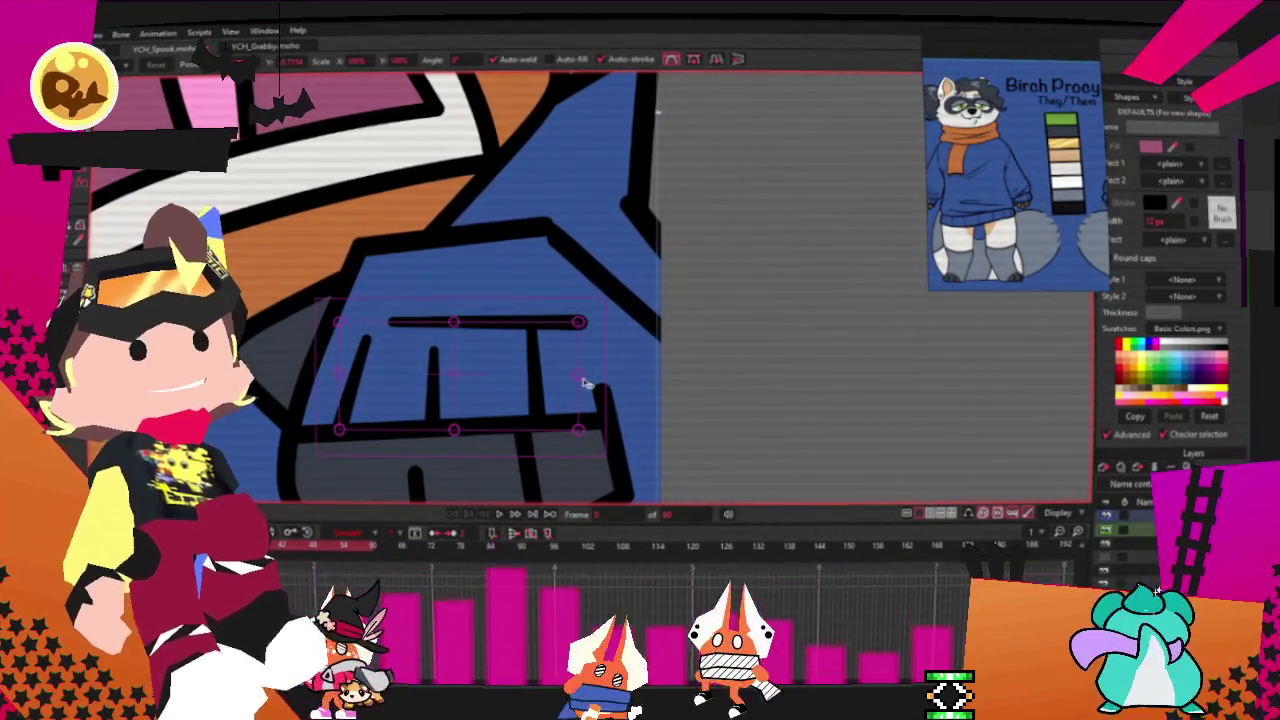
{"action": "left_click_drag", "start_coordinate": [580, 379], "coordinate": [515, 378]}
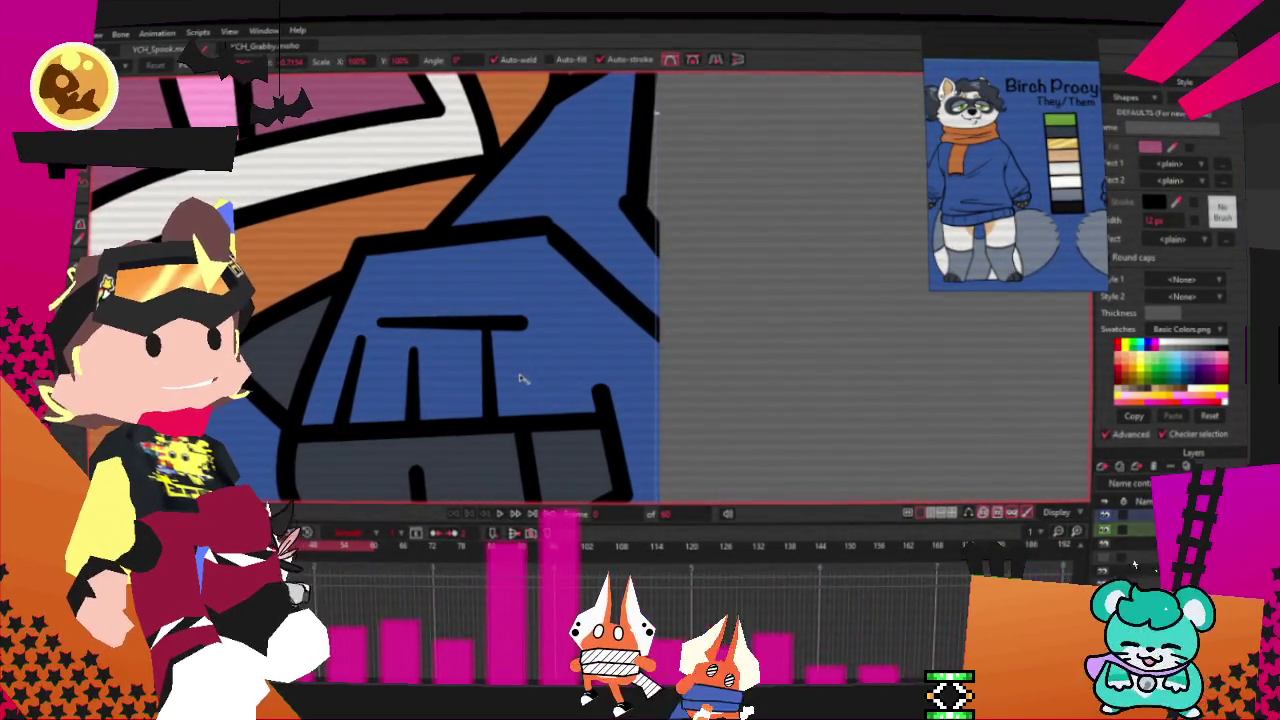
{"action": "scroll", "coordinate": [480, 370], "scroll_direction": "down", "scroll_amount": 2}
{"action": "scroll", "coordinate": [478, 372], "scroll_direction": "down", "scroll_amount": 1}
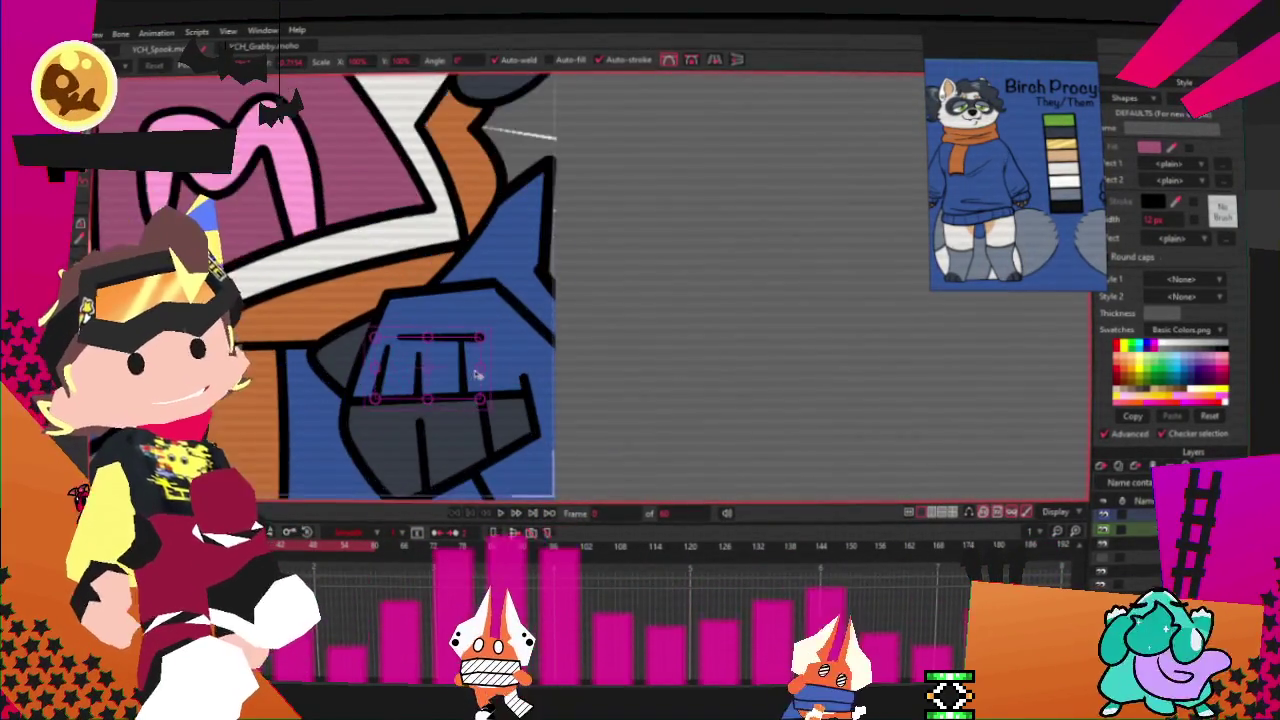
{"action": "scroll", "coordinate": [450, 372], "scroll_direction": "up", "scroll_amount": 2}
{"action": "left_click_drag", "start_coordinate": [432, 377], "coordinate": [436, 381]}
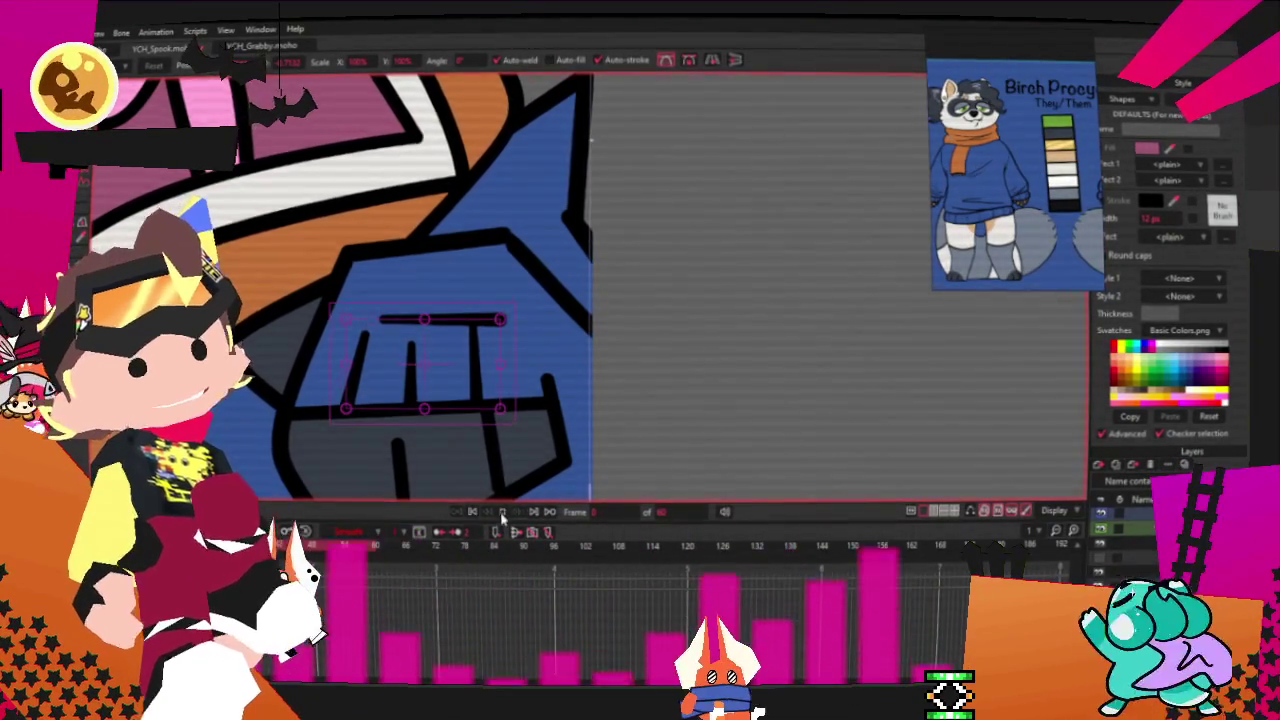
{"action": "scroll", "coordinate": [610, 284], "scroll_direction": "down", "scroll_amount": 2}
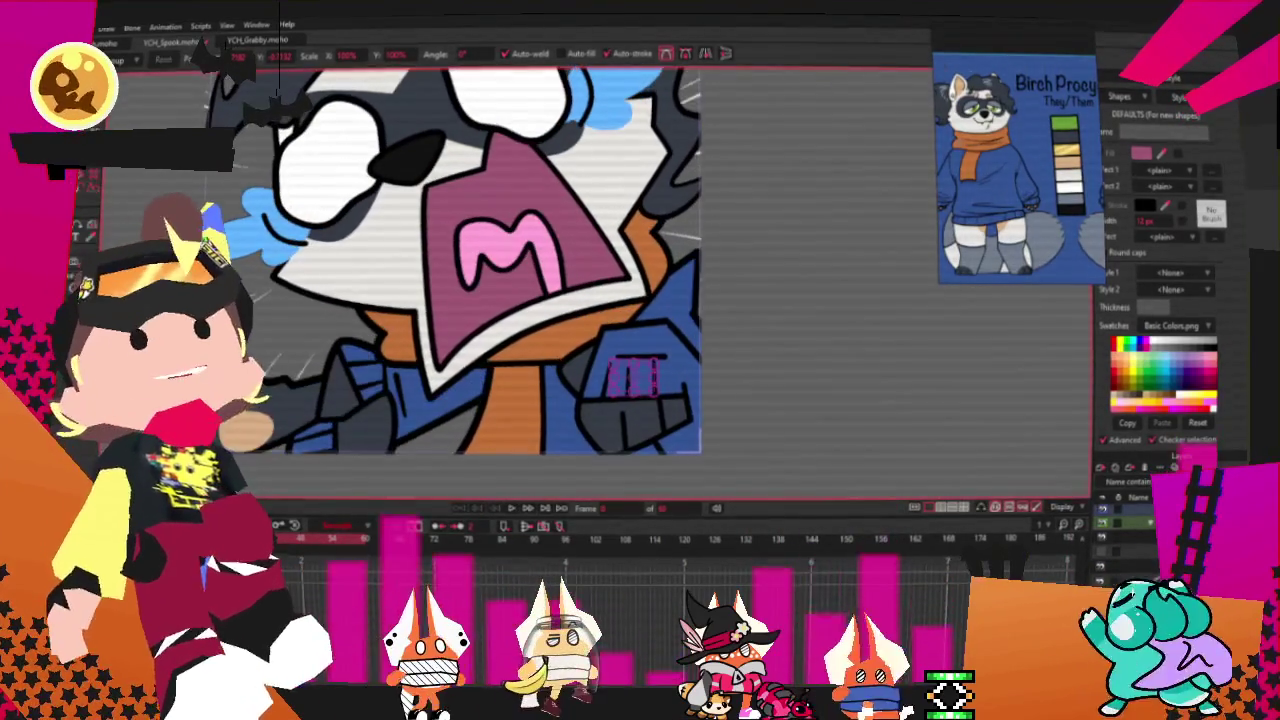
{"action": "key", "text": "alt+f"}
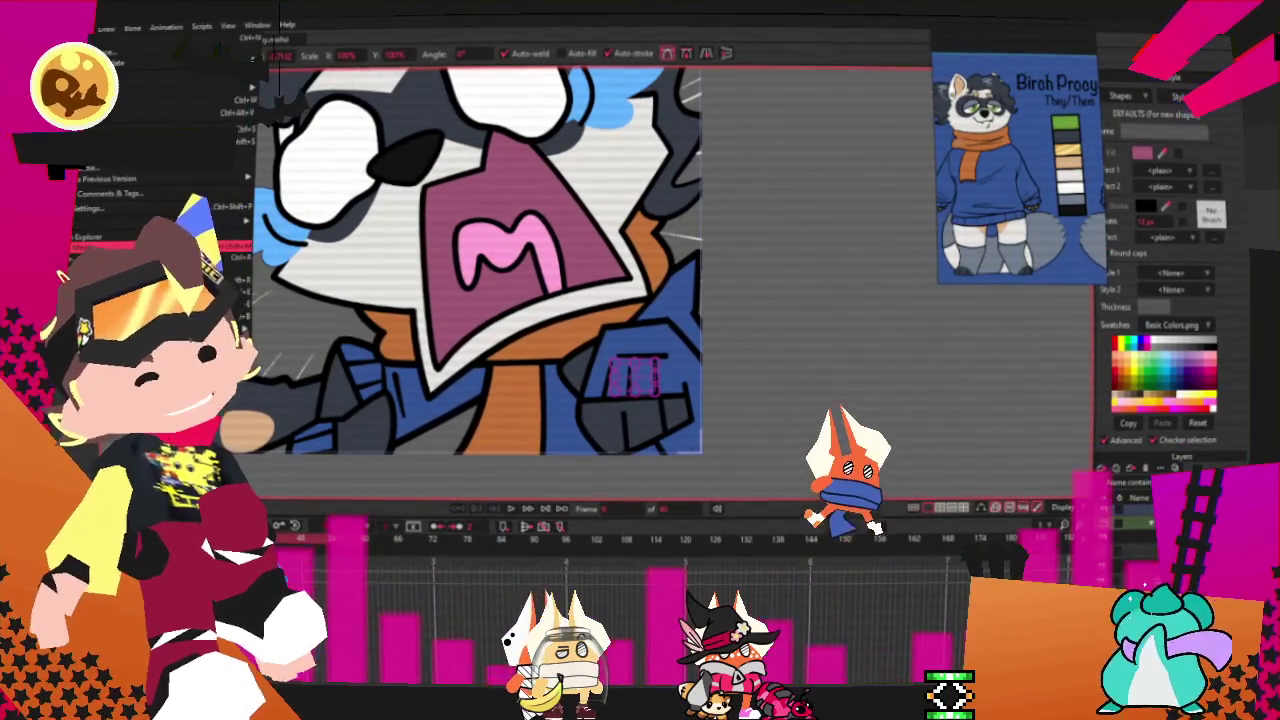
{"action": "key", "text": "Escape"}
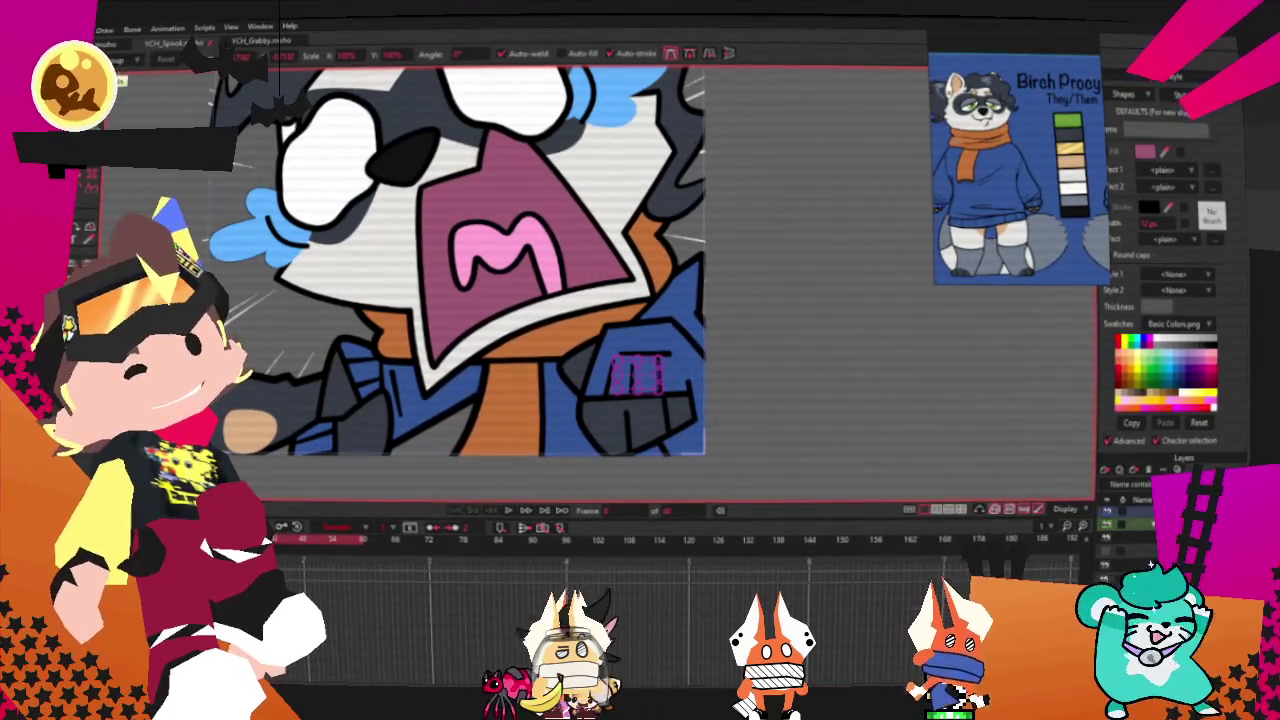
{"action": "key", "text": "alt+f"}
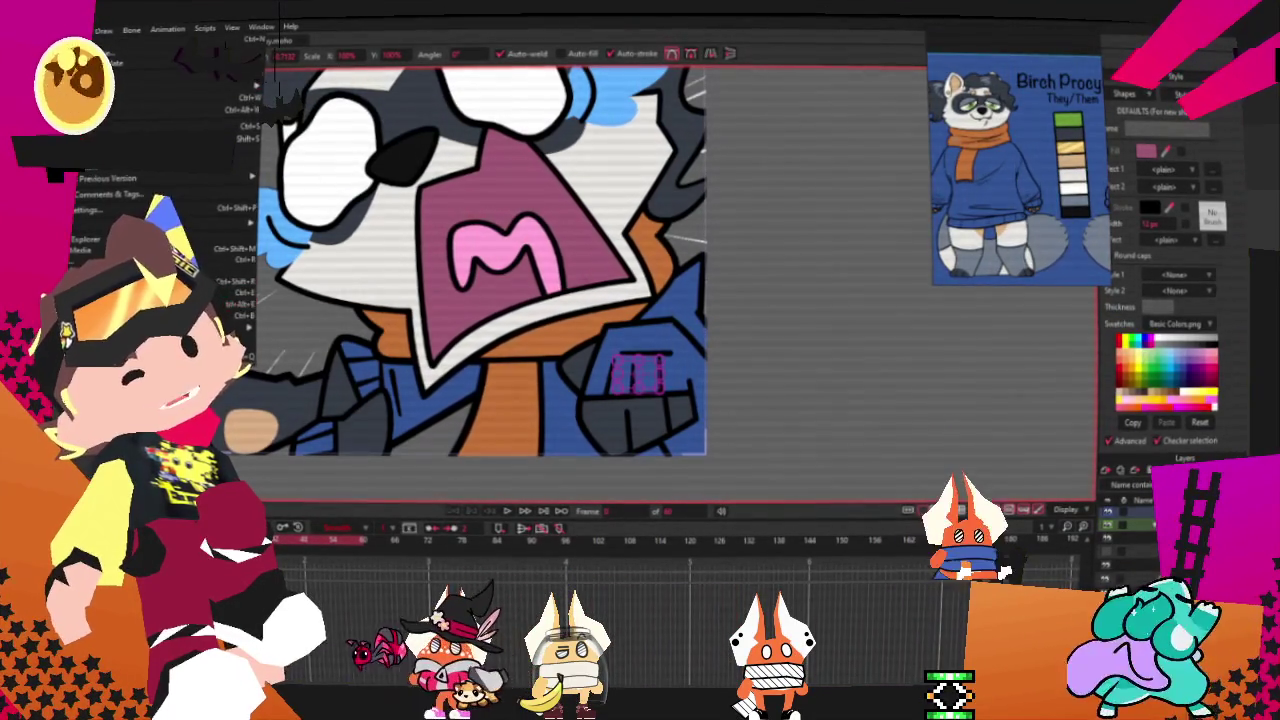
{"action": "left_click", "coordinate": [873, 328]}
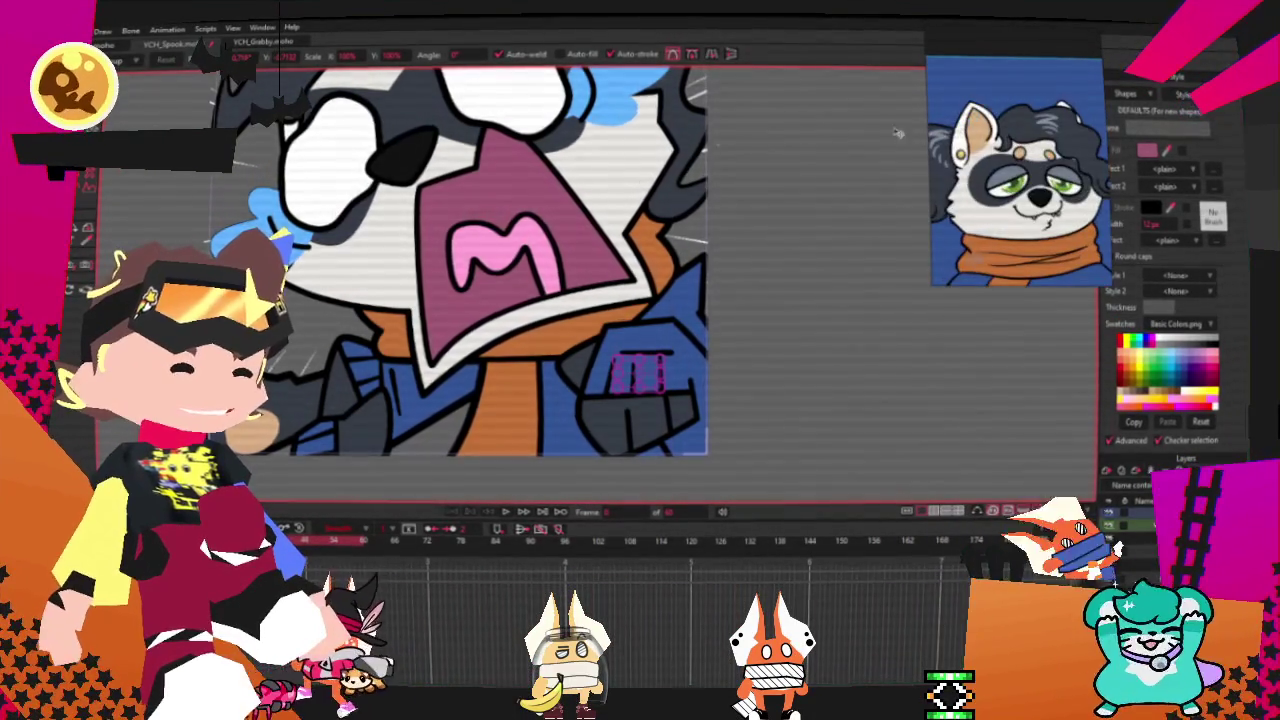